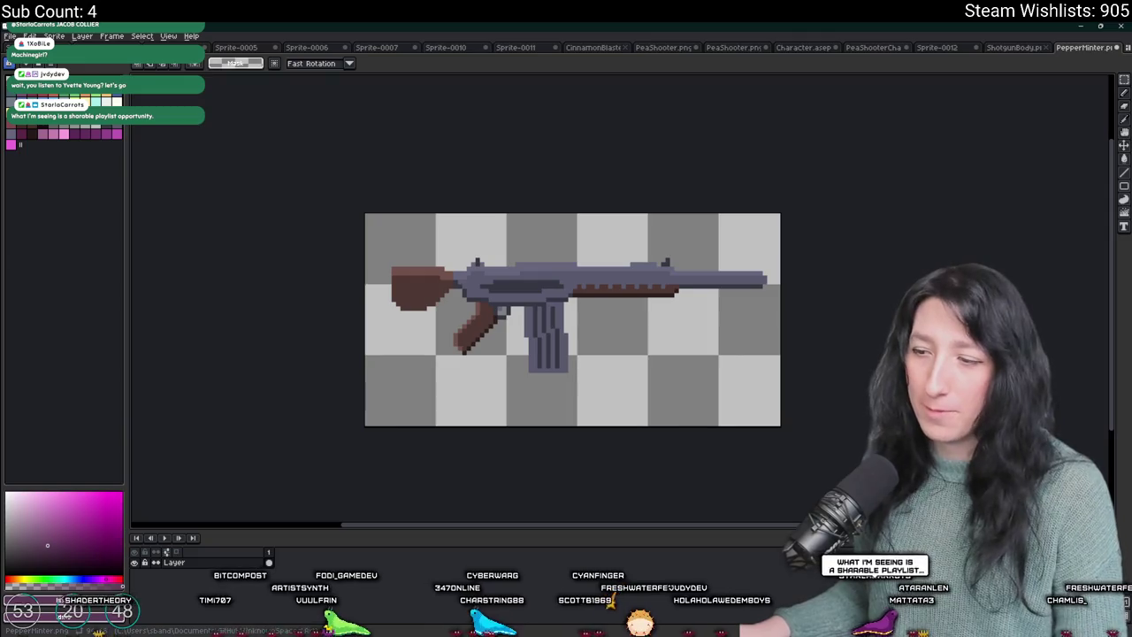
- Search the system for 'steam', then dismiss the search and return to the canvas
key(super)
text(steam)
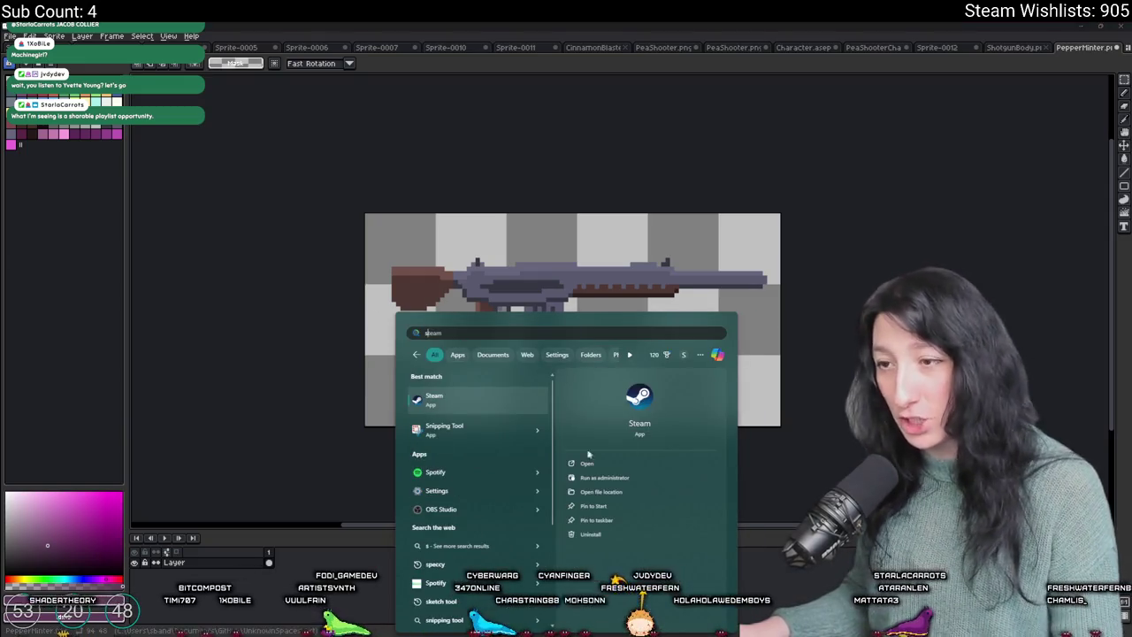
click(869, 299)
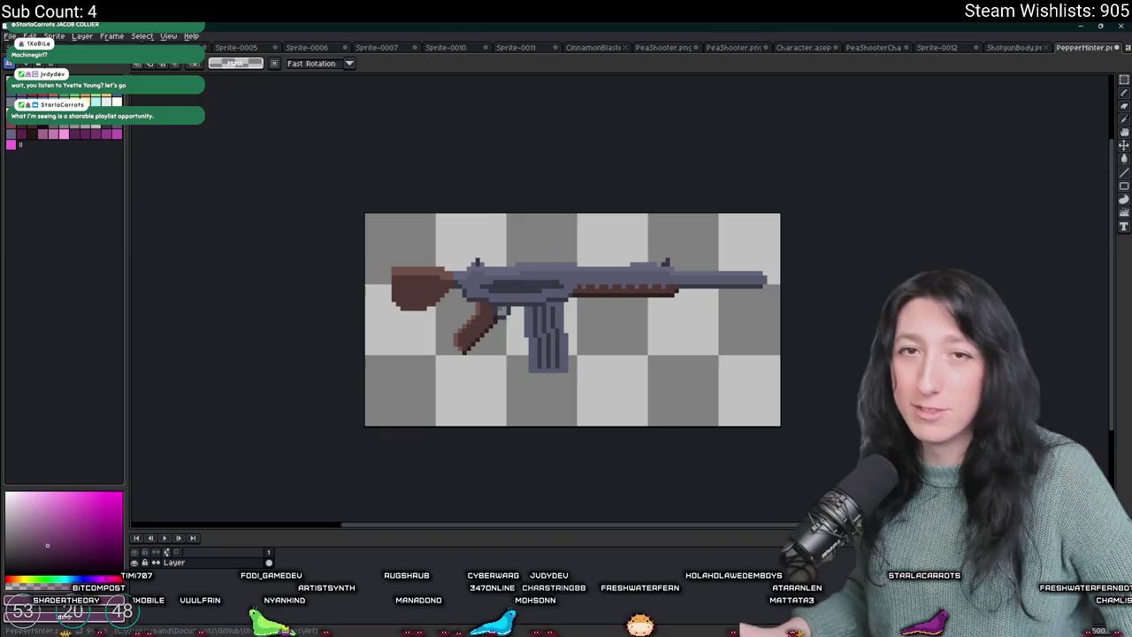
scroll(486, 366, up, 1)
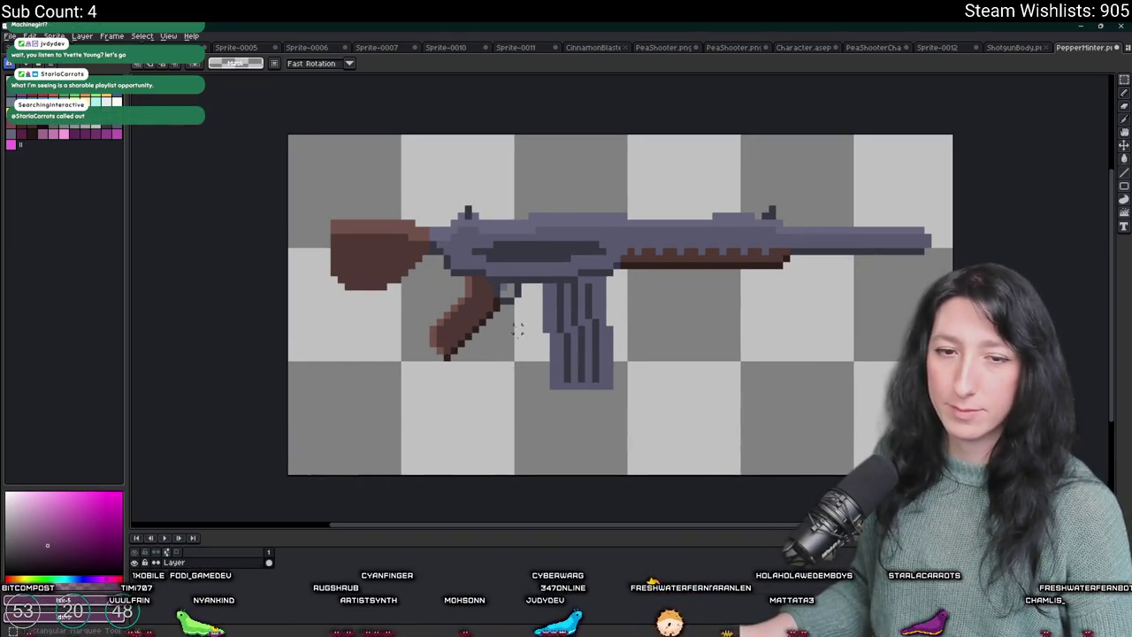
scroll(517, 336, up, 1)
- Delete the rifle's brown stock, grip (including leftover pixels) and magazine
drag(248, 216, 389, 328)
key(Delete)
mouse_move(533, 432)
mouse_down()
mouse_move(392, 354)
mouse_move(381, 371)
mouse_move(392, 376)
mouse_move(336, 327)
mouse_move(361, 337)
mouse_up()
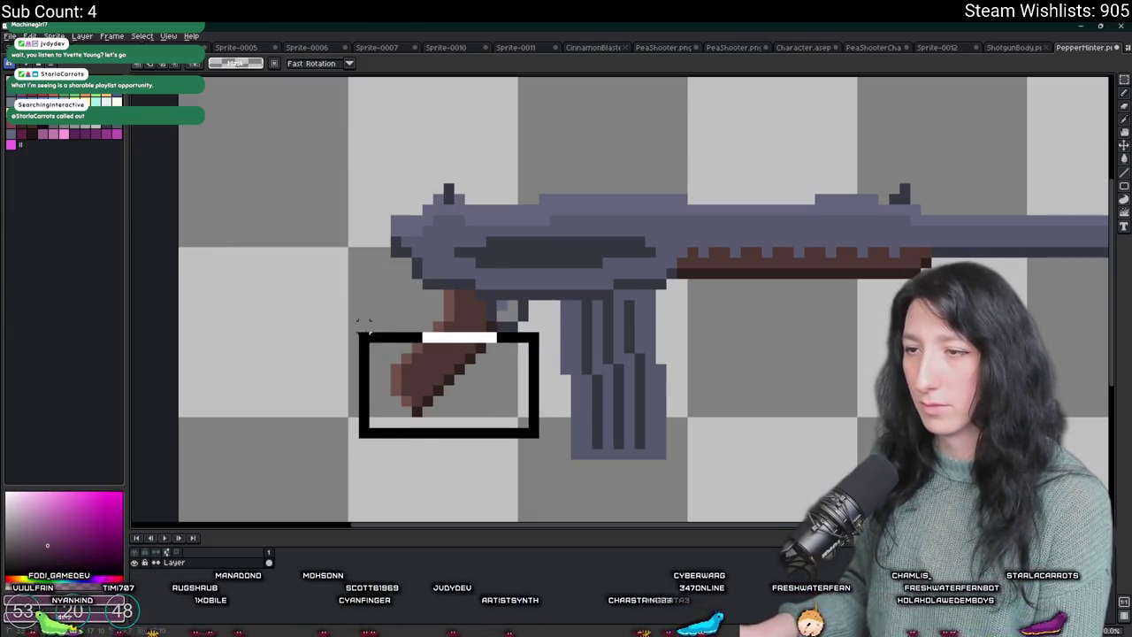
key(Delete)
drag(489, 298, 431, 355)
key(Delete)
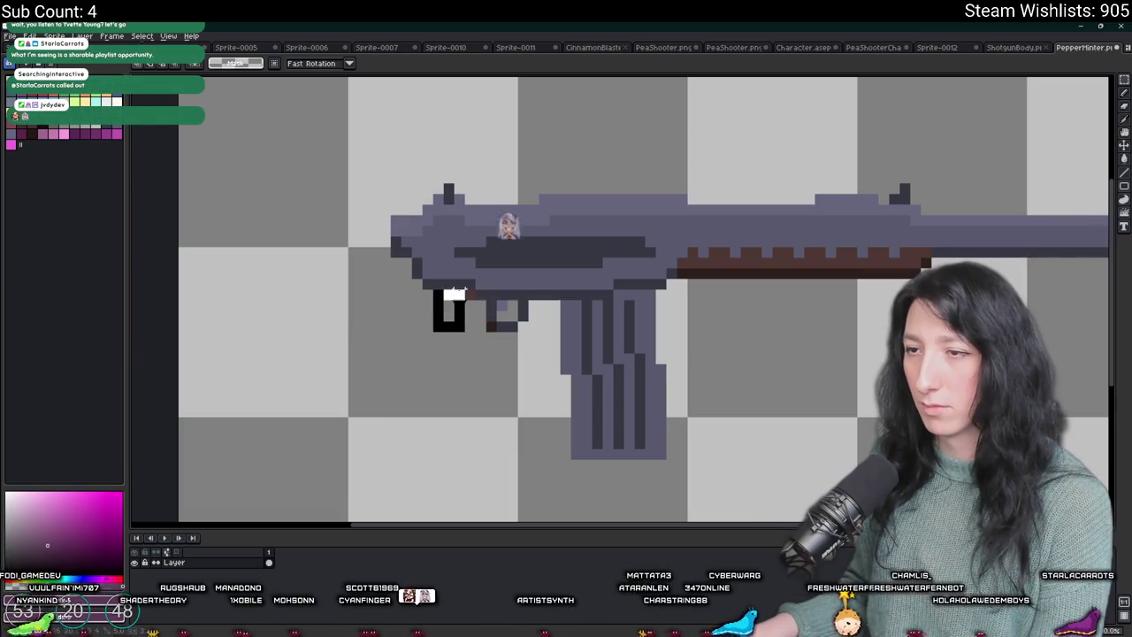
mouse_move(707, 492)
mouse_down()
mouse_move(551, 404)
mouse_move(538, 307)
mouse_up()
key(Delete)
- Select the remaining rifle body and move it lower toward the canvas centre
drag(681, 268, 584, 292)
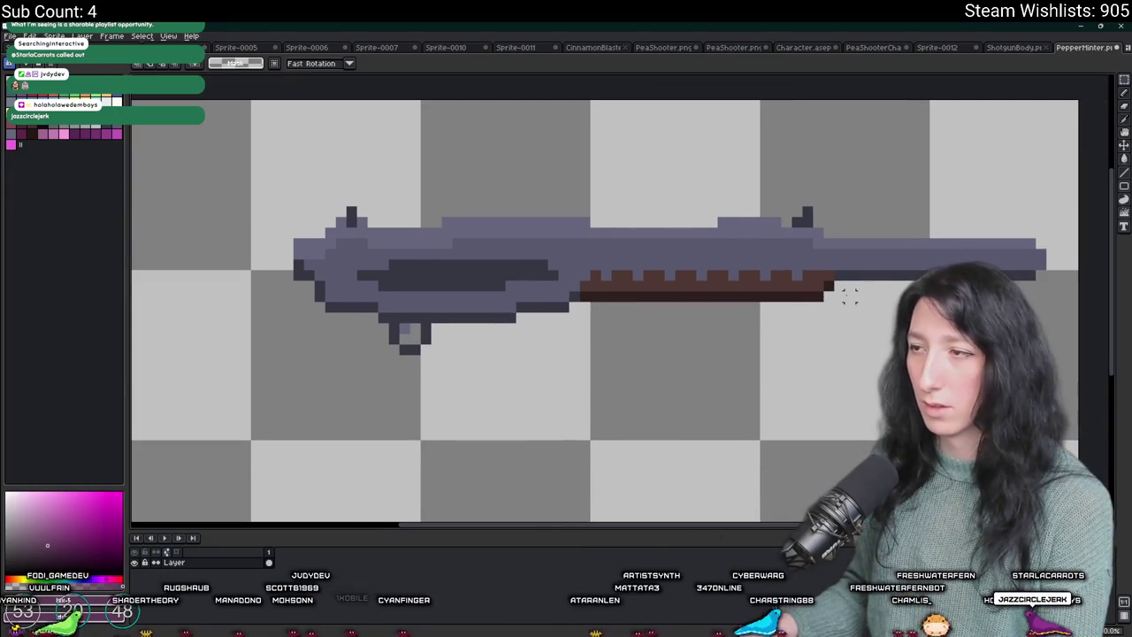
scroll(810, 281, down, 2)
scroll(810, 281, up, 2)
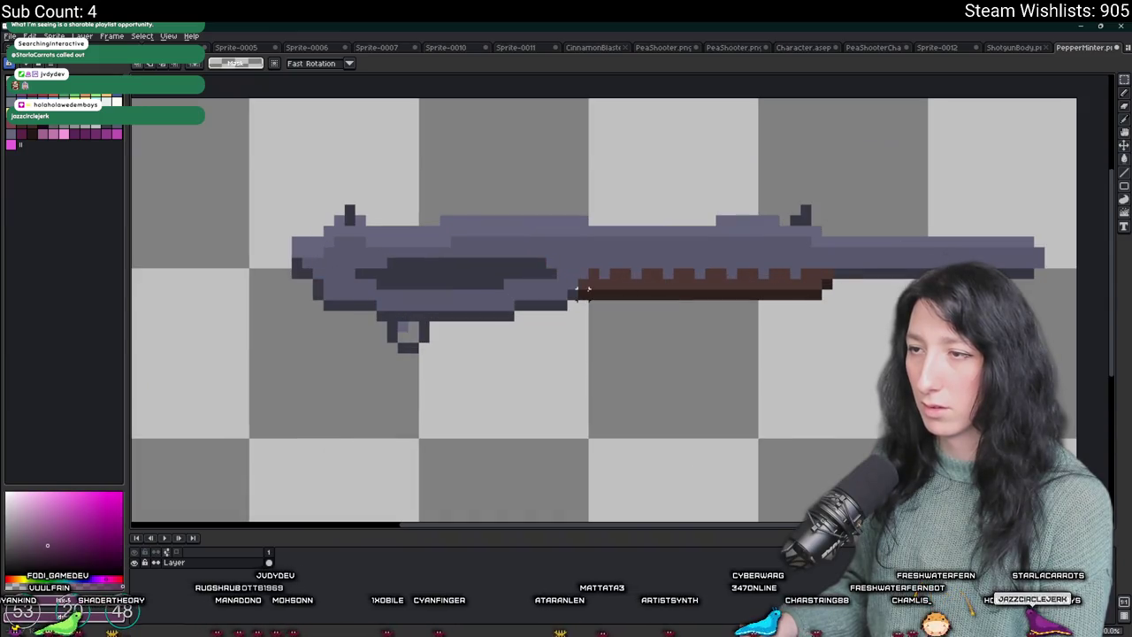
scroll(584, 289, down, 3)
scroll(774, 261, up, 2)
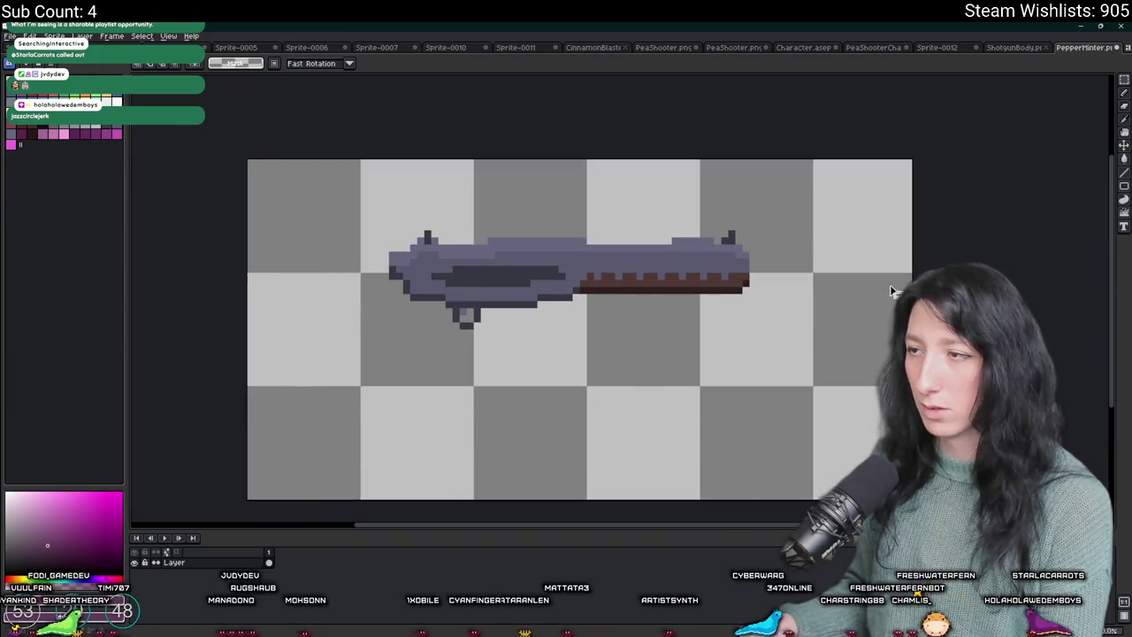
drag(826, 366, 258, 157)
mouse_move(508, 264)
mouse_down()
mouse_move(531, 307)
mouse_move(518, 318)
mouse_up()
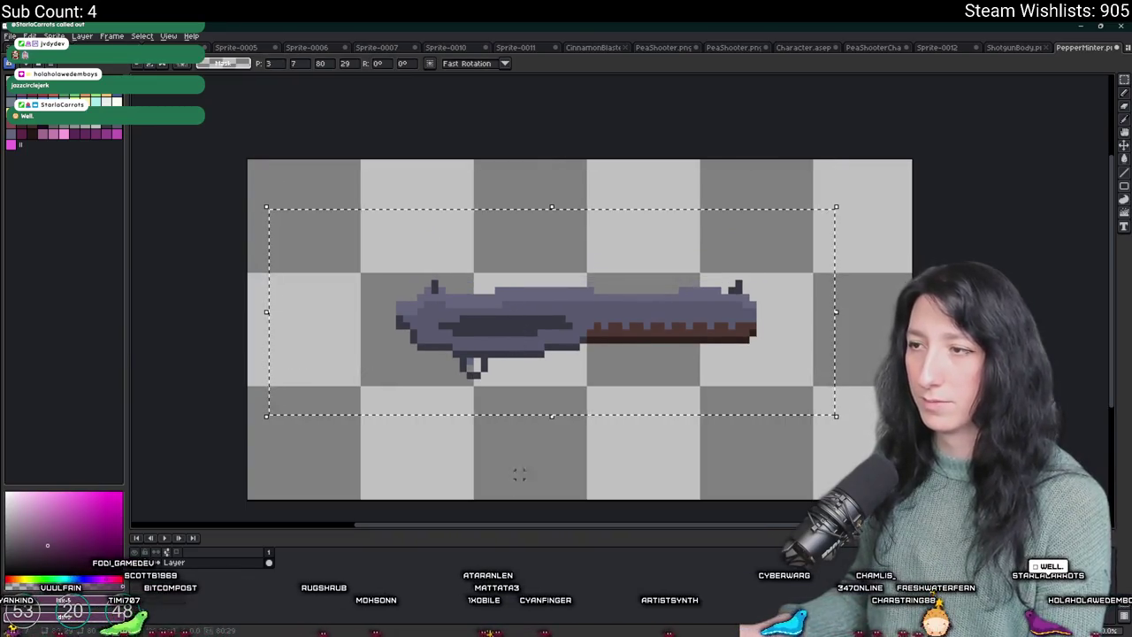
click(519, 437)
scroll(520, 437, down, 2)
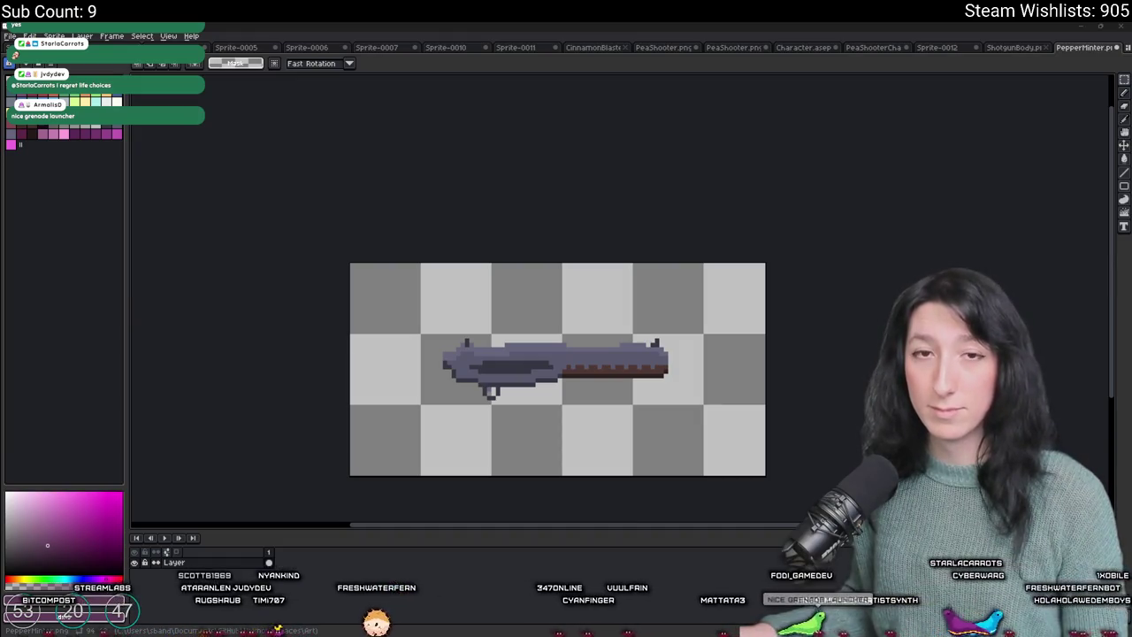
- Open the Windows Start menu on top of the Aseprite rifle sprite
key(super)
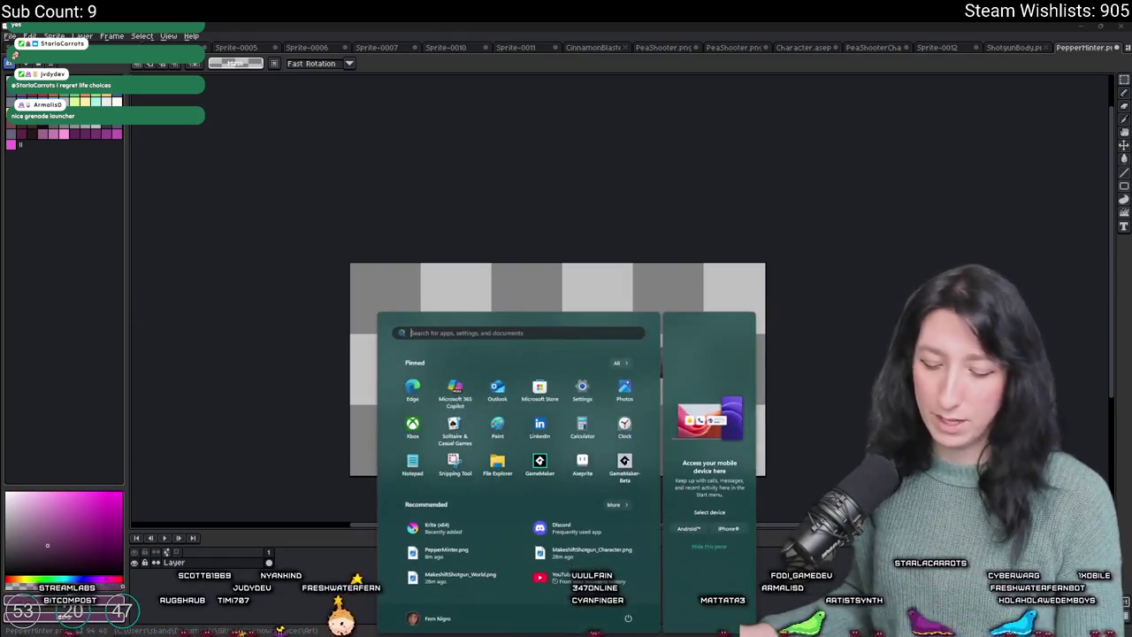
- Launch Spotify from Start and open the Unchained playlist, briefly viewing its details
text(pot)
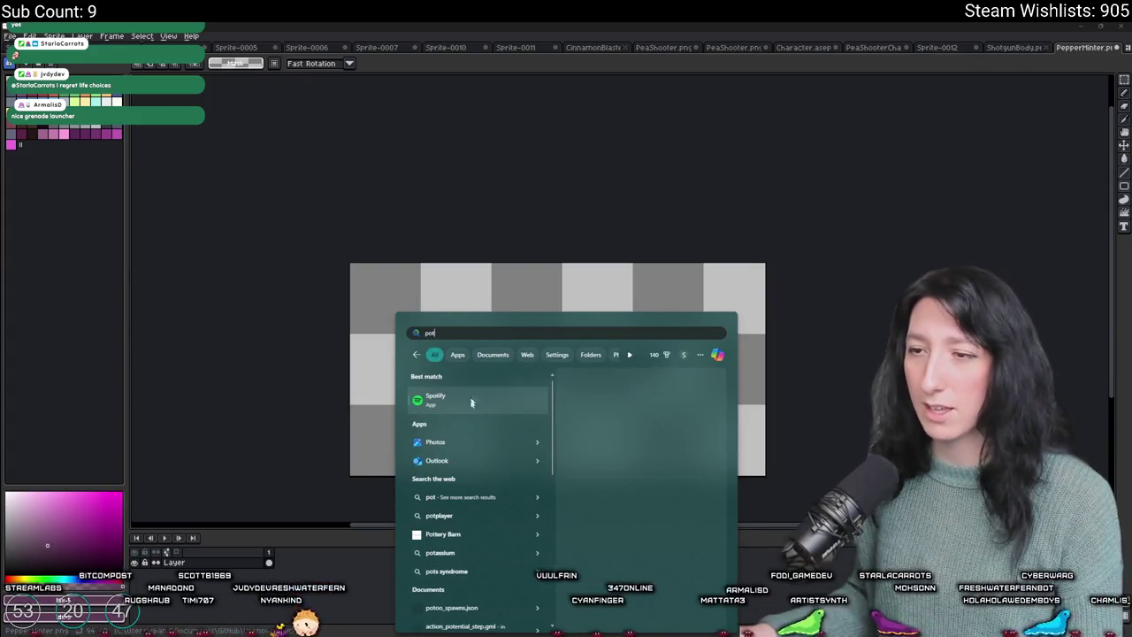
click(485, 412)
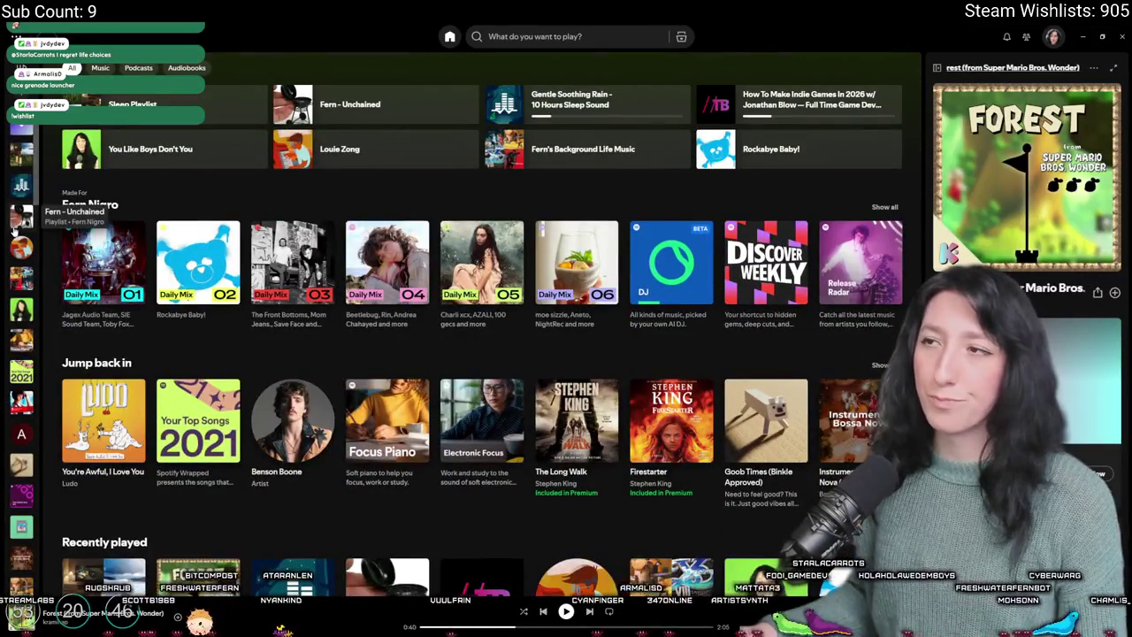
click(80, 205)
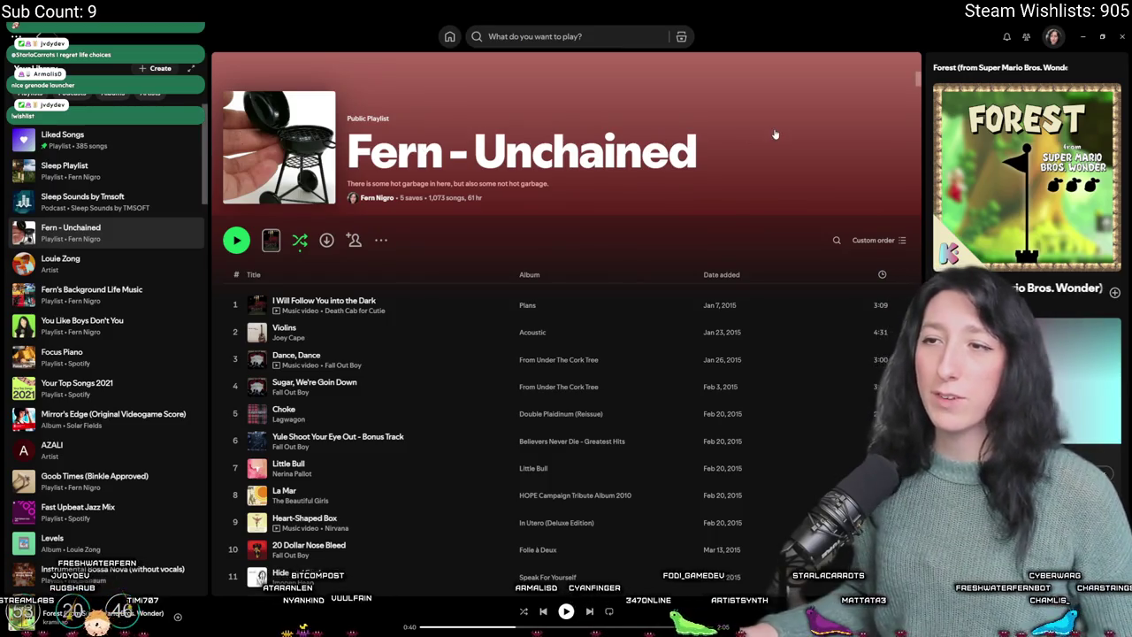
click(672, 146)
click(498, 152)
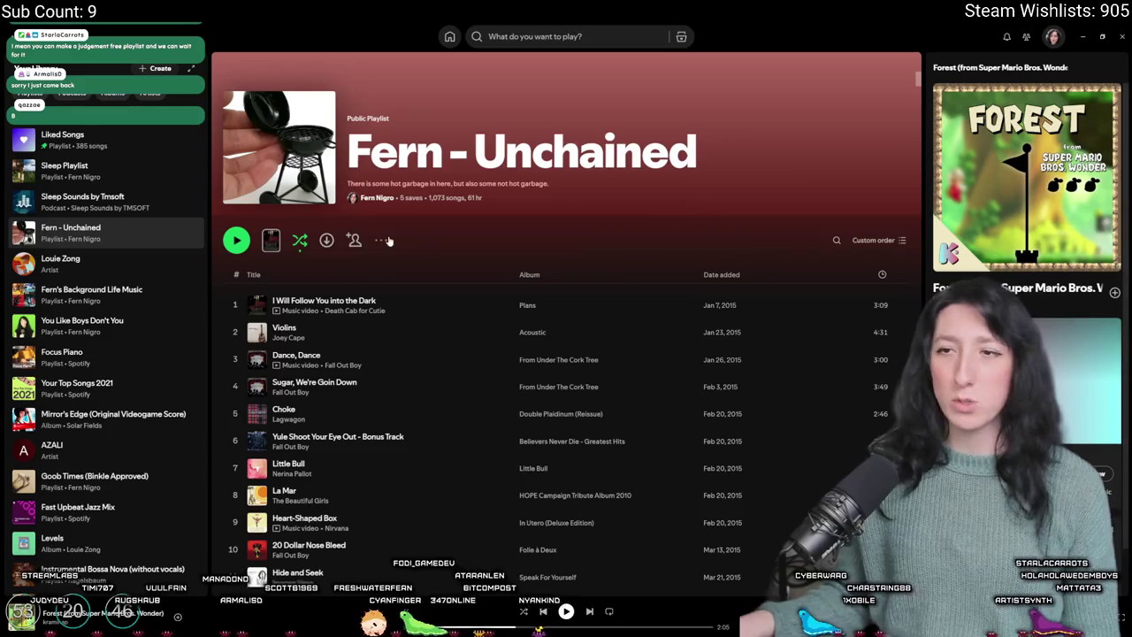
- Copy the Unchained playlist's share link, scroll through it, then close Spotify
click(382, 241)
mouse_move(478, 484)
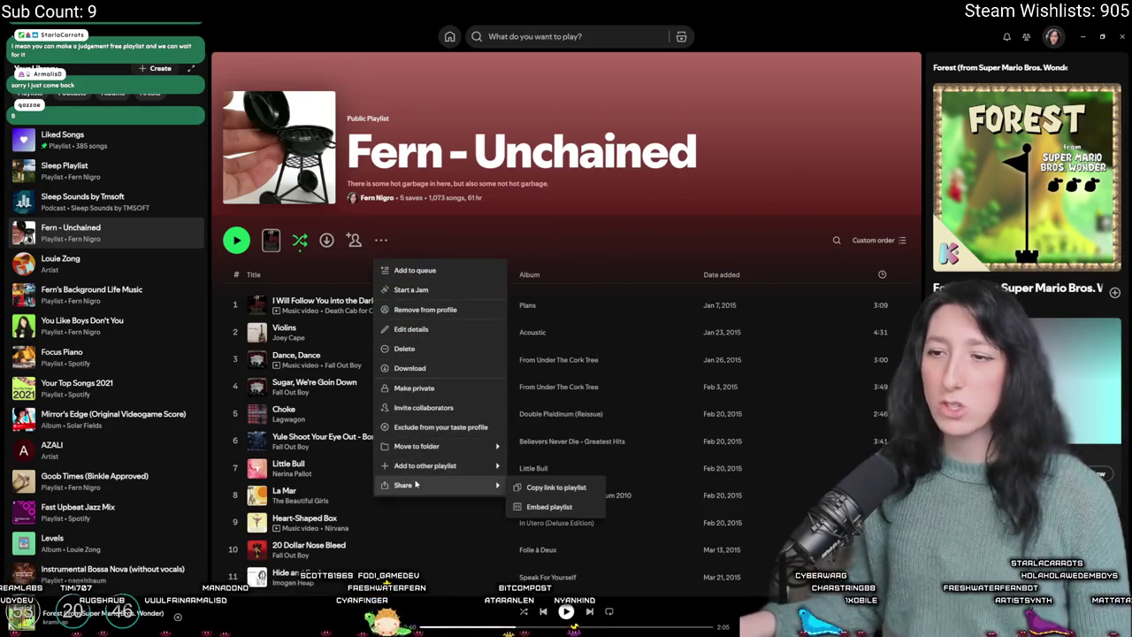
click(544, 487)
scroll(522, 310, down, 20)
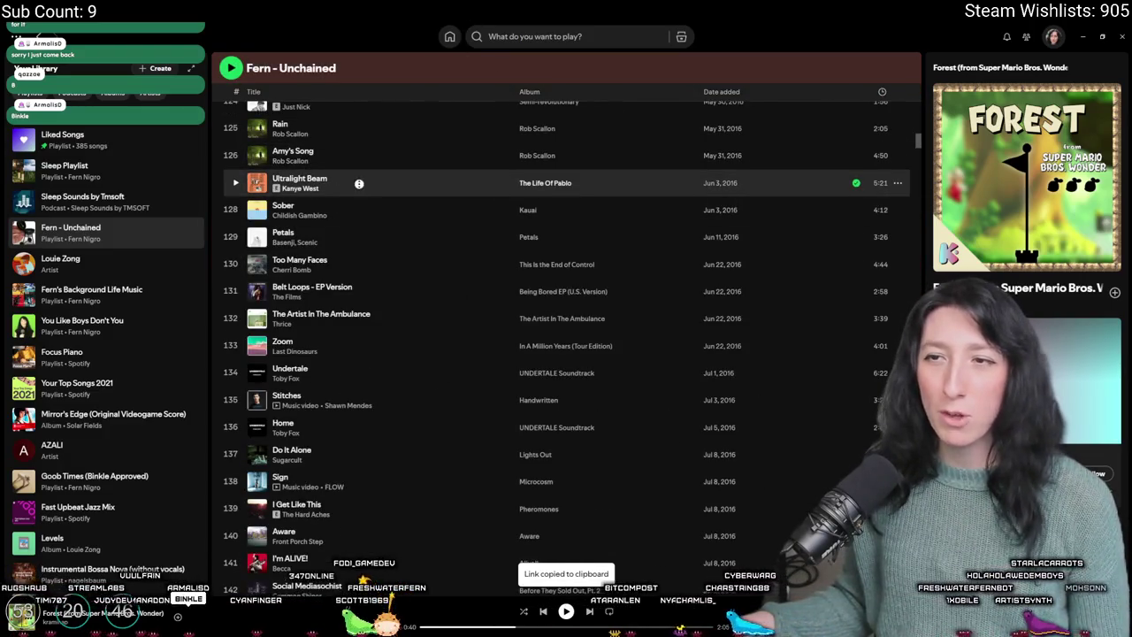
scroll(378, 517, down, 20)
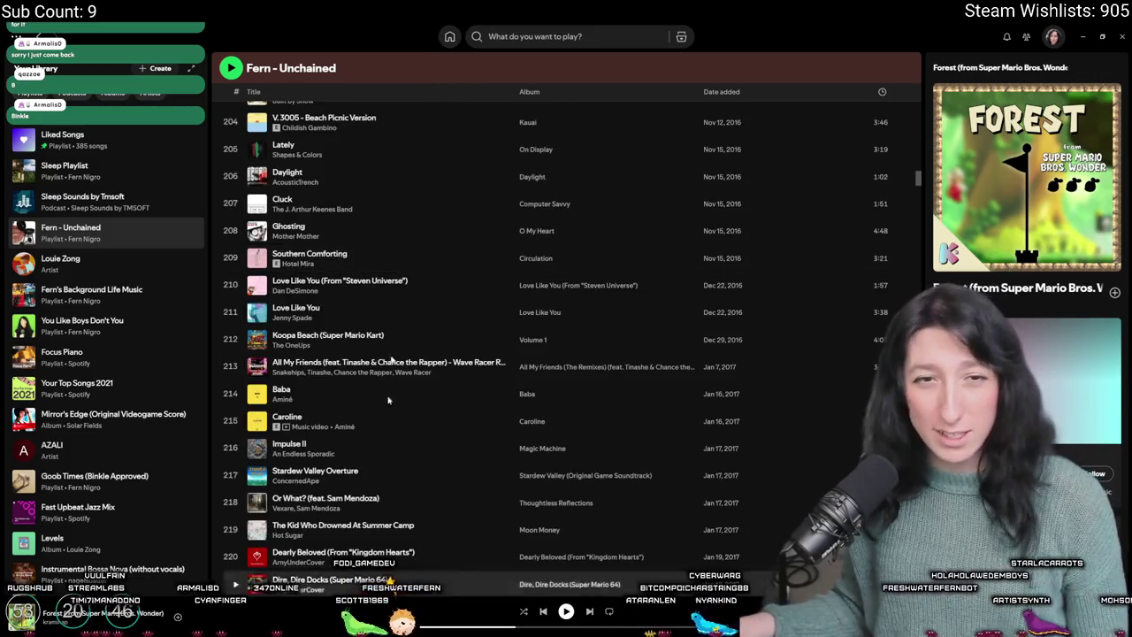
scroll(380, 142, down, 18)
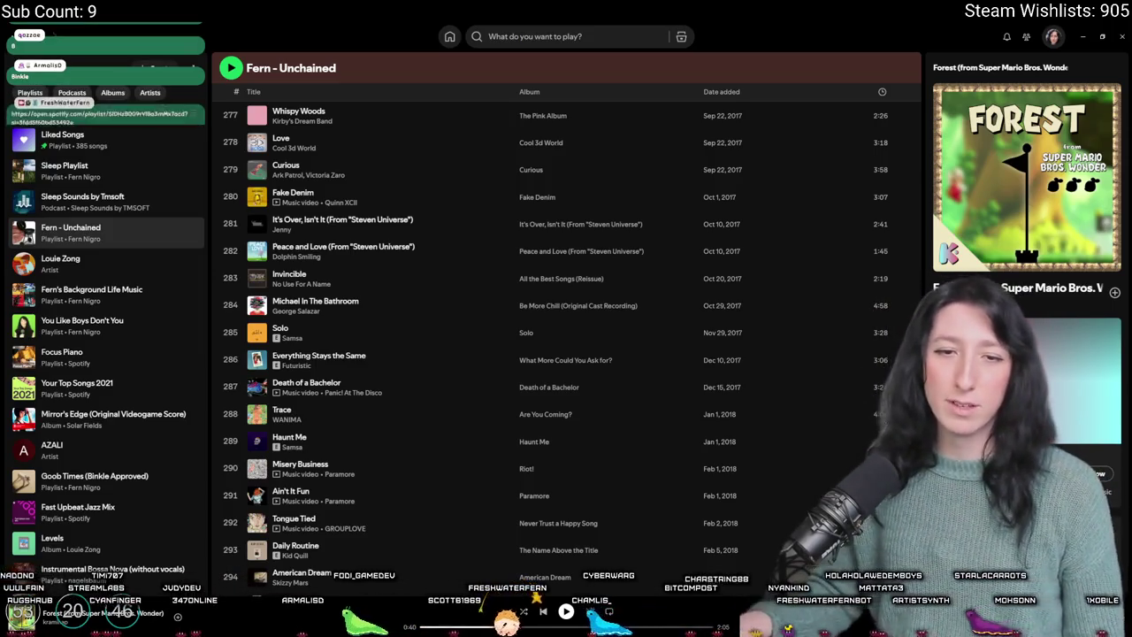
scroll(567, 172, down, 20)
scroll(567, 172, down, 15)
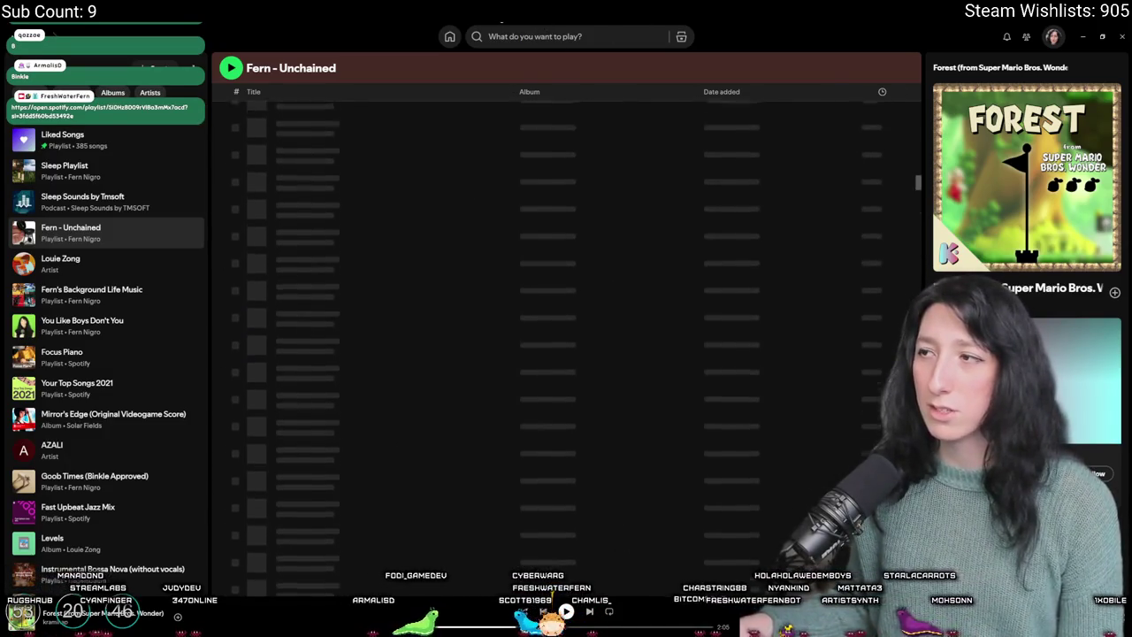
scroll(376, 183, up, 20)
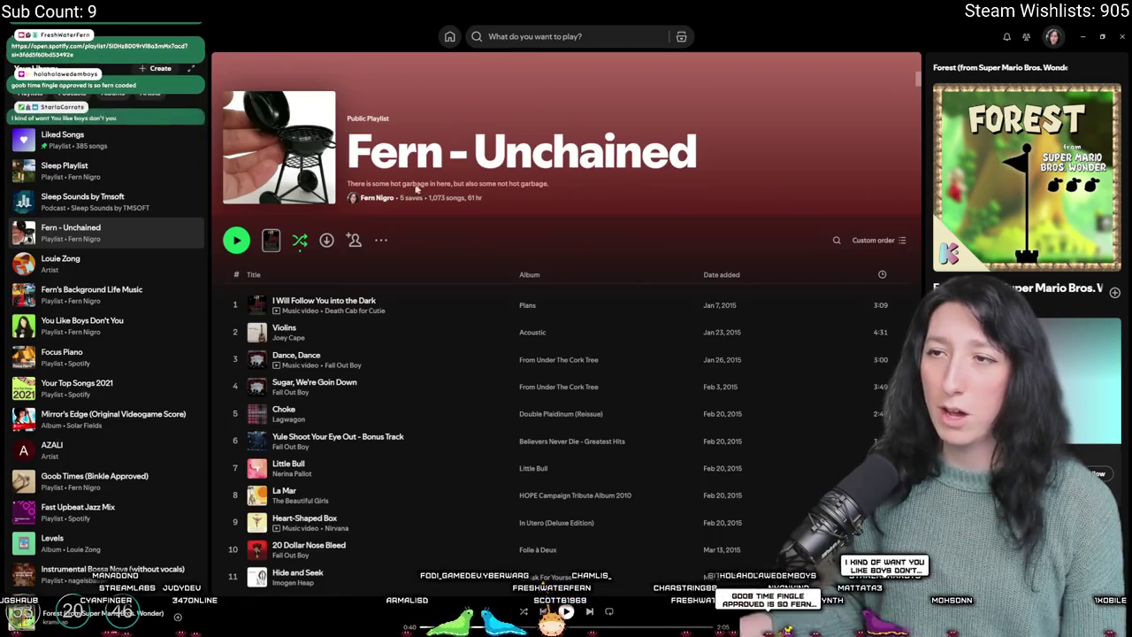
click(1123, 33)
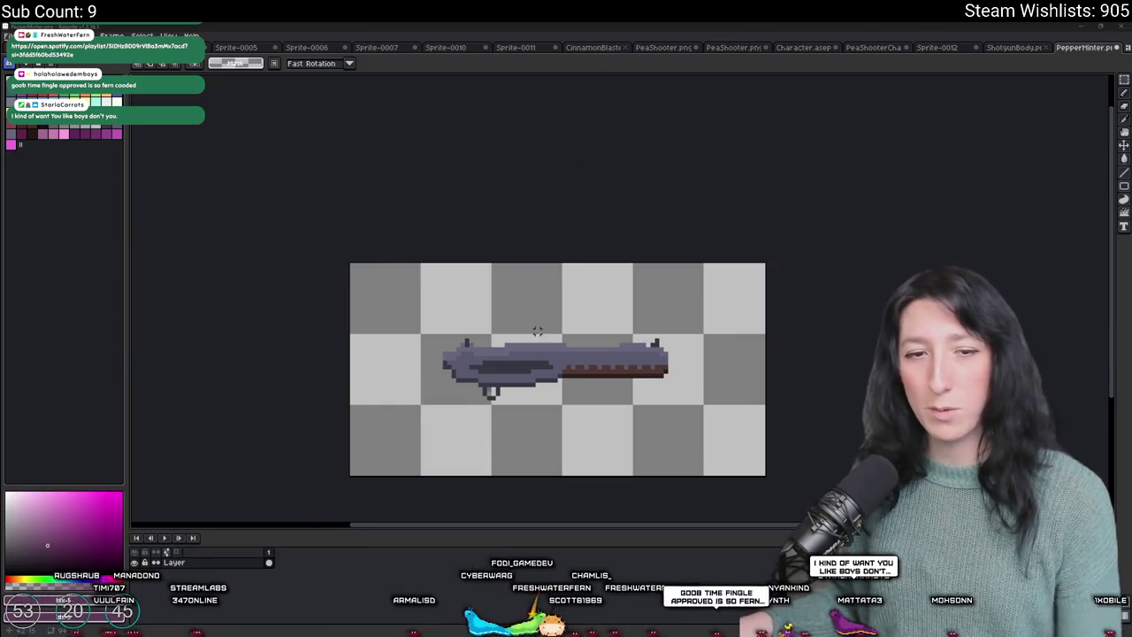
- Relaunch Spotify from Start search and open the You Like Boys Don't You playlist
key(alt+Tab)
key(super)
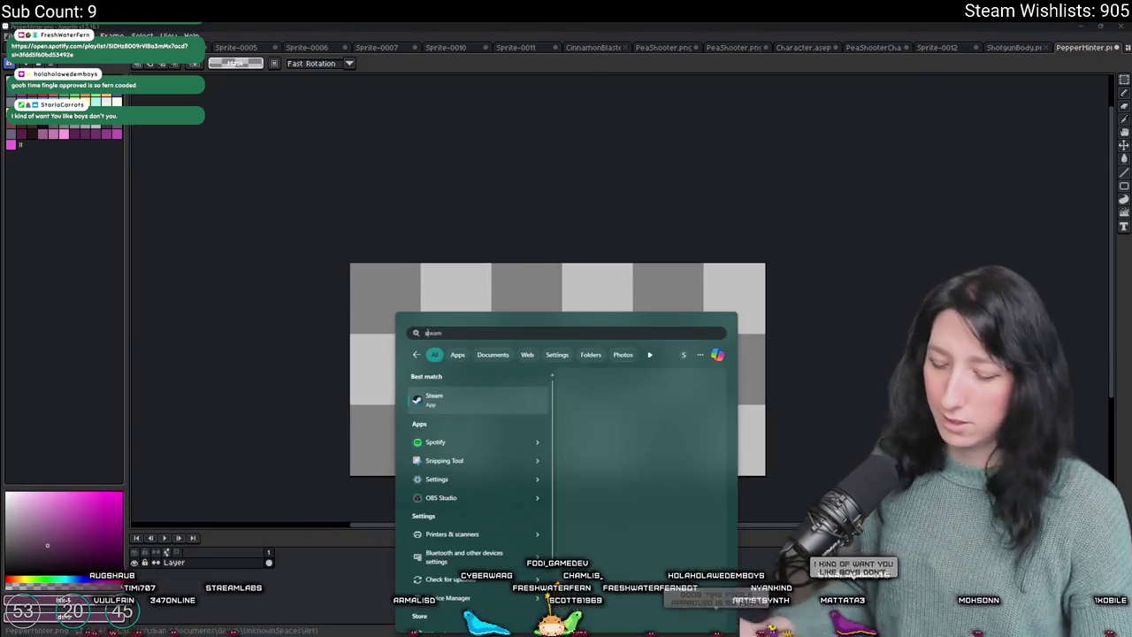
text(spotify)
key(Return)
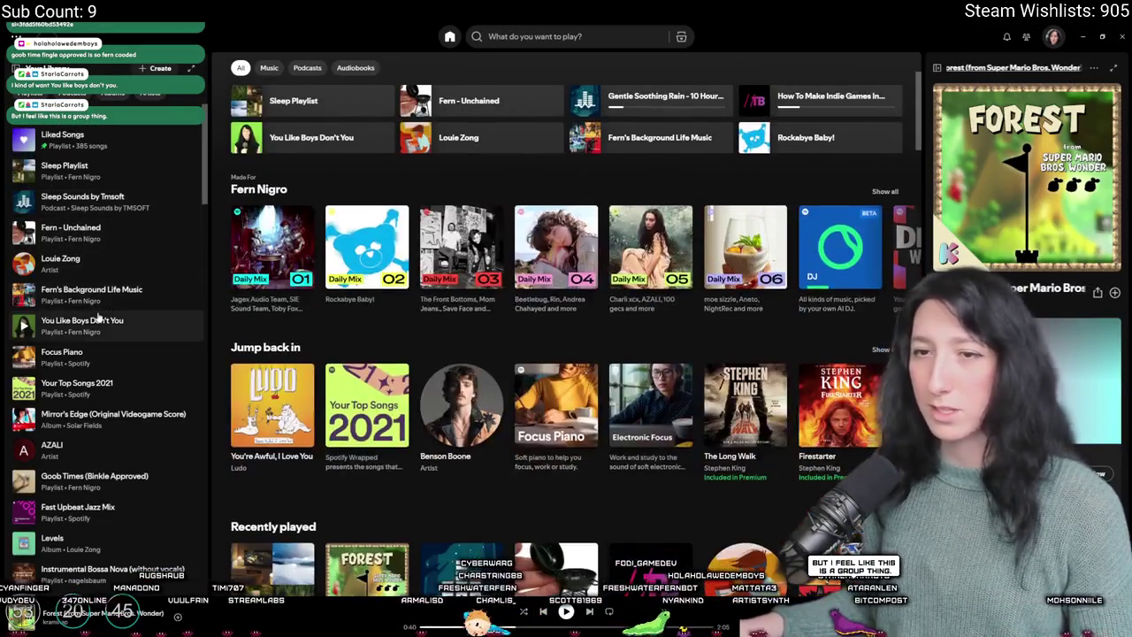
click(80, 323)
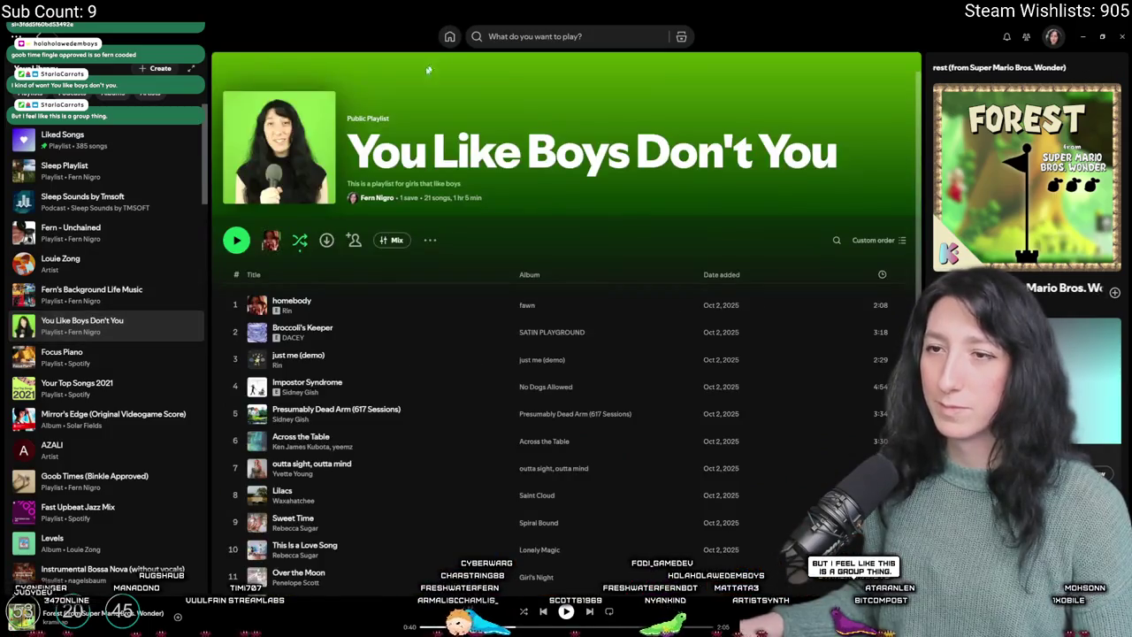
- Copy that playlist's share link and switch back to Aseprite
click(428, 240)
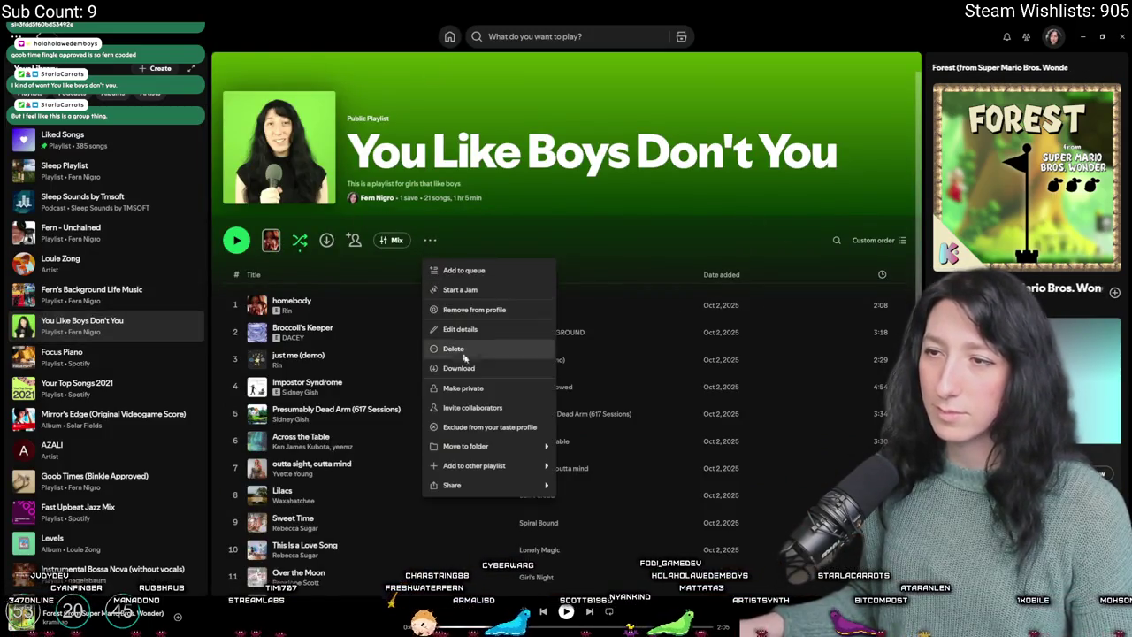
mouse_move(531, 485)
click(566, 488)
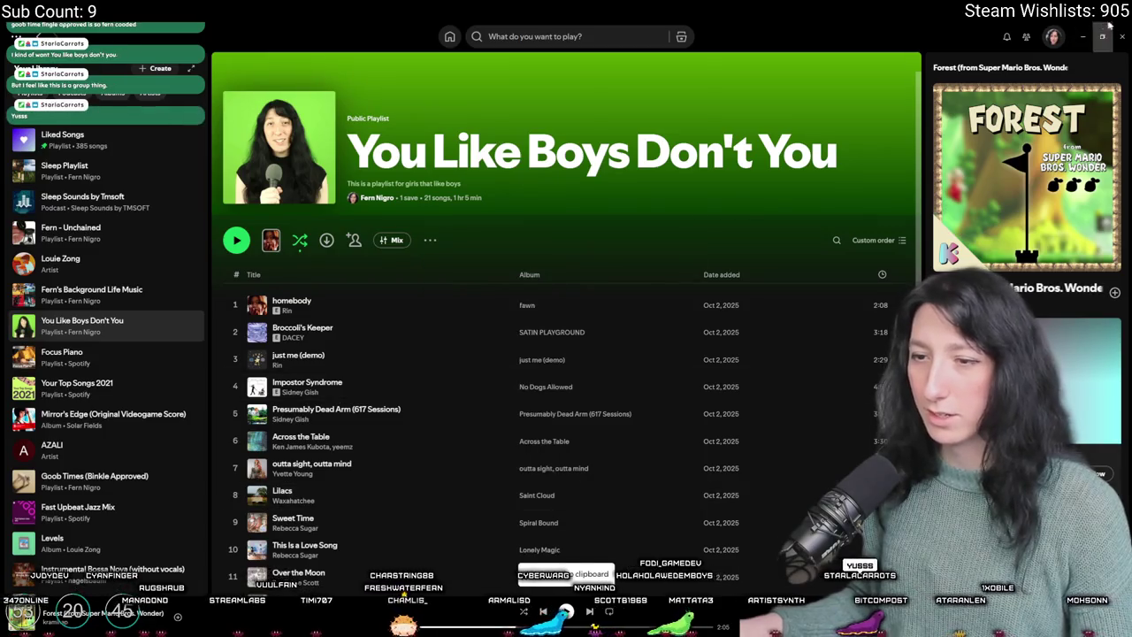
key(alt+Tab)
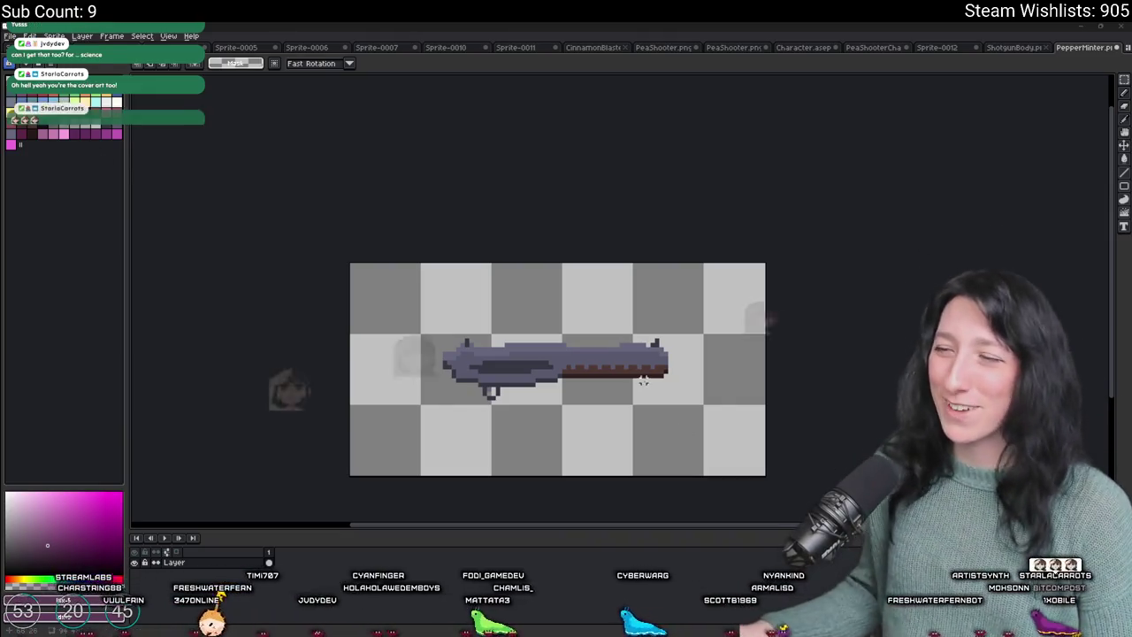
- Reposition the canvas view and bring up Aseprite's File > Export dialog
scroll(569, 384, up, 1)
scroll(569, 384, down, 1)
drag(427, 353, 478, 363)
drag(570, 371, 536, 343)
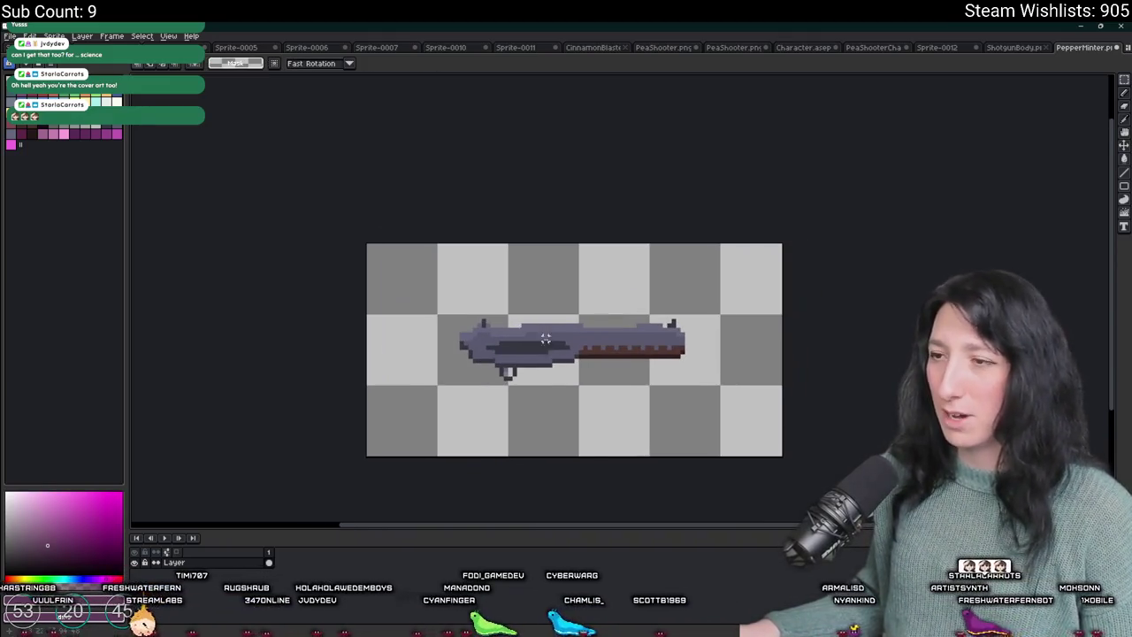
scroll(447, 369, up, 2)
scroll(447, 370, down, 2)
scroll(447, 370, up, 2)
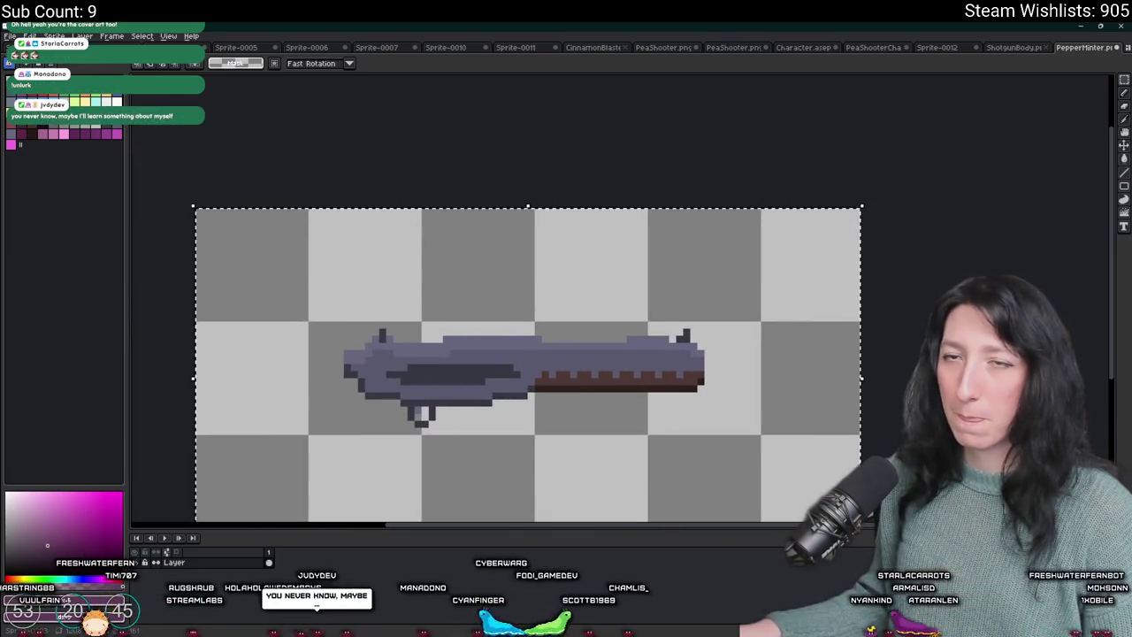
click(10, 37)
click(269, 112)
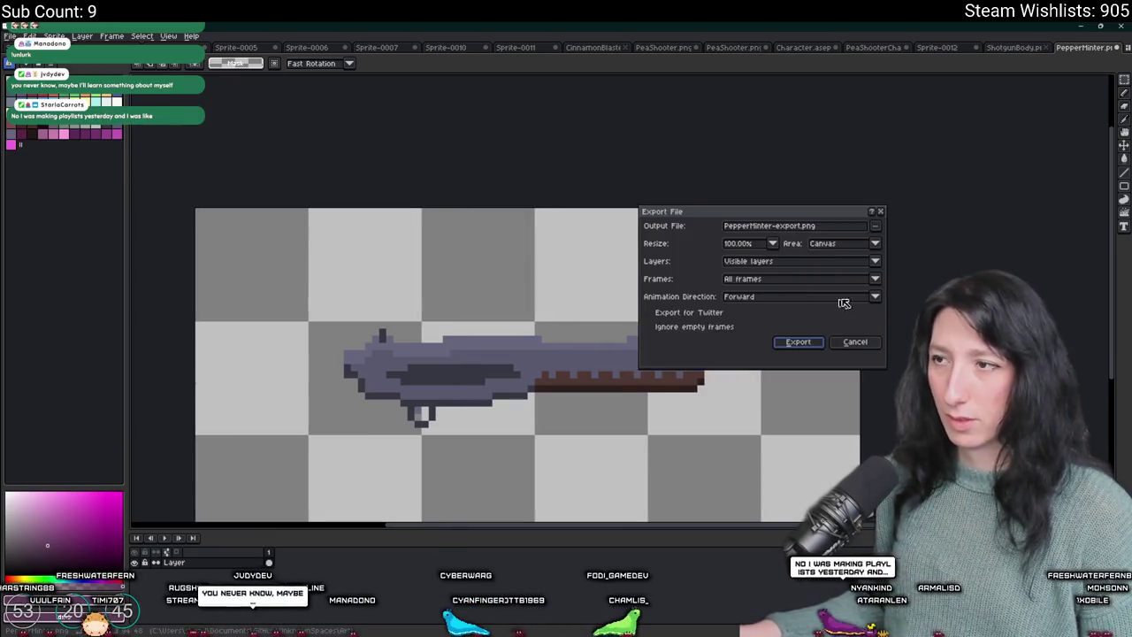
- Browse to the Art folder and set the output file name to RifleBody.png
click(875, 225)
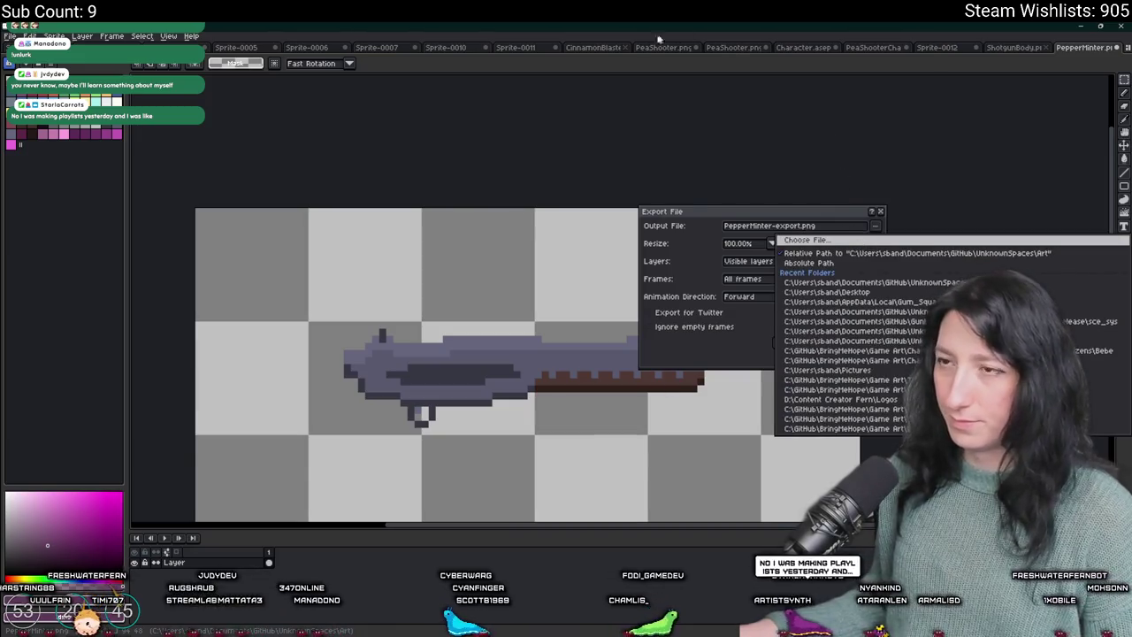
click(807, 240)
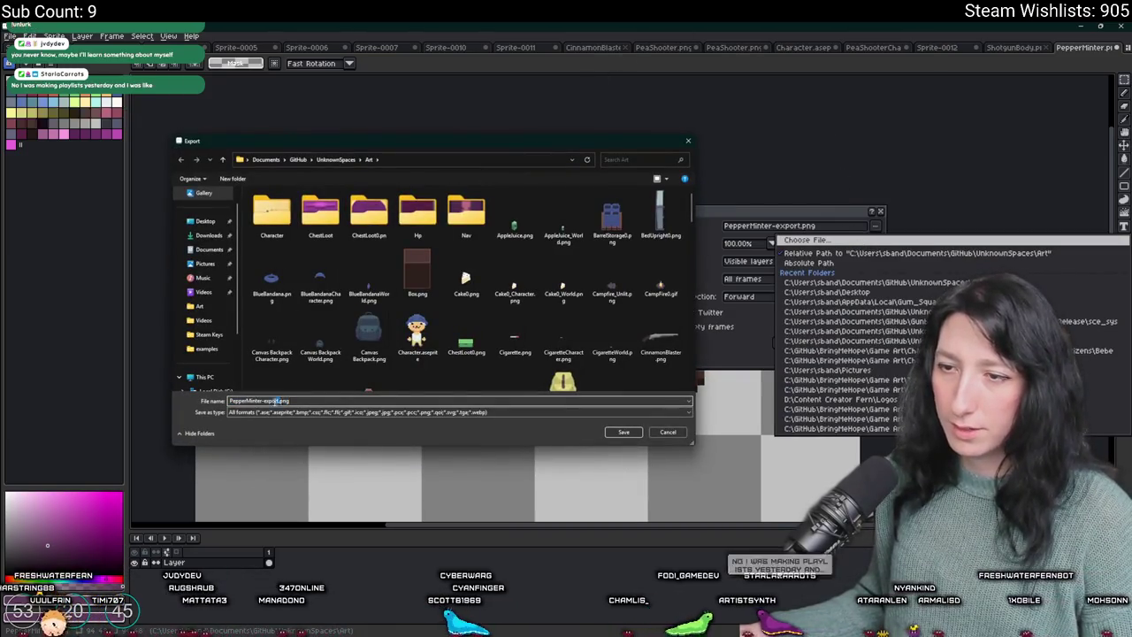
key(BackSpace)
text(Makeshift_F)
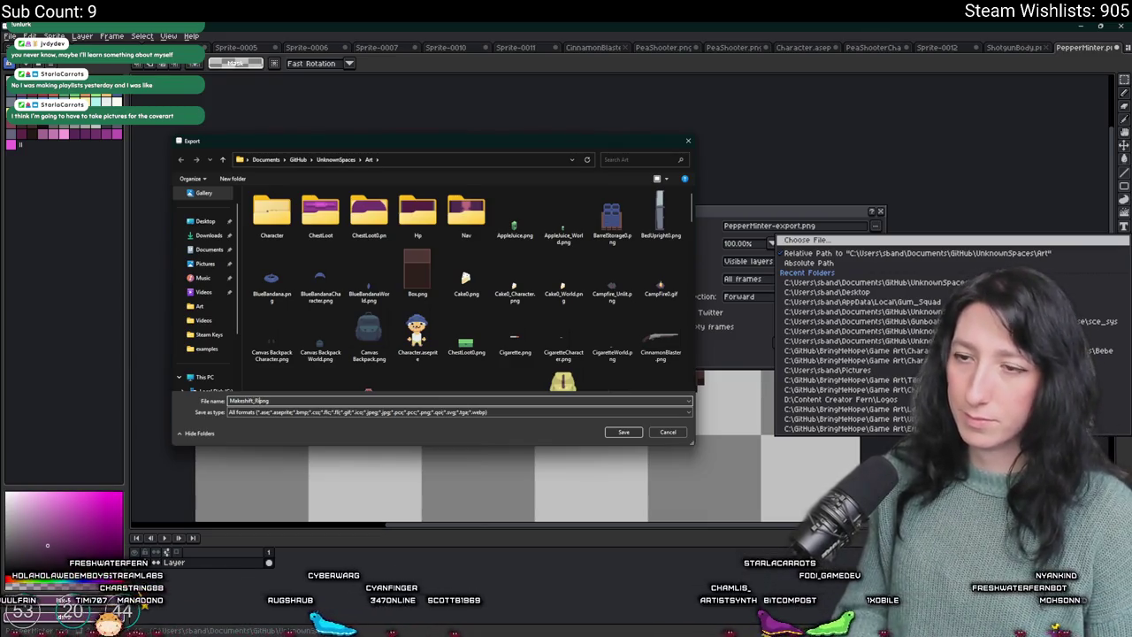
key(BackSpace)
key(BackSpace)
key(BackSpace)
text(Rifles)
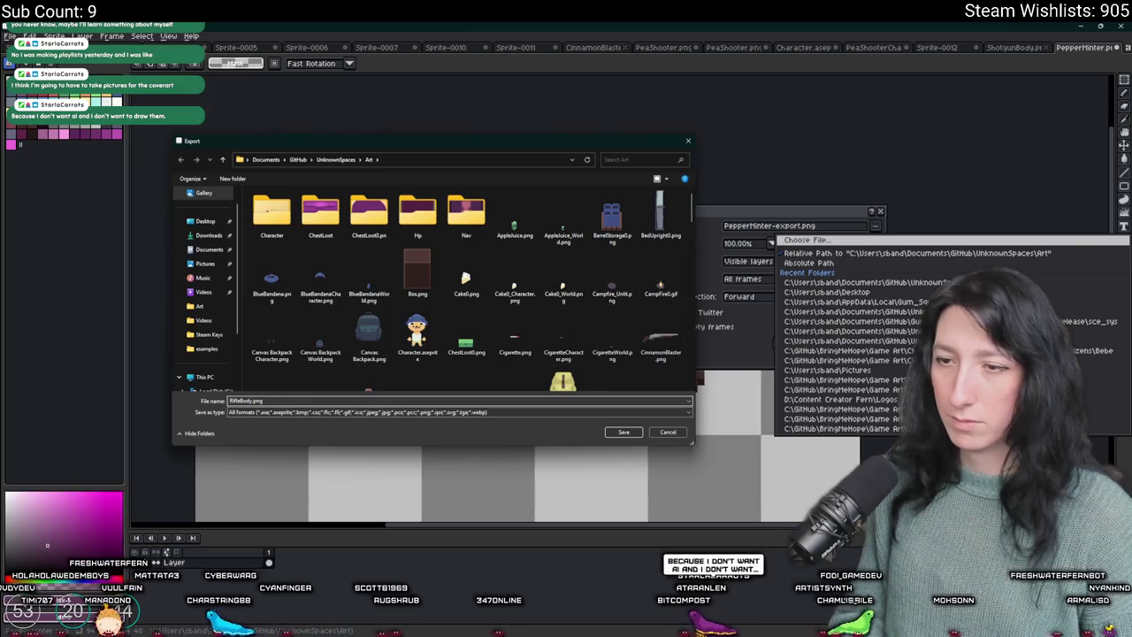
key(Return)
key(Return)
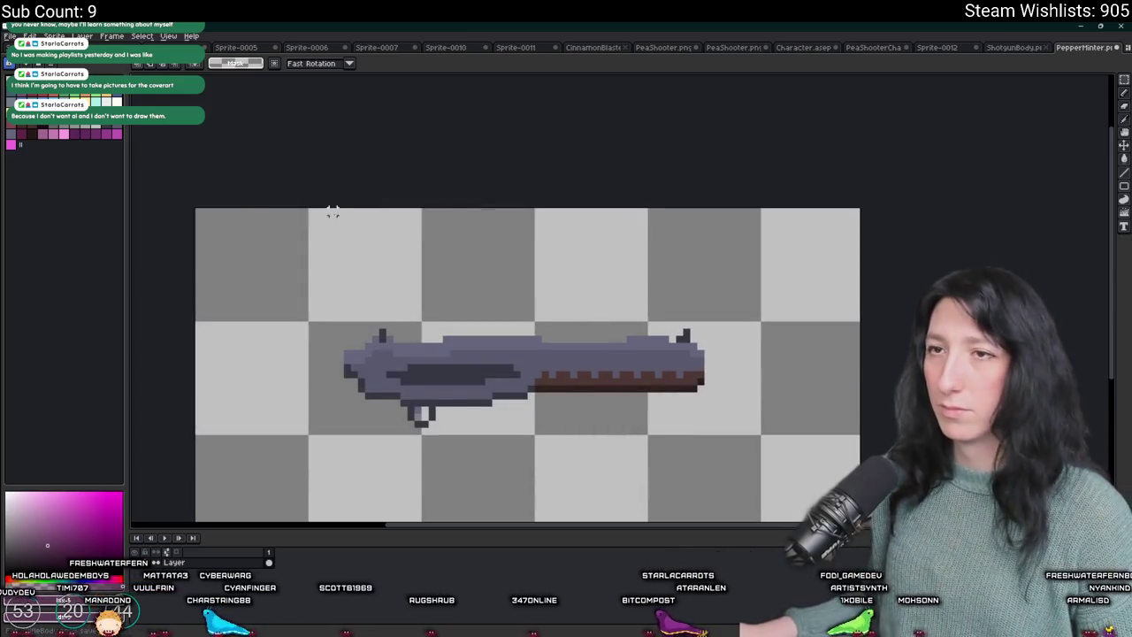
- Select the whole sprite and undo to restore the rifle's magazine, grip and stock
scroll(330, 216, up, 1)
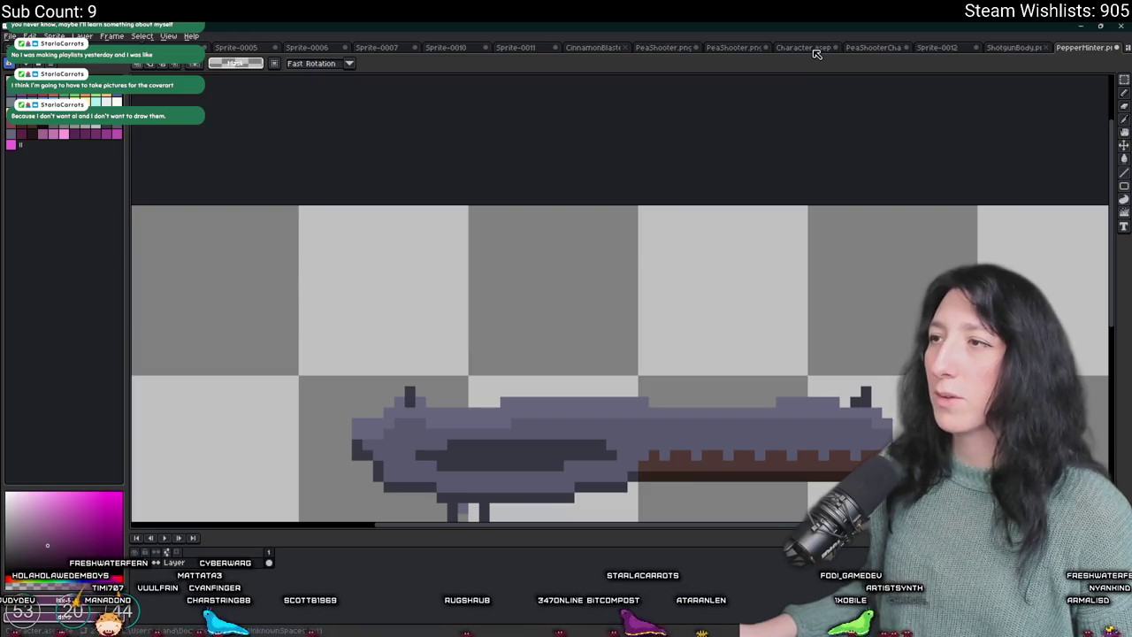
key(ctrl+a)
scroll(424, 200, down, 2)
scroll(424, 199, down, 2)
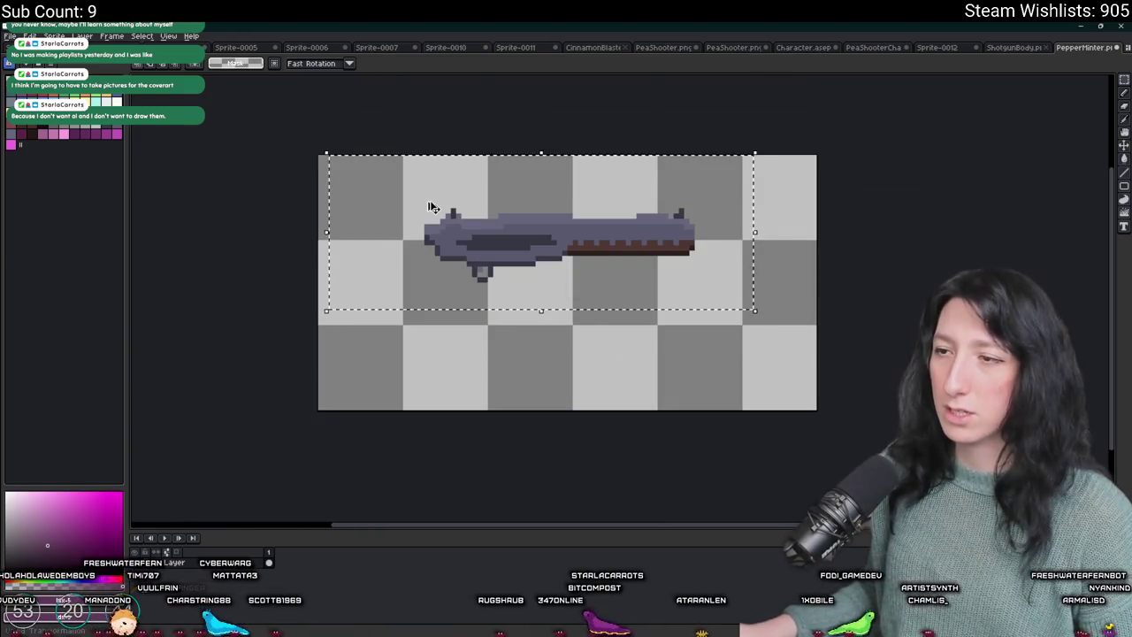
key(ctrl+z)
key(ctrl+z)
key(ctrl+z)
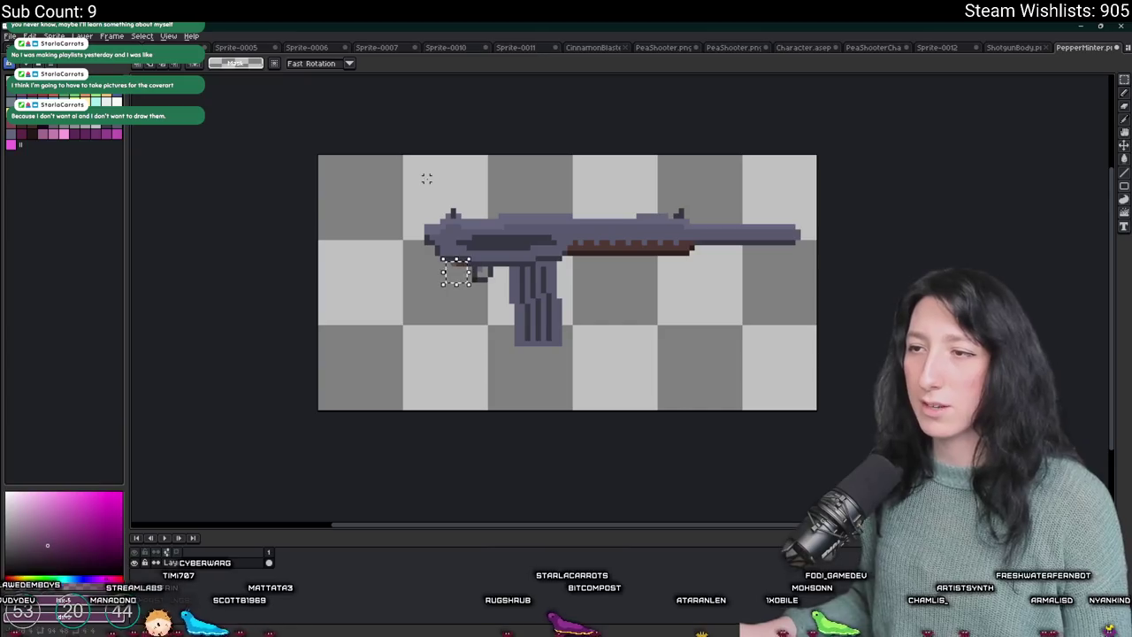
key(ctrl+z)
key(ctrl+z)
key(ctrl+z)
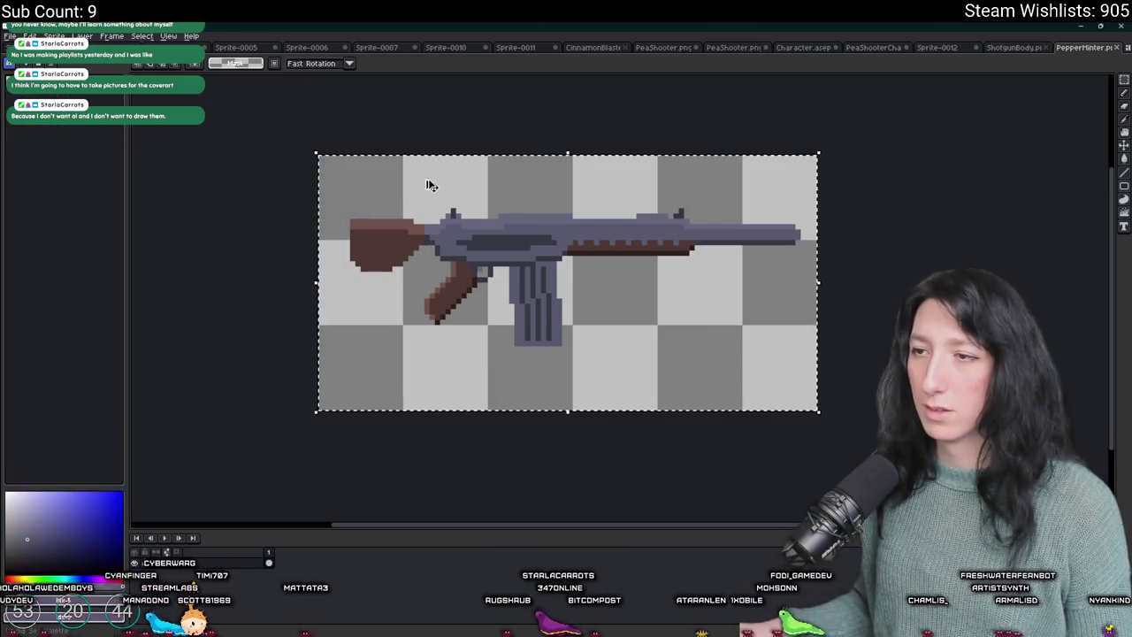
key(ctrl+z)
key(ctrl+z)
key(ctrl+z)
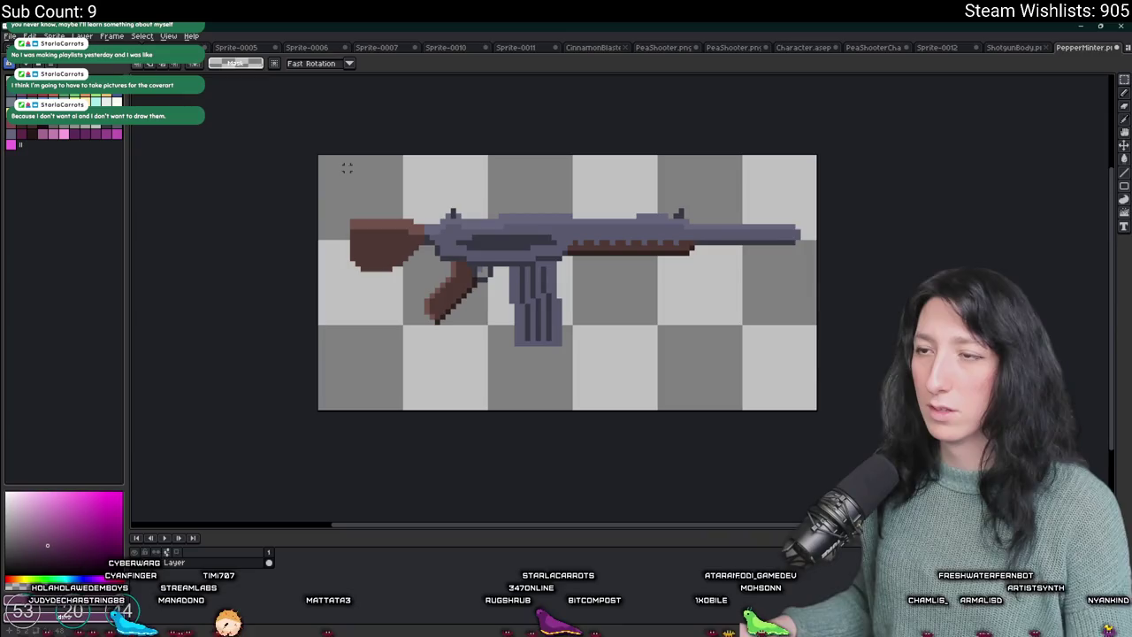
- Undo twice more to recover the full view and palette, then bring up File > Open
scroll(495, 287, up, 2)
scroll(499, 278, up, 1)
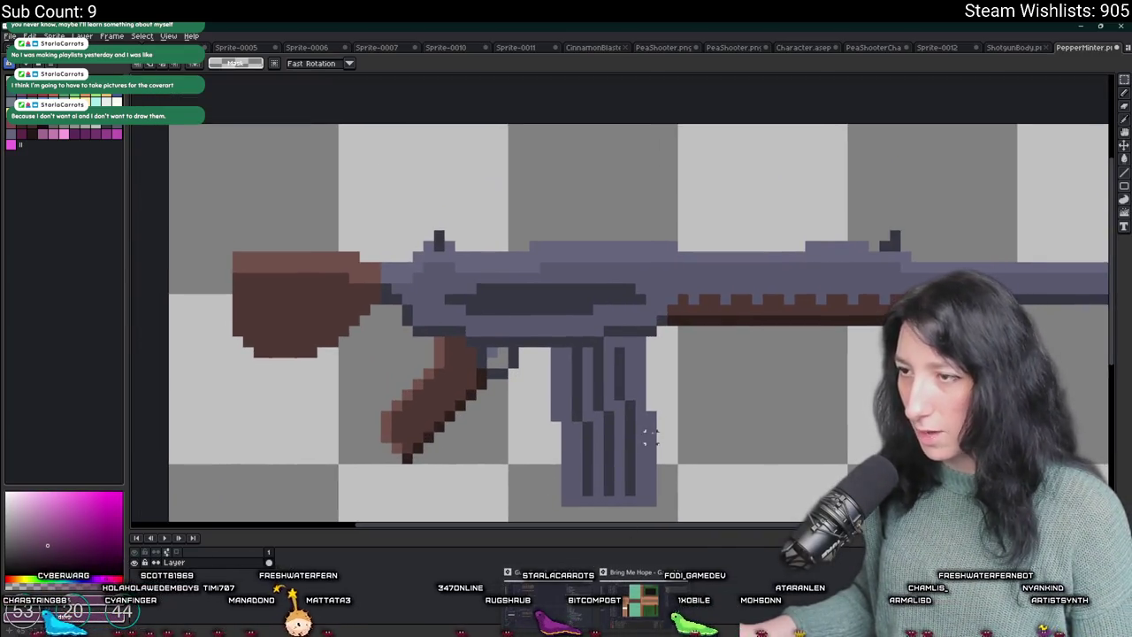
scroll(650, 433, down, 2)
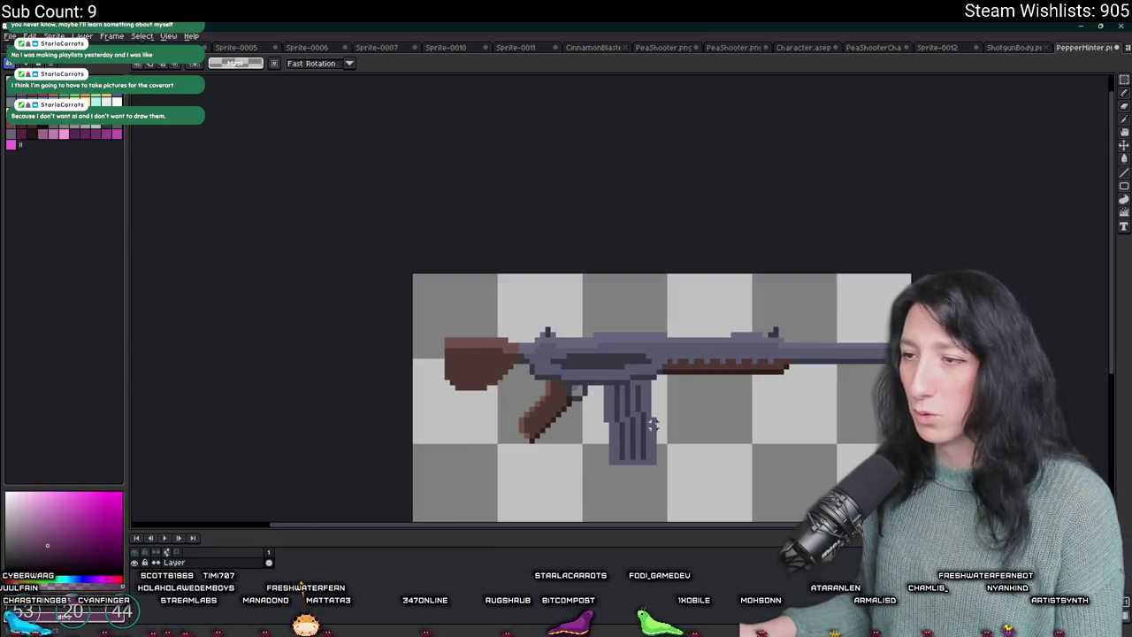
key(ctrl+z)
key(ctrl+z)
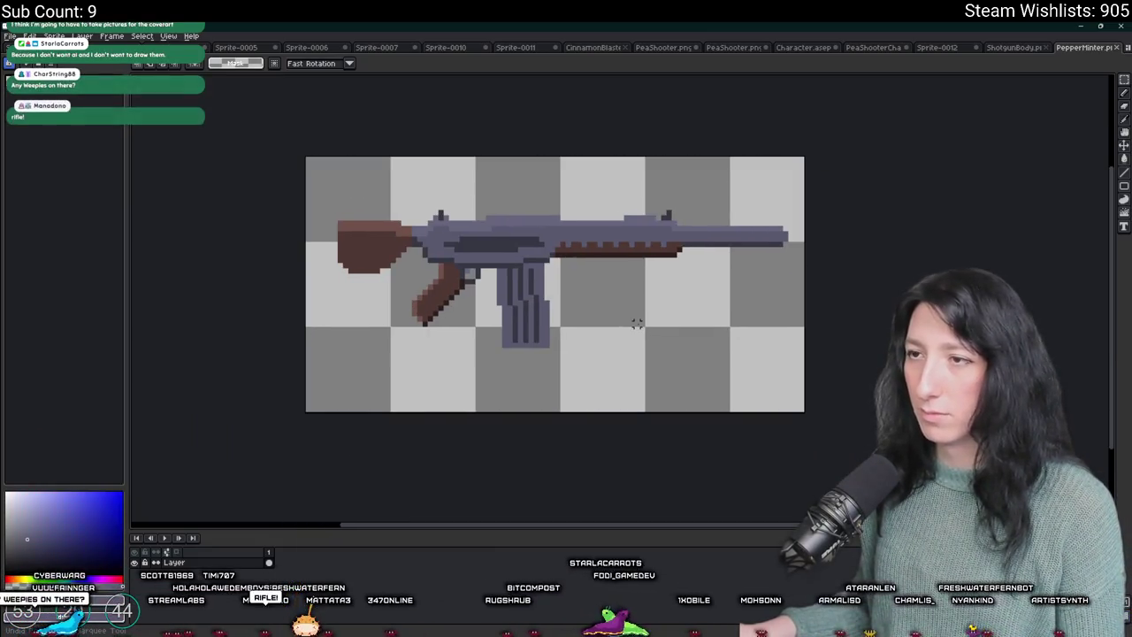
key(ctrl+z)
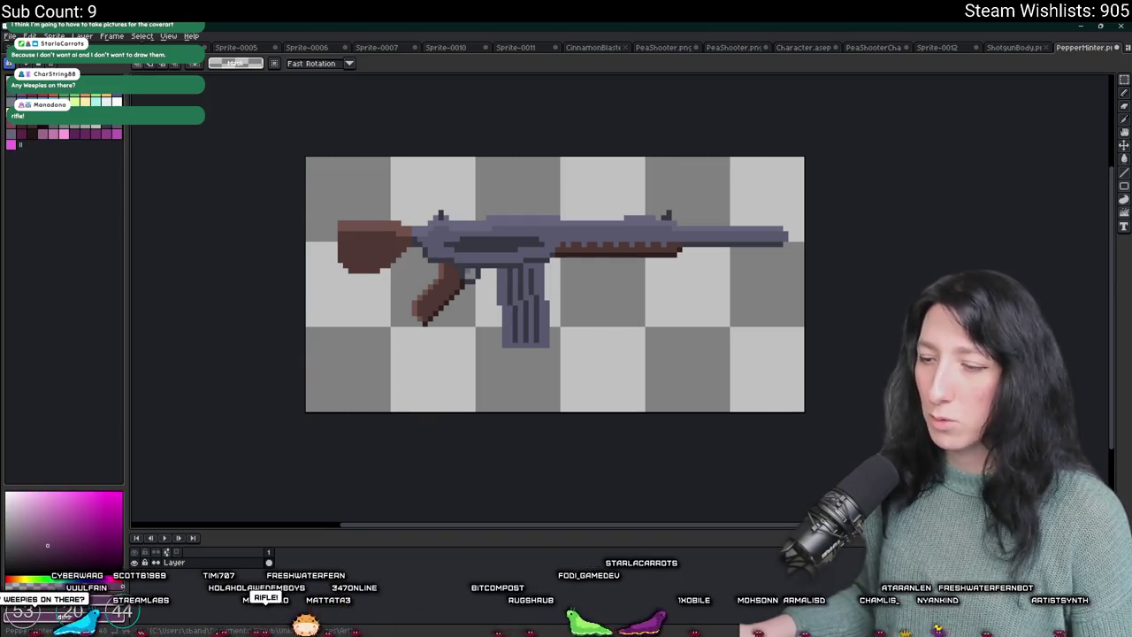
click(13, 37)
click(26, 56)
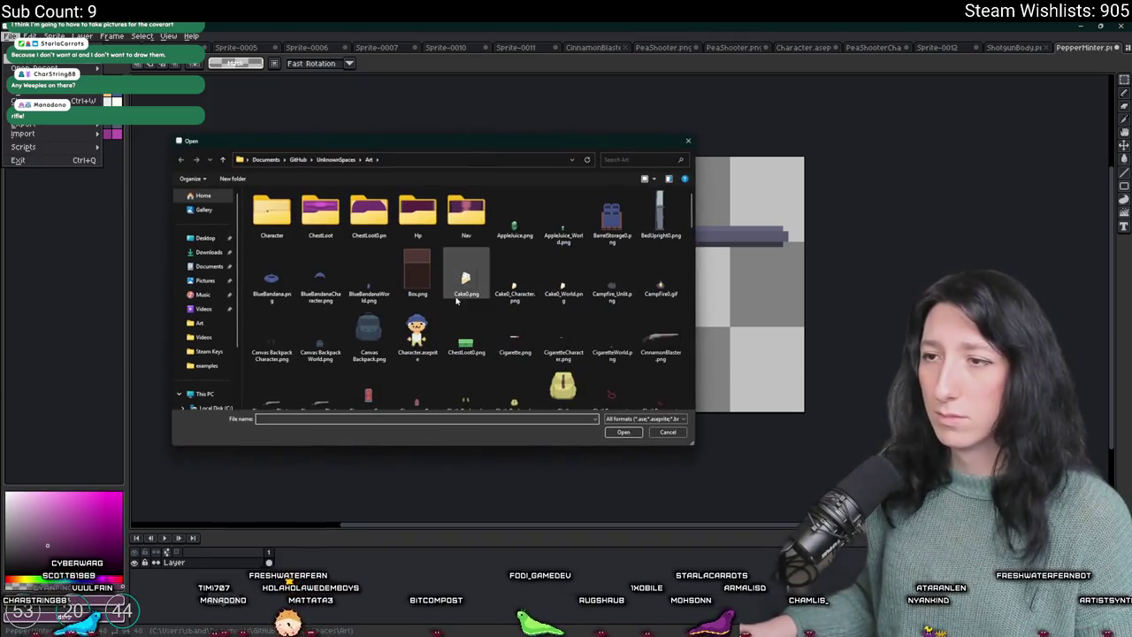
- Open RifleBody.png from the Art folder and zoom in on the stripped rifle body
click(502, 281)
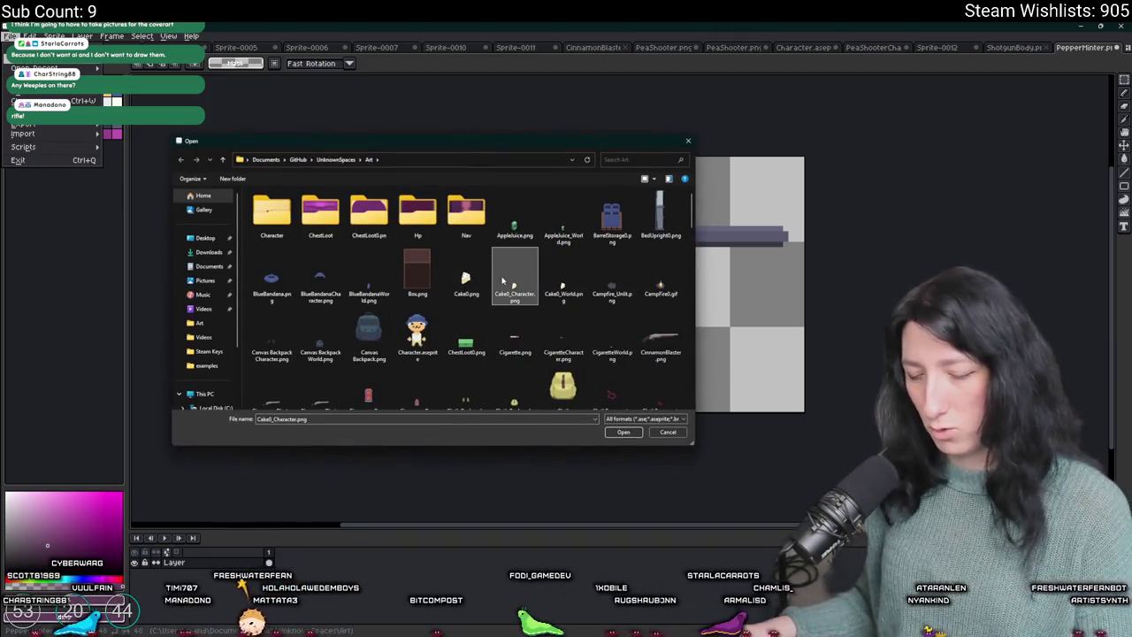
scroll(503, 281, down, 5)
double_click(368, 279)
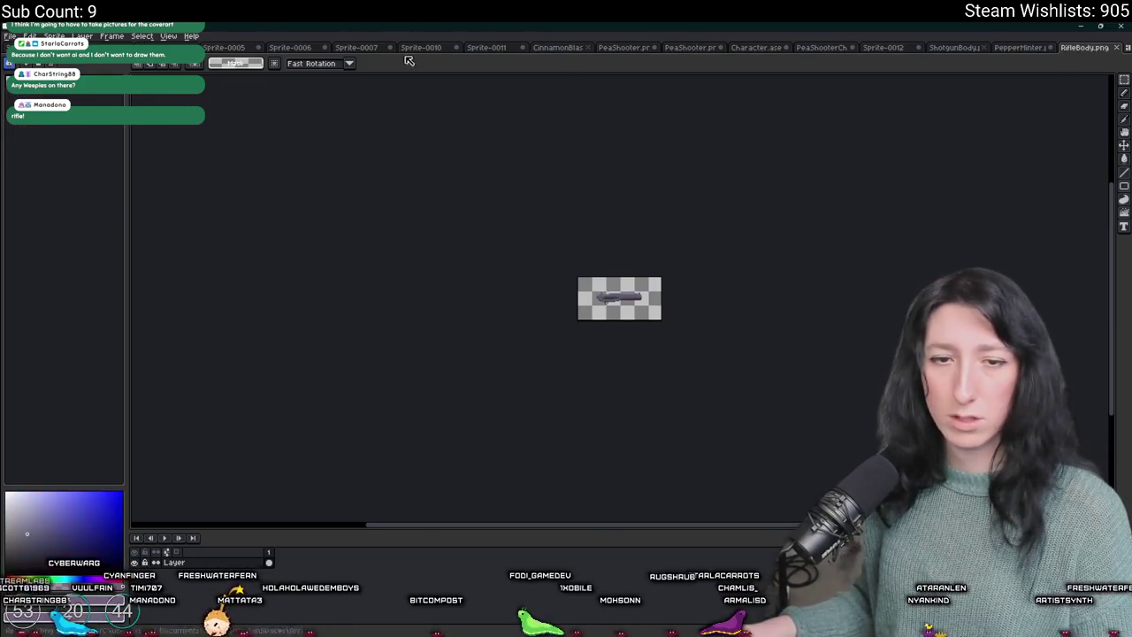
scroll(618, 298, up, 3)
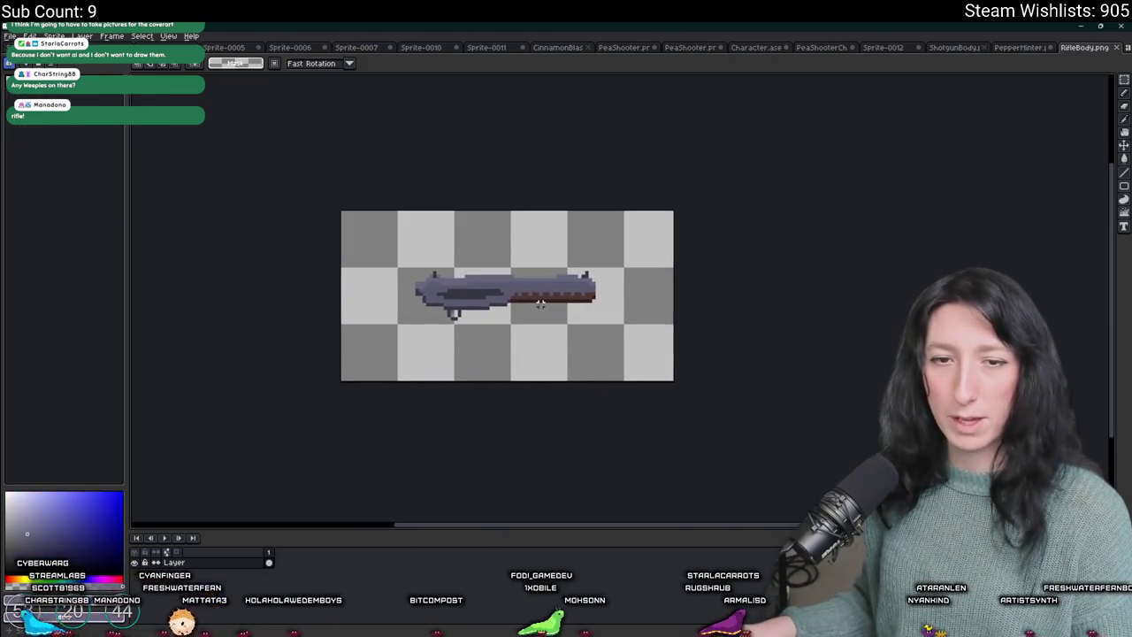
scroll(499, 288, up, 1)
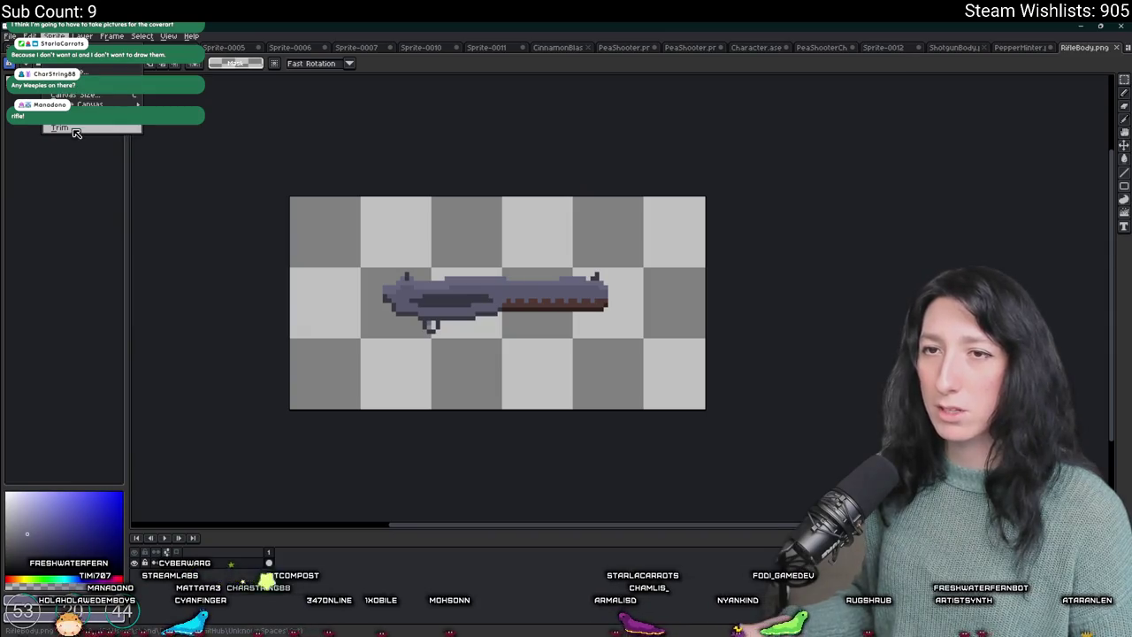
- Trim the RifleBody canvas, then resize the sprite to 40% width after undoing a 50% attempt
click(76, 129)
click(54, 36)
click(80, 71)
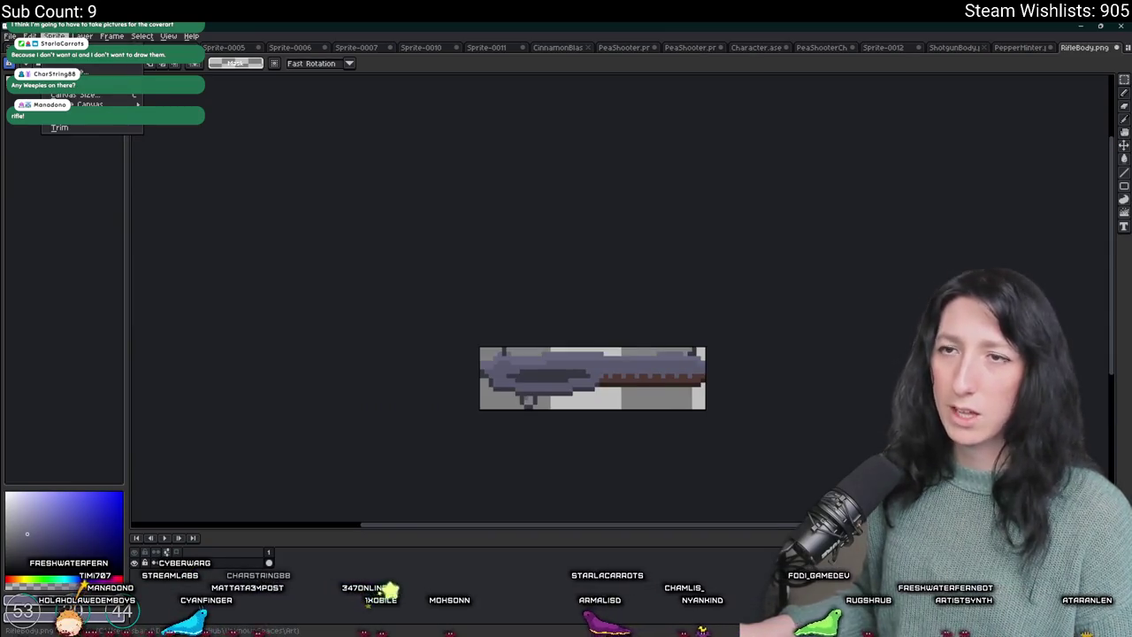
text(50)
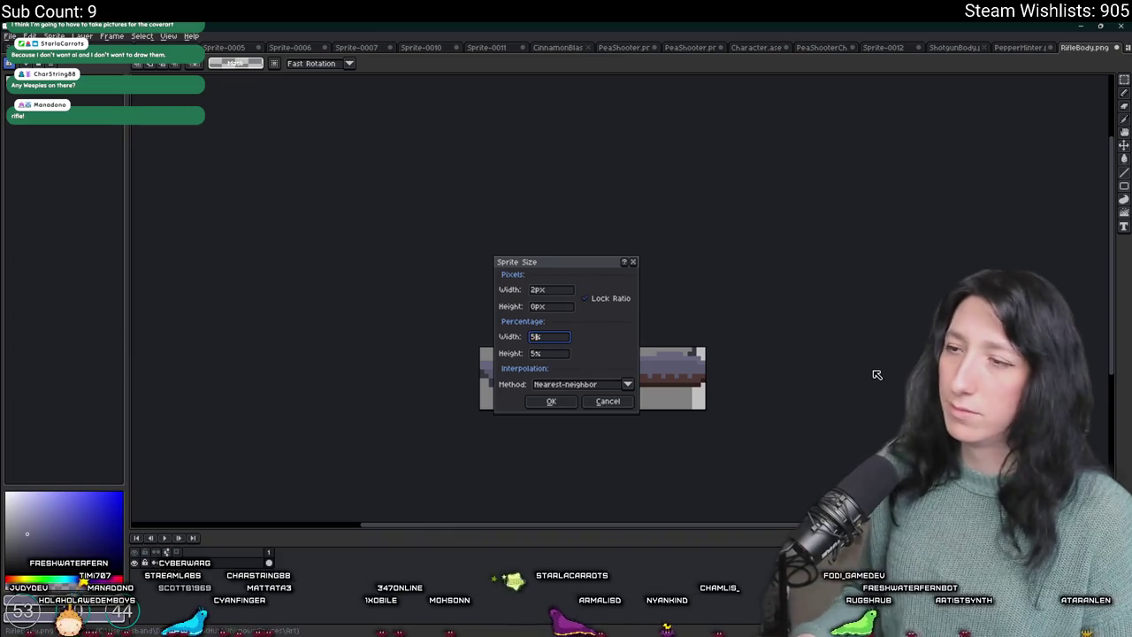
key(Return)
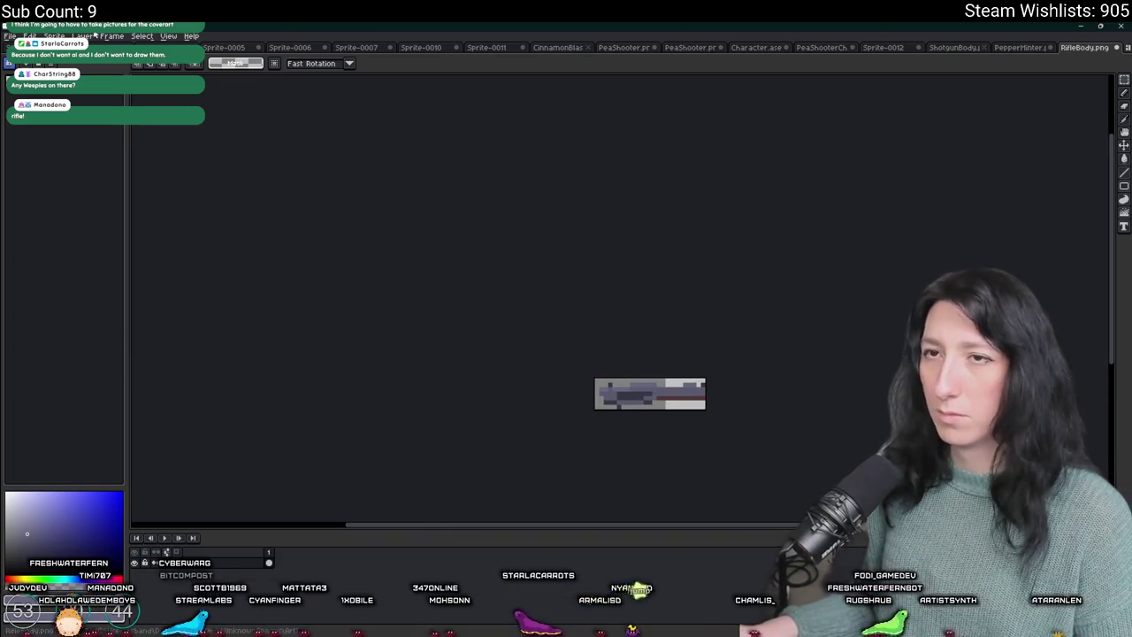
key(ctrl+z)
key(ctrl+alt+i)
click(531, 337)
text(40)
click(551, 402)
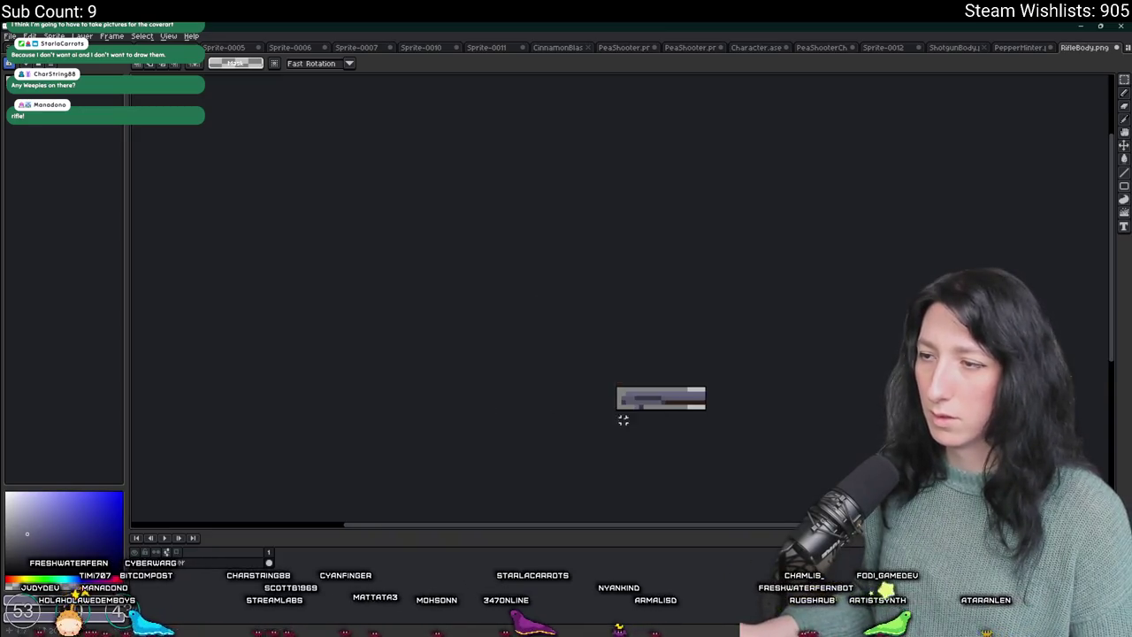
- Sample the rifle's dark red-brown and load a colour palette into the swatches
scroll(636, 393, up, 8)
scroll(652, 366, down, 8)
scroll(655, 366, up, 4)
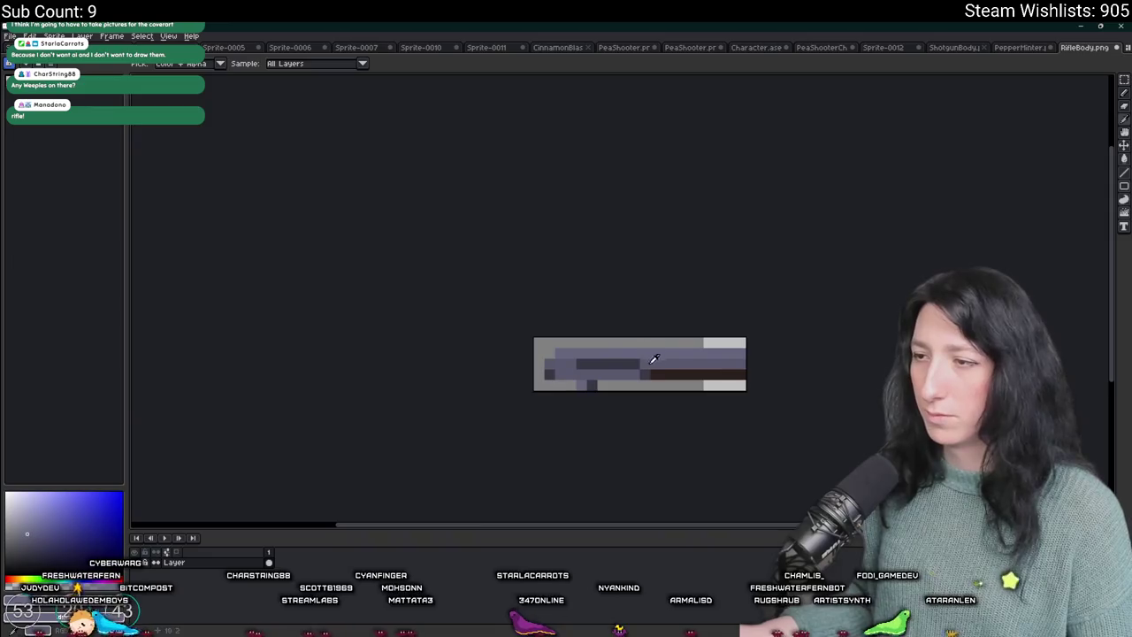
click(659, 367)
click(51, 65)
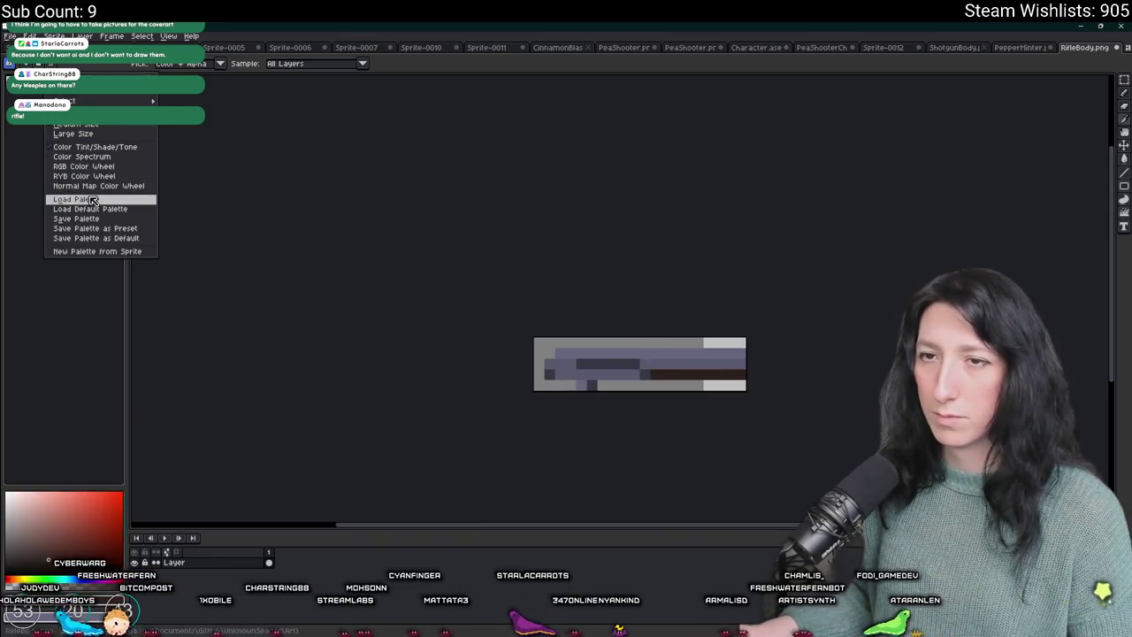
click(97, 209)
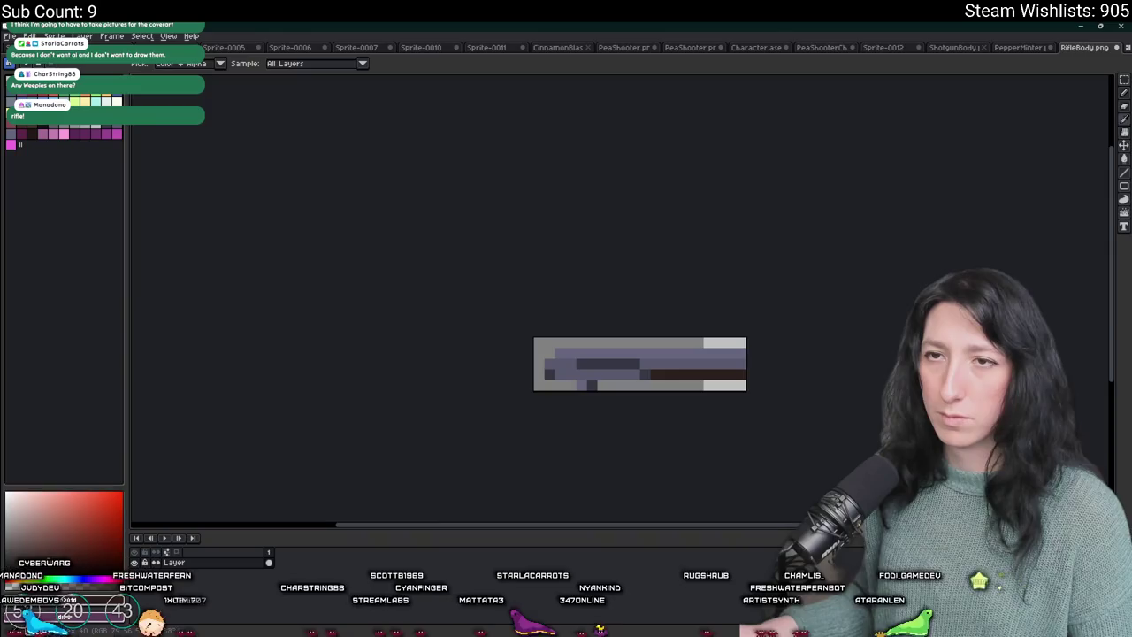
- Sample the dark blue-grey and draw a dark line along the rifle body
scroll(742, 337, up, 2)
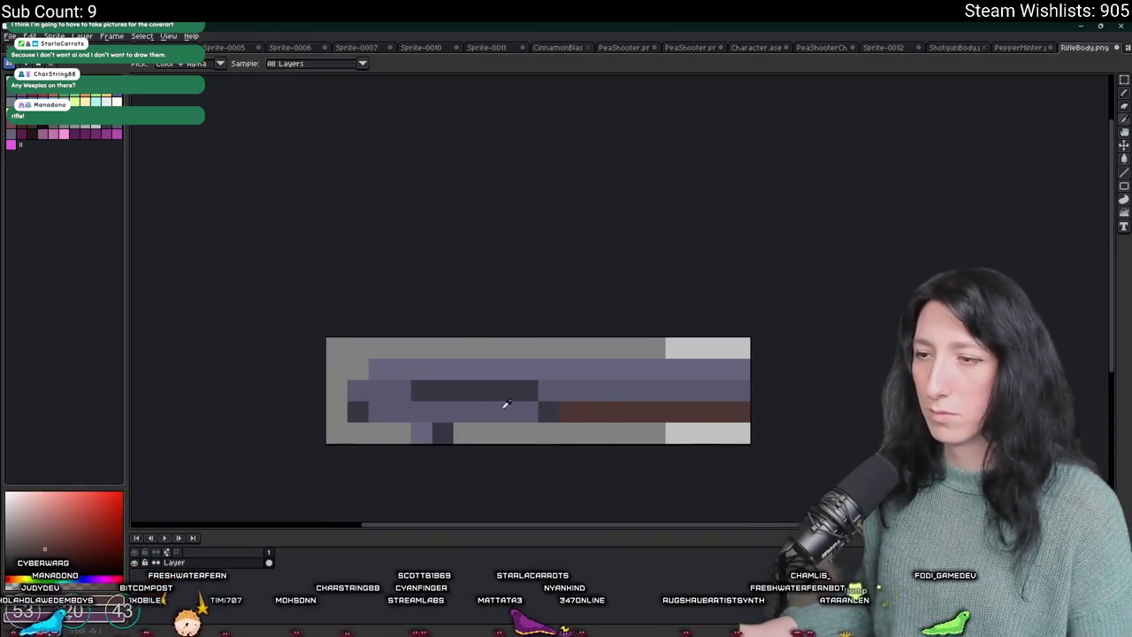
scroll(512, 403, left, 2)
click(430, 393)
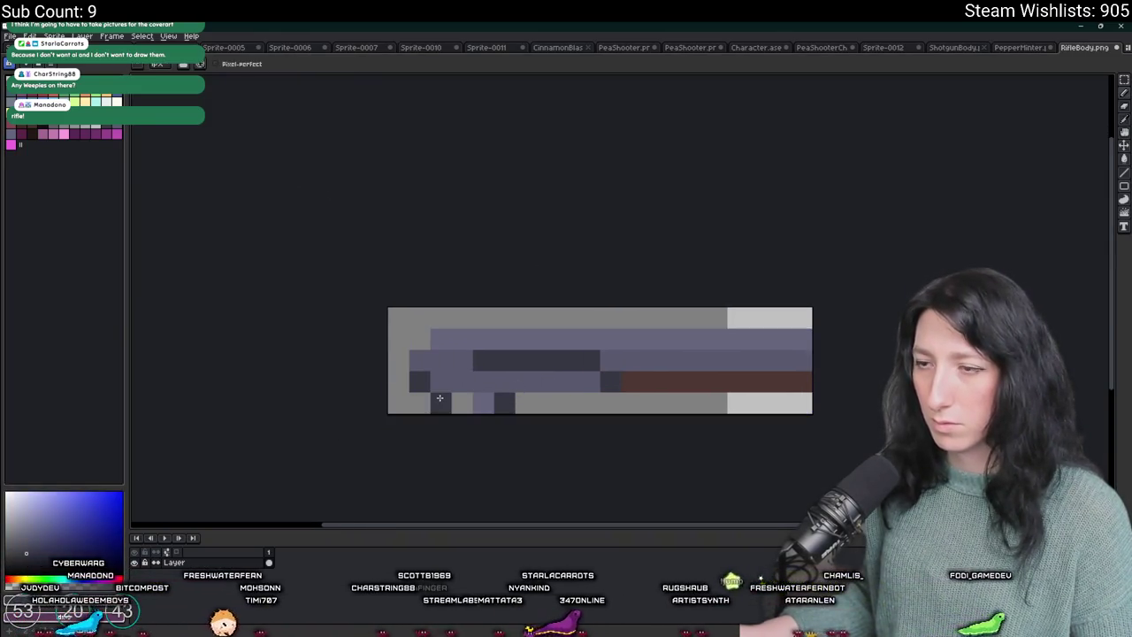
scroll(444, 397, down, 4)
scroll(469, 375, up, 2)
key(alt)
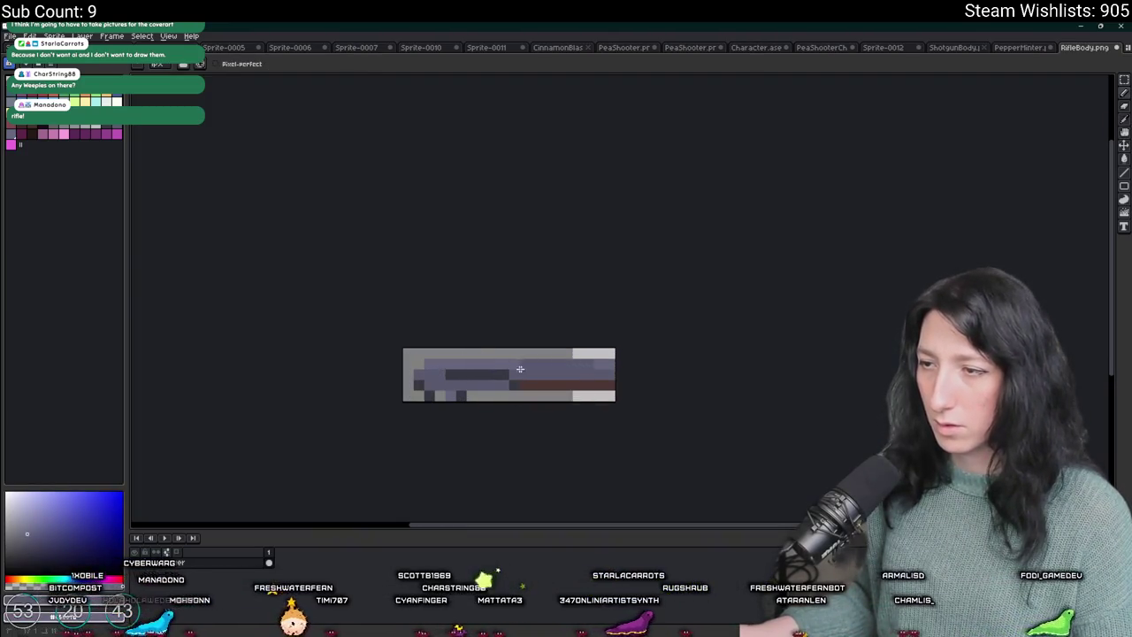
drag(473, 368, 559, 361)
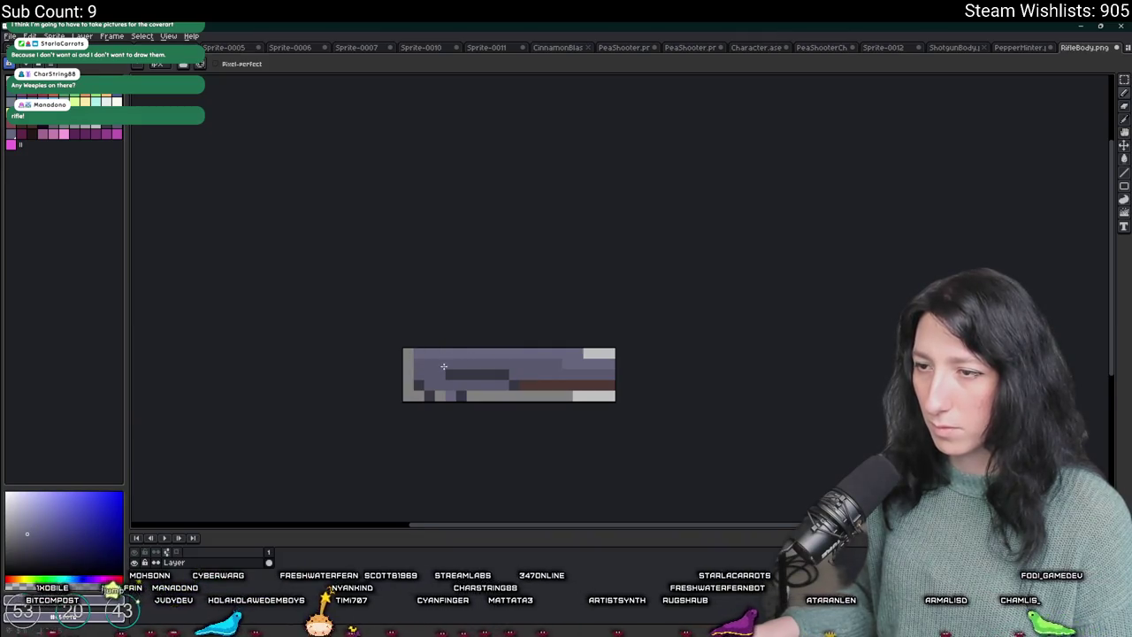
- Bring up the Export File dialog with RifleBody-export.png as the proposed output
scroll(411, 362, down, 1)
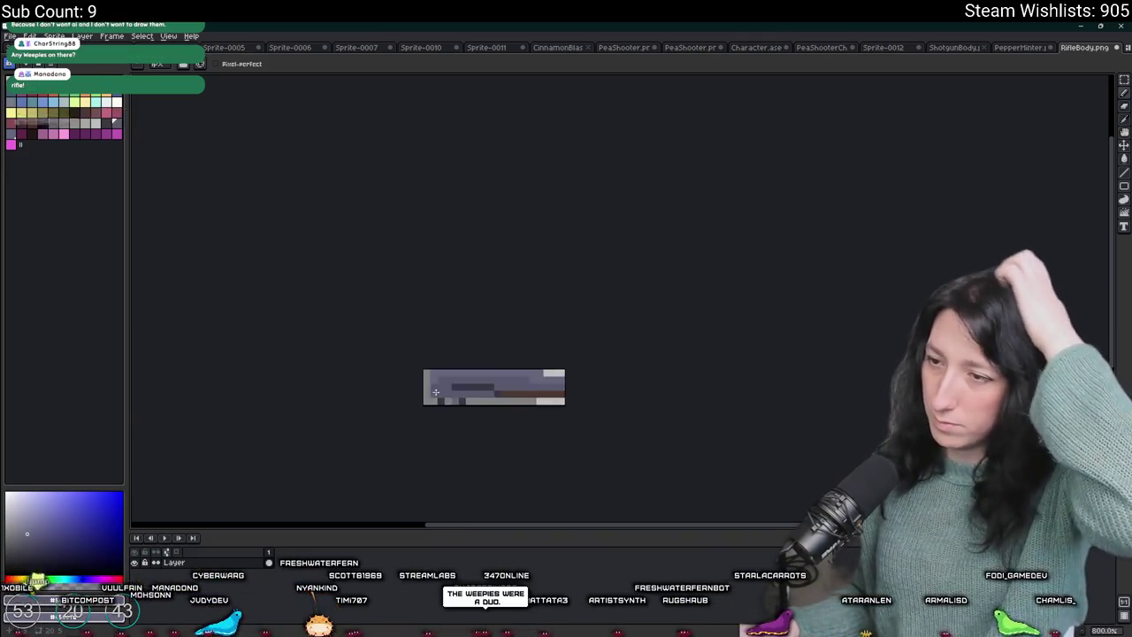
scroll(445, 370, up, 2)
scroll(430, 386, down, 3)
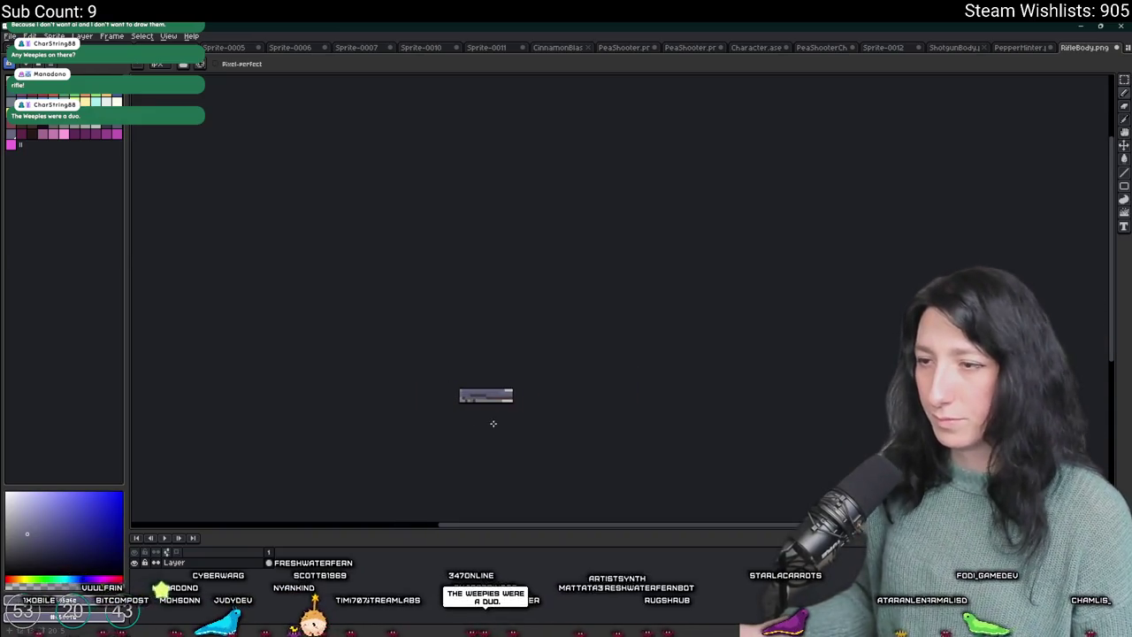
scroll(468, 422, up, 1)
scroll(468, 411, down, 2)
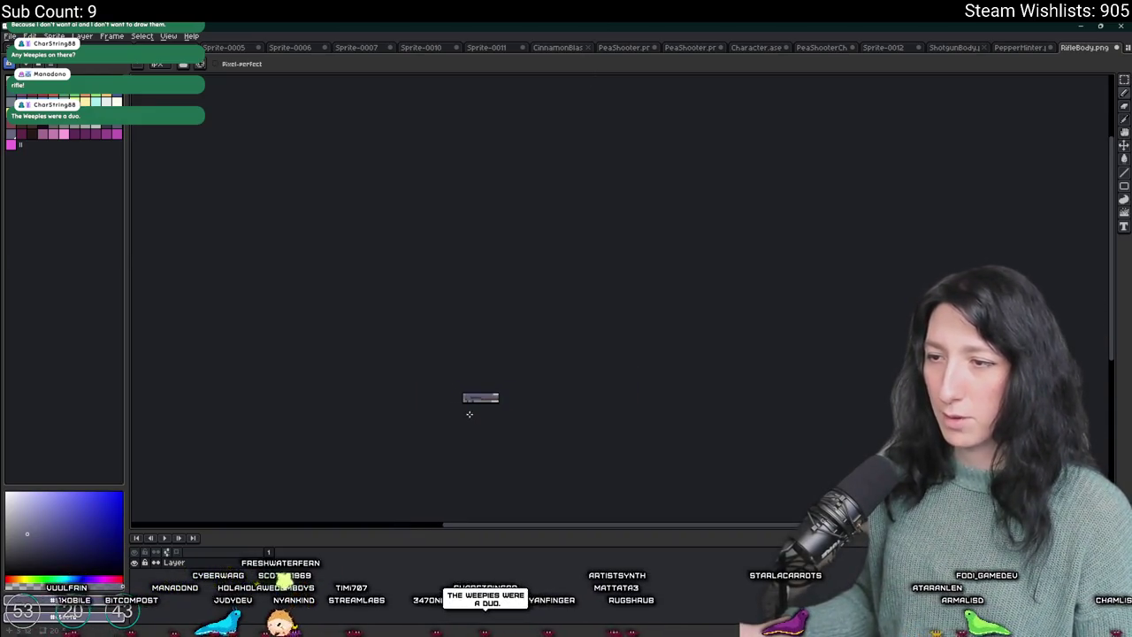
scroll(522, 335, up, 1)
key(ctrl+alt+shift+s)
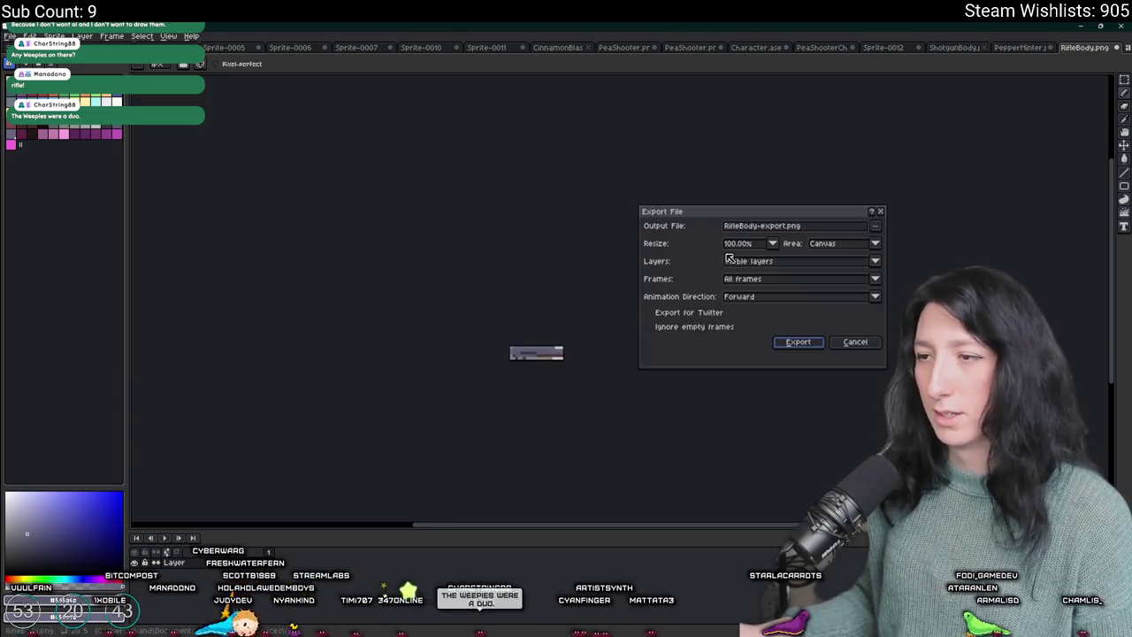
- Change the output name to RifleBody_World.png, export it, and switch to GameMaker
double_click(758, 227)
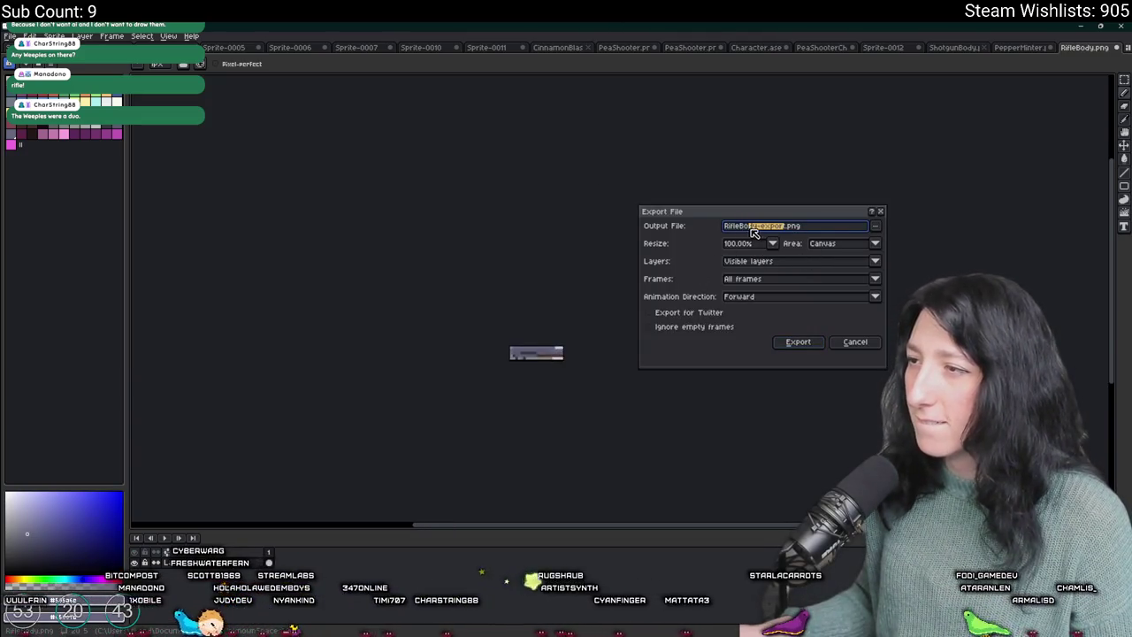
text(_World)
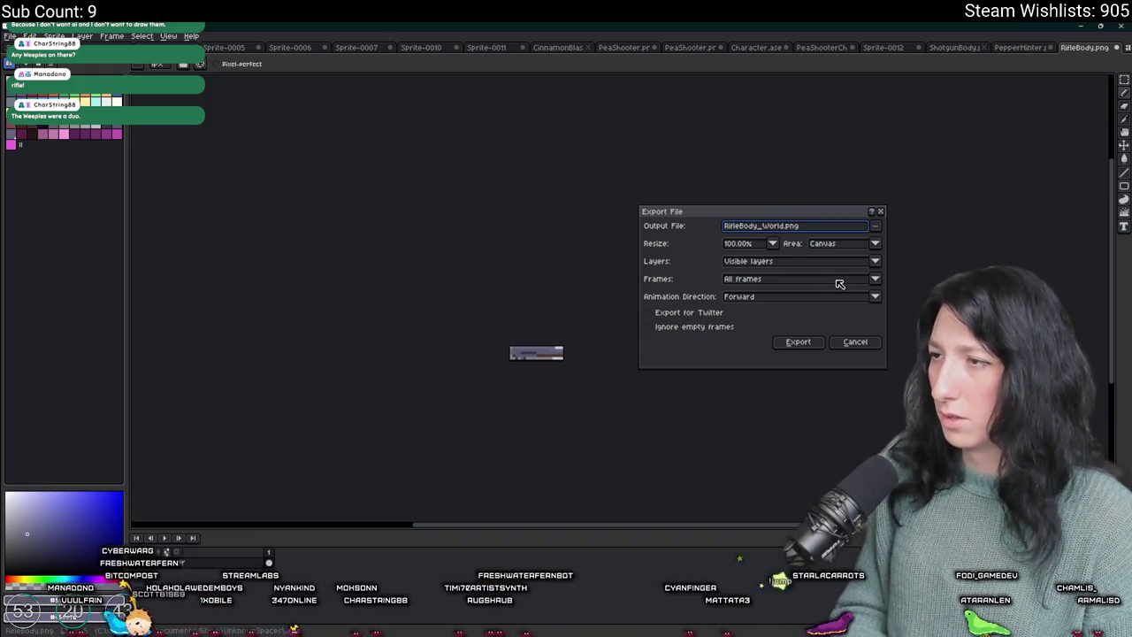
key(Return)
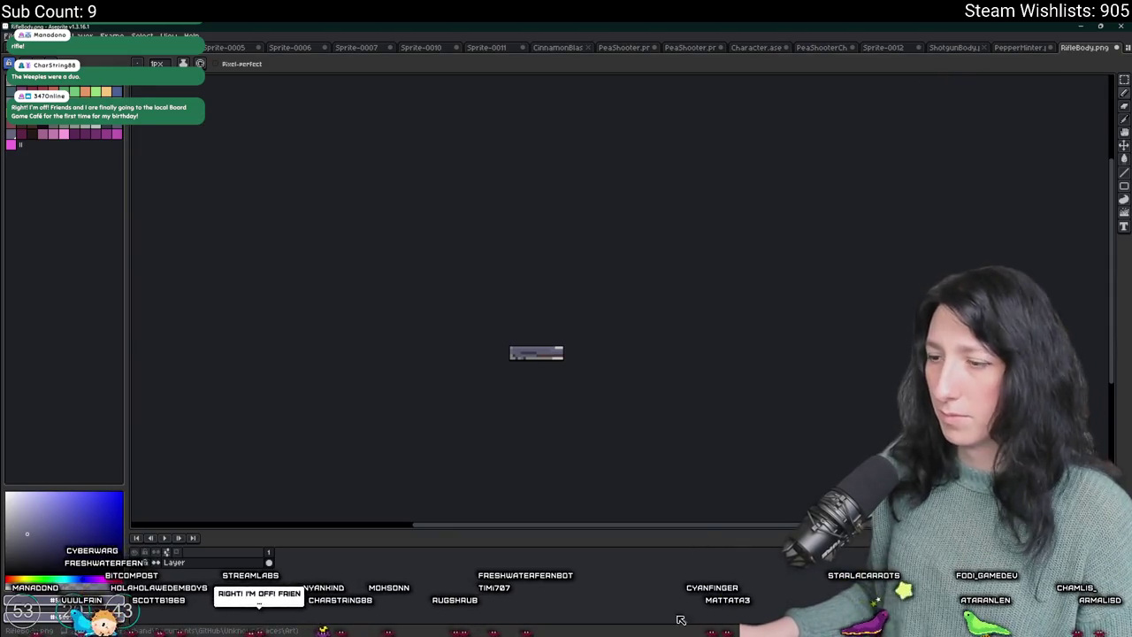
key(alt+Tab)
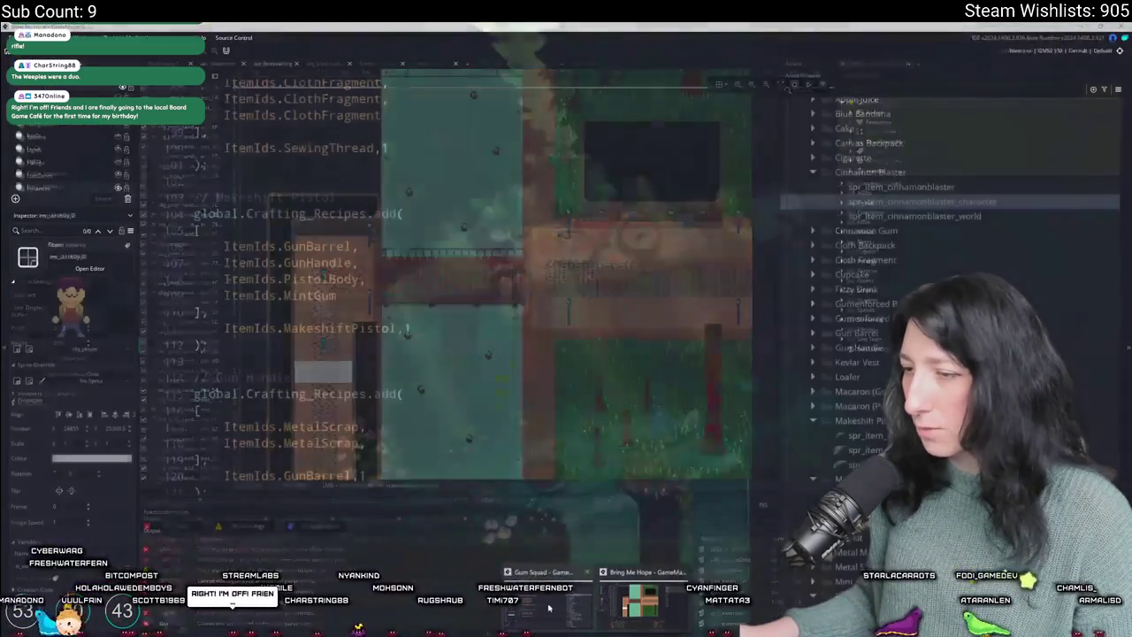
- Create a new group named Rifle Body inside the Items folder
scroll(892, 254, down, 3)
scroll(892, 254, up, 4)
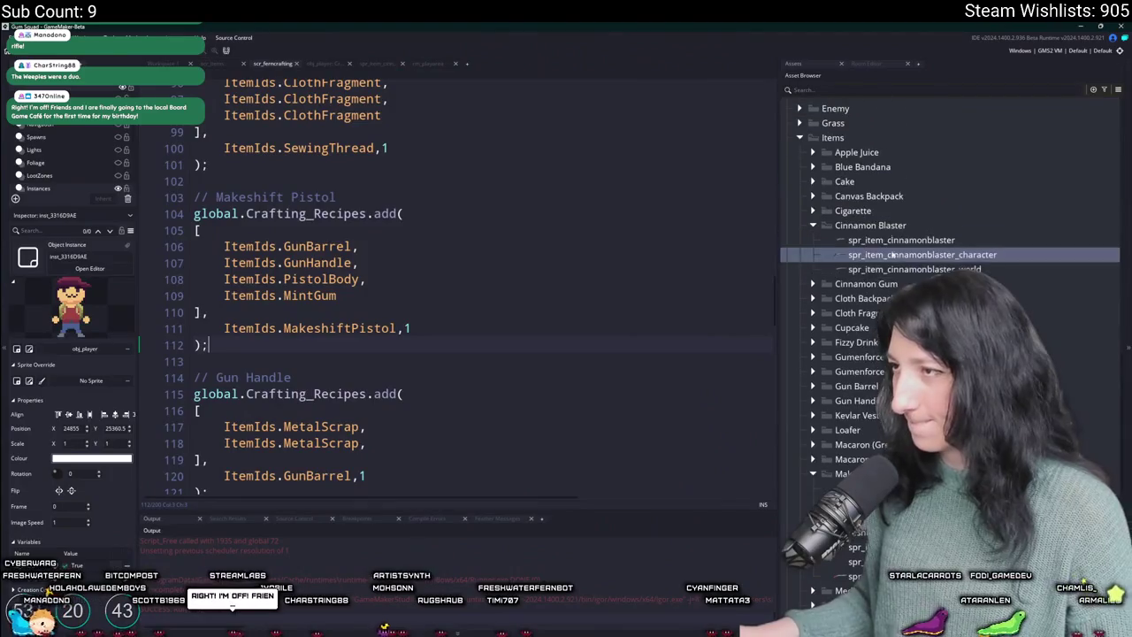
right_click(875, 137)
click(909, 215)
text(Rifle Body)
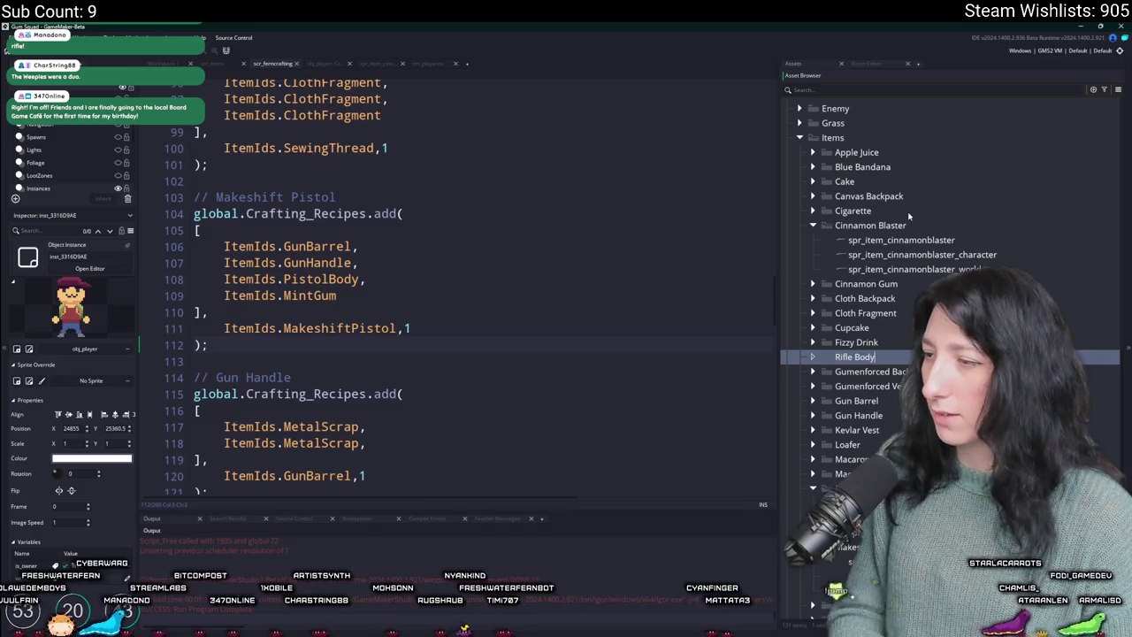
key(Return)
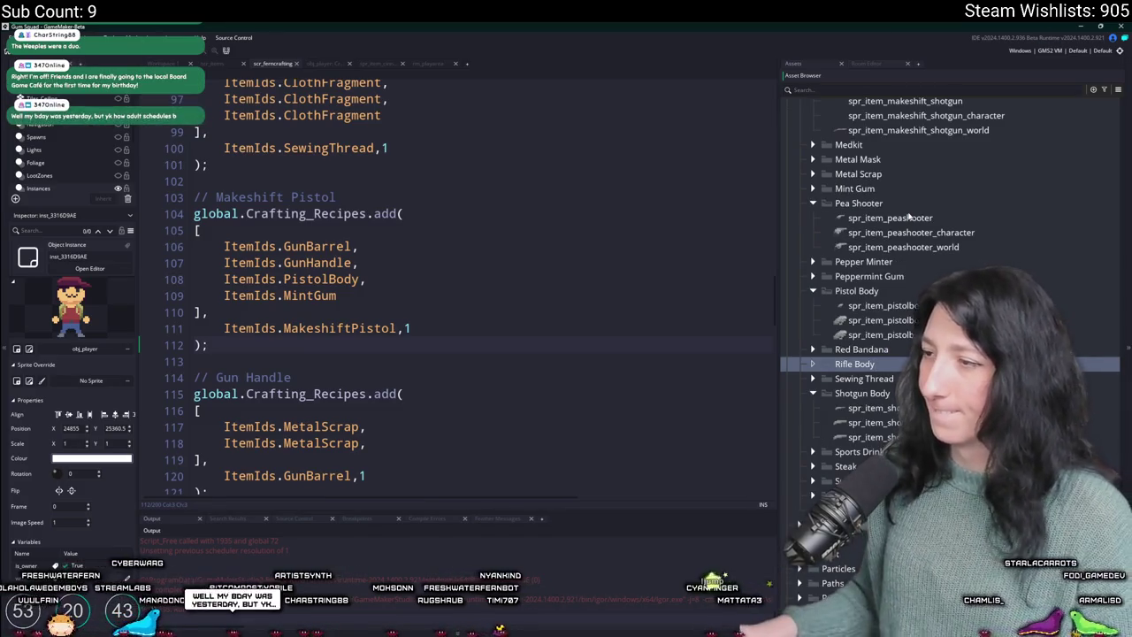
- Move spr_item_shotgunbody_1 into Rifle Body as spr_item_riflebody and open it for editing
click(847, 407)
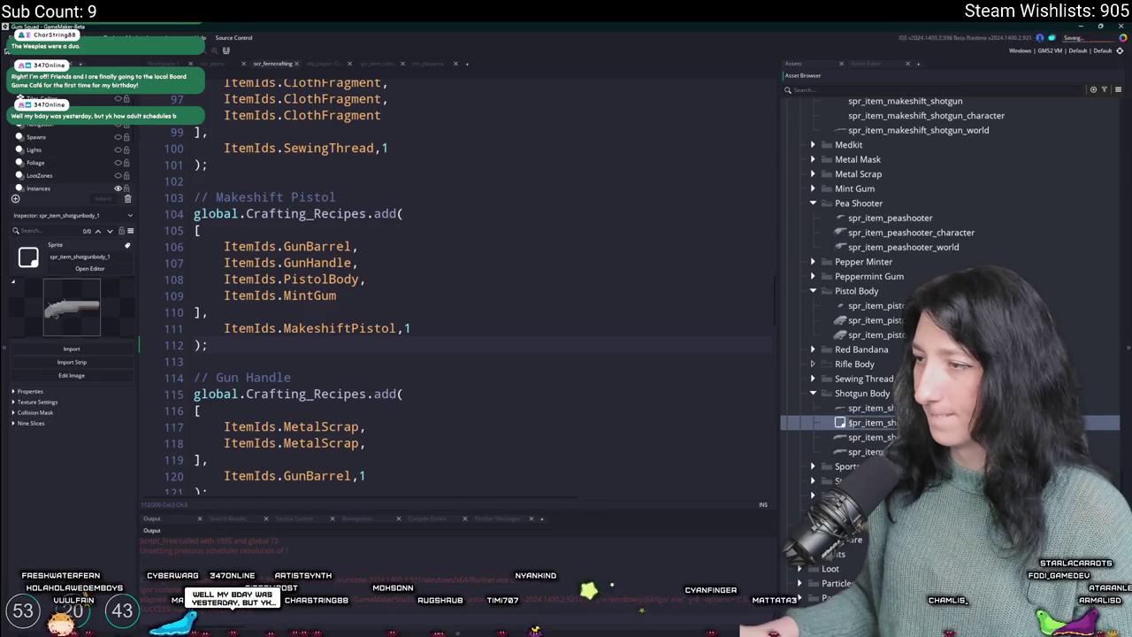
drag(853, 405, 854, 364)
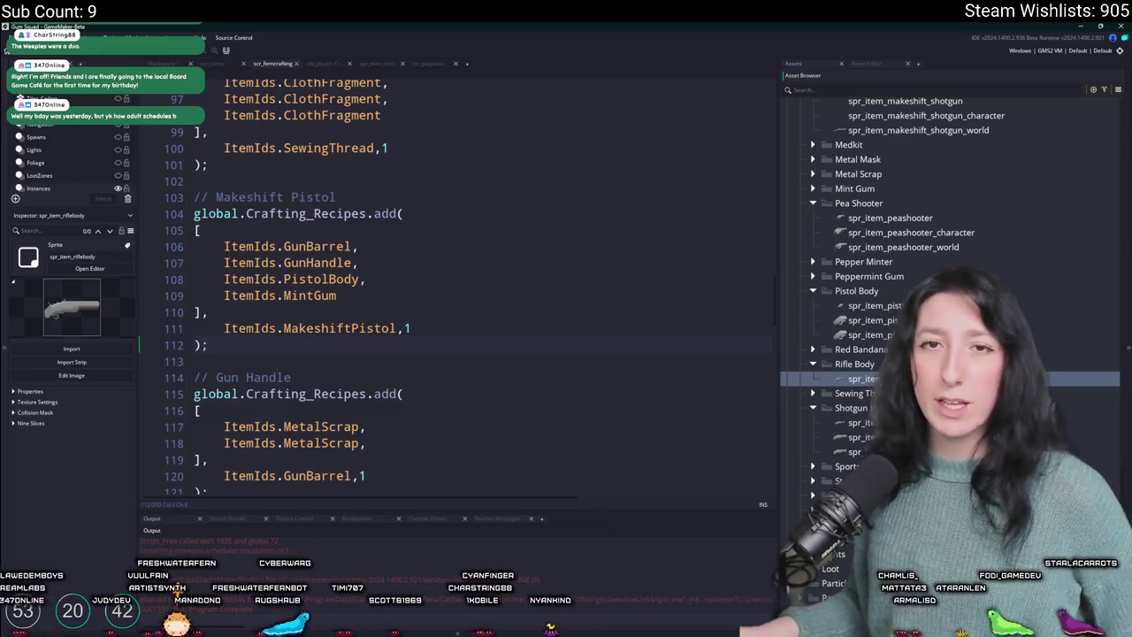
click(89, 268)
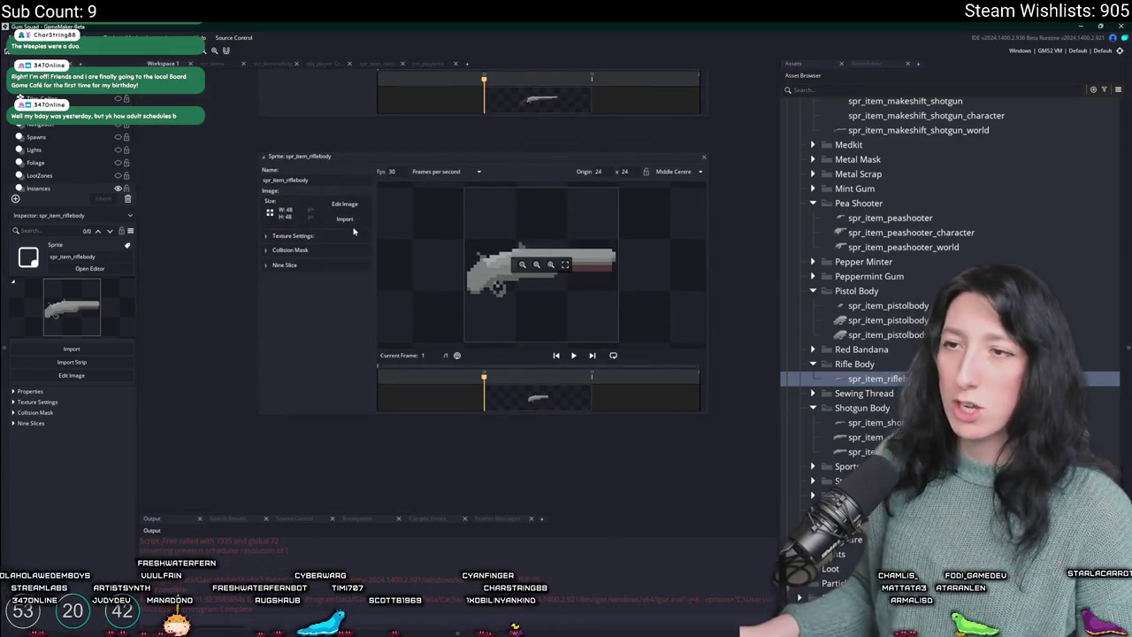
- Replace spr_item_riflebody's image with the imported RifleBody.png, accepting the warning, and close the editor
click(352, 219)
click(492, 232)
scroll(492, 232, down, 2)
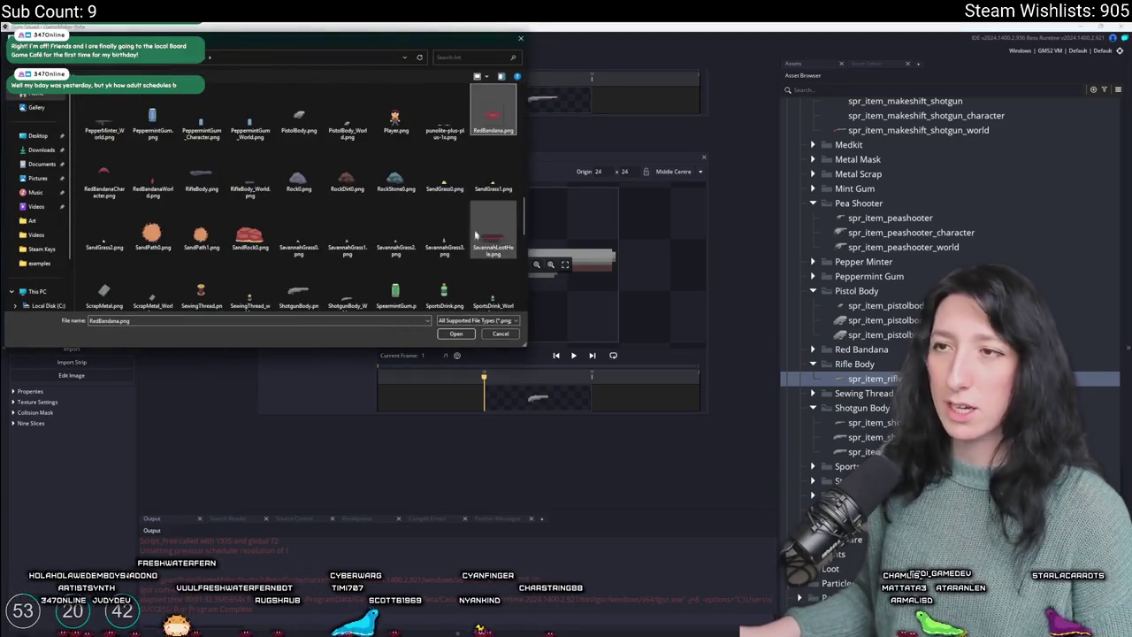
double_click(212, 193)
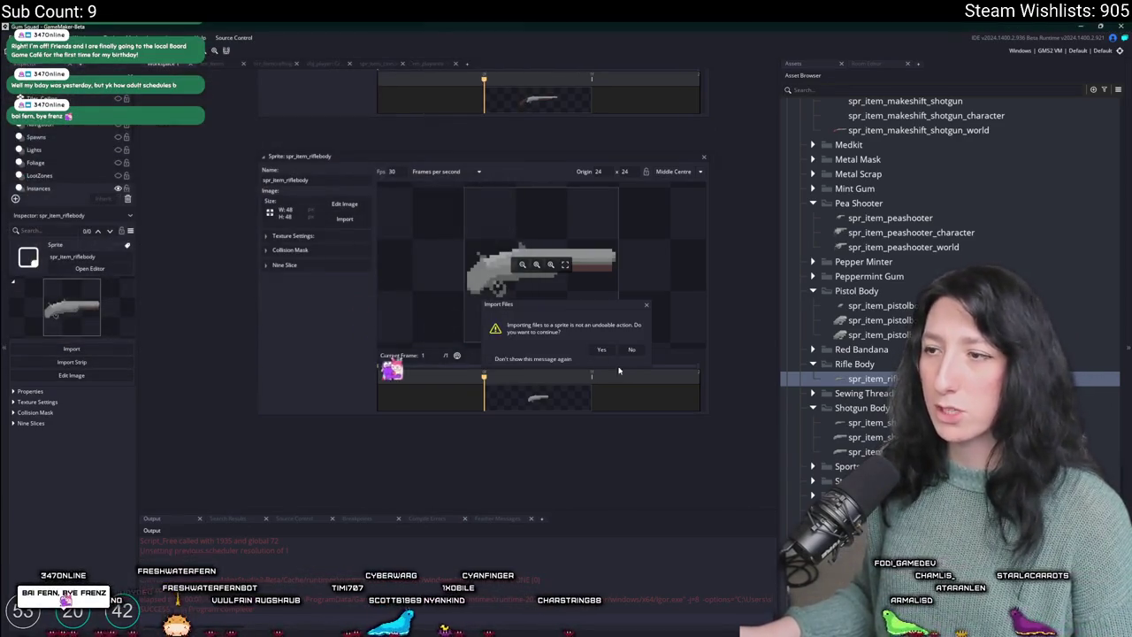
click(609, 350)
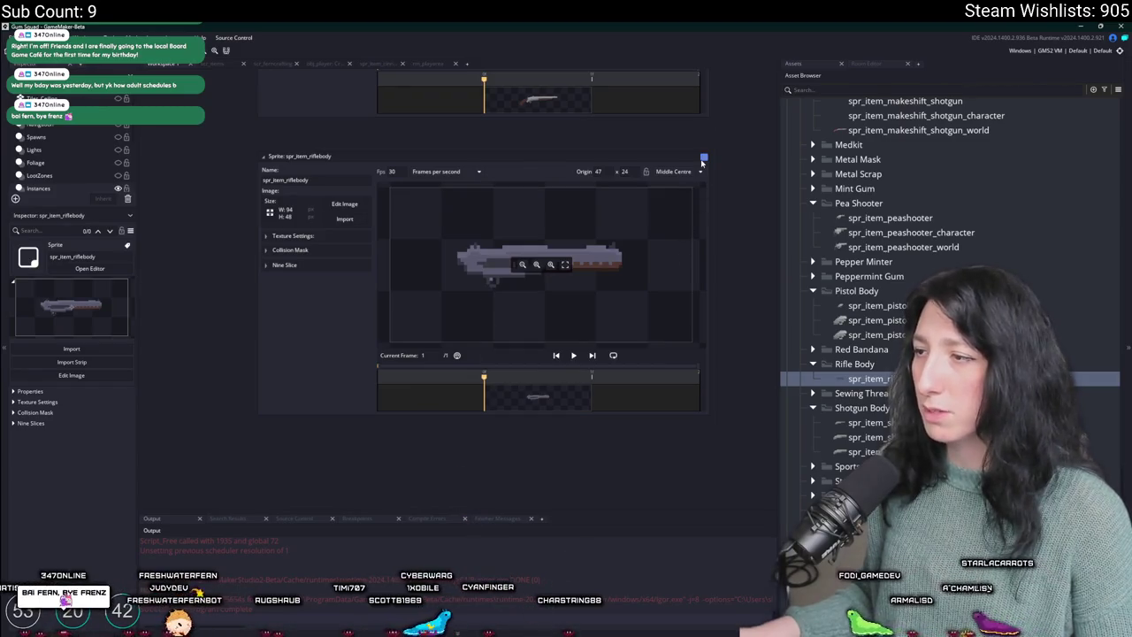
click(703, 158)
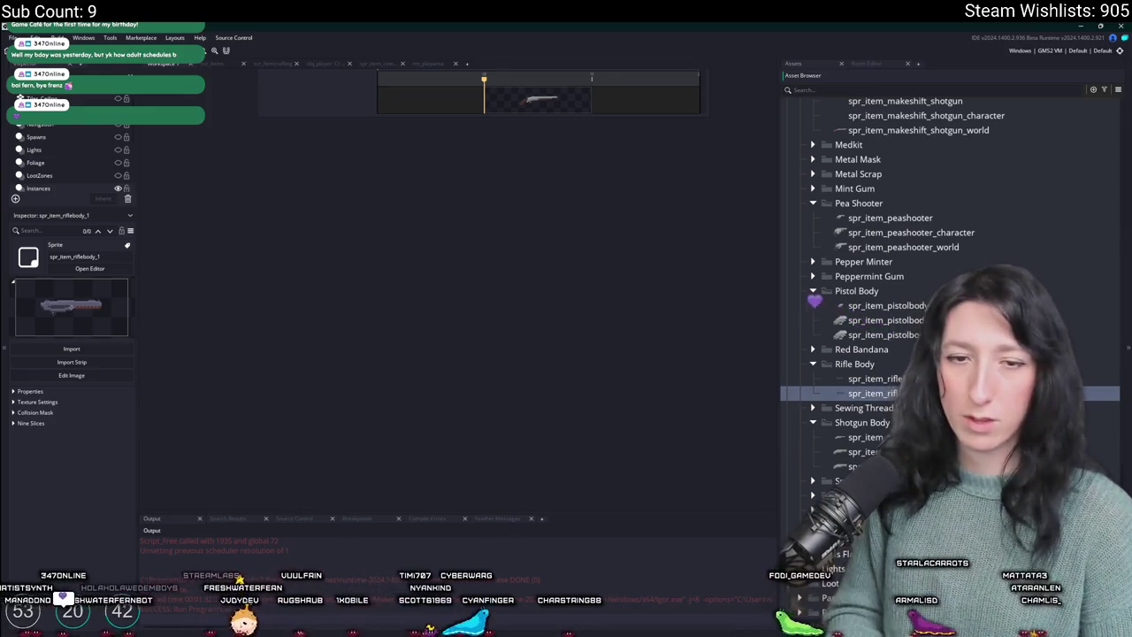
- Import the rifle image into spr_item_riflebody_world and close its editor
click(89, 268)
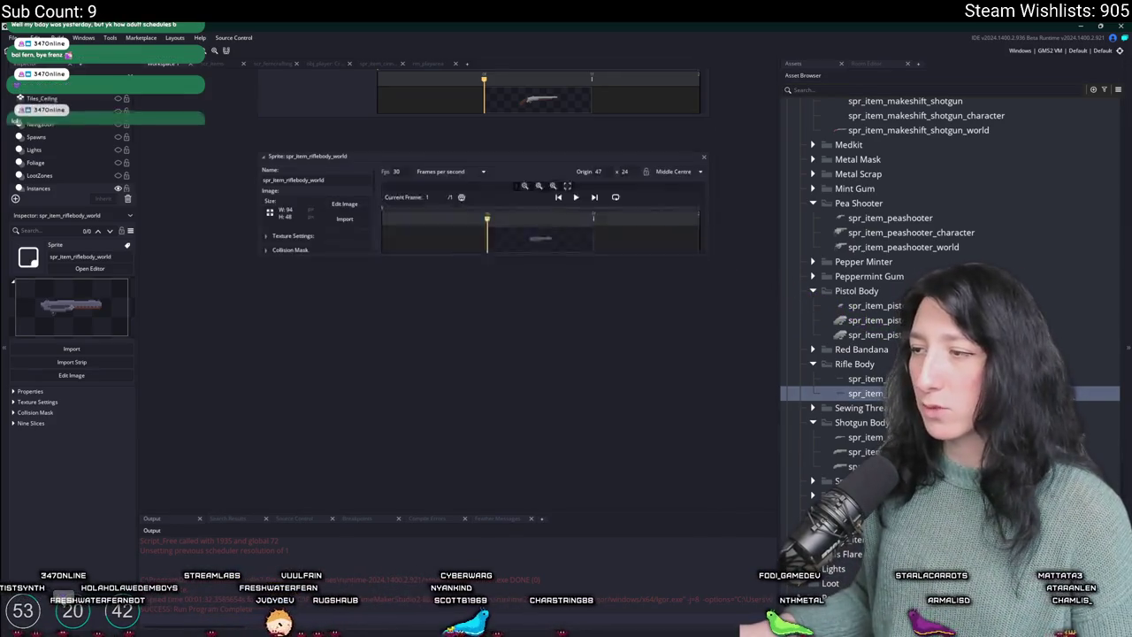
click(337, 221)
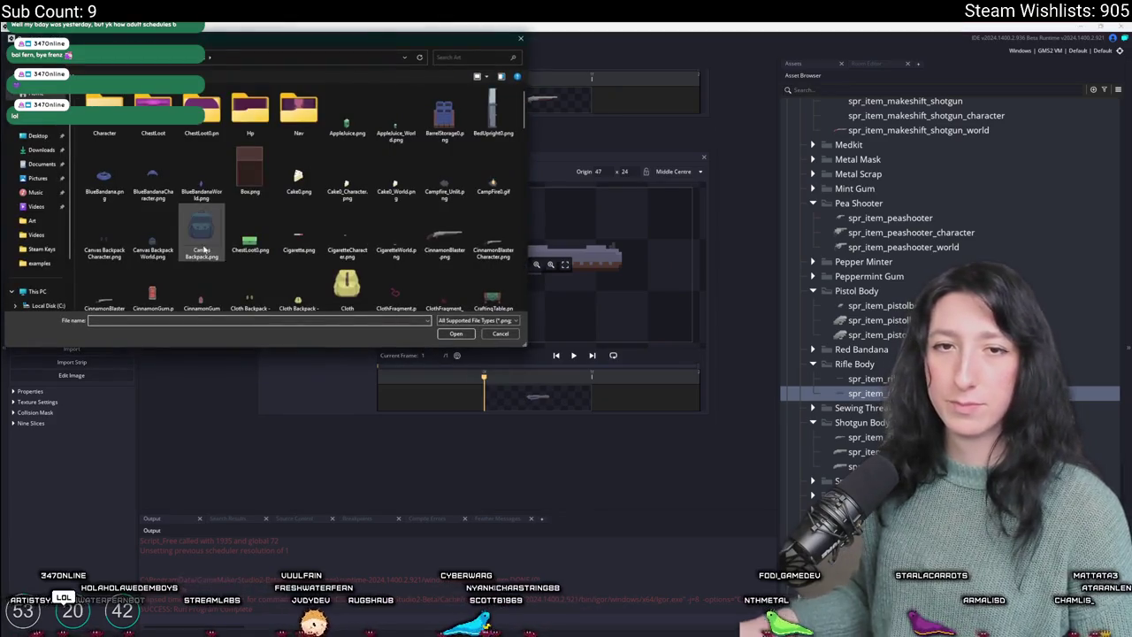
scroll(249, 206, down, 5)
click(249, 177)
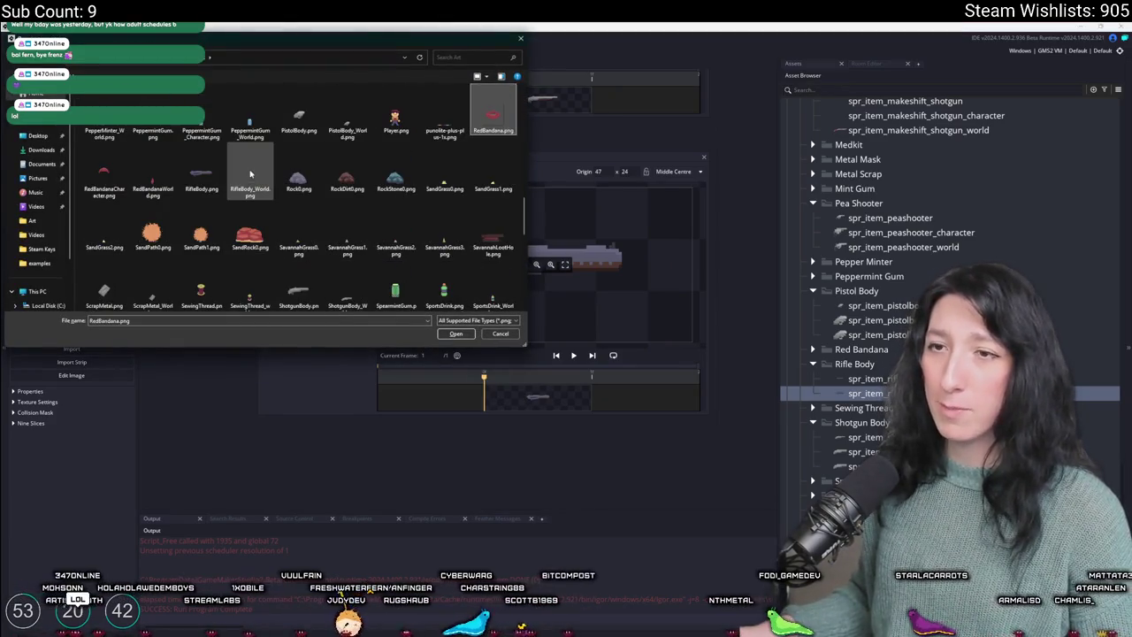
click(202, 181)
double_click(202, 181)
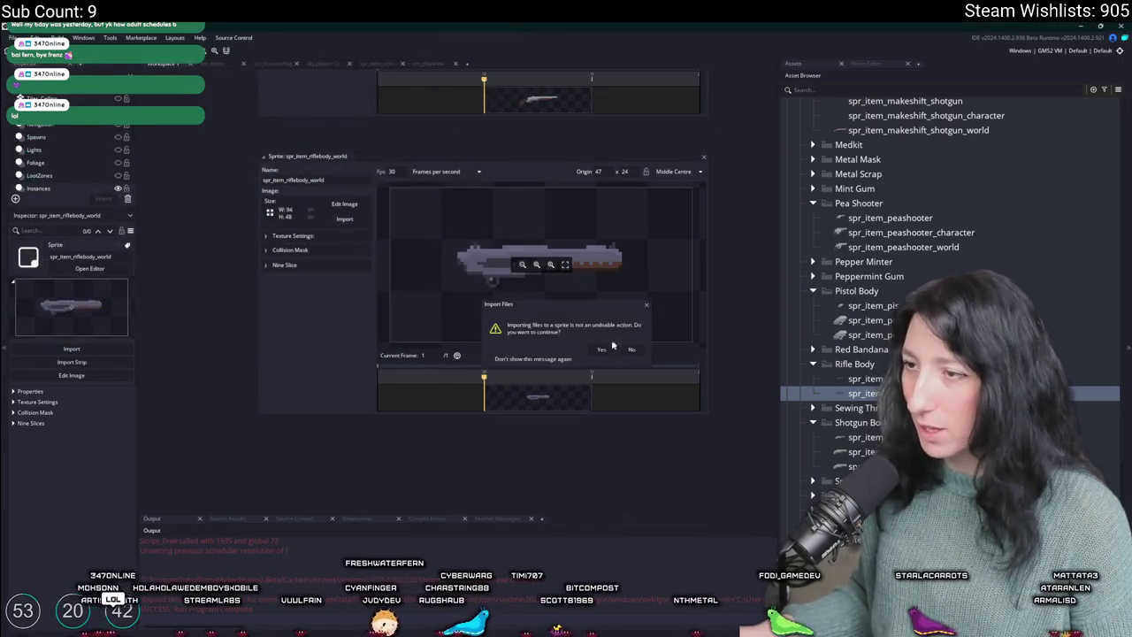
key(Return)
click(701, 157)
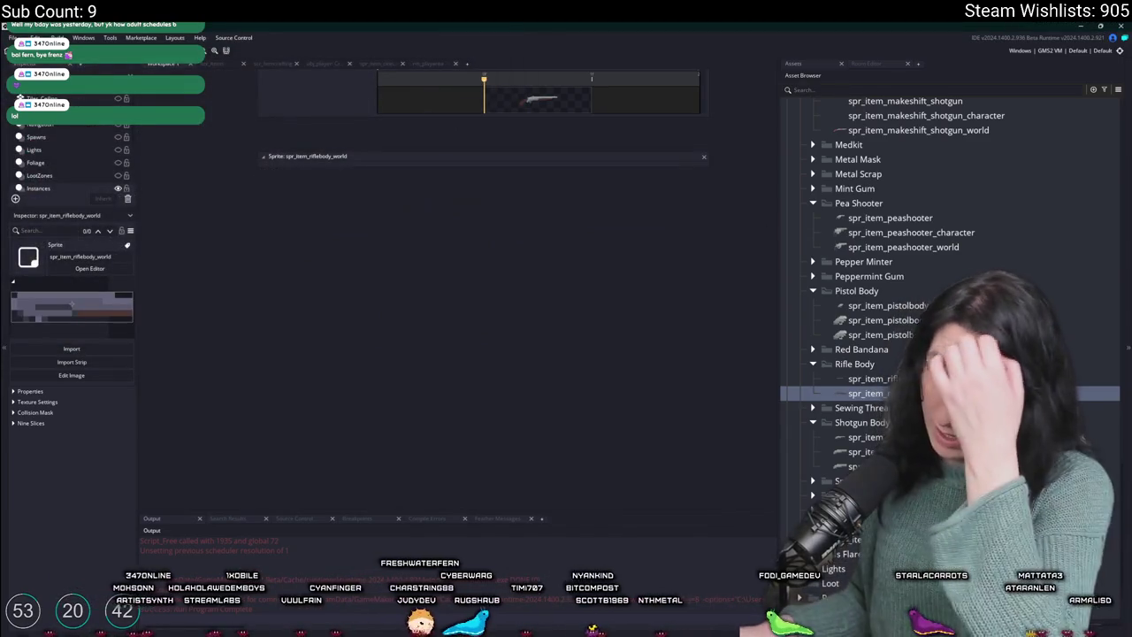
- Duplicate it as spr_item_riflebody_character, load RifleBody_World.png into it, and close the sprite editors
key(ctrl+d)
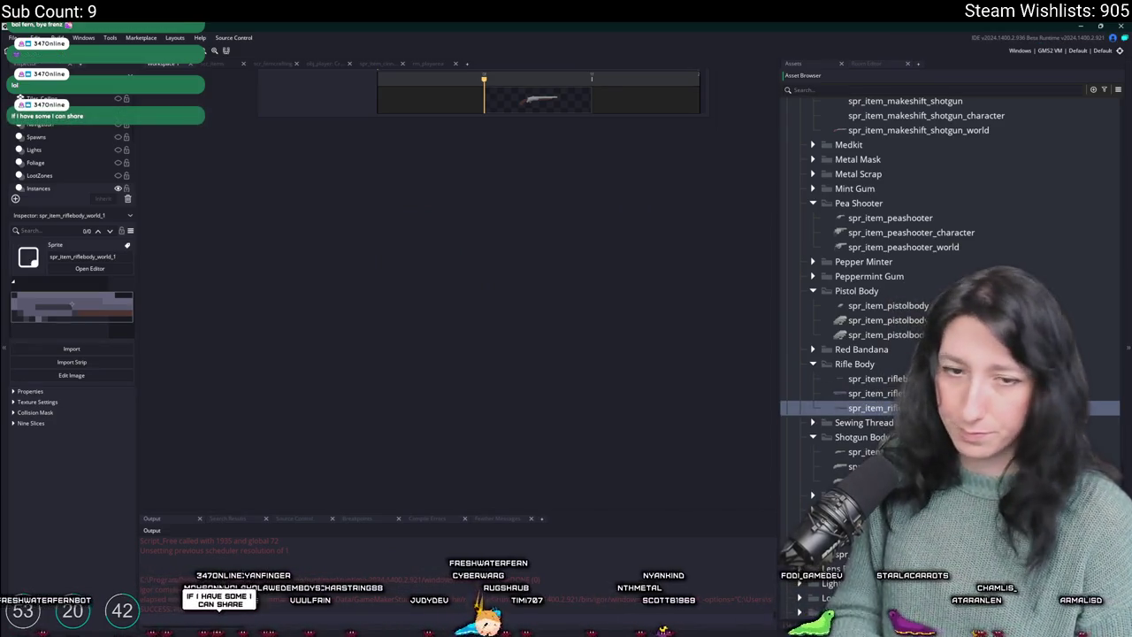
click(867, 393)
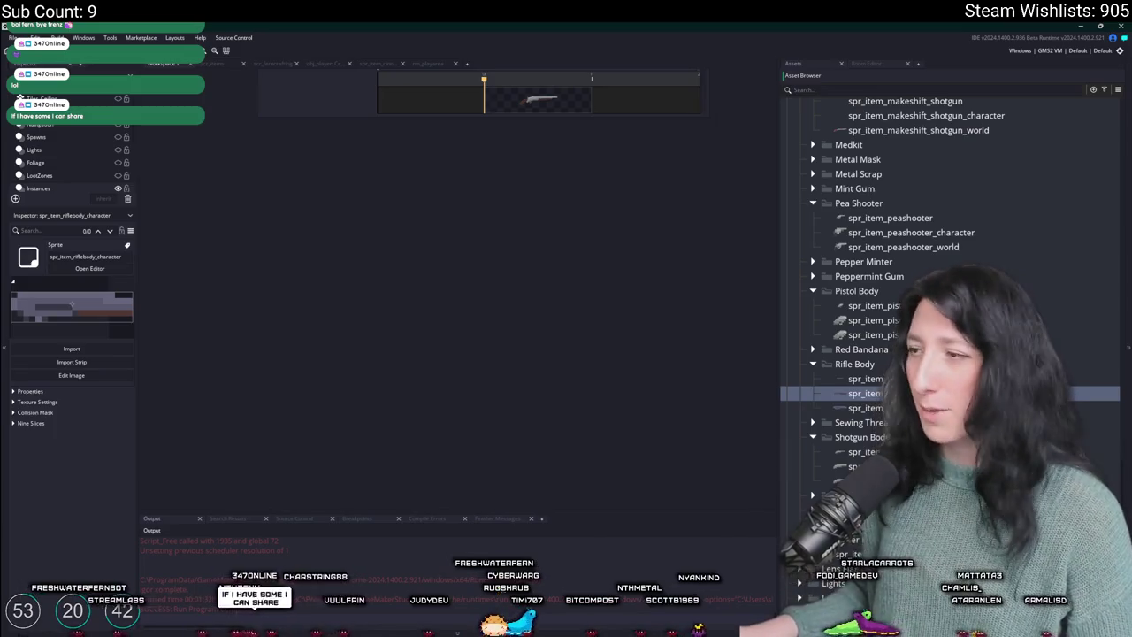
double_click(867, 393)
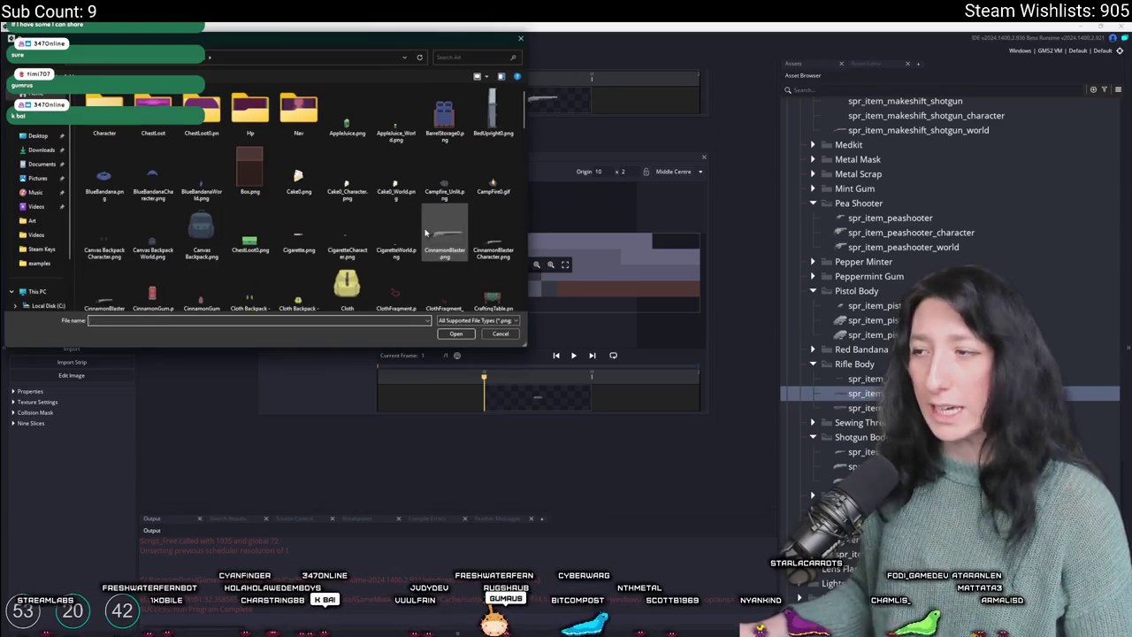
scroll(425, 221, down, 10)
click(492, 123)
key(Right)
key(Right)
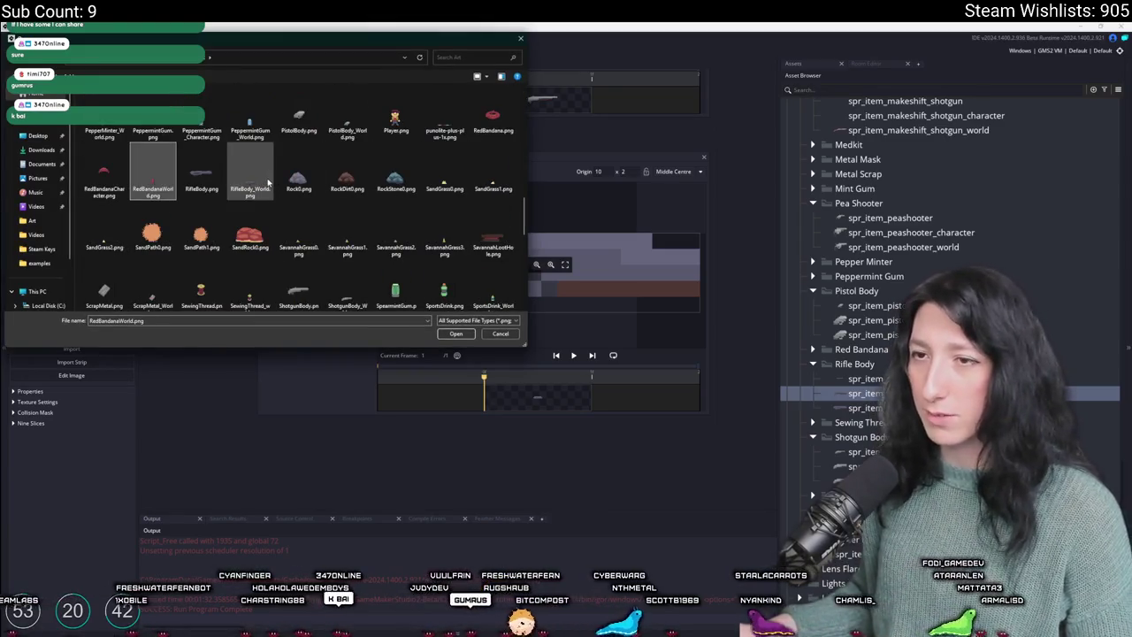
double_click(250, 182)
click(601, 351)
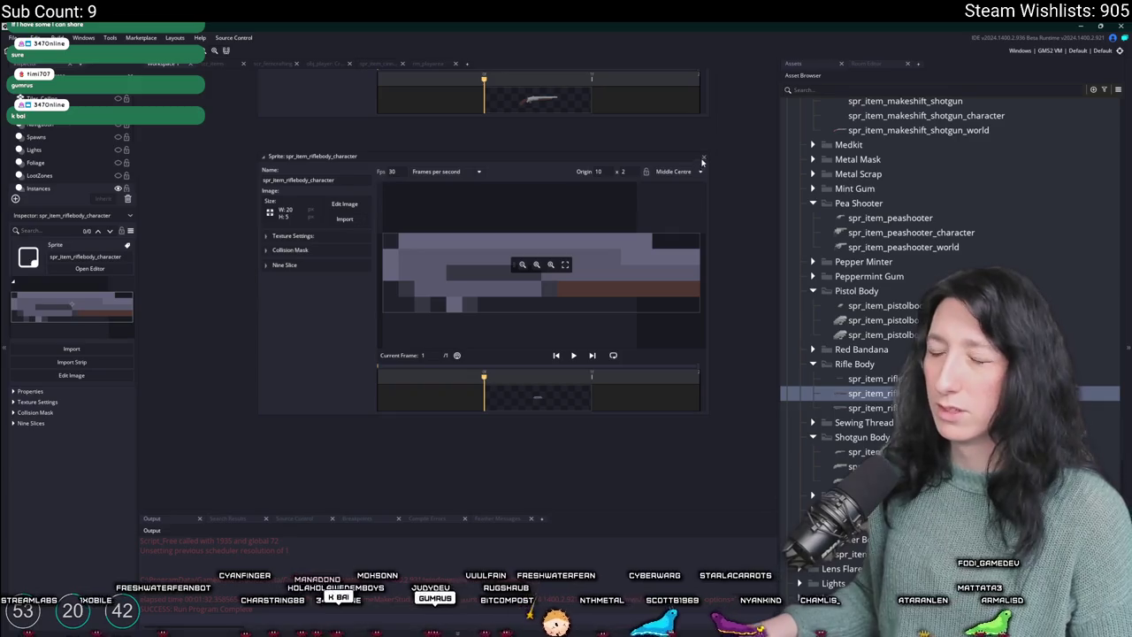
click(703, 158)
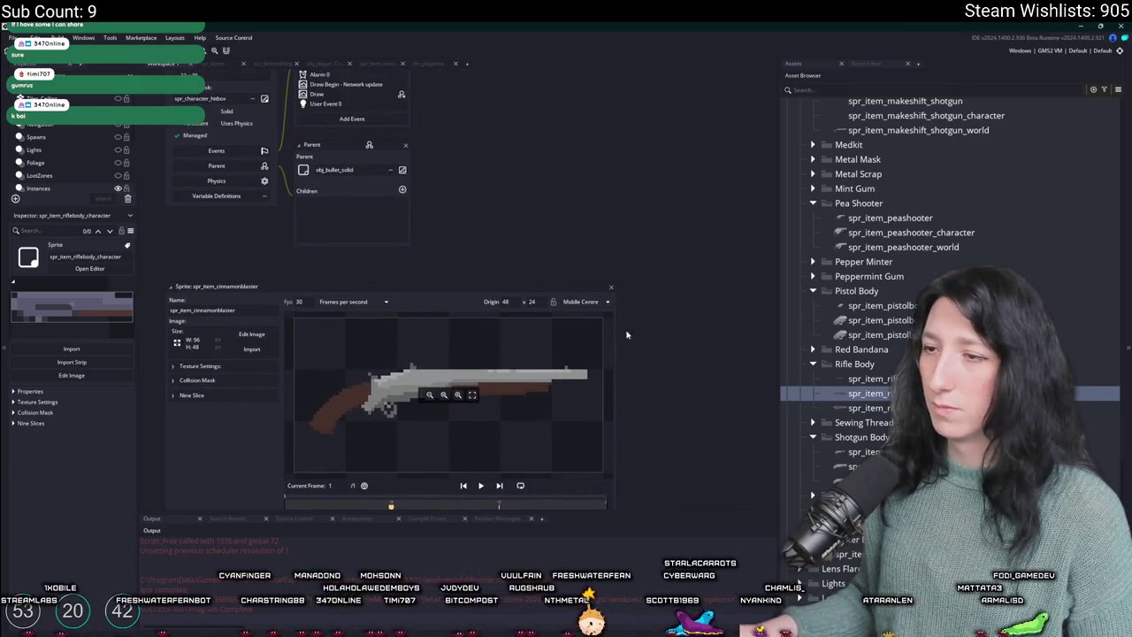
click(611, 288)
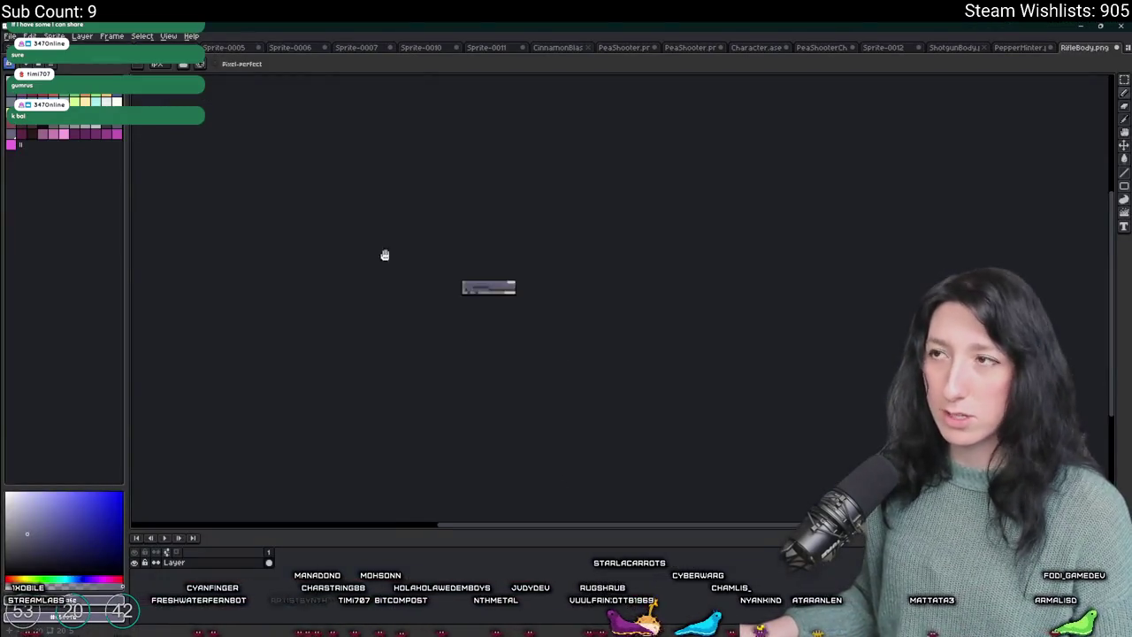
- Close RifleBody.png without saving and return to the PepperMinter sprite's grip
click(1087, 52)
click(566, 357)
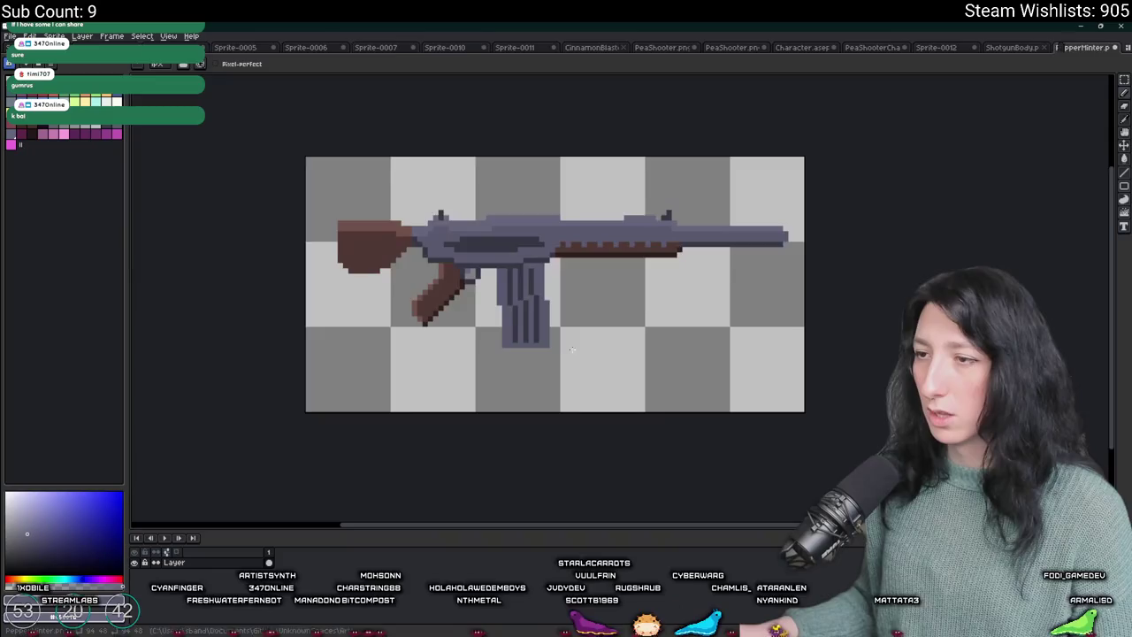
scroll(575, 309, up, 4)
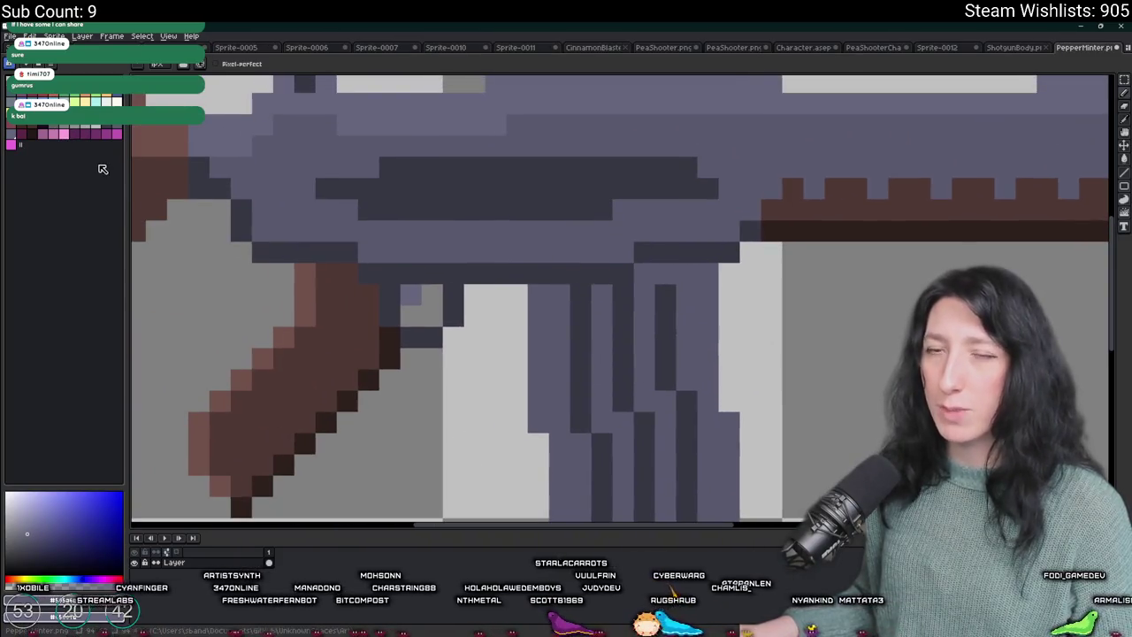
scroll(619, 300, left, 2)
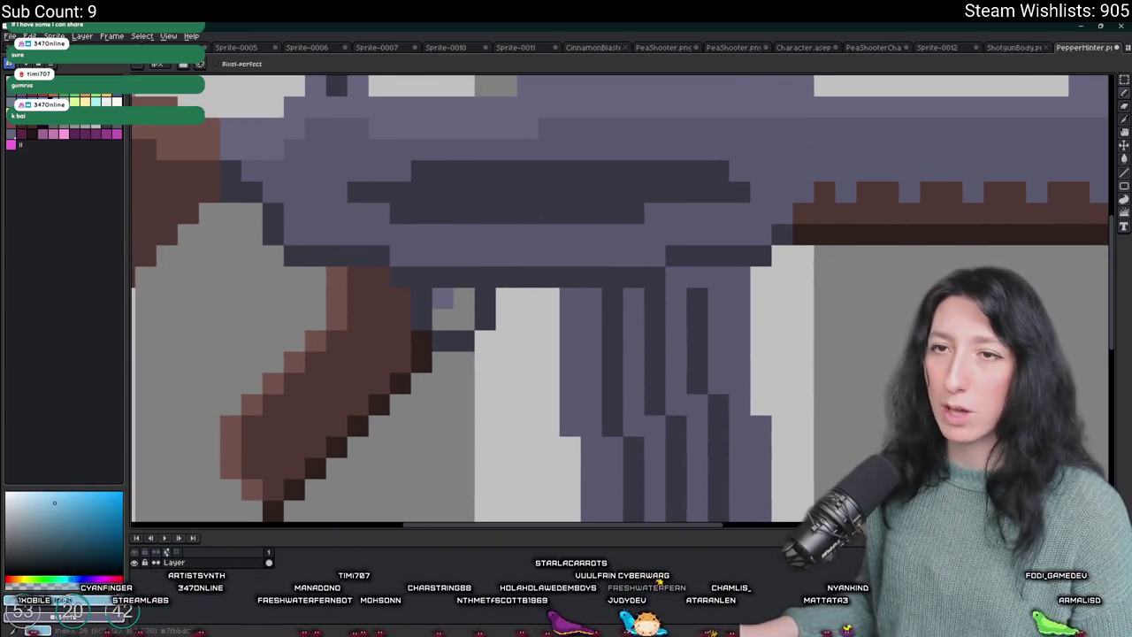
scroll(248, 146, down, 3)
scroll(327, 187, up, 4)
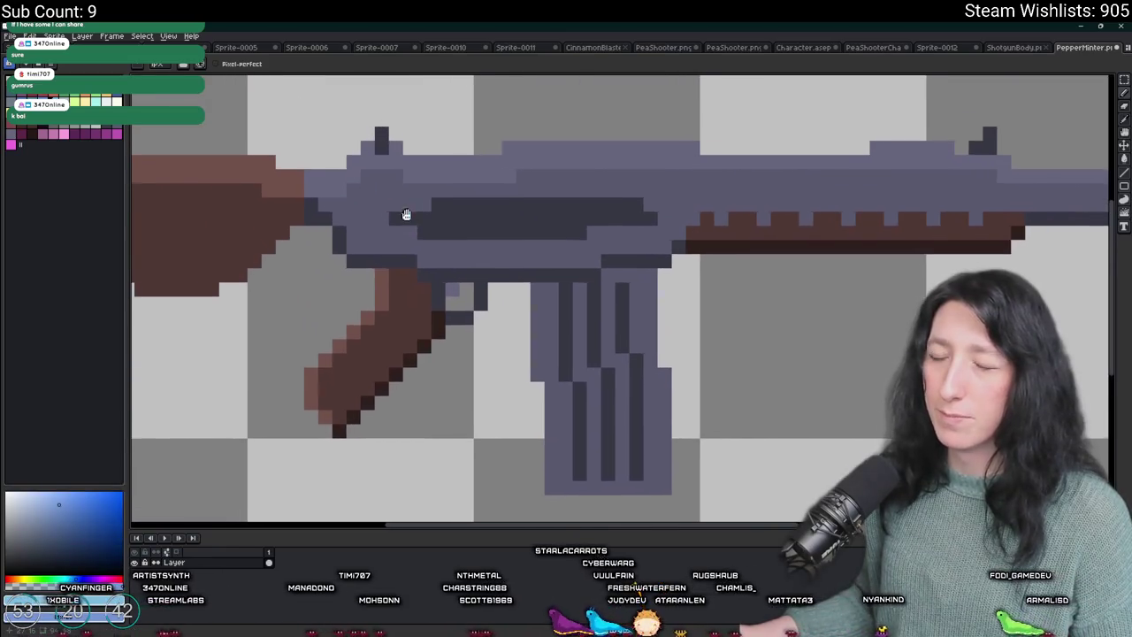
scroll(398, 212, down, 3)
scroll(460, 266, up, 3)
scroll(443, 274, down, 3)
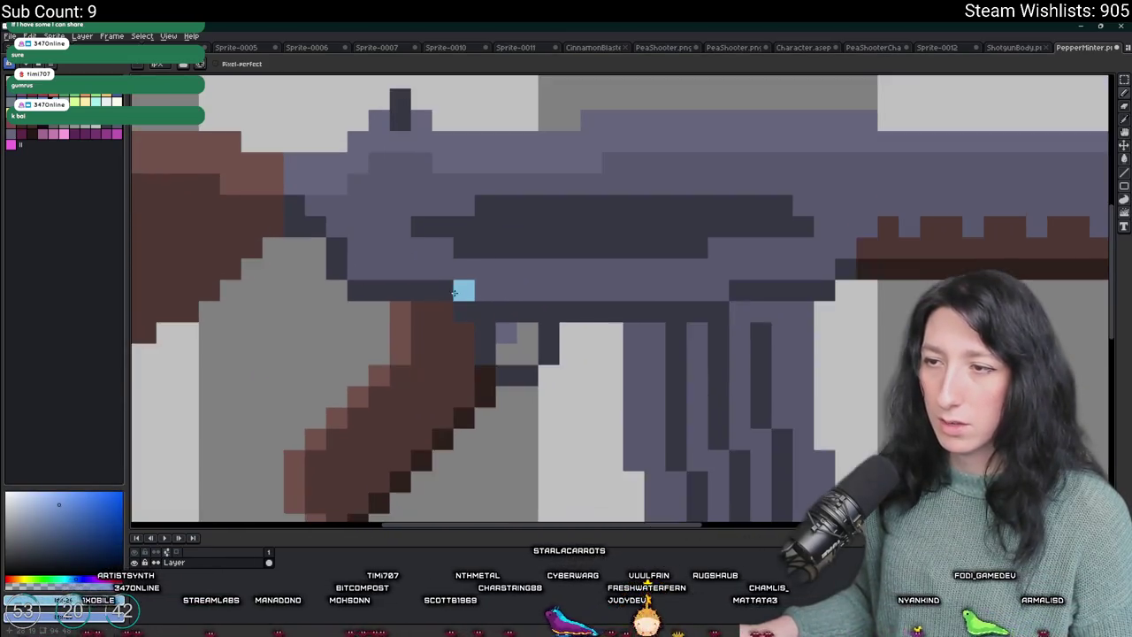
scroll(336, 305, up, 4)
- Draw light-blue pixels along the grip's top and bucket-fill the brown grip blue
mouse_move(336, 307)
mouse_down()
mouse_move(488, 321)
mouse_move(566, 407)
mouse_move(522, 413)
mouse_up()
scroll(566, 407, down, 1)
scroll(522, 413, down, 2)
key(g)
click(483, 265)
scroll(482, 275, up, 2)
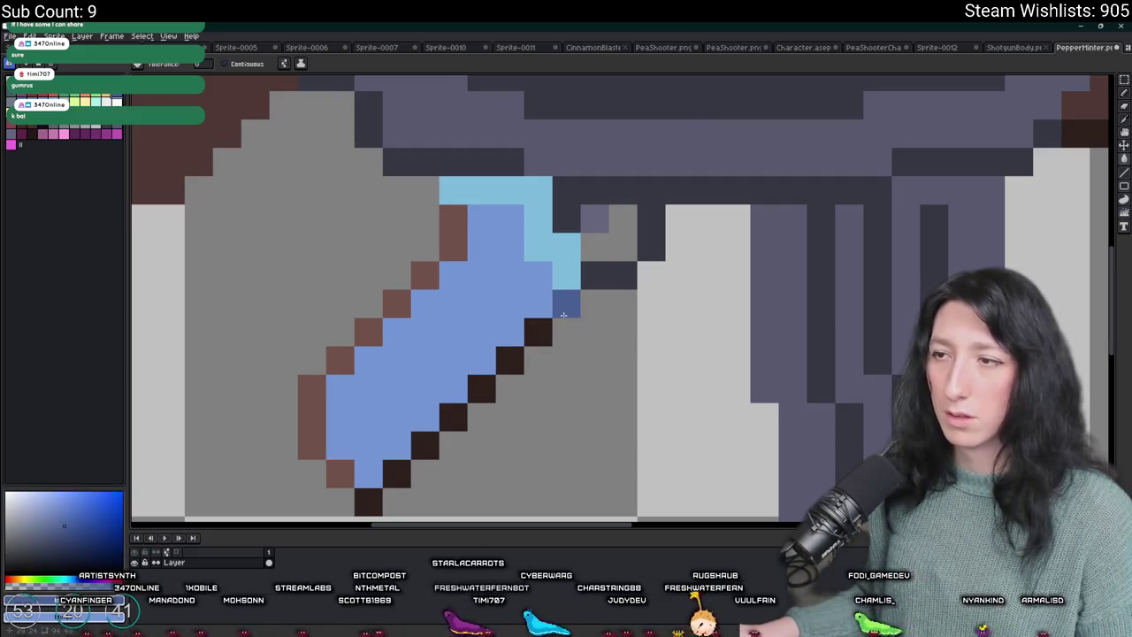
- Refill the grip dark blue and recolour its edge and lower-left outline pixels light blue
key(ctrl+z)
click(538, 307)
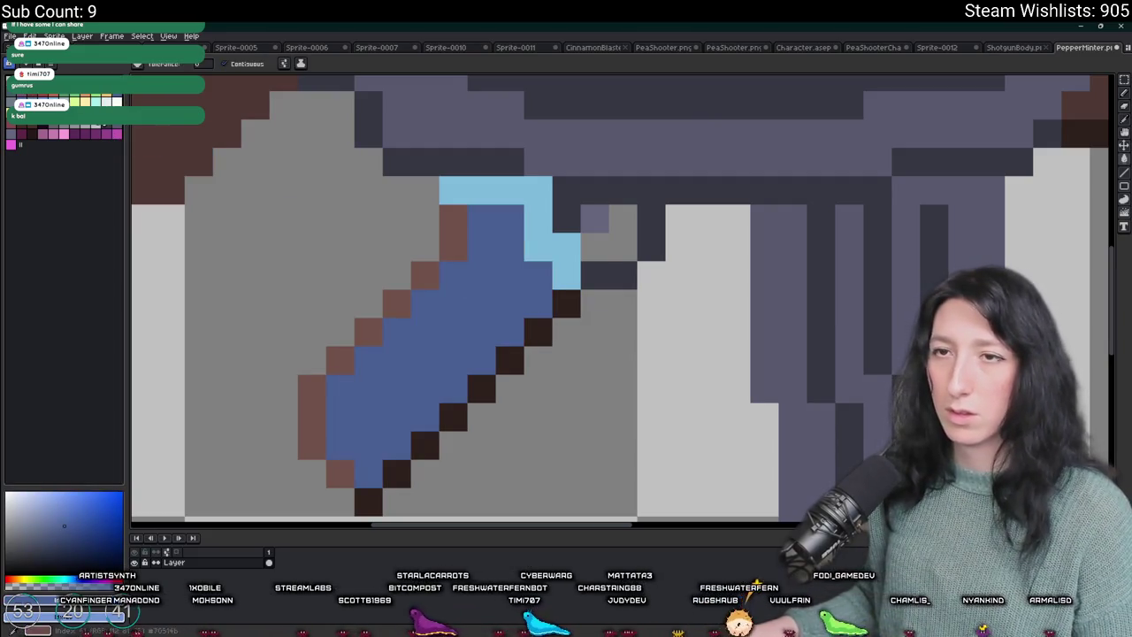
click(572, 307)
click(488, 386)
alt+click(494, 264)
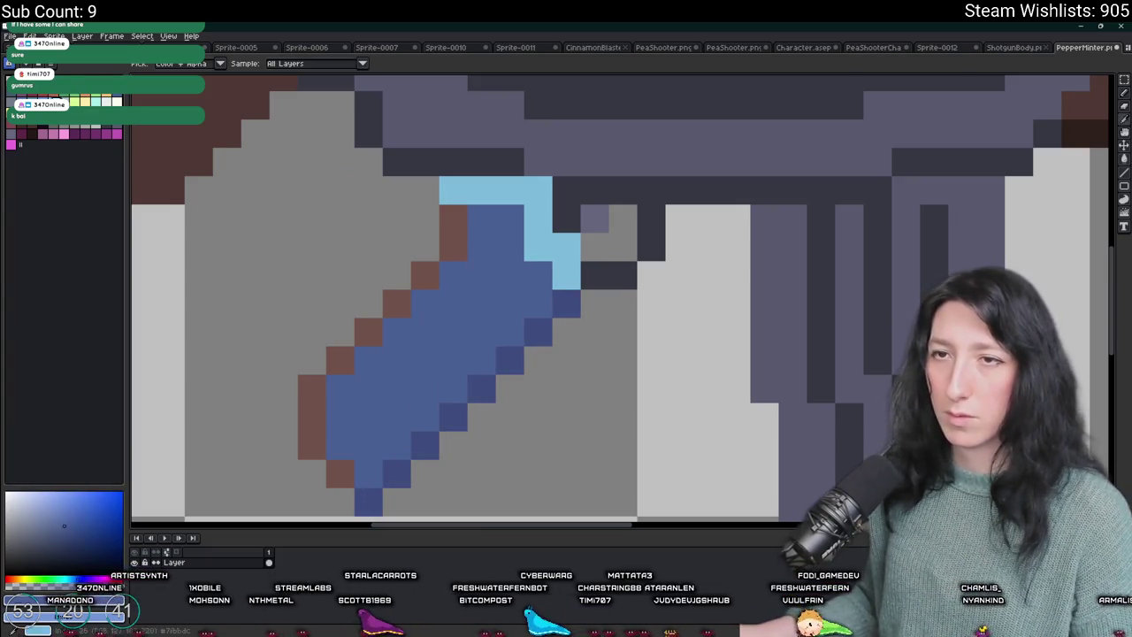
click(465, 221)
mouse_move(340, 474)
mouse_down()
mouse_move(312, 442)
mouse_move(368, 330)
mouse_up()
- Repaint the grip's top dark blue, then add a single light-blue highlight pixel on top
scroll(424, 273, down, 3)
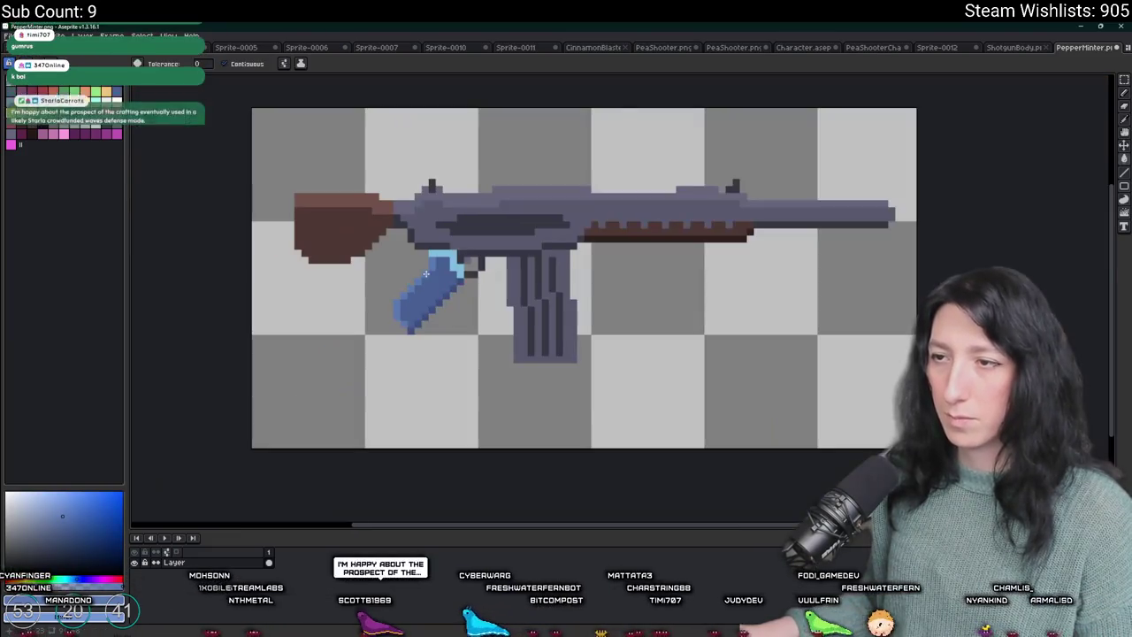
scroll(450, 213, up, 3)
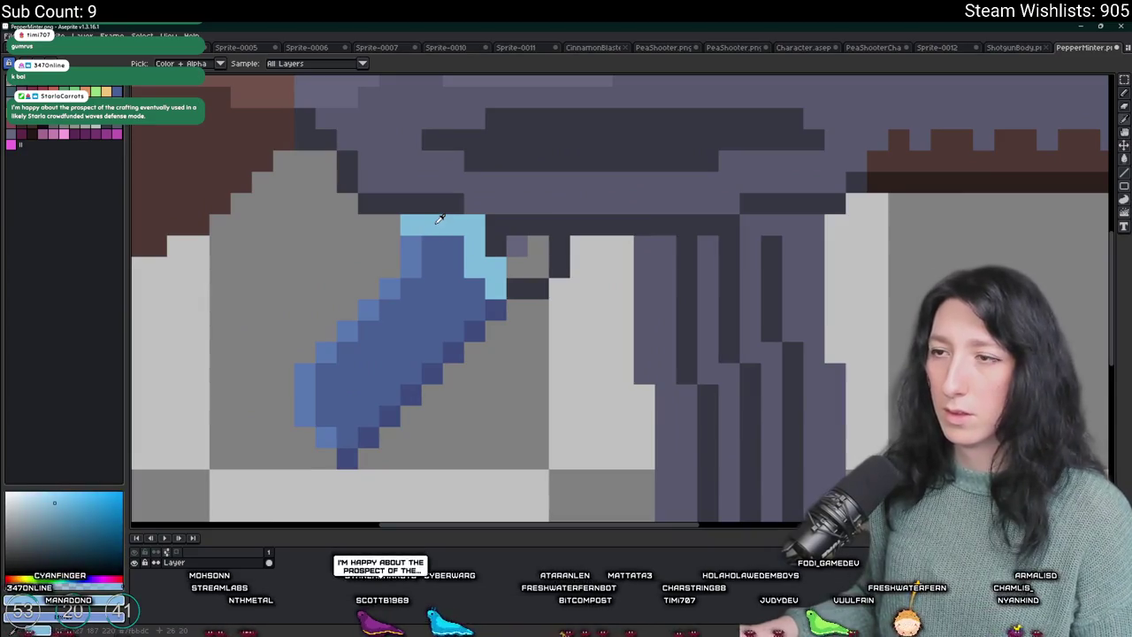
click(434, 252)
scroll(434, 247, up, 2)
mouse_move(430, 221)
mouse_down()
mouse_move(460, 213)
mouse_move(557, 332)
mouse_move(515, 246)
mouse_up()
scroll(512, 239, down, 2)
scroll(508, 227, up, 1)
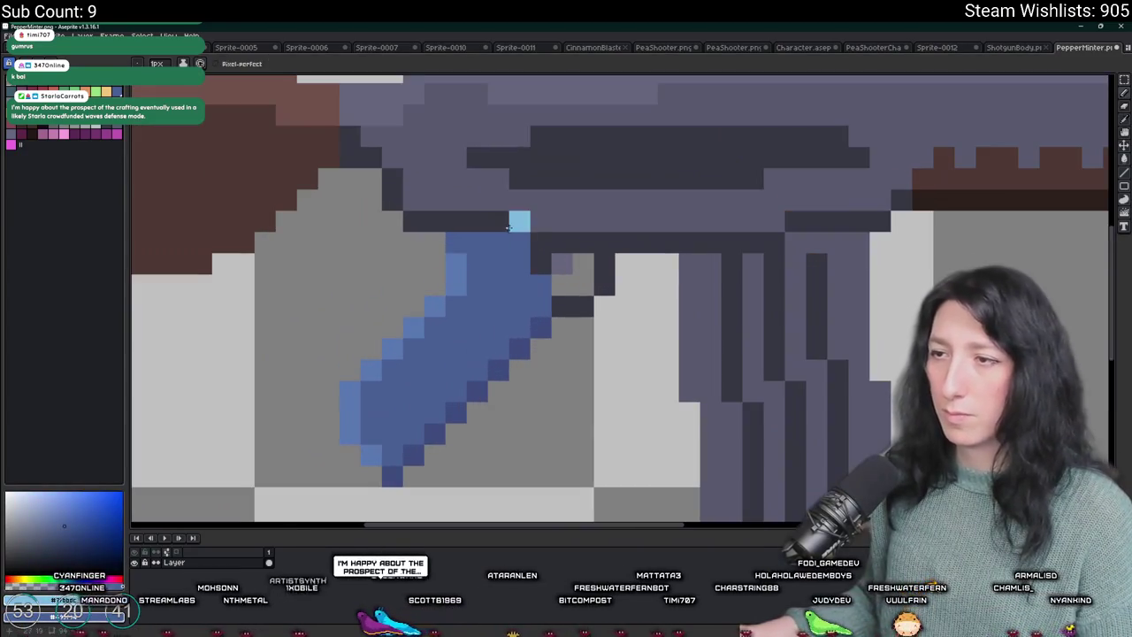
alt+click(458, 248)
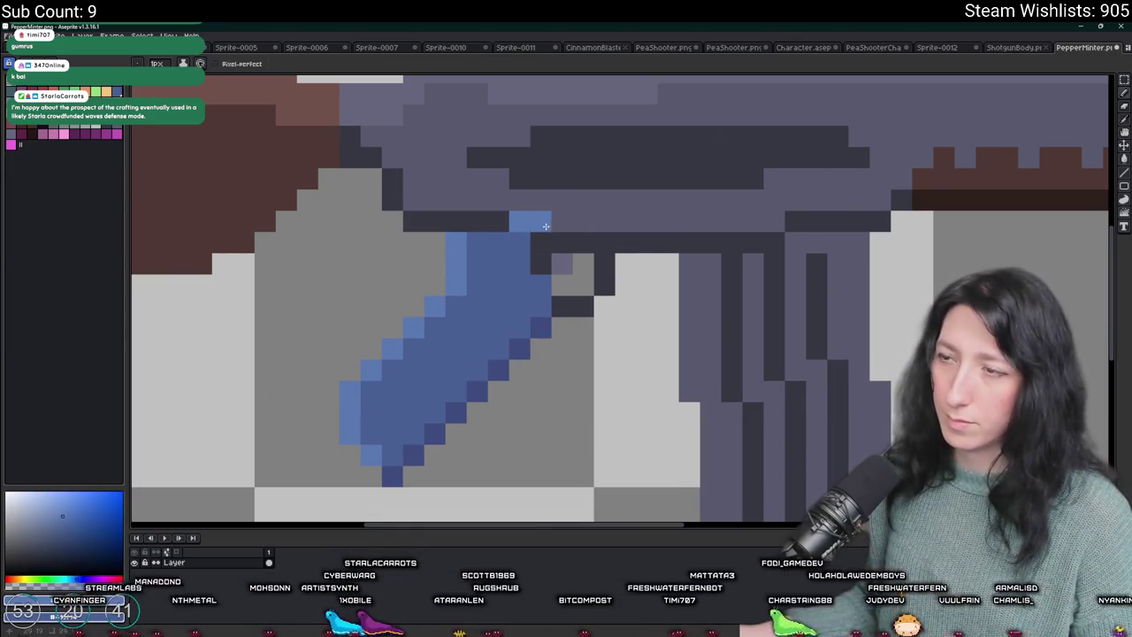
click(477, 222)
scroll(477, 226, down, 5)
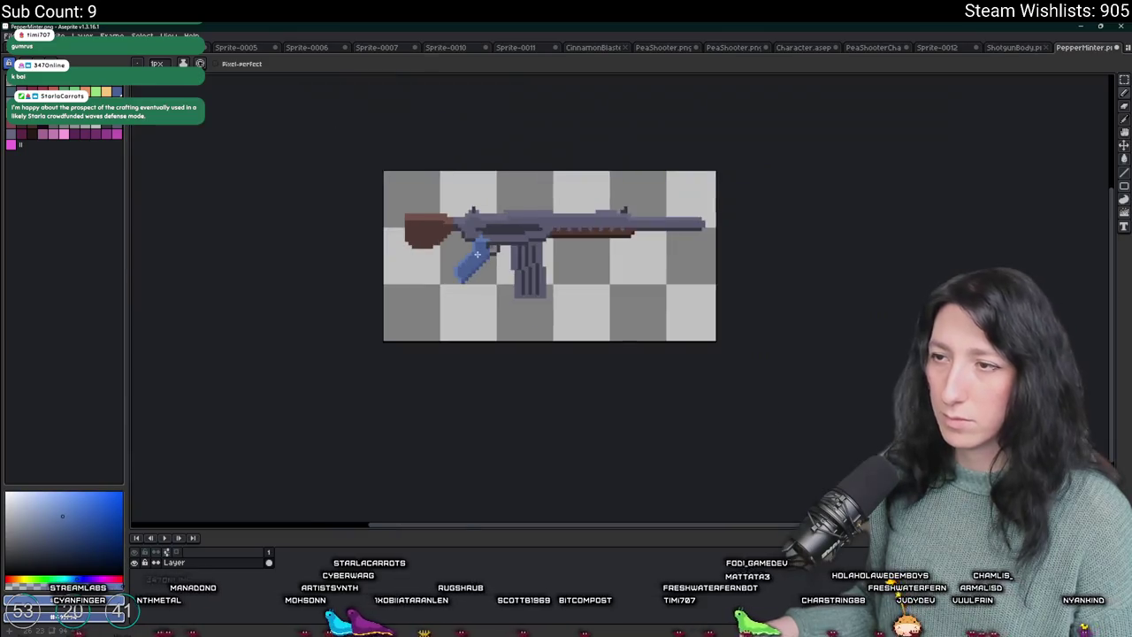
- Zoom in and out on the grip to review the highlights where it joins the receiver
scroll(475, 239, up, 6)
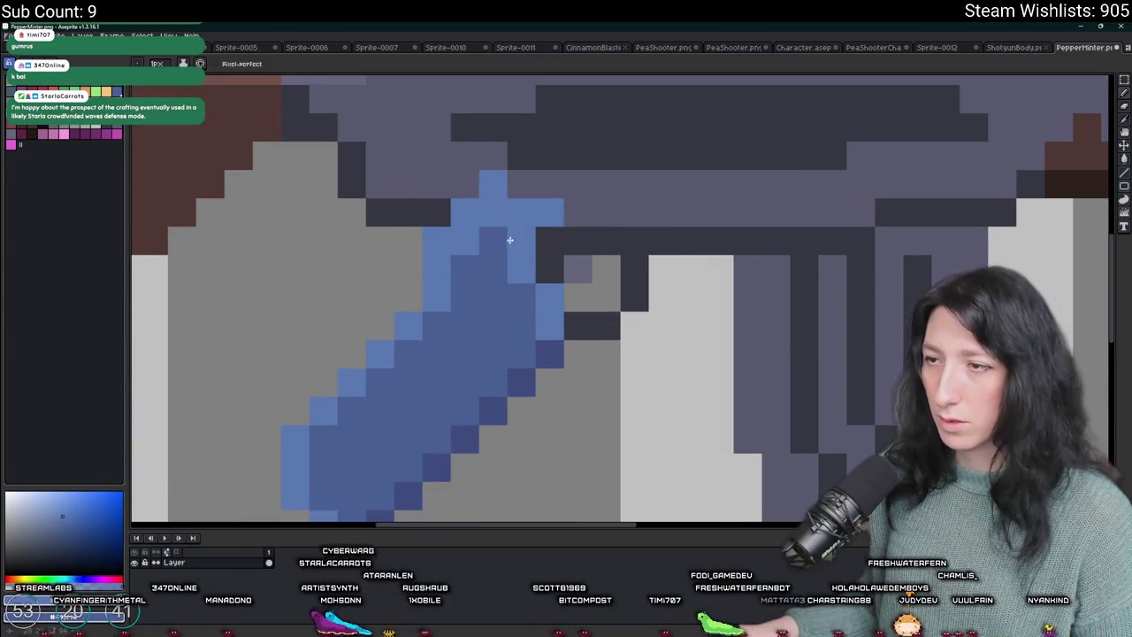
scroll(511, 238, down, 4)
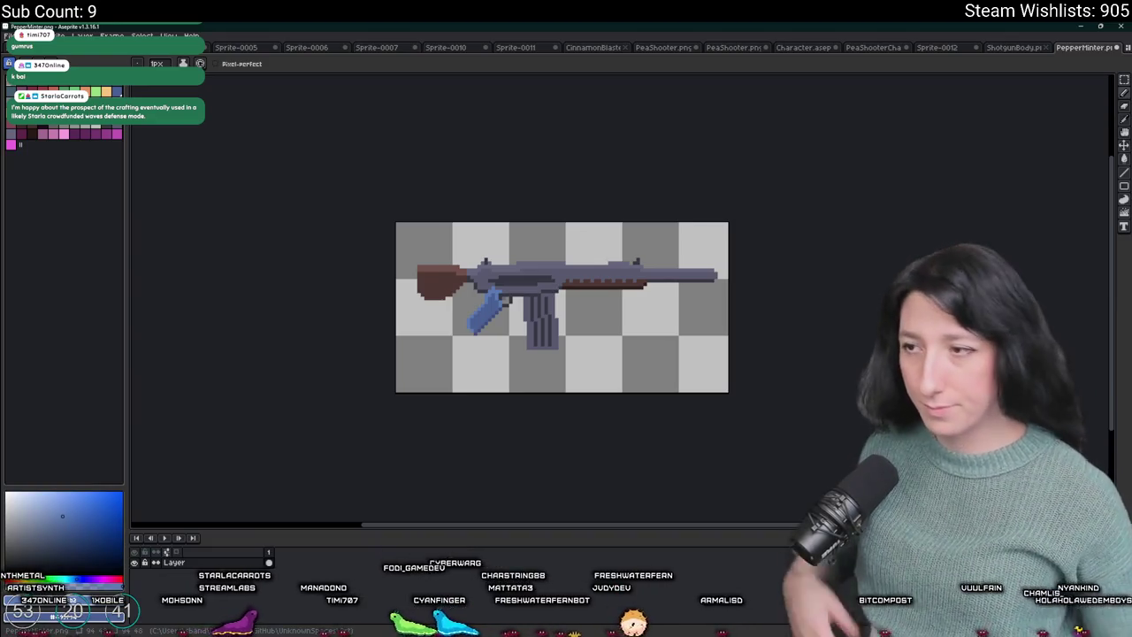
scroll(508, 292, up, 2)
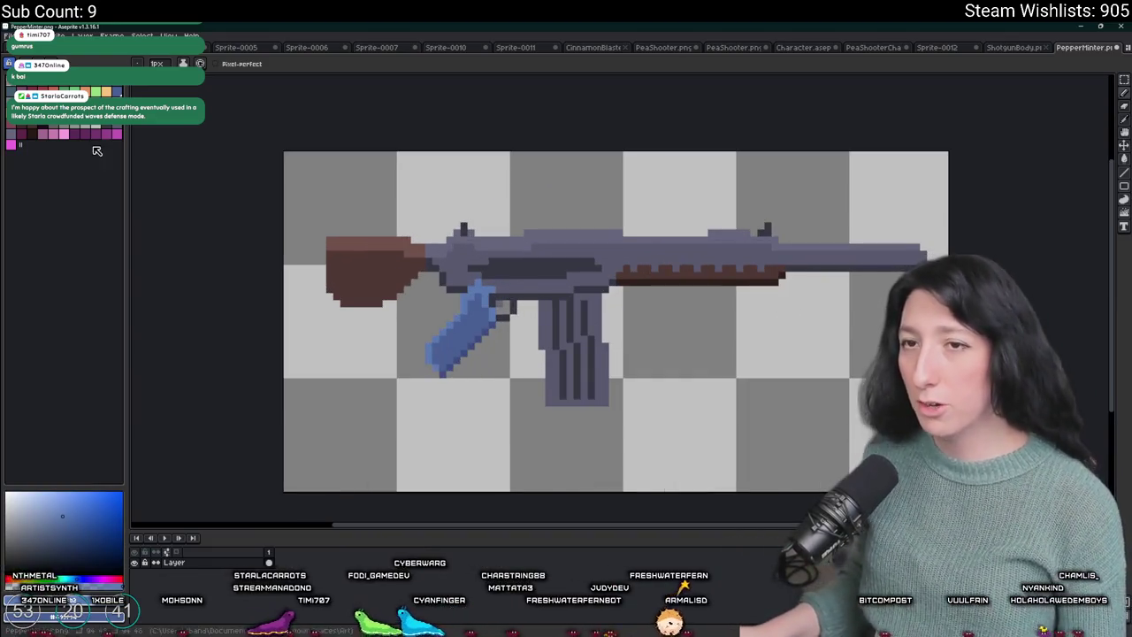
scroll(478, 283, up, 4)
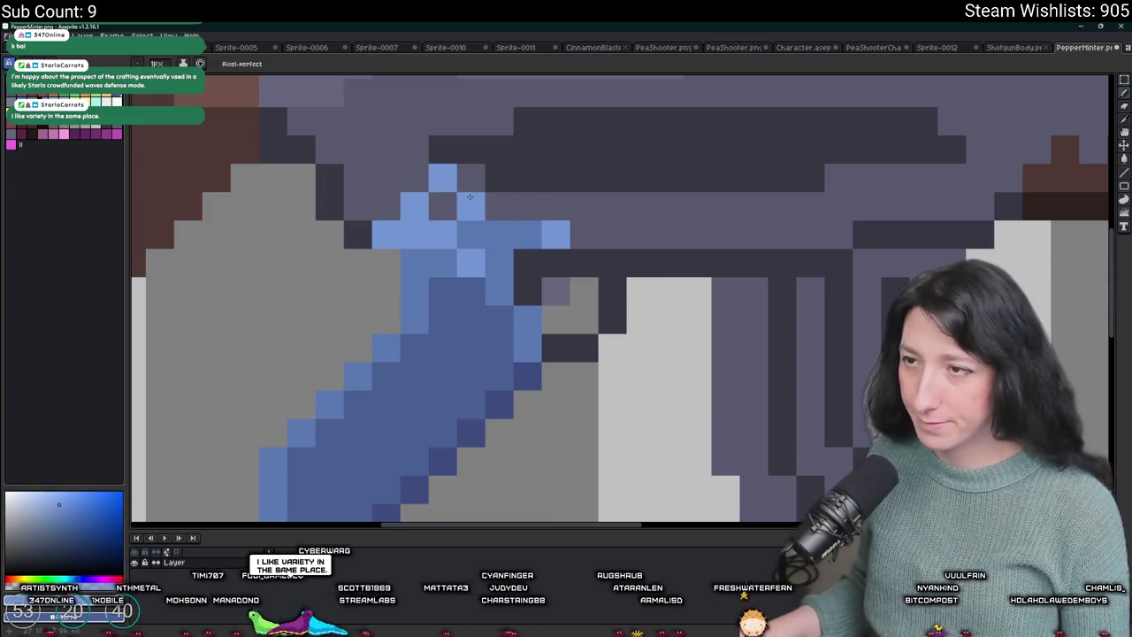
scroll(470, 203, up, 2)
scroll(429, 285, down, 6)
scroll(429, 285, up, 3)
scroll(433, 261, up, 2)
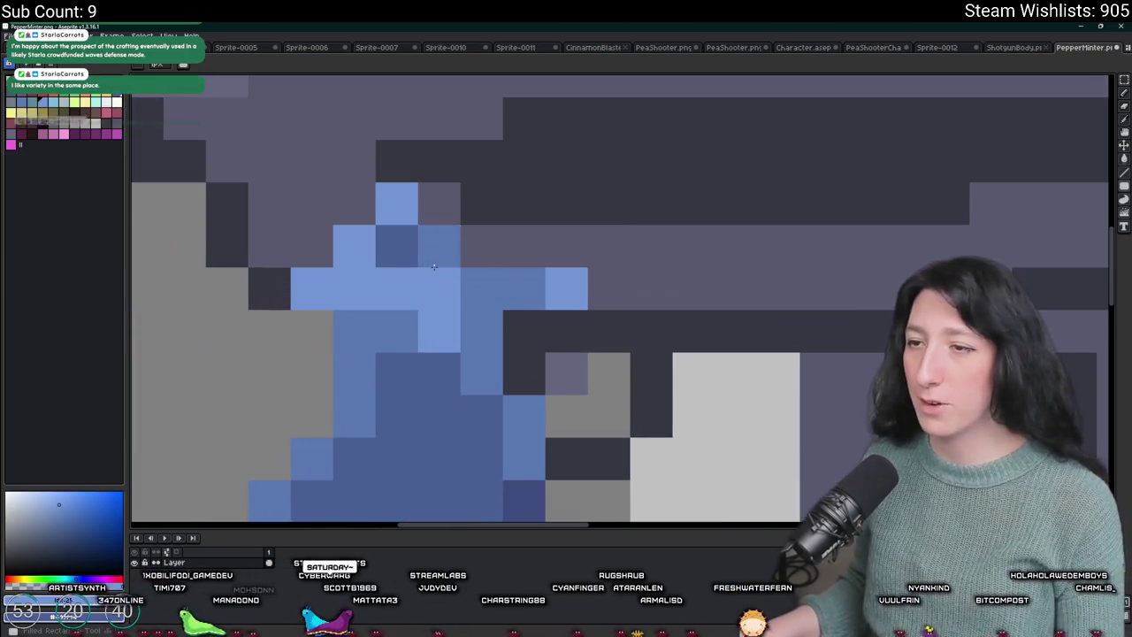
scroll(497, 221, down, 4)
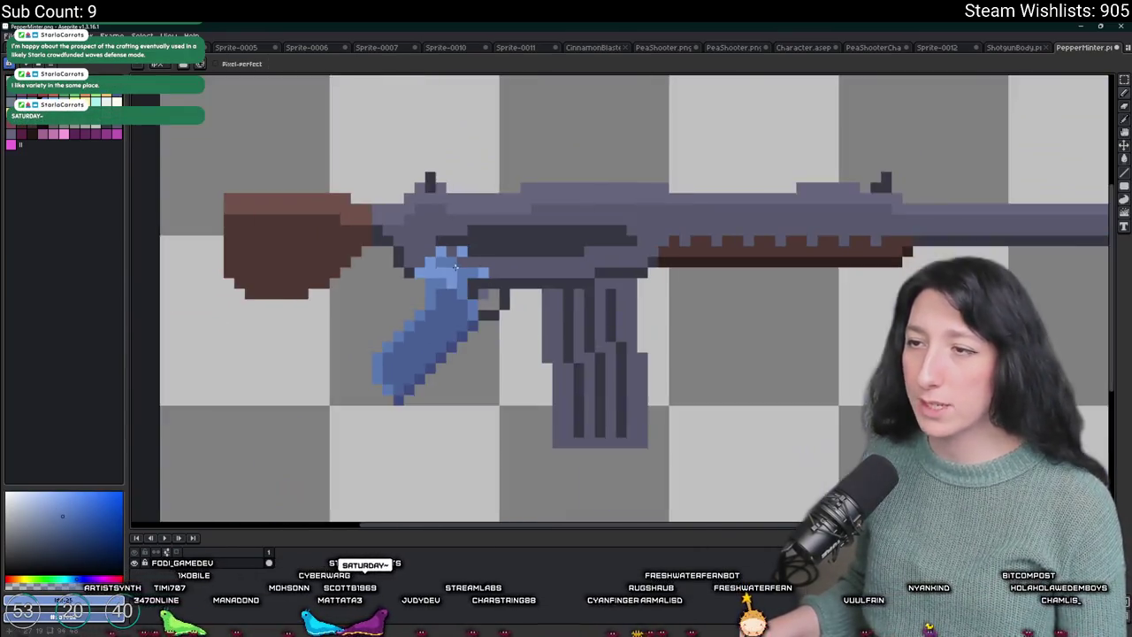
scroll(489, 267, up, 2)
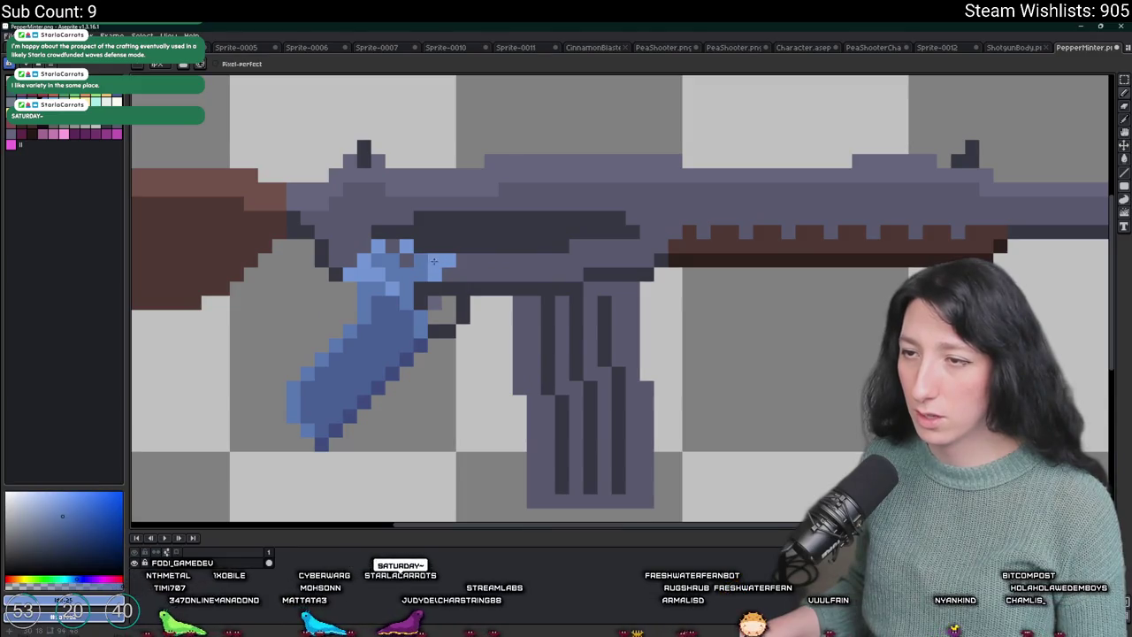
scroll(431, 287, down, 4)
scroll(433, 291, up, 6)
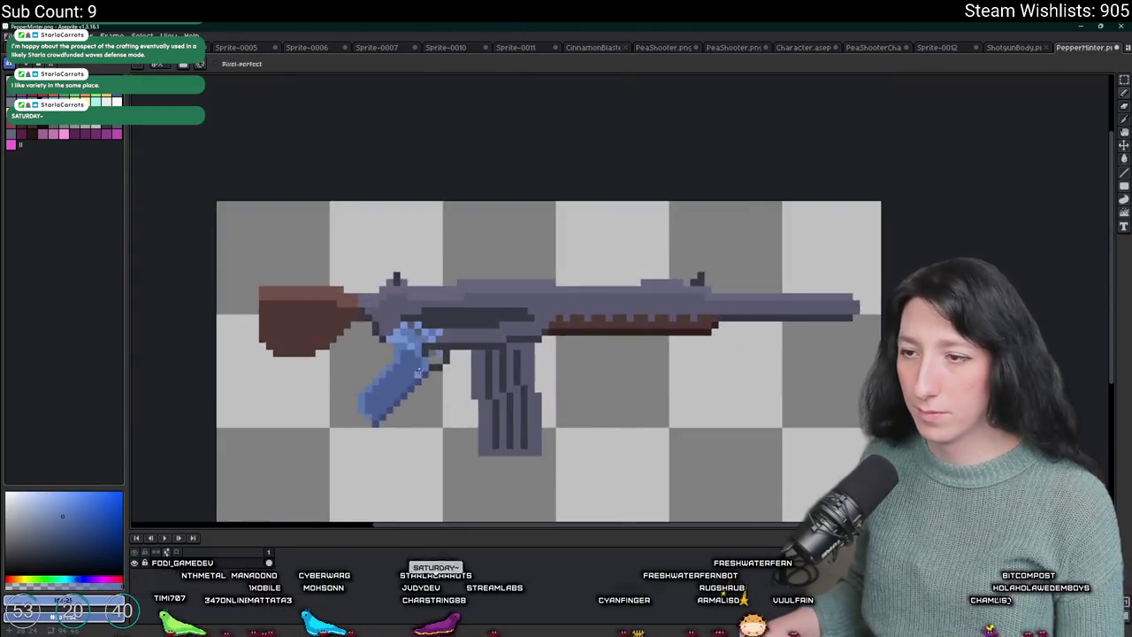
scroll(433, 302, down, 5)
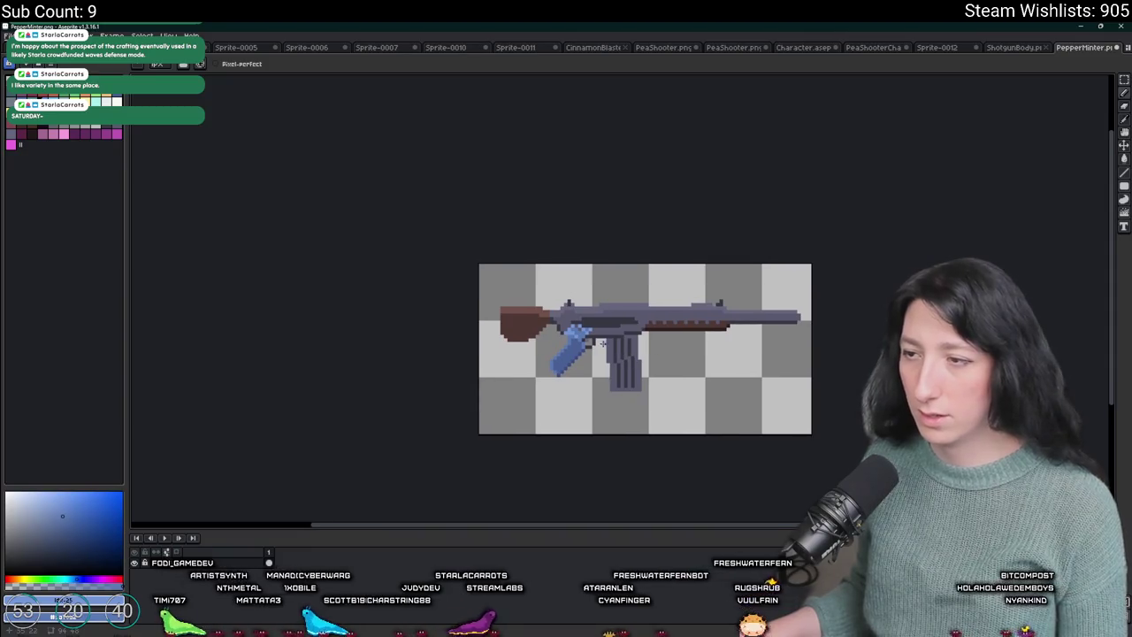
scroll(650, 256, up, 7)
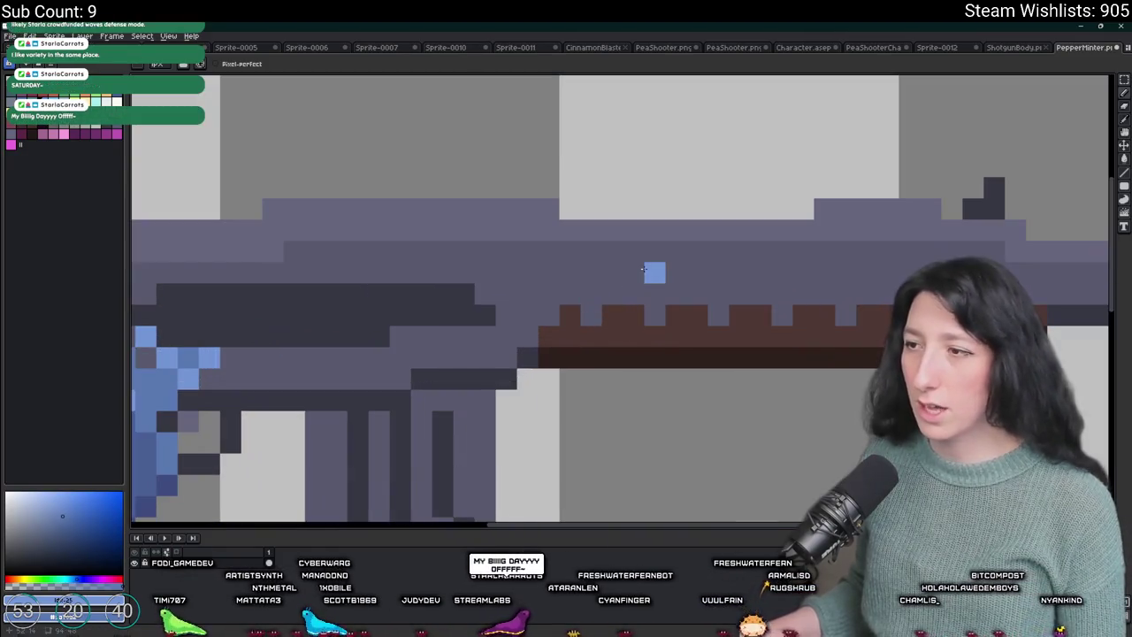
click(1030, 50)
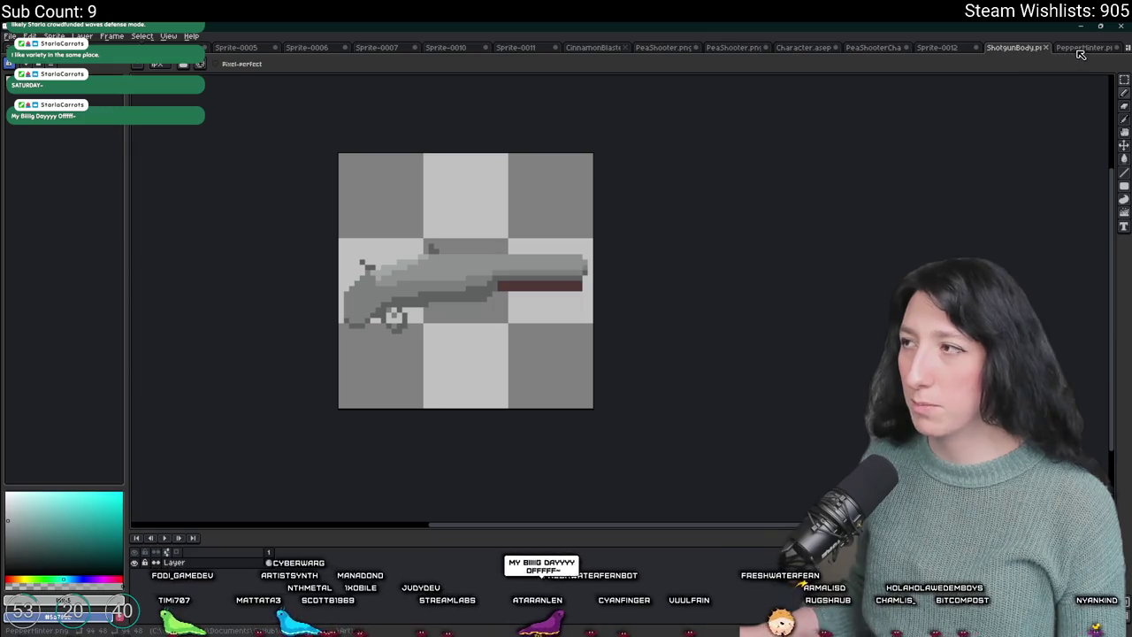
click(1079, 49)
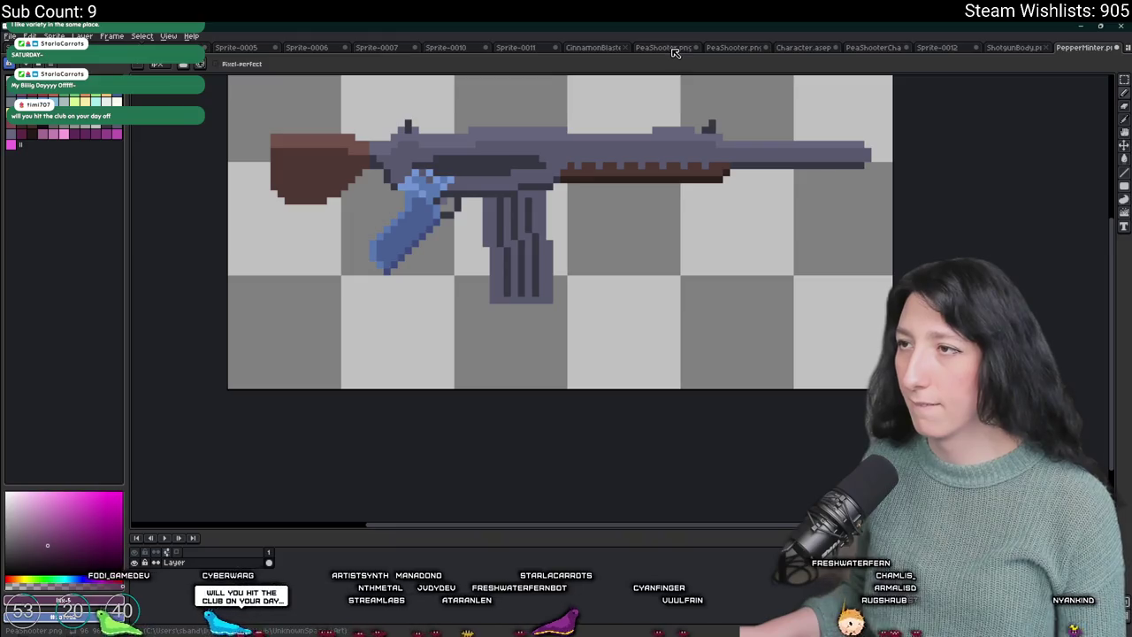
mouse_move(675, 53)
mouse_down()
mouse_move(672, 513)
mouse_move(669, 471)
mouse_up()
double_click(855, 379)
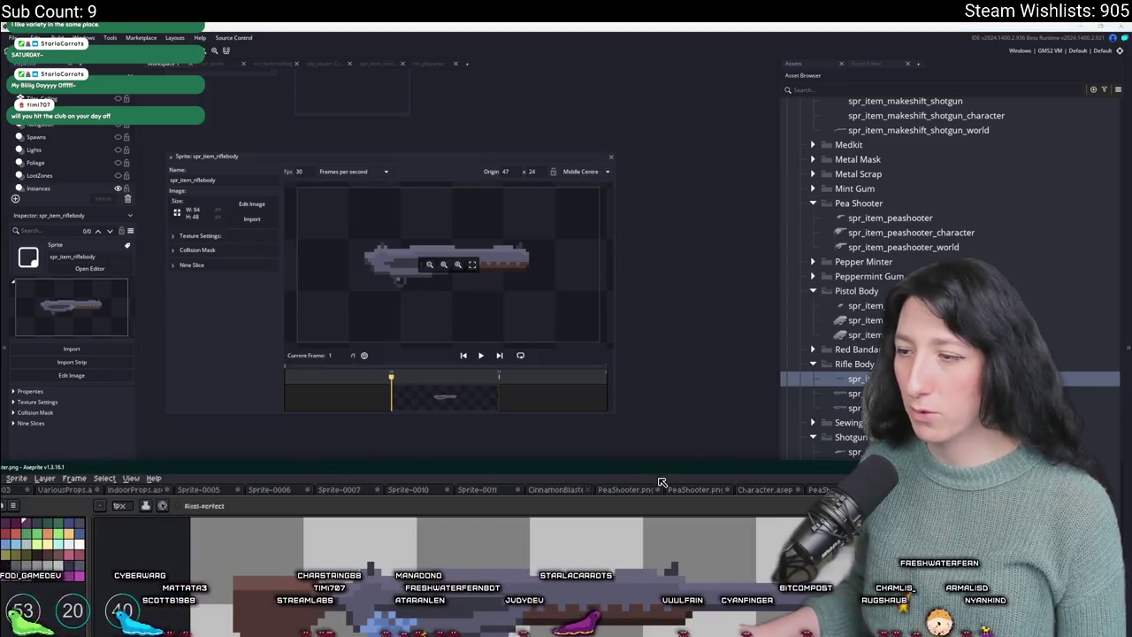
drag(662, 482, 675, 26)
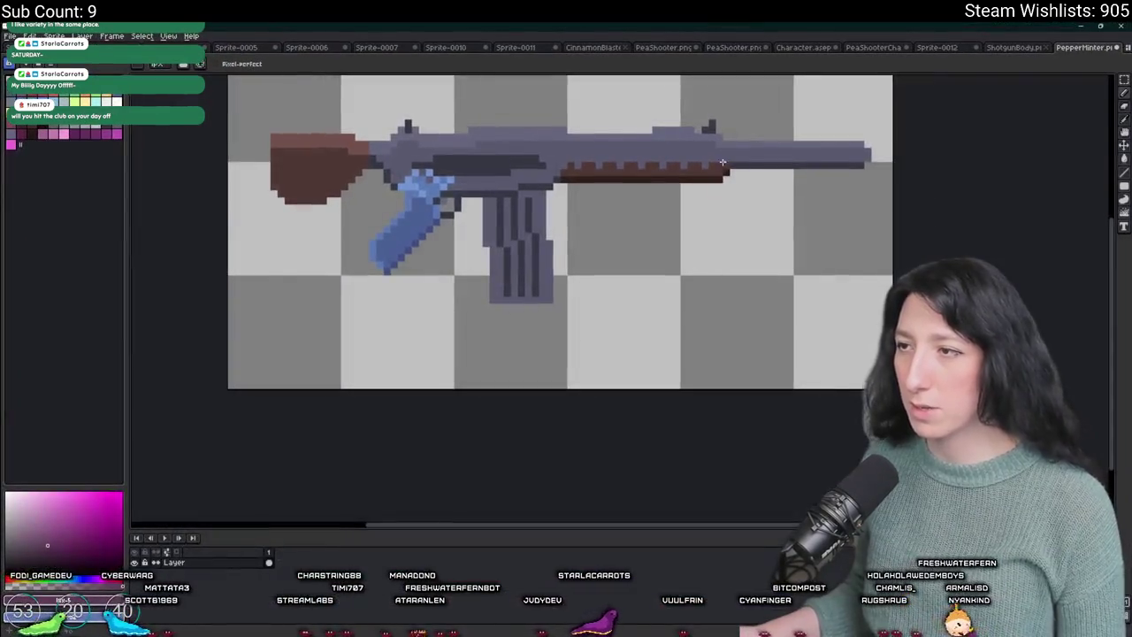
- Sample the grip's blue and paint blue pixels down the handguard's front end
scroll(727, 157, up, 3)
scroll(756, 244, down, 2)
scroll(522, 201, down, 1)
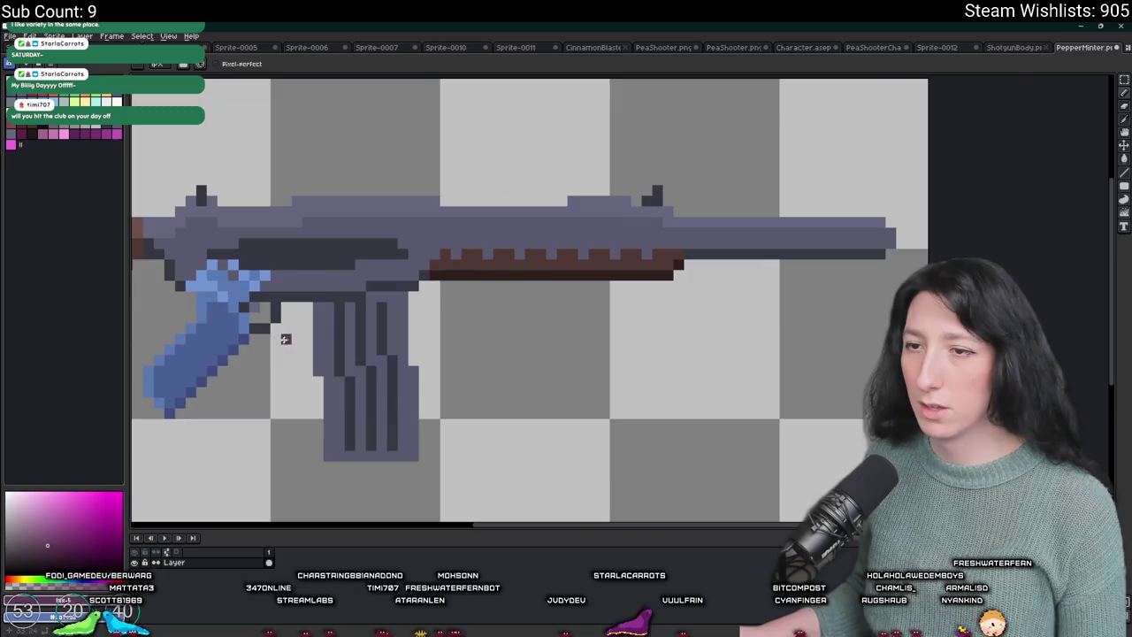
key(i)
click(233, 308)
scroll(712, 217, up, 1)
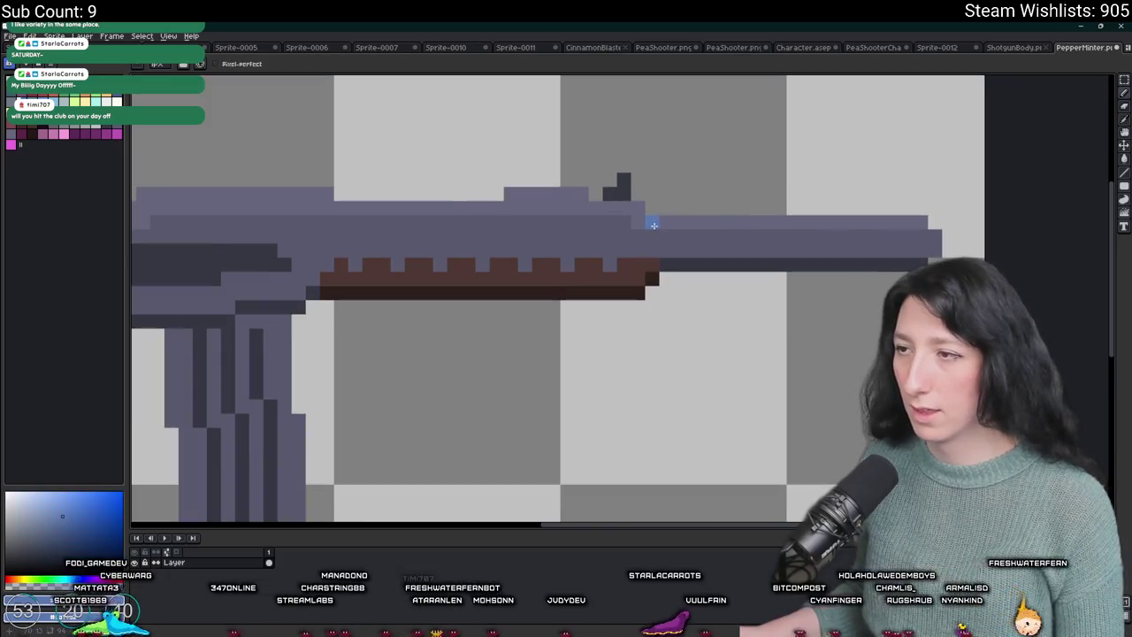
scroll(652, 280, down, 3)
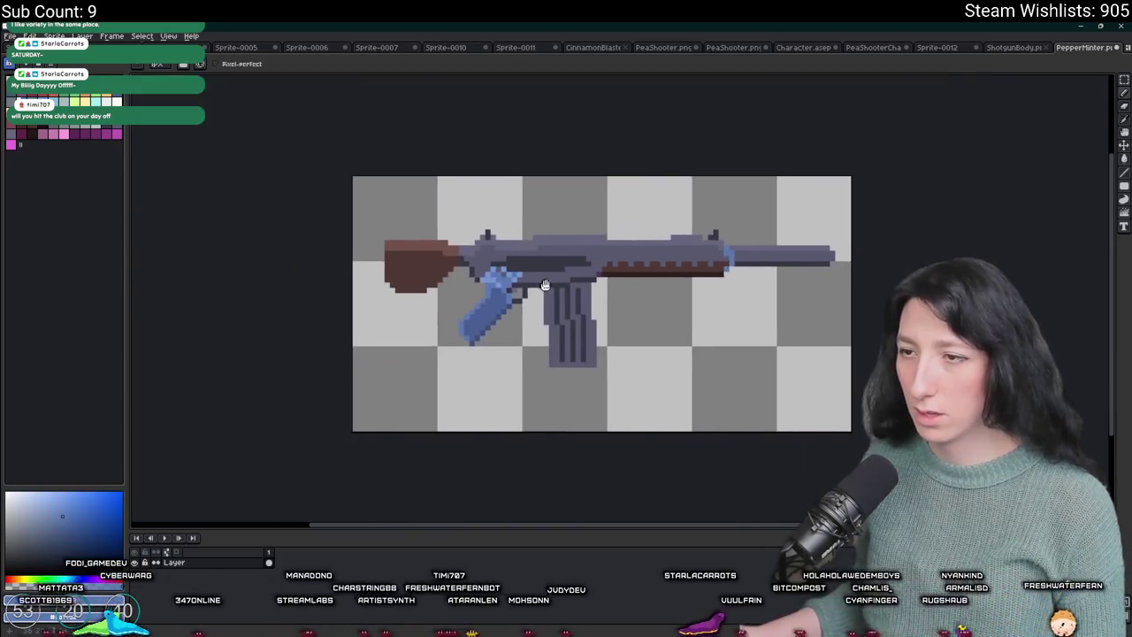
scroll(522, 252, up, 3)
key(i)
click(544, 282)
scroll(872, 248, up, 3)
click(773, 228)
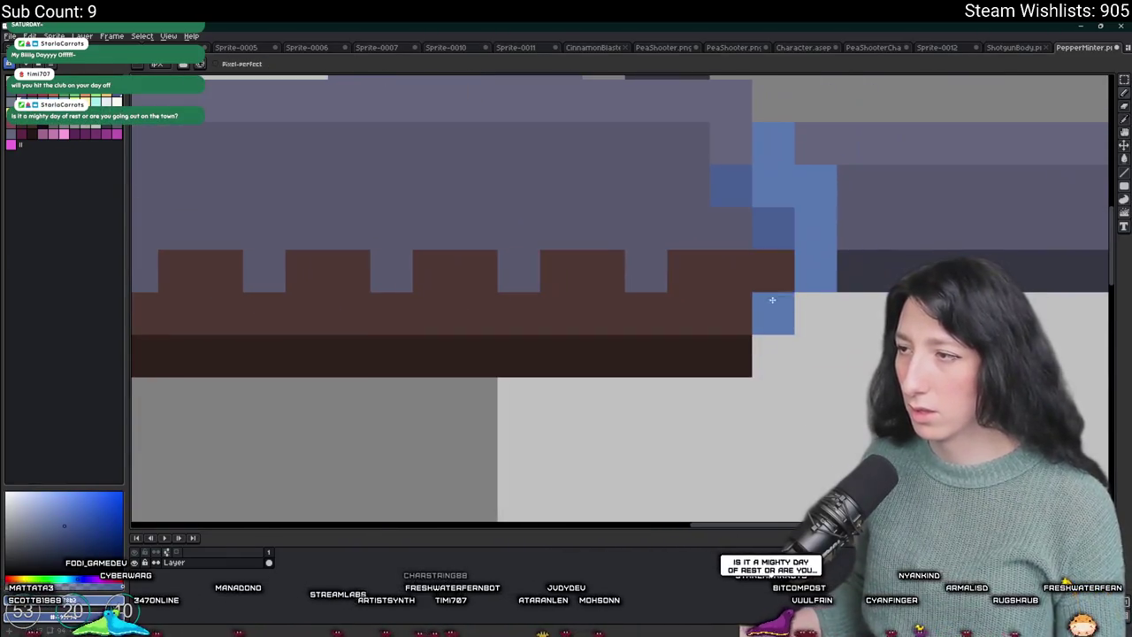
click(773, 313)
click(731, 271)
click(688, 313)
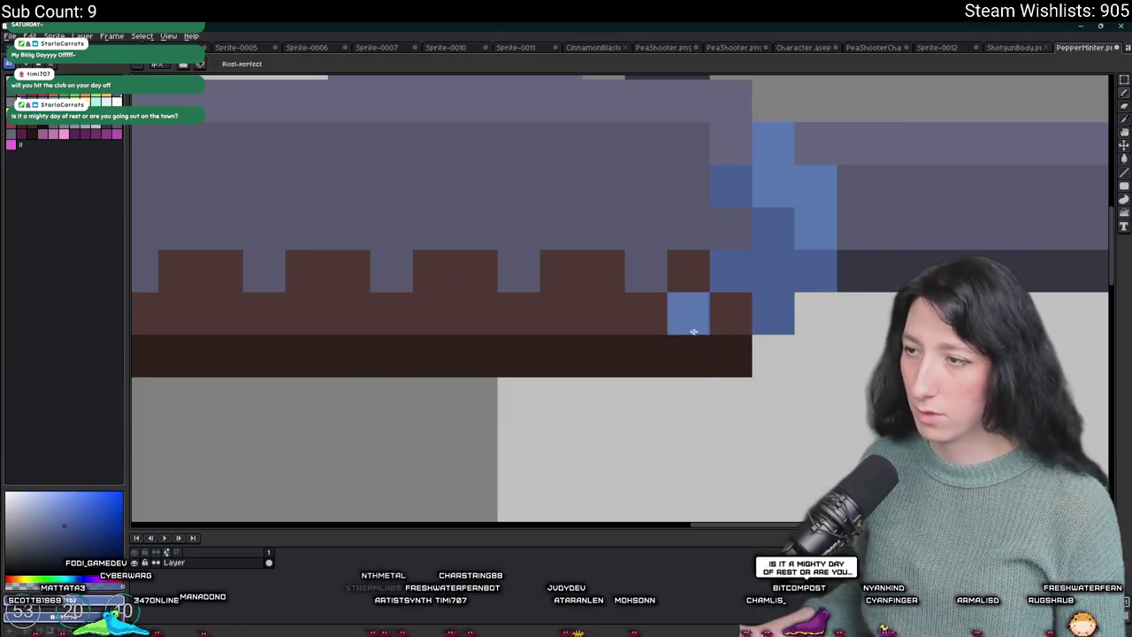
click(688, 355)
click(731, 313)
- Add light-blue and blue pixels along the rail near the gun's front
scroll(730, 321, down, 3)
scroll(762, 321, up, 2)
scroll(762, 320, up, 2)
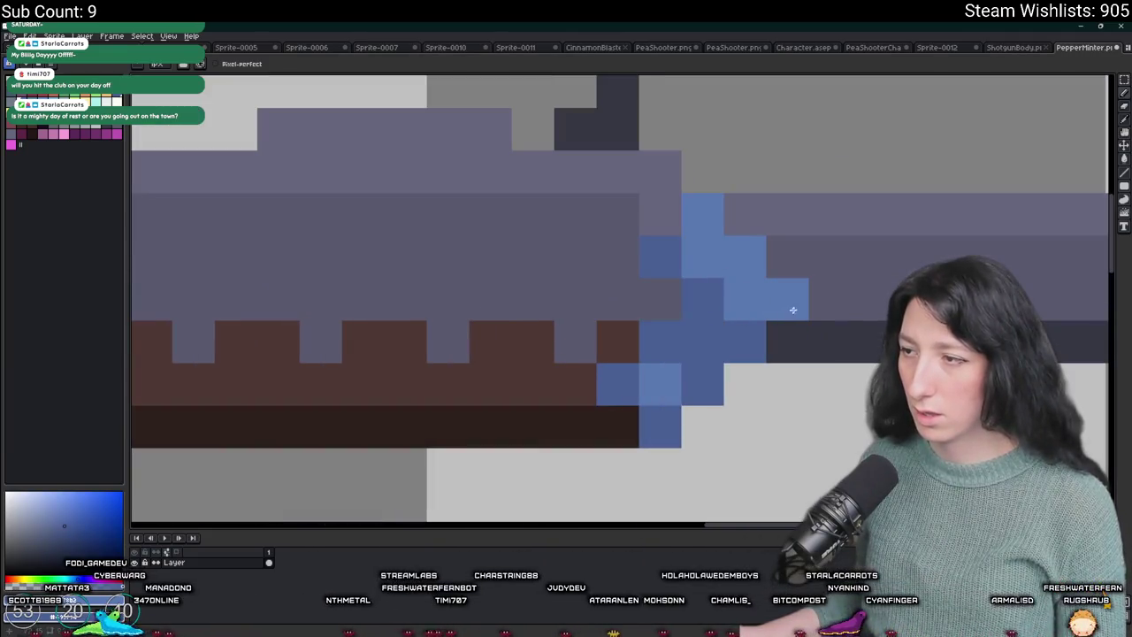
click(830, 299)
click(787, 256)
click(745, 214)
click(787, 214)
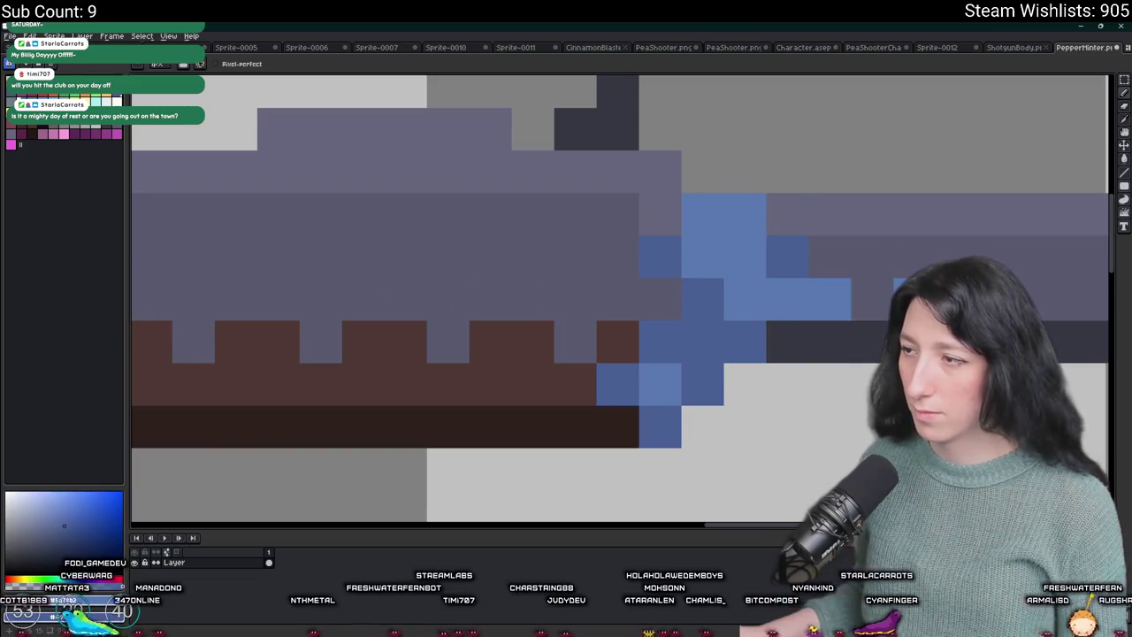
scroll(778, 232, right, 3)
click(774, 250)
click(732, 250)
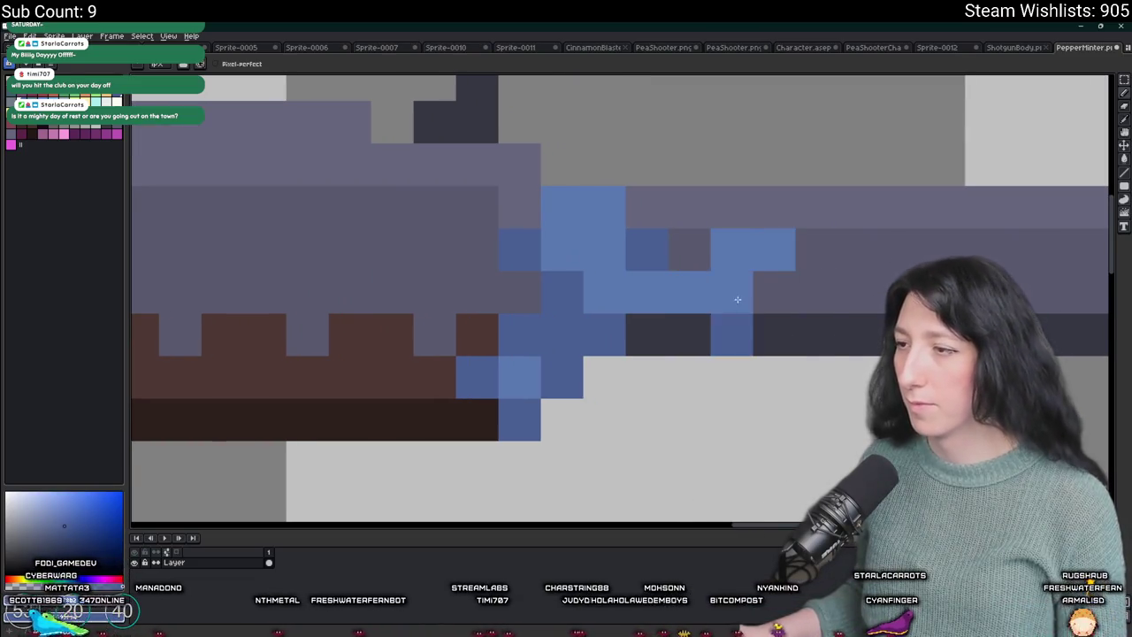
scroll(696, 336, down, 3)
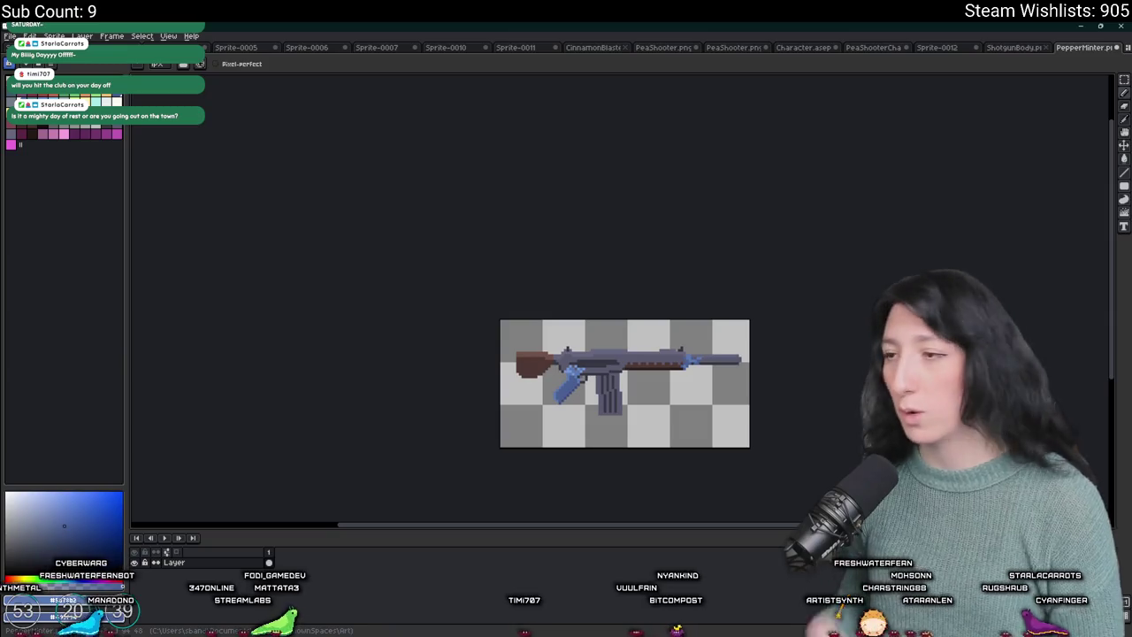
- Sample a blue and paint light-blue pixels on the front section, undoing one stray pixel
scroll(468, 381, up, 4)
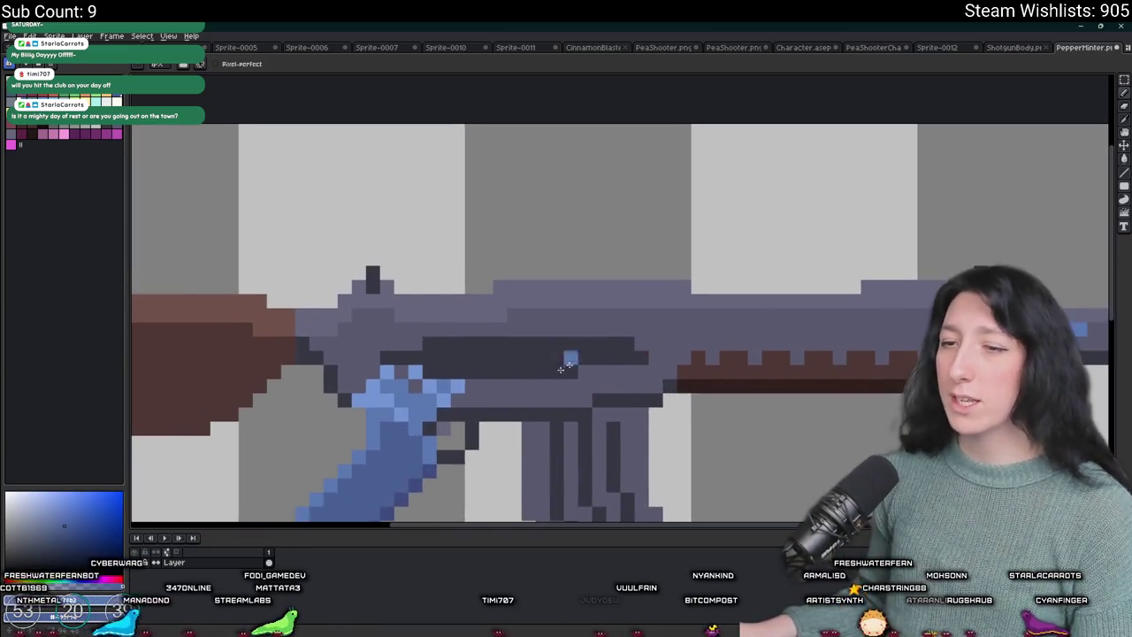
key(alt)
scroll(453, 379, down, 3)
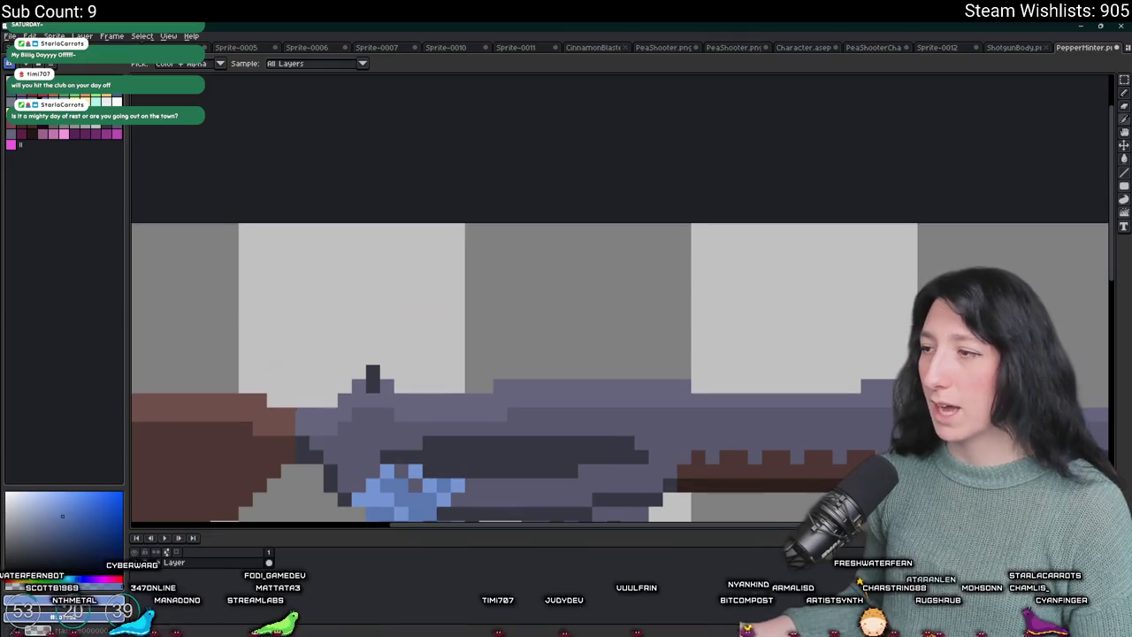
scroll(658, 260, up, 5)
click(549, 218)
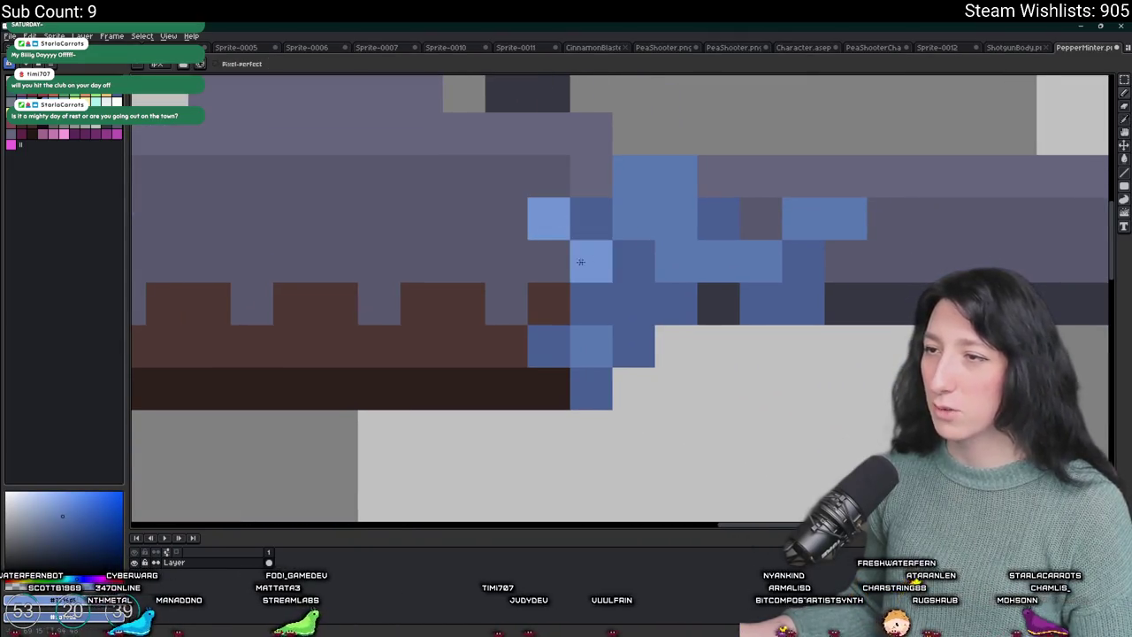
click(521, 255)
click(509, 308)
key(ctrl+z)
- Add light-blue highlights and medium-blue shading to the front section, then recentre the whole gun
click(548, 304)
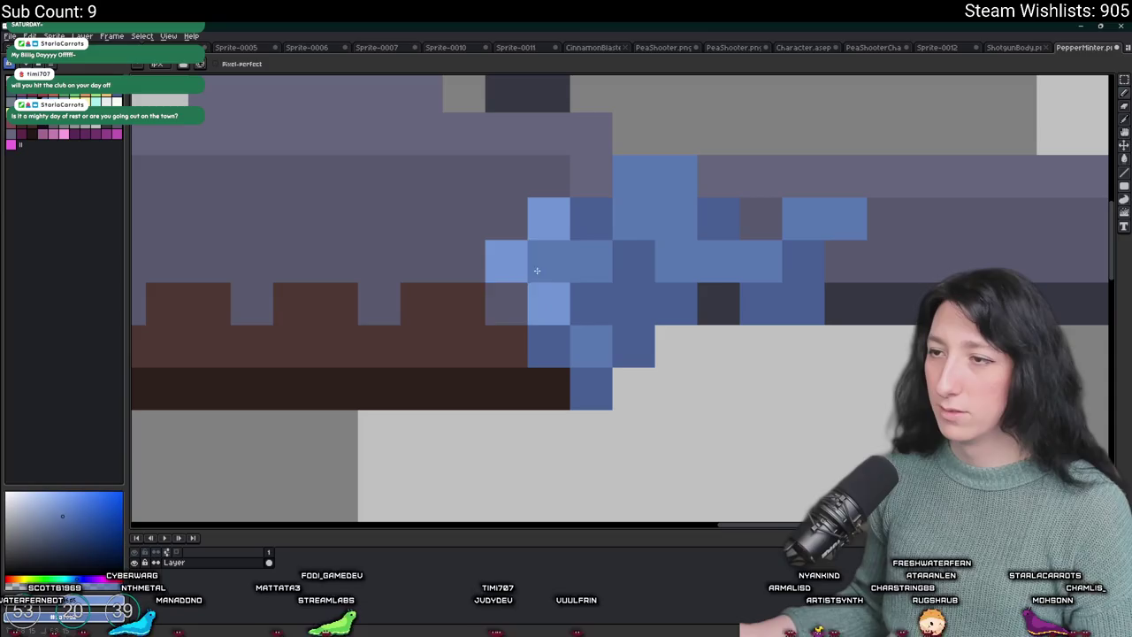
click(464, 218)
click(498, 233)
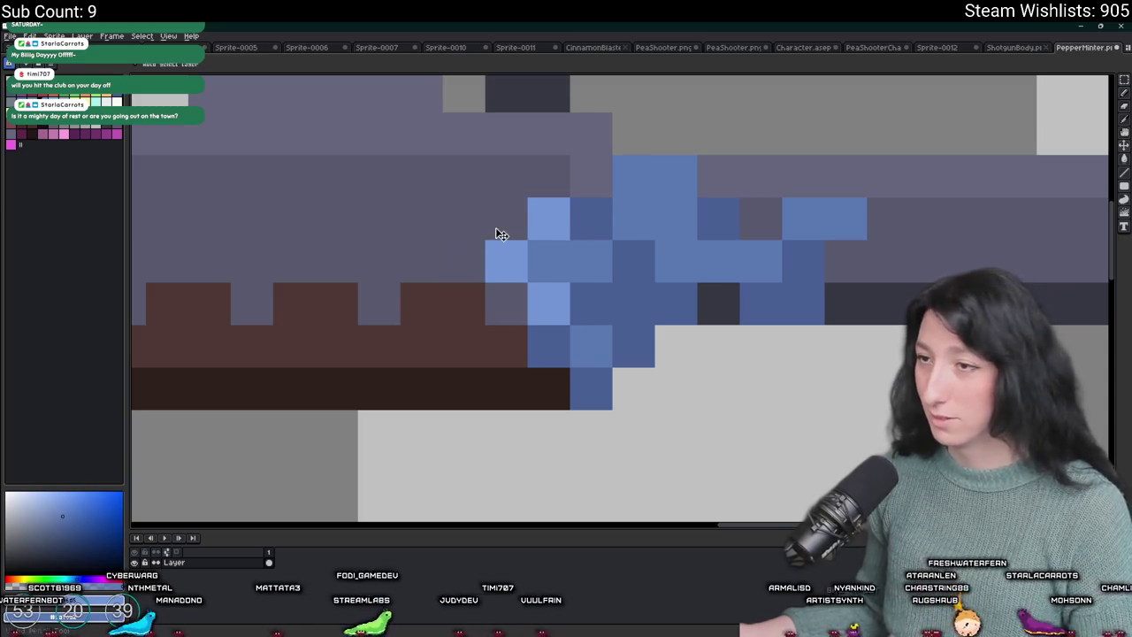
click(462, 263)
click(505, 304)
scroll(509, 333, down, 10)
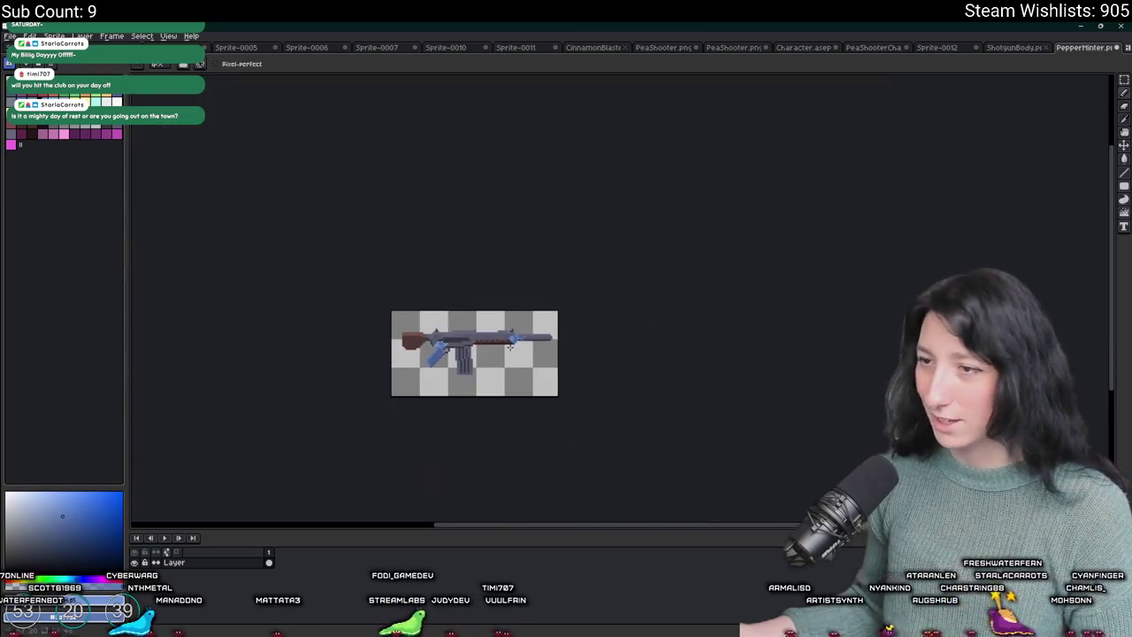
scroll(506, 289, up, 8)
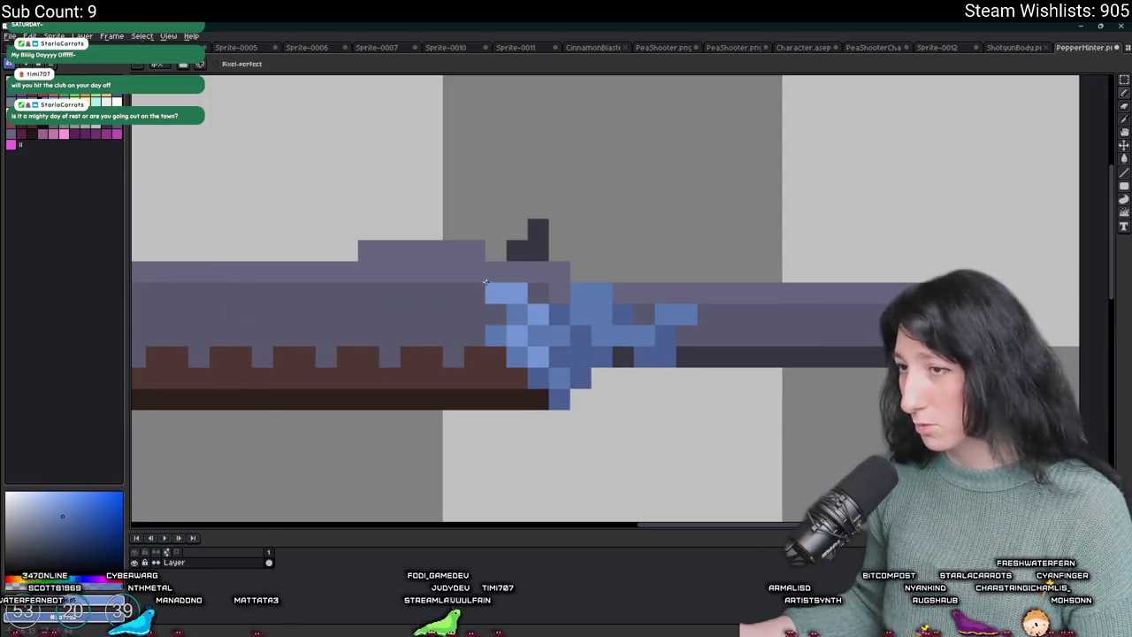
scroll(507, 319, down, 8)
scroll(546, 349, up, 6)
scroll(546, 349, up, 3)
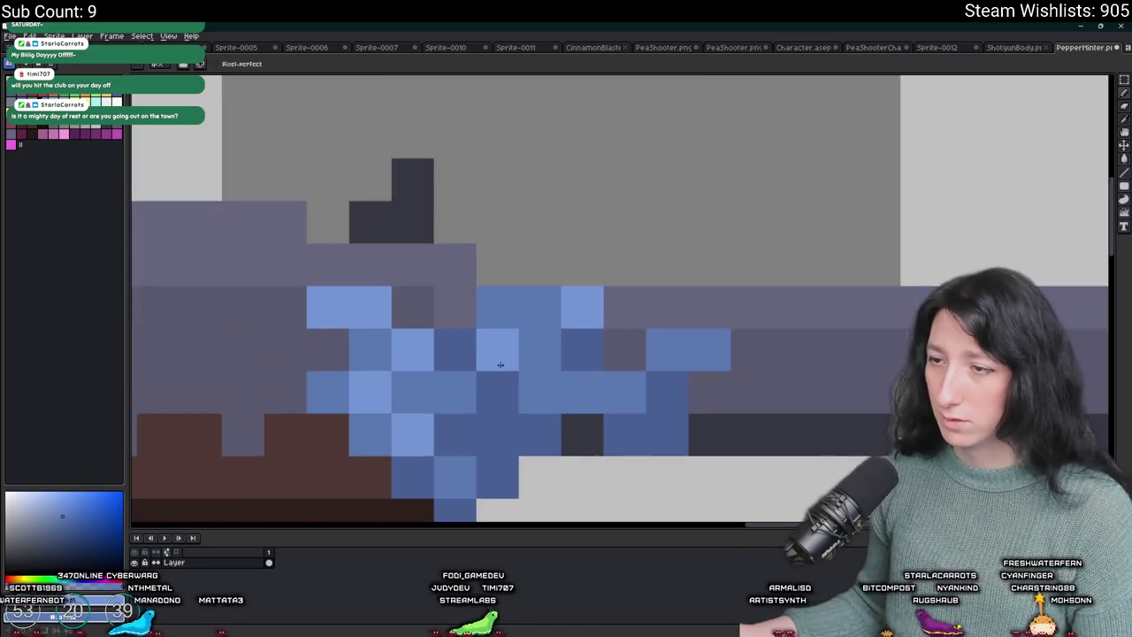
scroll(664, 382, down, 8)
drag(664, 383, 702, 359)
scroll(695, 362, down, 3)
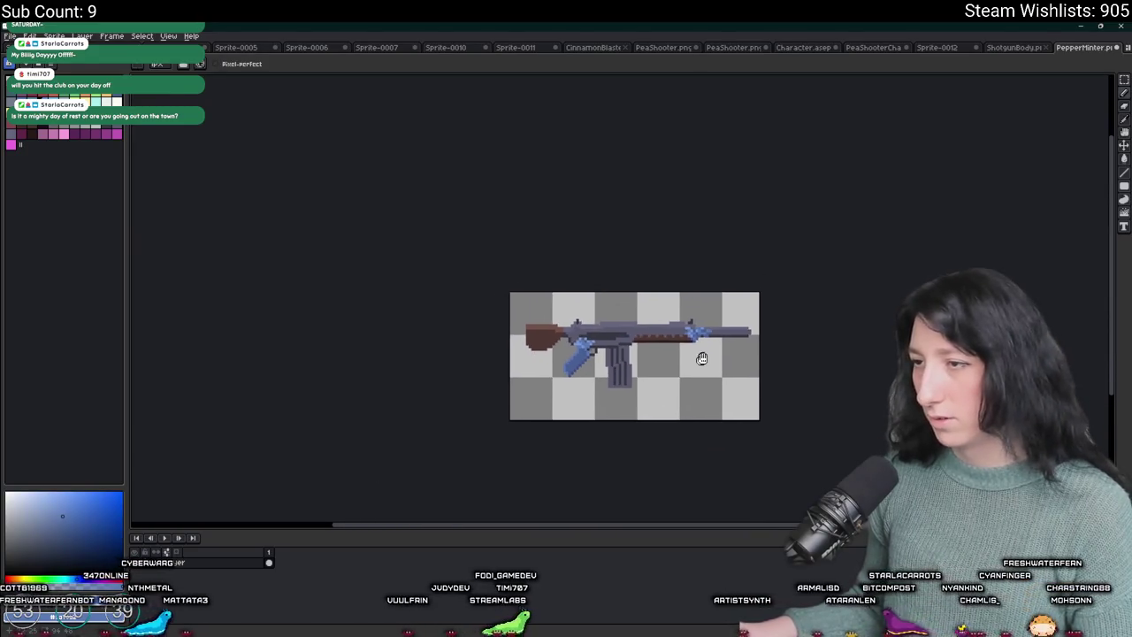
drag(784, 336, 548, 332)
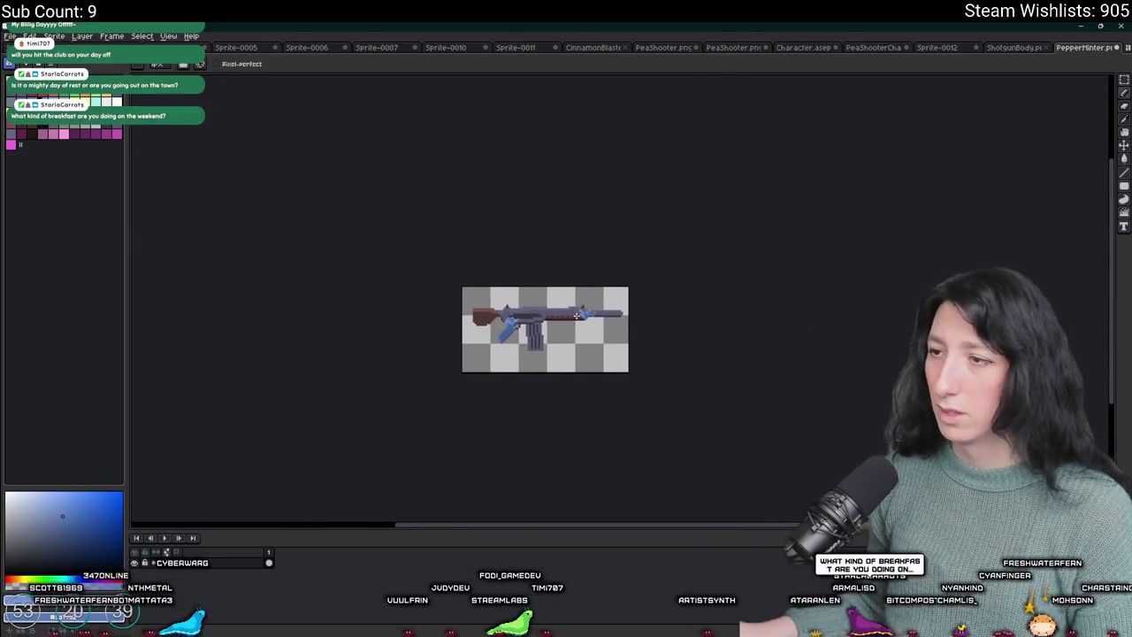
scroll(487, 348, up, 3)
scroll(488, 347, up, 3)
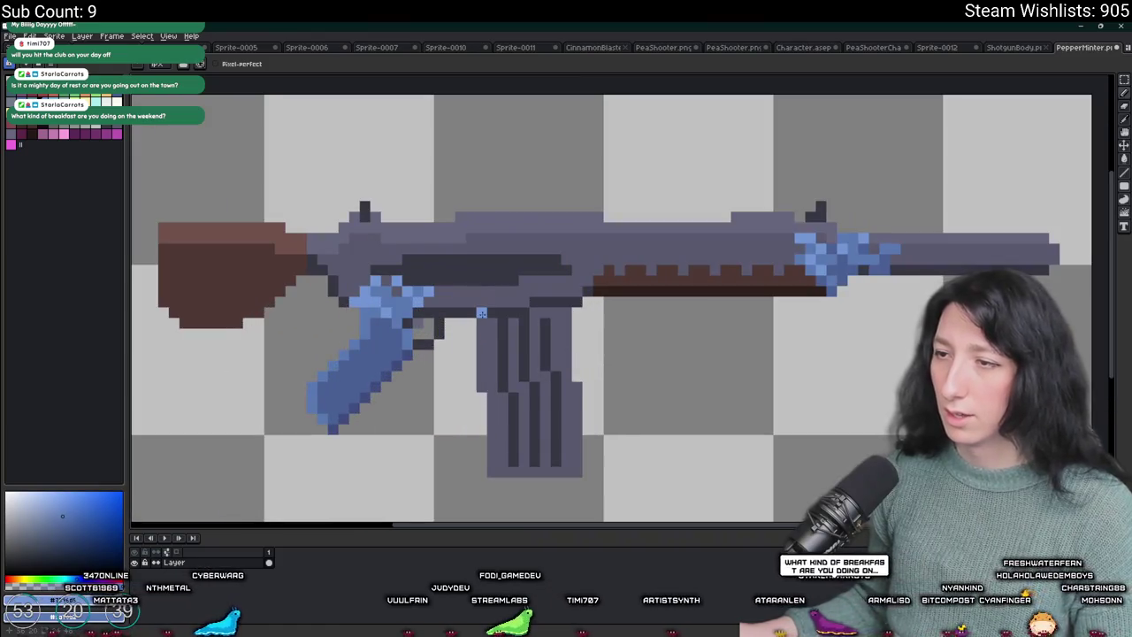
- Fill the magazine's grey areas with the grip blue and its dark columns with darker blue
scroll(504, 329, up, 2)
scroll(509, 323, down, 4)
scroll(509, 323, up, 2)
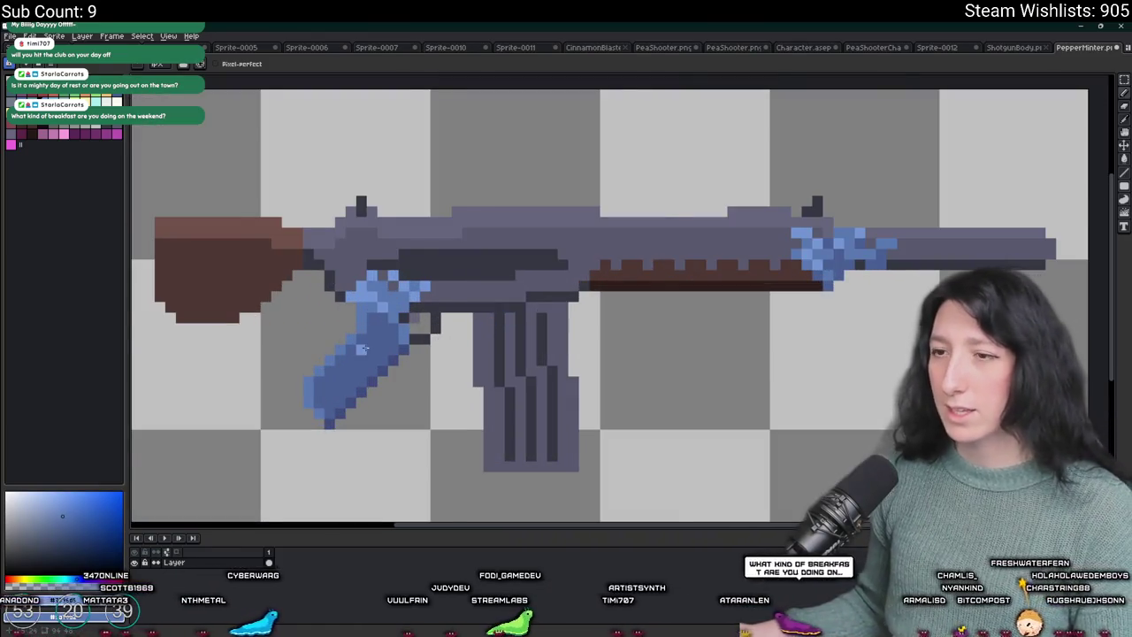
key(i)
scroll(392, 342, up, 1)
scroll(414, 347, up, 1)
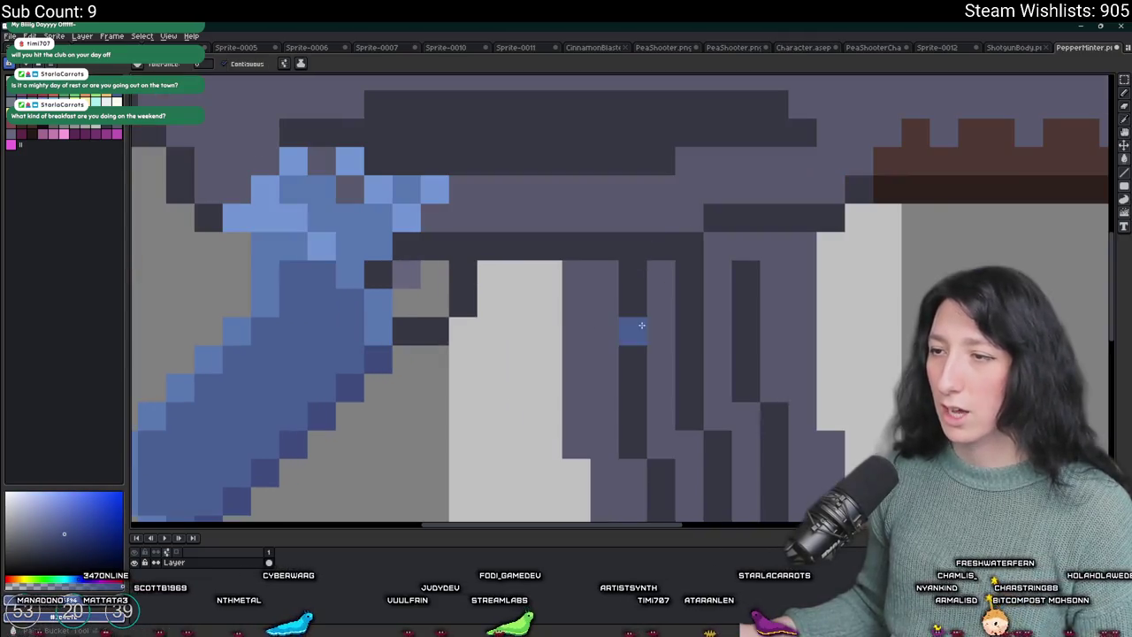
key(g)
click(632, 328)
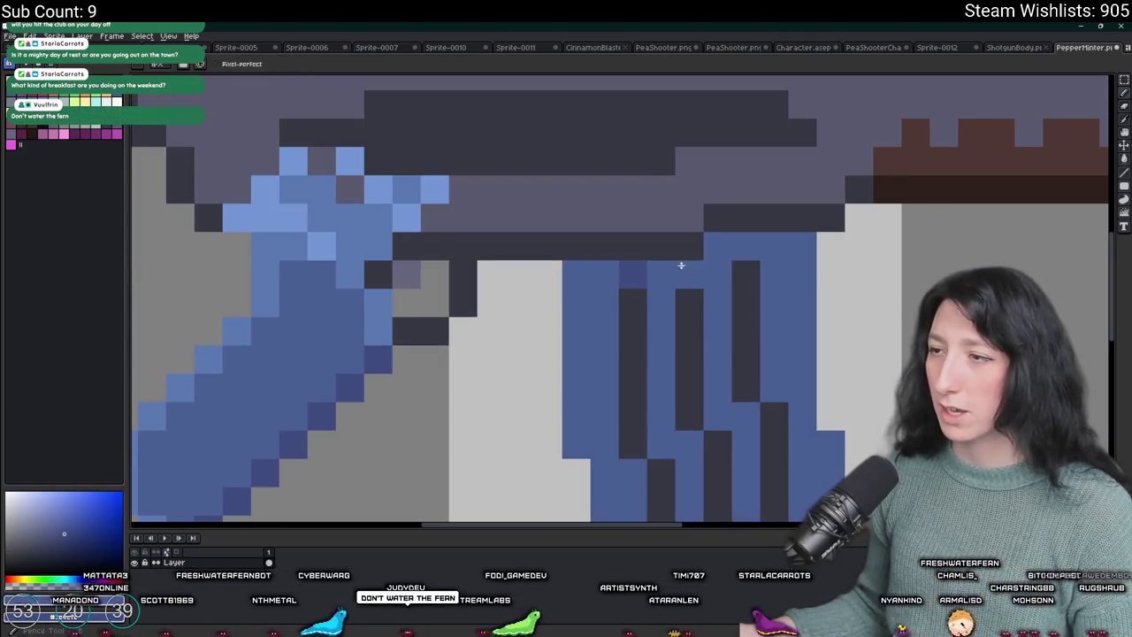
click(743, 272)
click(686, 329)
click(642, 353)
- Fill the lower magazine's black columns with blue, undoing an accidental whole-magazine fill
drag(650, 353, 597, 203)
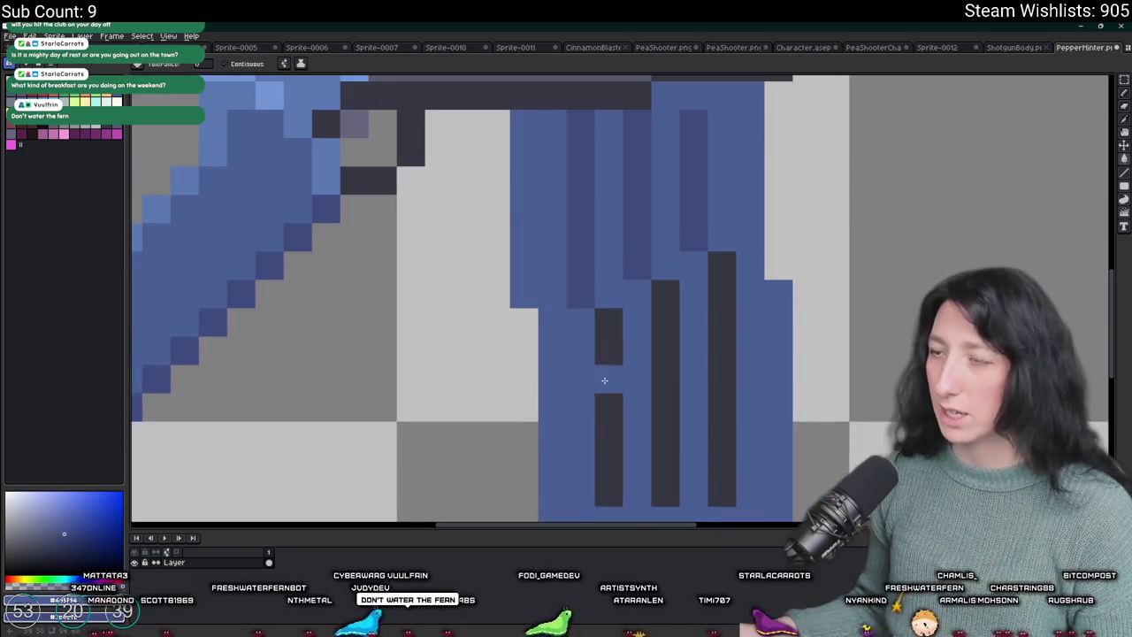
click(606, 380)
click(677, 321)
key(ctrl+z)
click(716, 316)
click(666, 349)
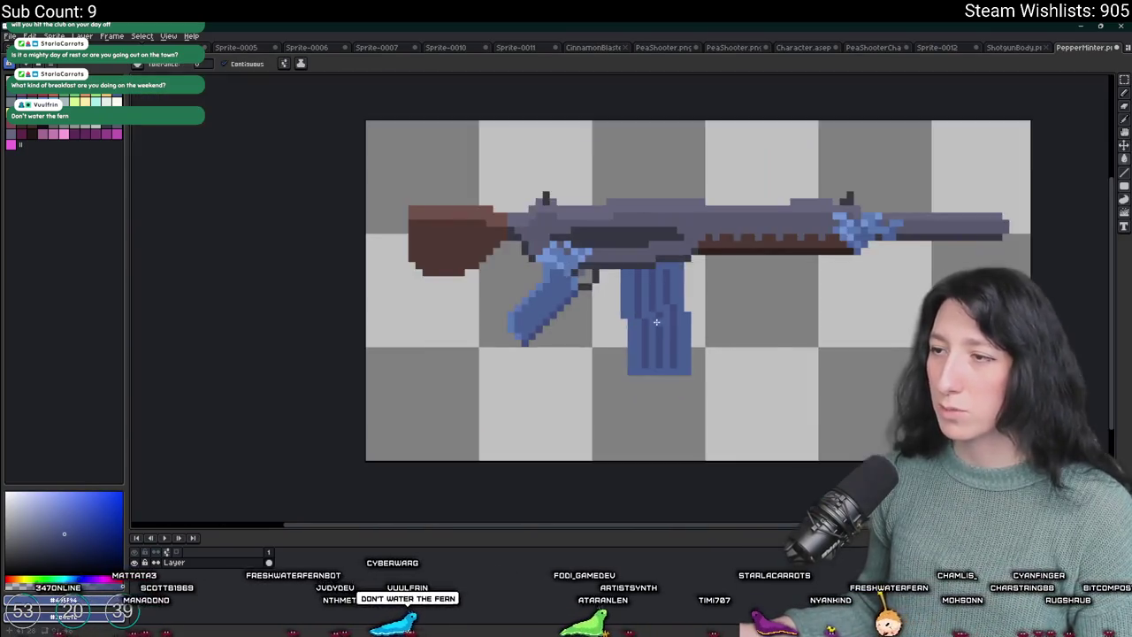
- Sample a light blue from the grip and paint highlight pixels on the magazine's left edge
scroll(531, 309, down, 3)
scroll(459, 285, up, 2)
key(i)
click(460, 286)
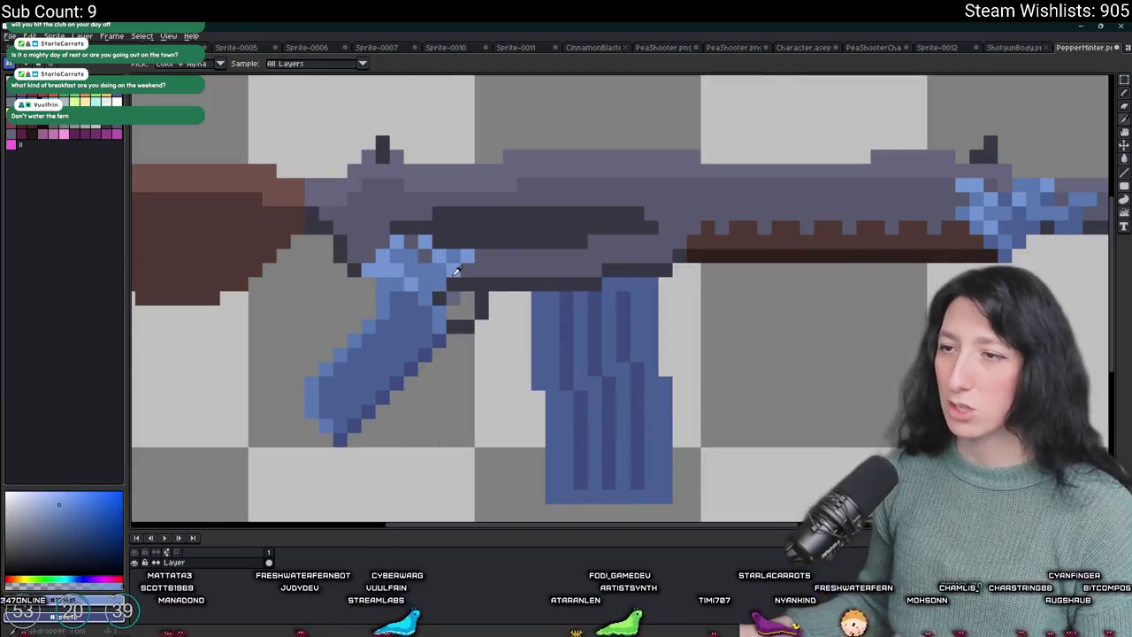
scroll(573, 358, up, 2)
key(g)
scroll(726, 362, down, 2)
click(493, 405)
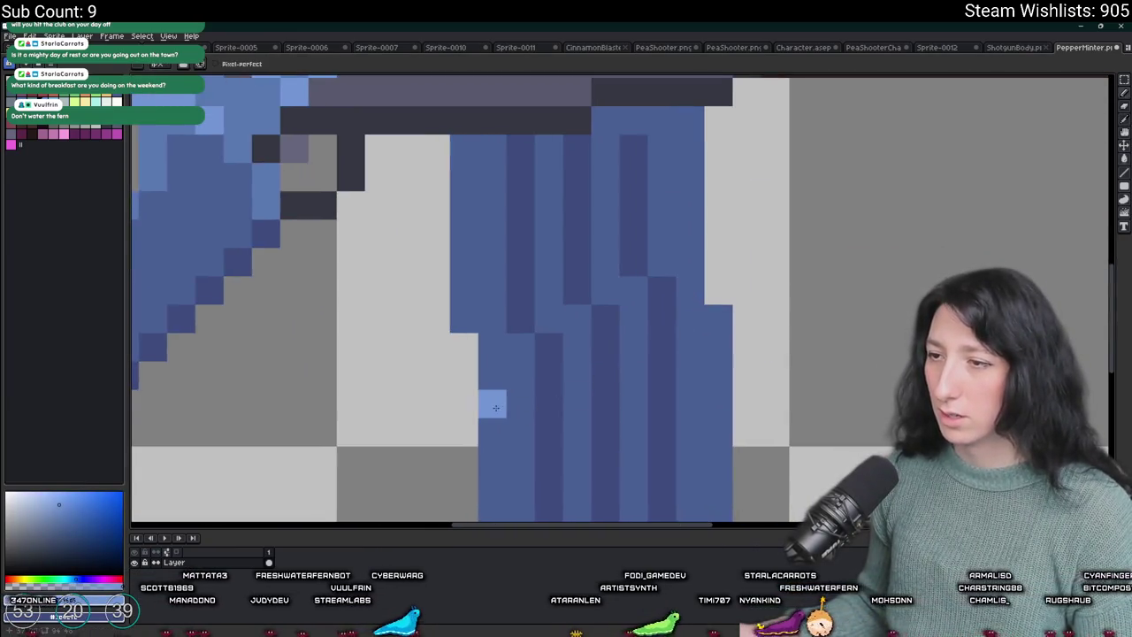
scroll(483, 331, down, 2)
click(475, 312)
scroll(377, 168, up, 2)
- Add light-blue highlights to a magazine stripe and the magazine's bottom corner
key(v)
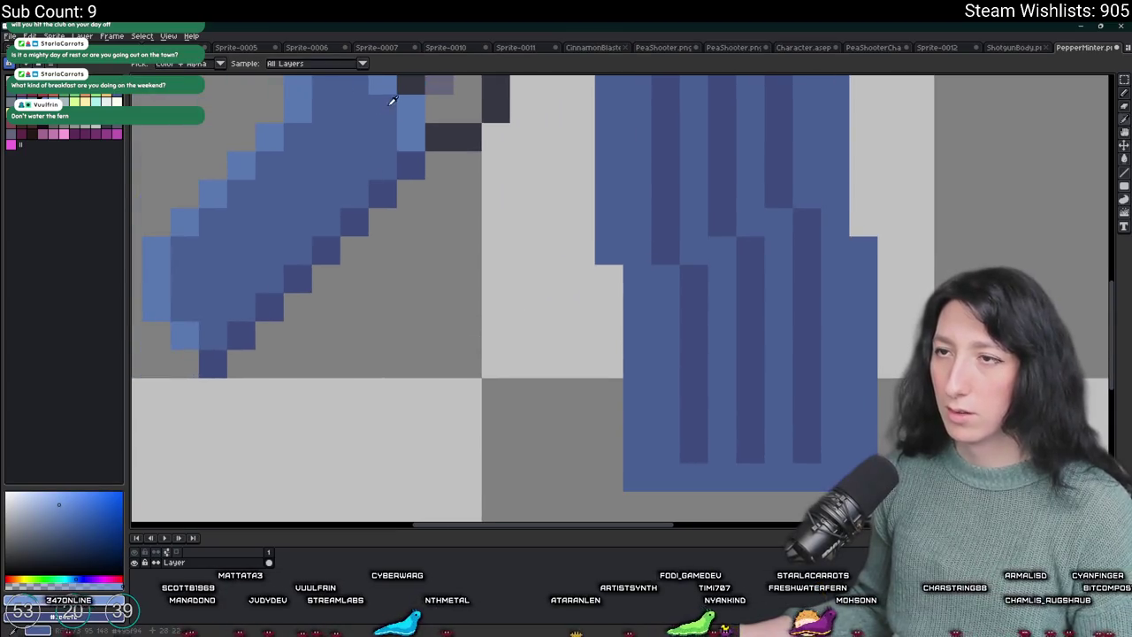
key(b)
scroll(575, 353, down, 2)
scroll(593, 262, up, 1)
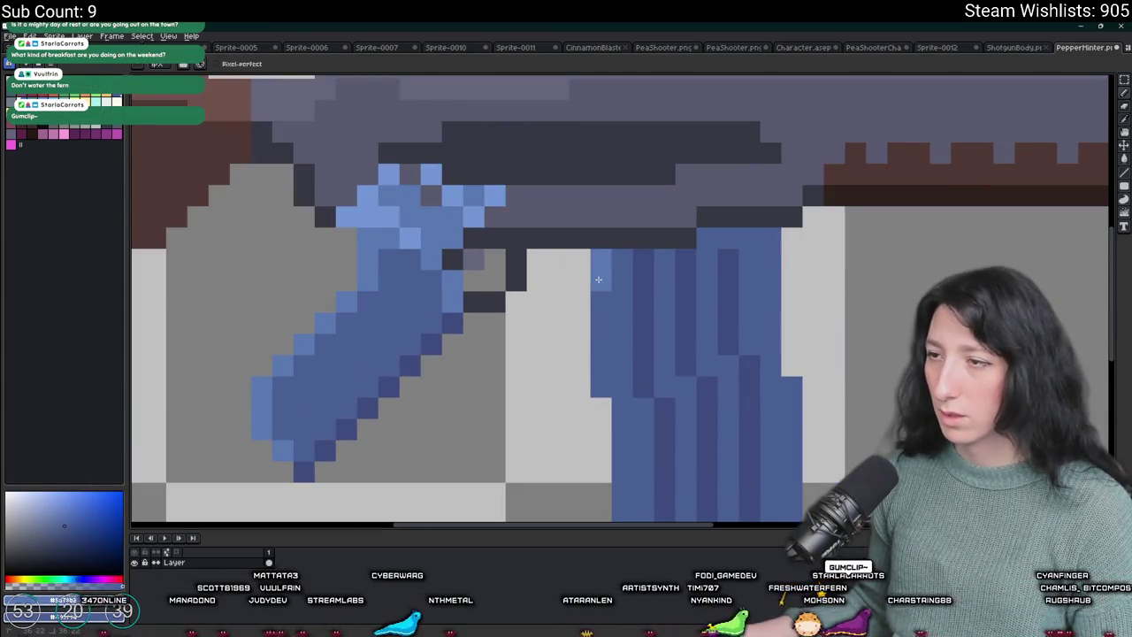
click(733, 371)
drag(732, 375, 679, 304)
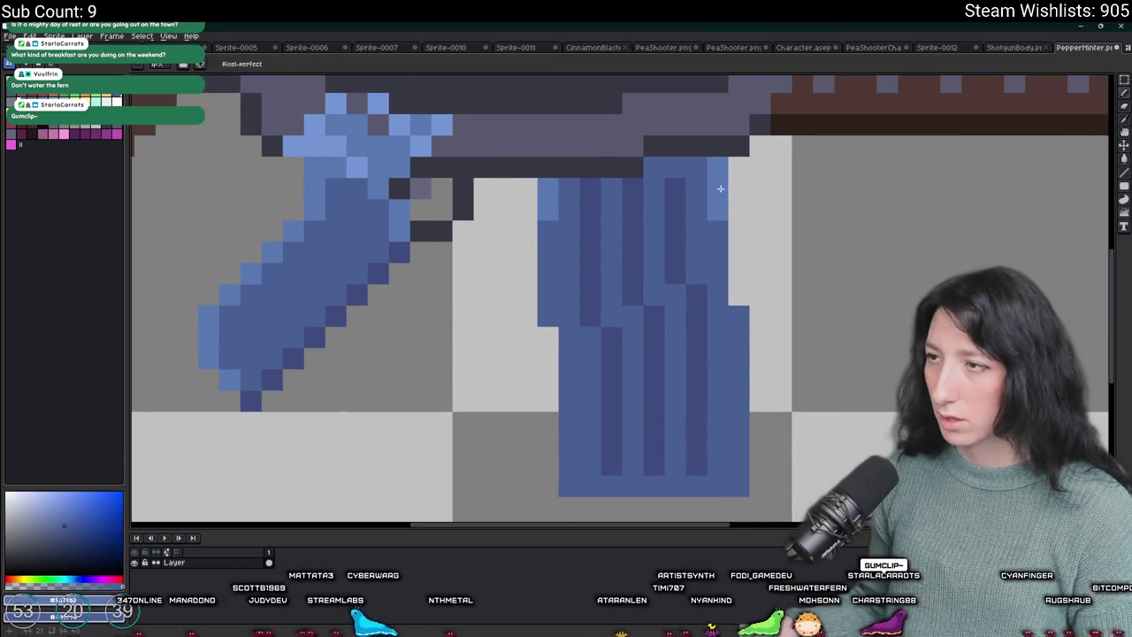
scroll(690, 168, down, 2)
scroll(630, 247, up, 1)
click(630, 248)
scroll(614, 270, up, 1)
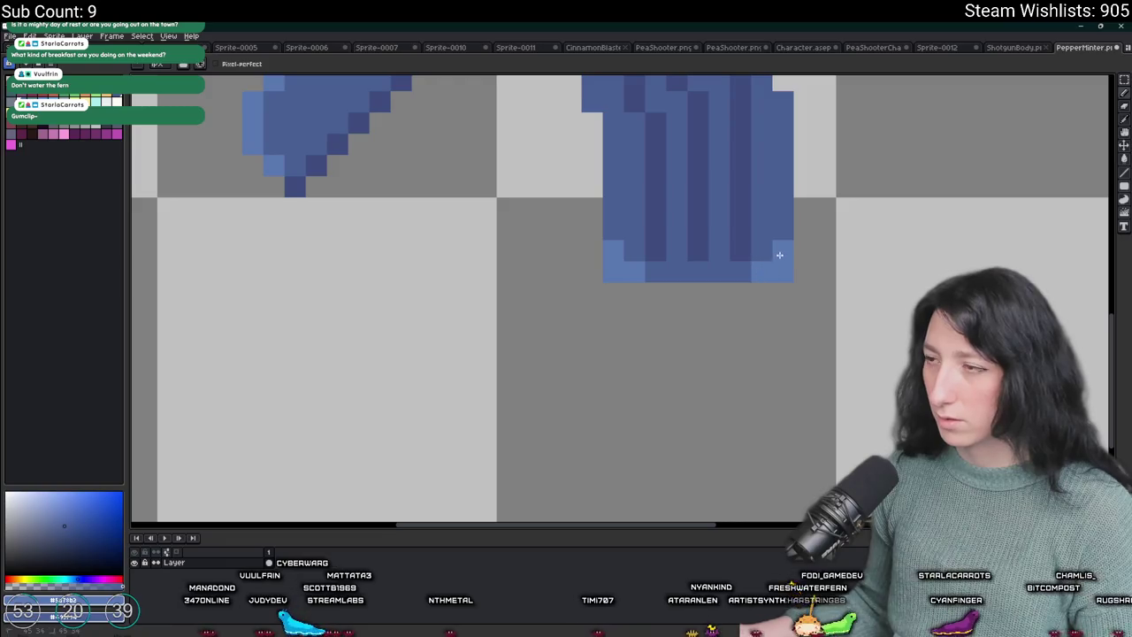
scroll(778, 257, down, 4)
scroll(707, 249, up, 3)
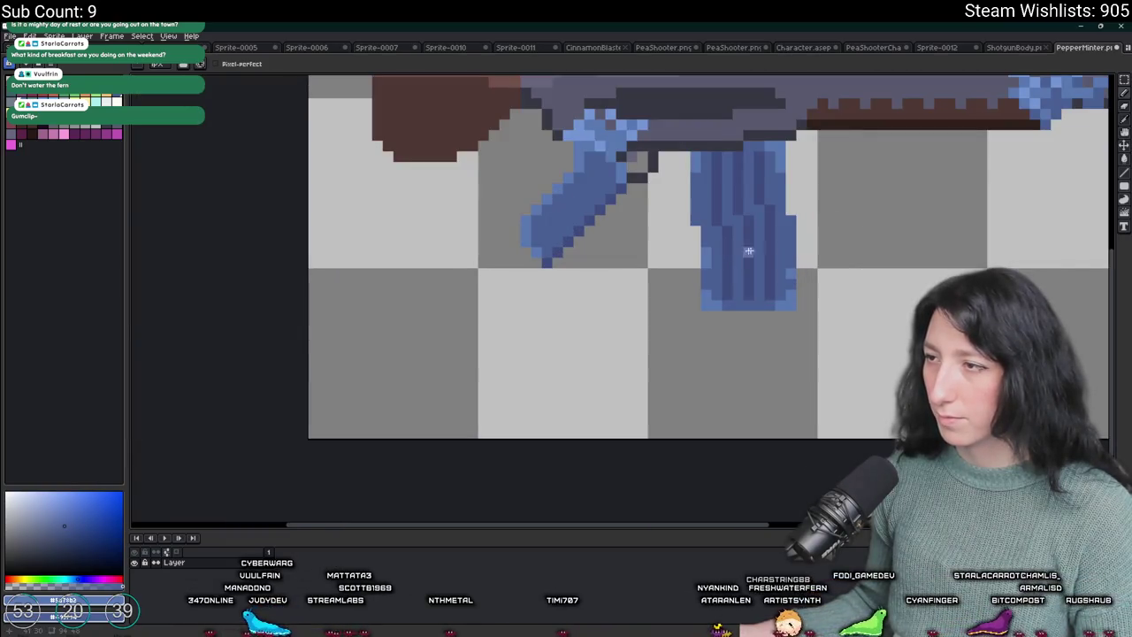
scroll(694, 205, down, 4)
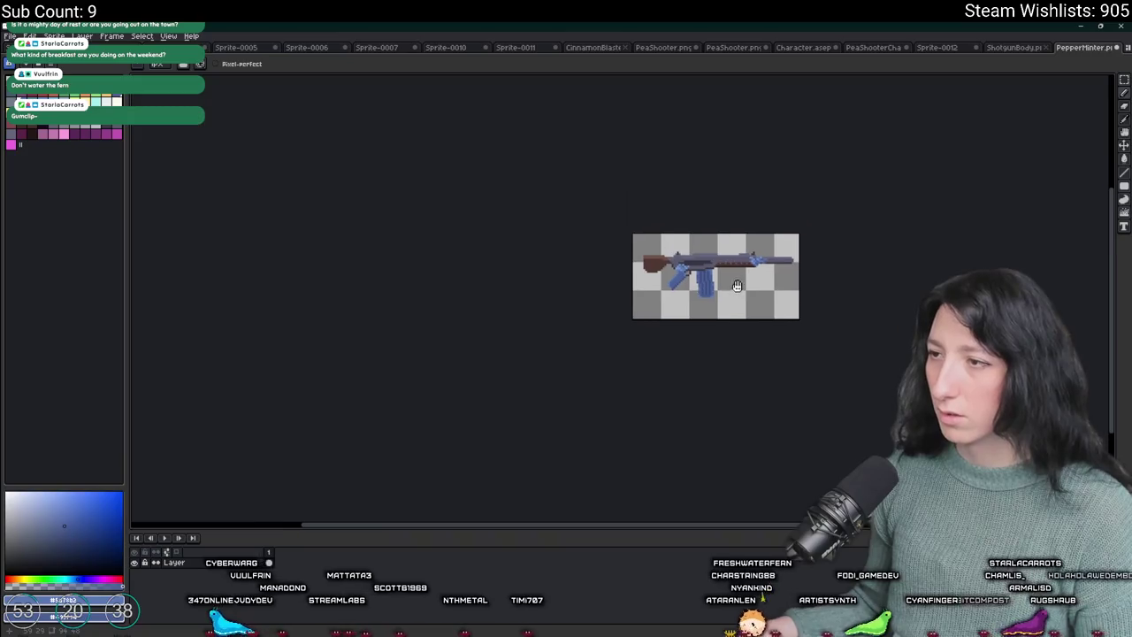
- Recentre the whole rifle in view and inspect it before recolouring the stock
scroll(699, 213, up, 1)
drag(754, 208, 718, 251)
scroll(673, 278, down, 1)
scroll(652, 283, up, 2)
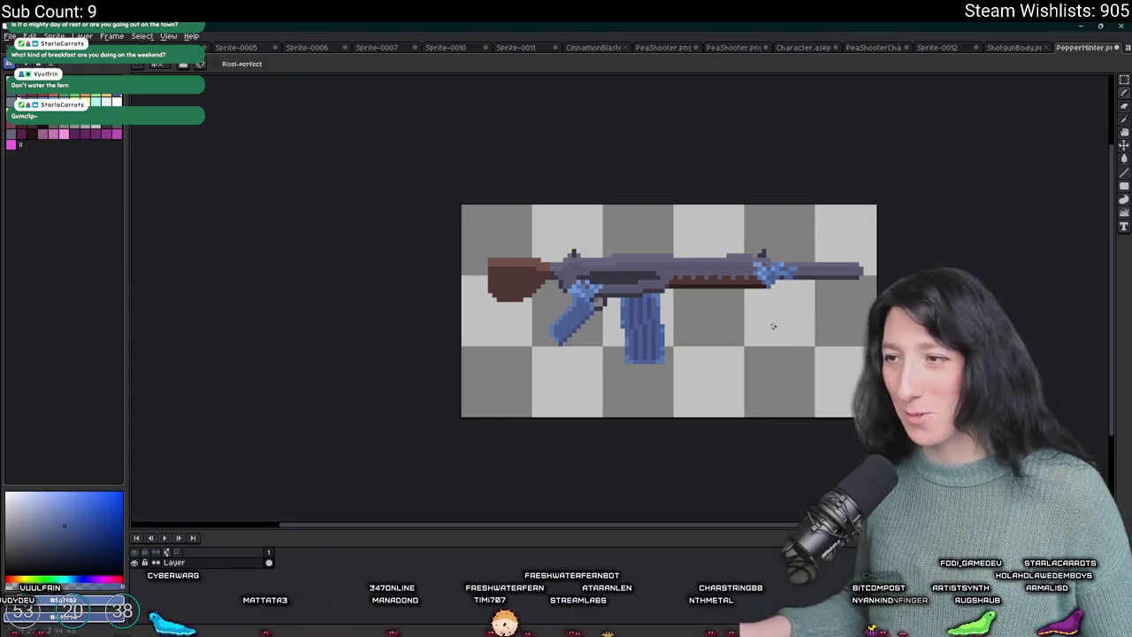
scroll(779, 327, down, 1)
scroll(743, 292, up, 5)
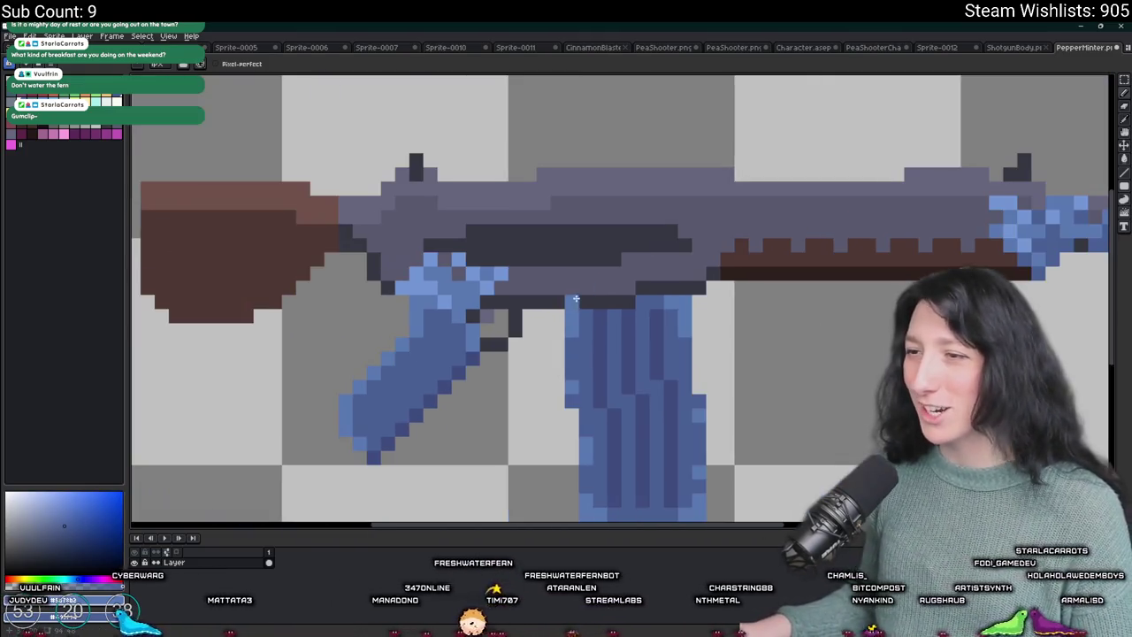
scroll(580, 298, down, 3)
scroll(566, 296, up, 7)
key(i)
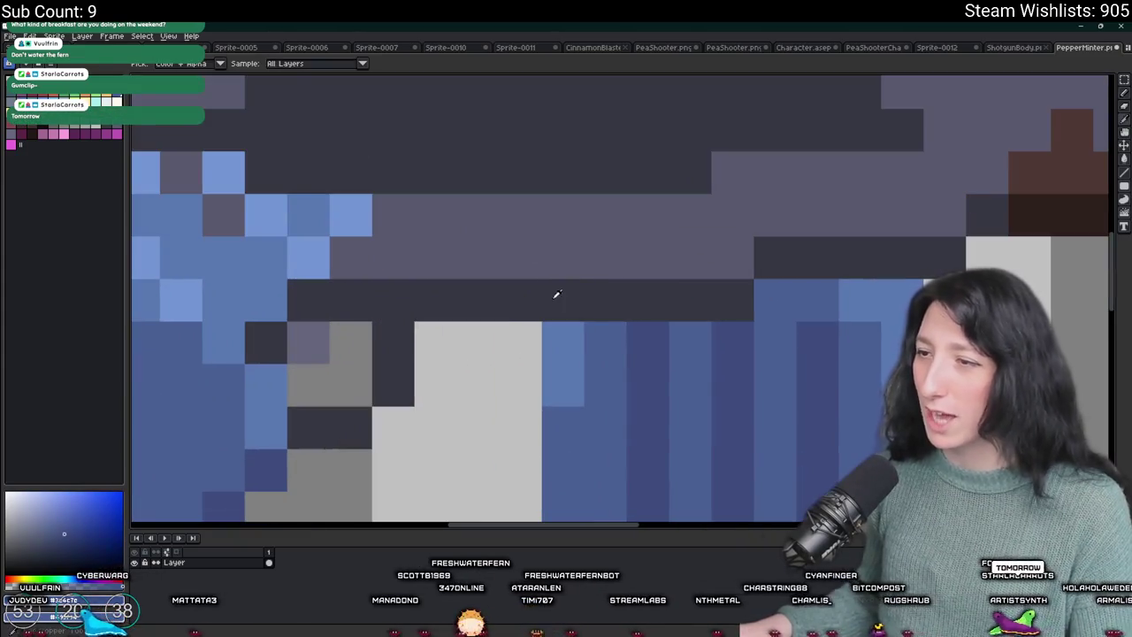
key(b)
scroll(882, 269, down, 4)
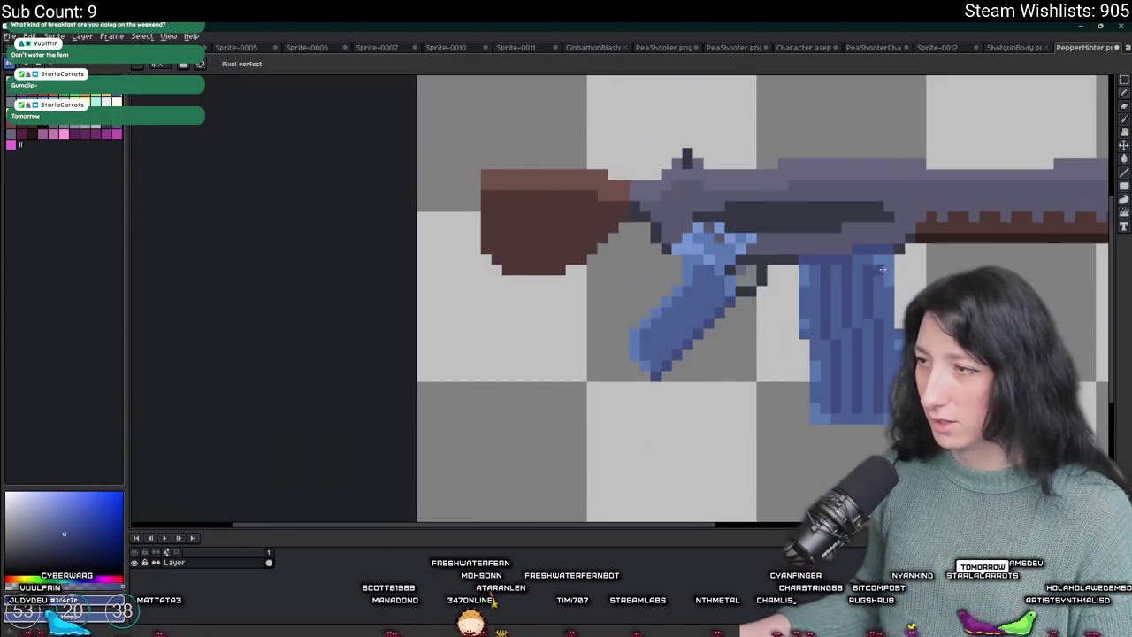
scroll(875, 288, down, 3)
scroll(776, 294, up, 5)
key(i)
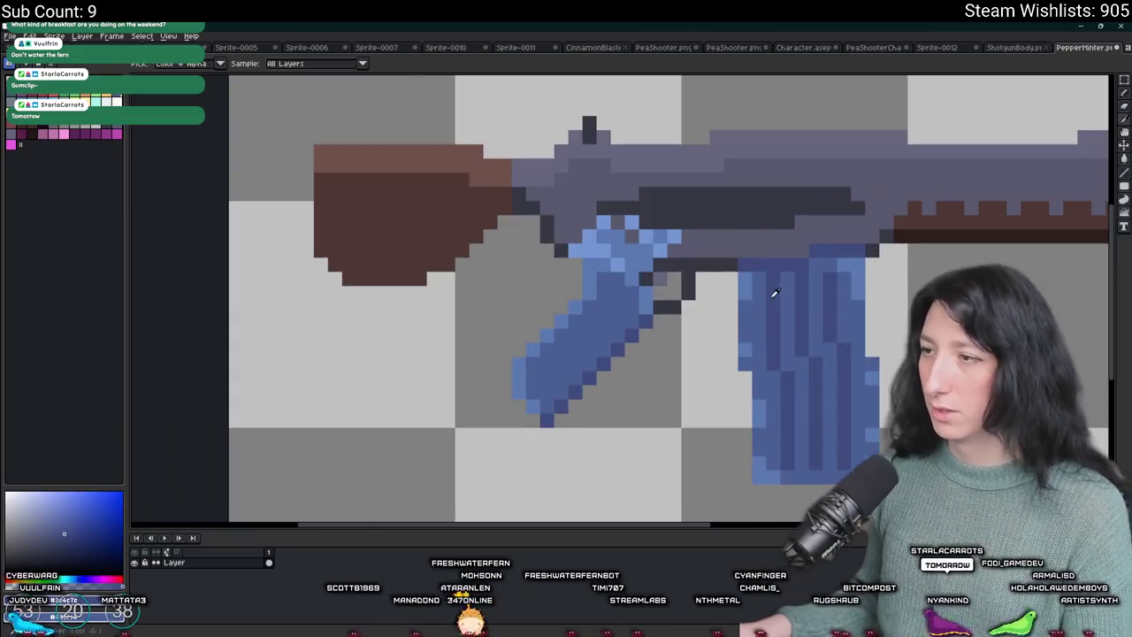
key(b)
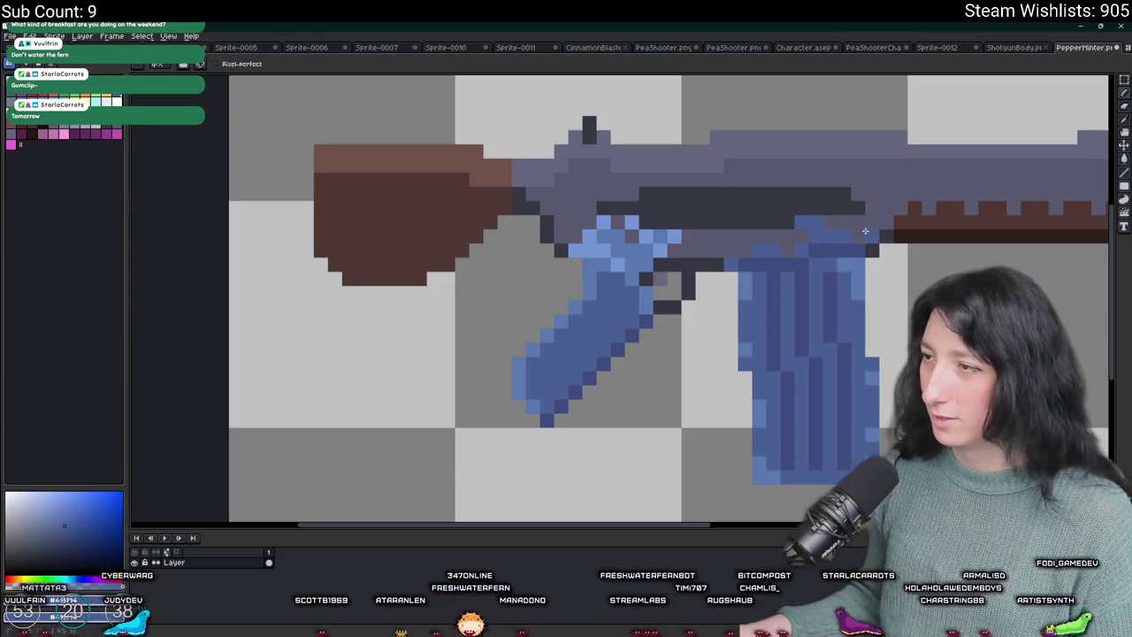
scroll(879, 218, down, 4)
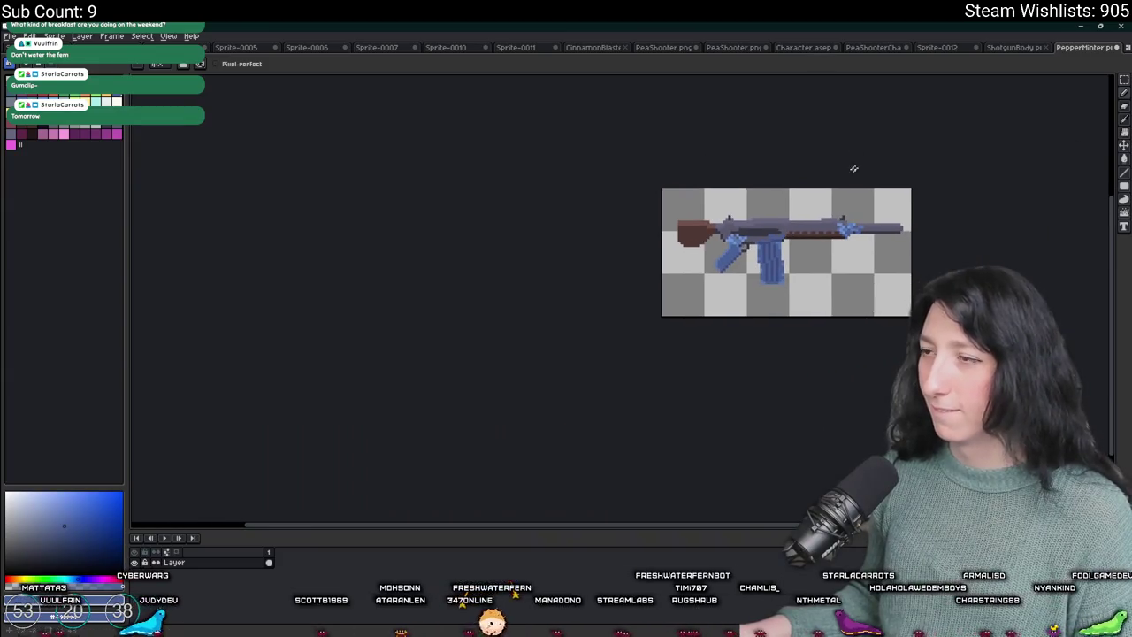
drag(825, 195, 741, 219)
scroll(656, 224, down, 1)
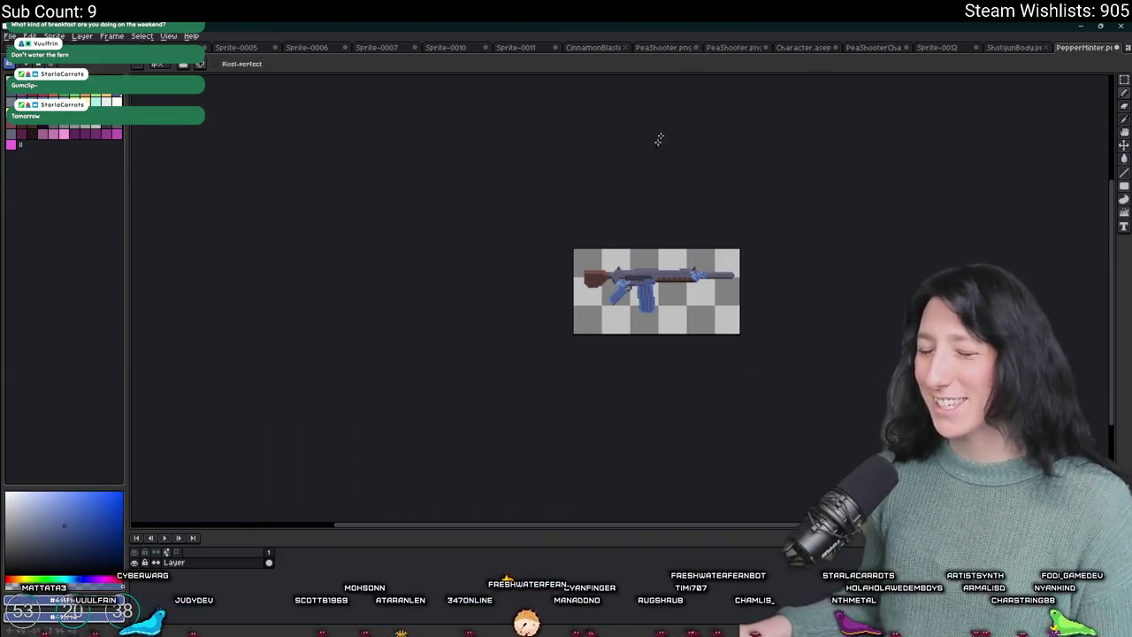
scroll(668, 316, up, 5)
- Sample the grip's blue and fill both parts of the brown stock with it
key(i)
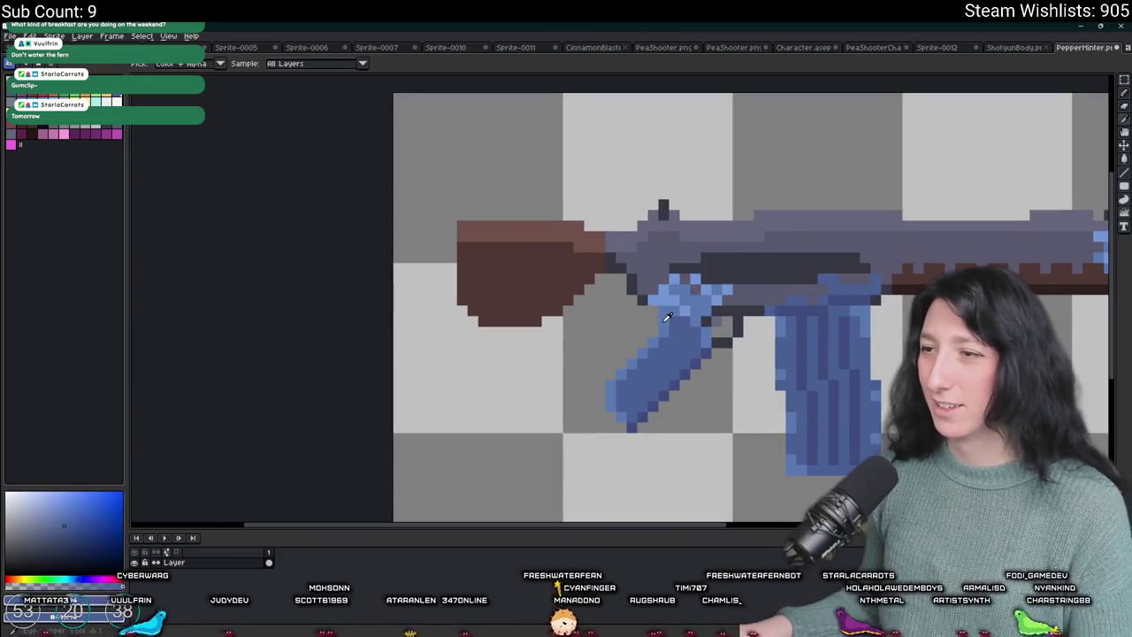
click(667, 316)
key(g)
click(530, 234)
click(522, 283)
scroll(531, 265, down, 3)
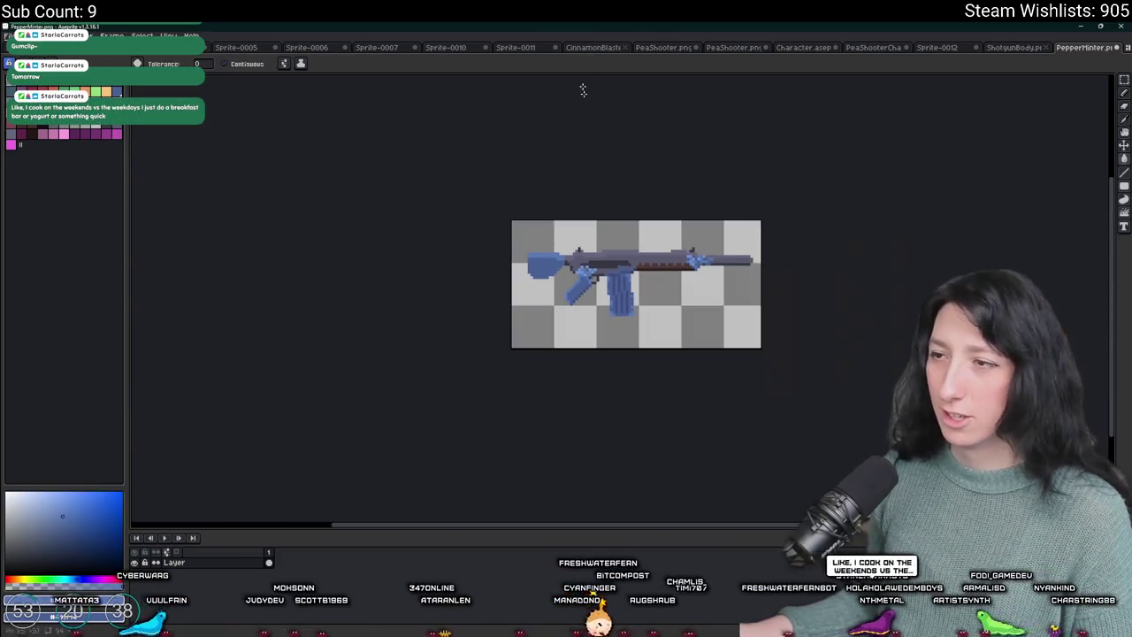
scroll(641, 287, down, 2)
scroll(639, 285, up, 1)
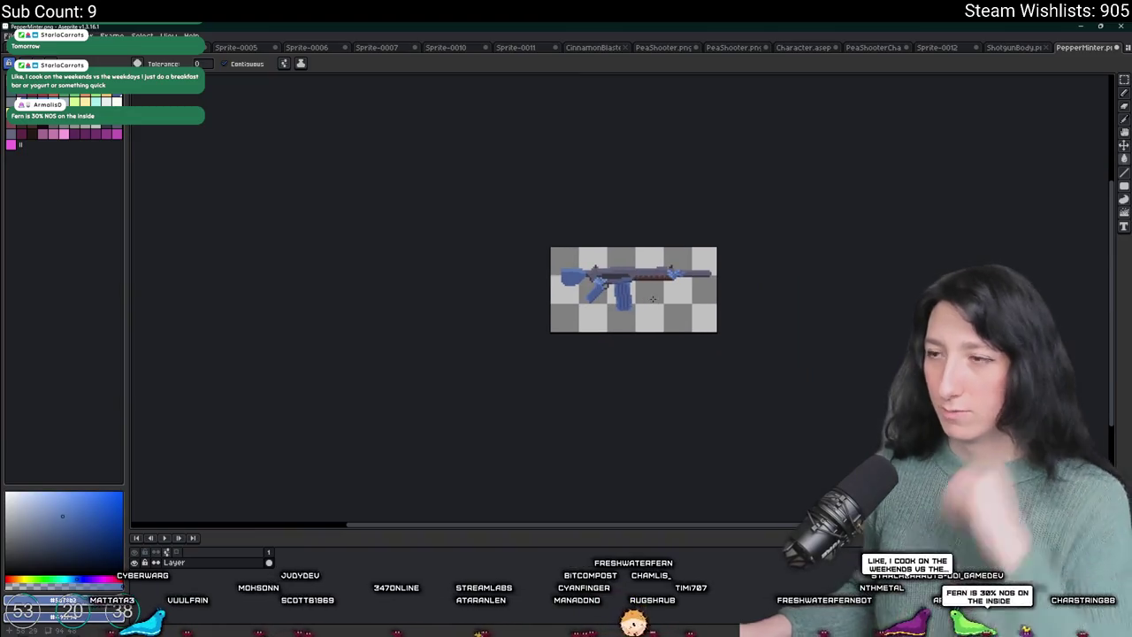
scroll(653, 299, up, 1)
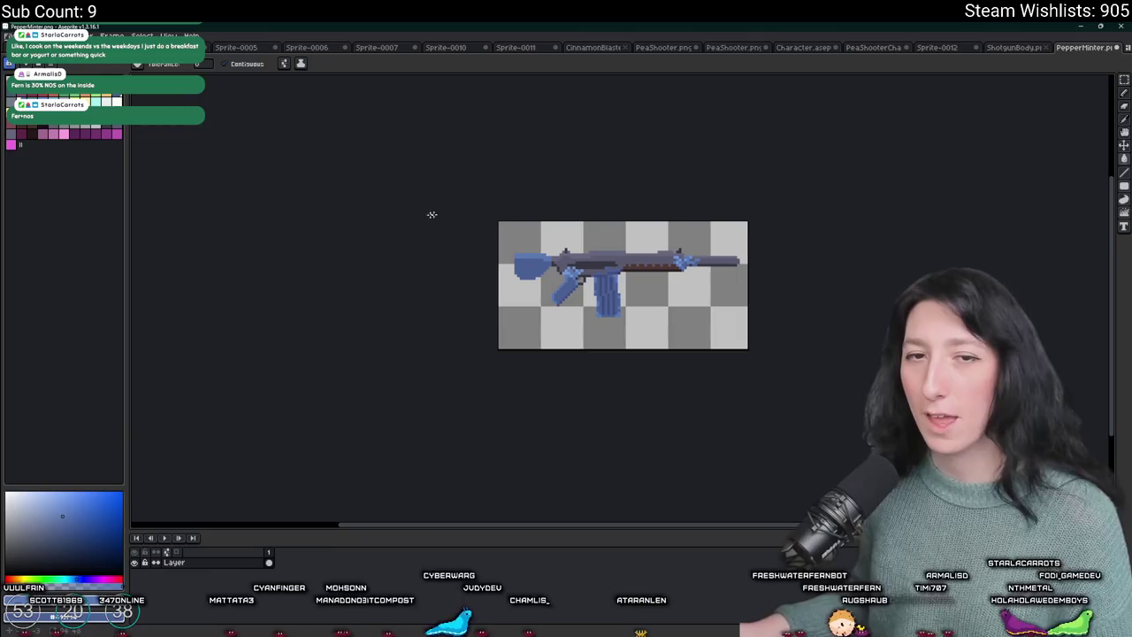
key(ctrl+Tab)
key(ctrl+Tab)
key(ctrl+Tab)
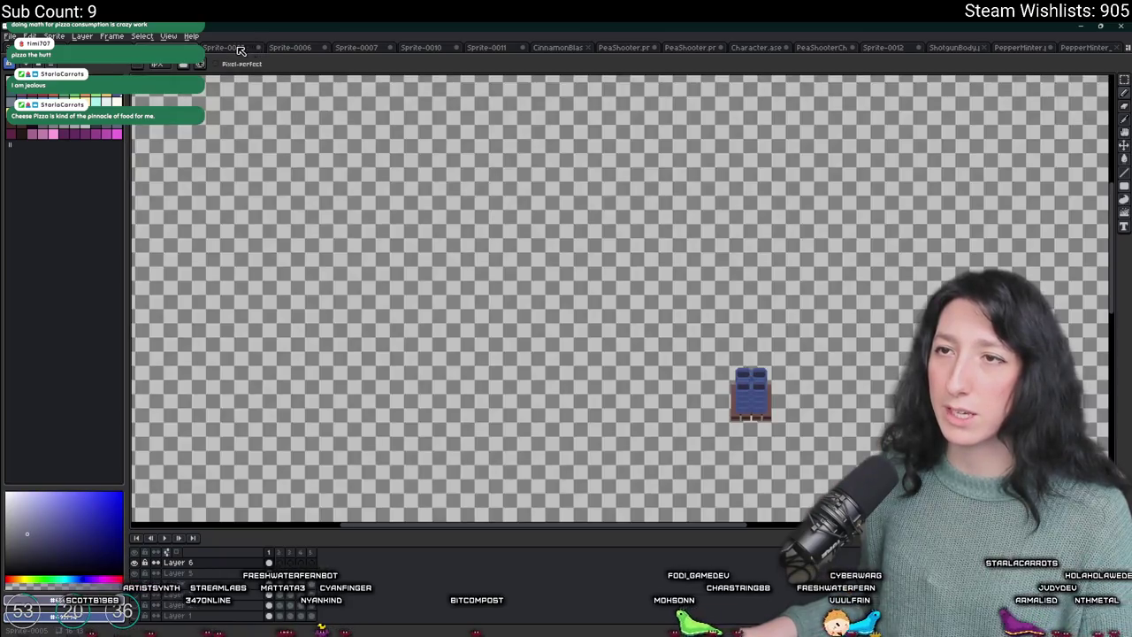
- Look through the open sprites and test-paste the gun onto Character.ase, then discard it
click(301, 47)
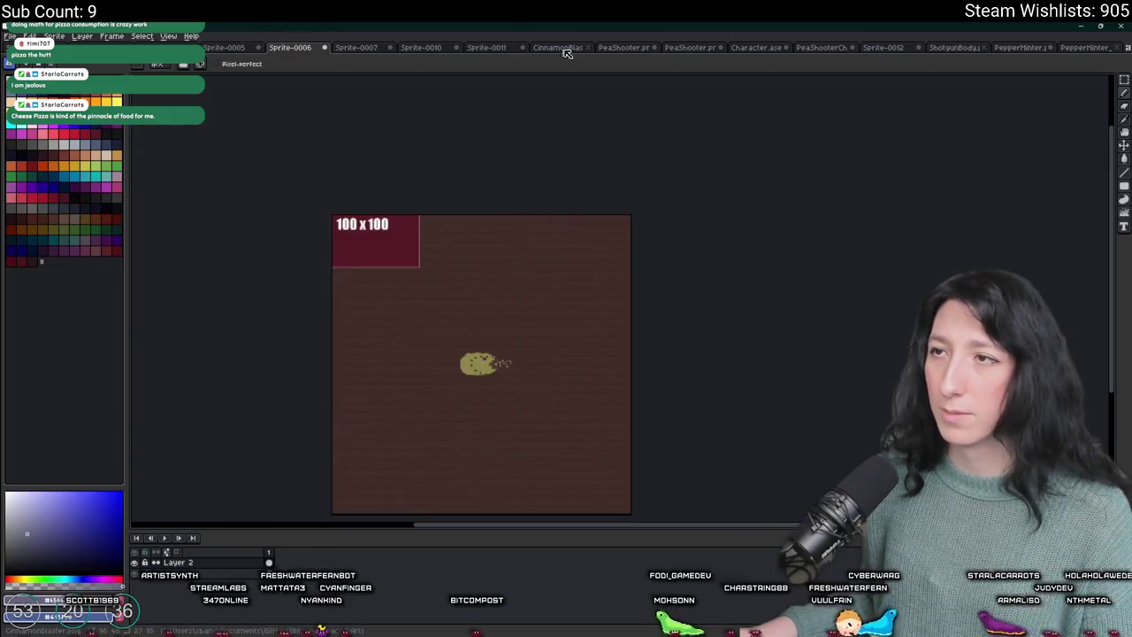
click(561, 49)
click(640, 48)
click(756, 48)
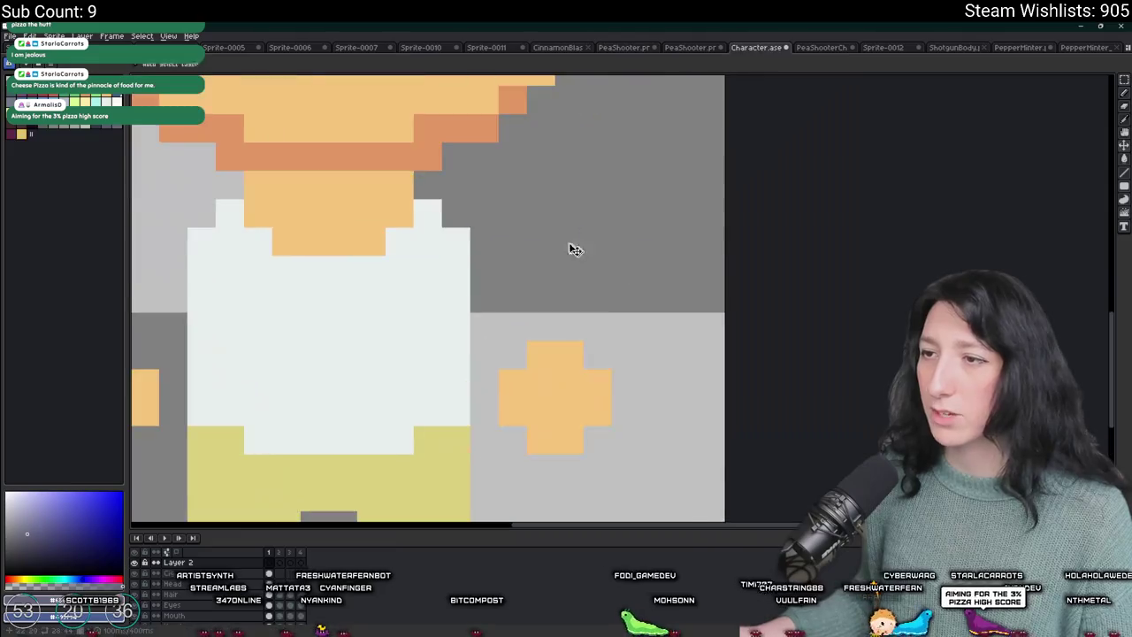
scroll(575, 253, down, 3)
key(ctrl+v)
mouse_move(531, 232)
mouse_down()
mouse_move(480, 189)
mouse_move(380, 288)
mouse_up()
scroll(489, 224, down, 2)
key(Escape)
- Copy the second PepperMinter rifle and create a new 43×12 sprite sized to it
click(1086, 47)
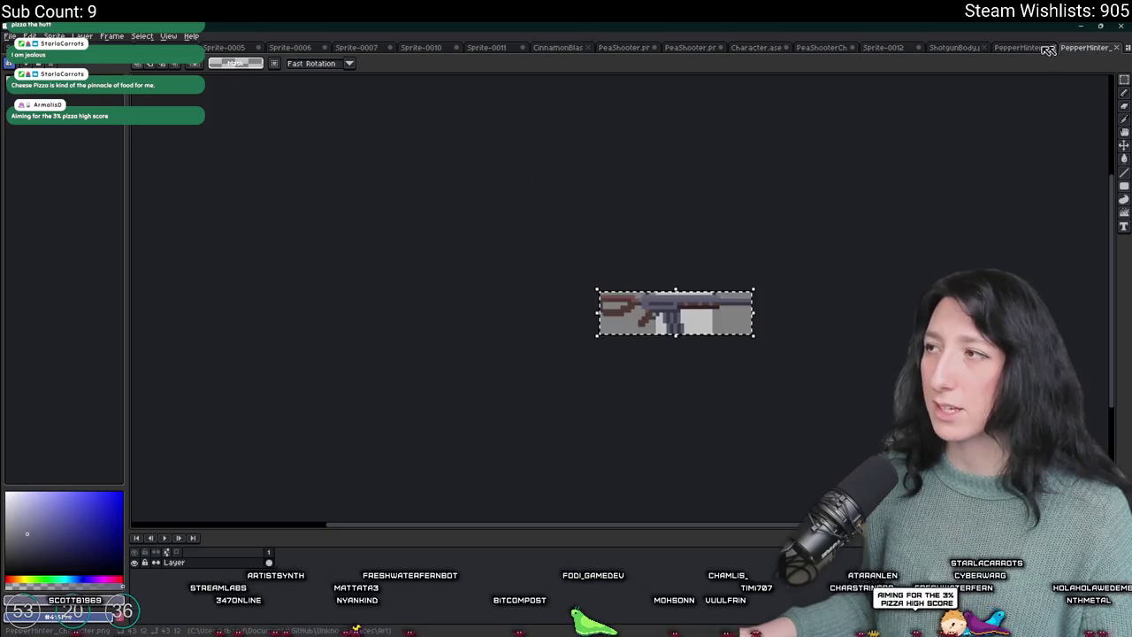
click(29, 36)
mouse_move(11, 36)
click(27, 54)
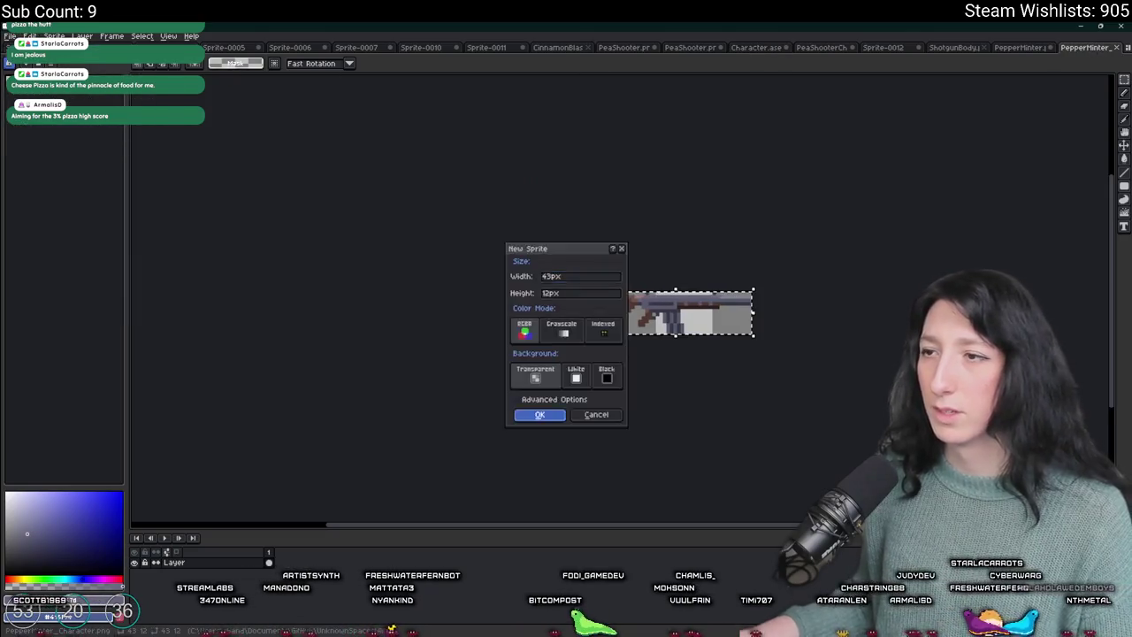
key(Return)
- Load the default palette into the new sprite and check the rifle copy
click(49, 88)
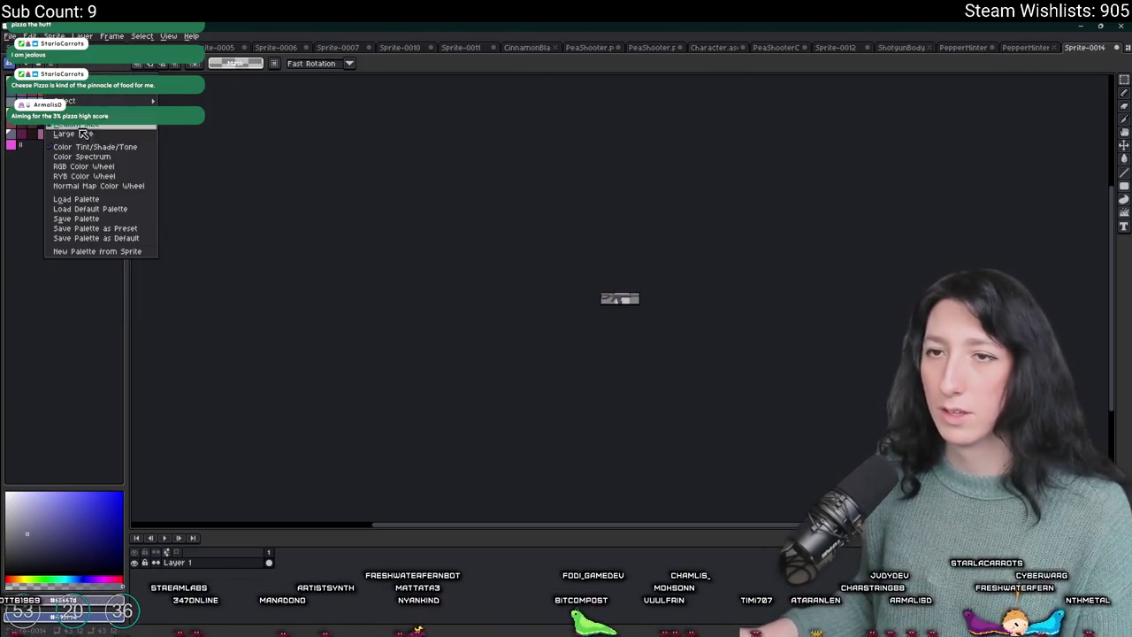
click(90, 208)
scroll(512, 240, up, 4)
scroll(512, 240, up, 3)
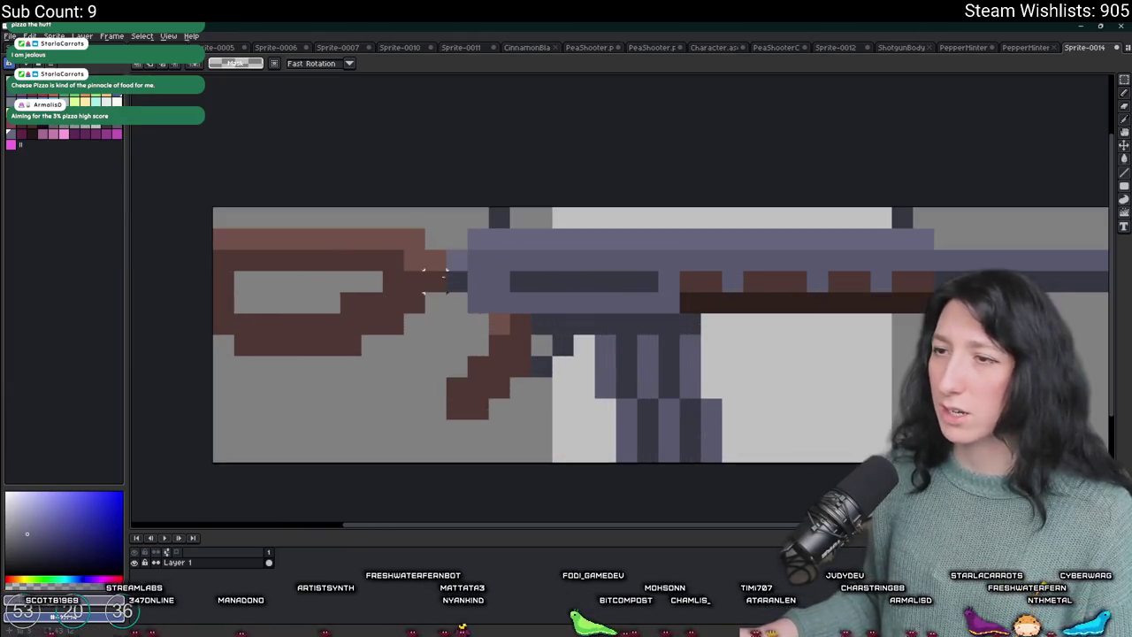
scroll(513, 239, down, 3)
scroll(384, 245, up, 3)
drag(383, 245, 381, 300)
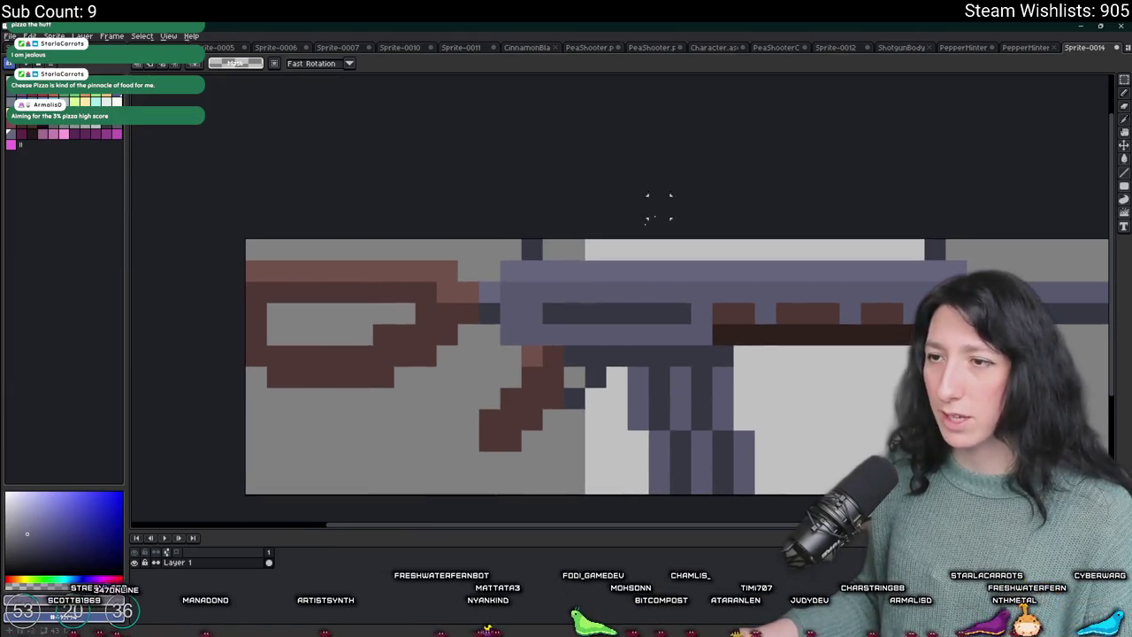
scroll(677, 182, down, 5)
scroll(884, 133, up, 2)
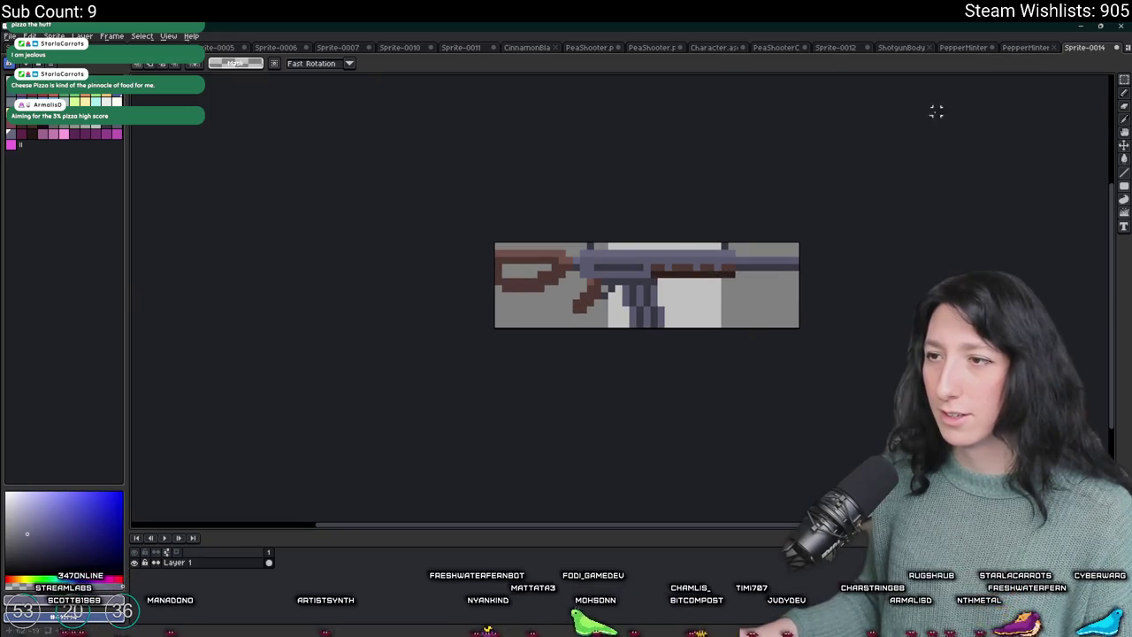
scroll(887, 161, down, 2)
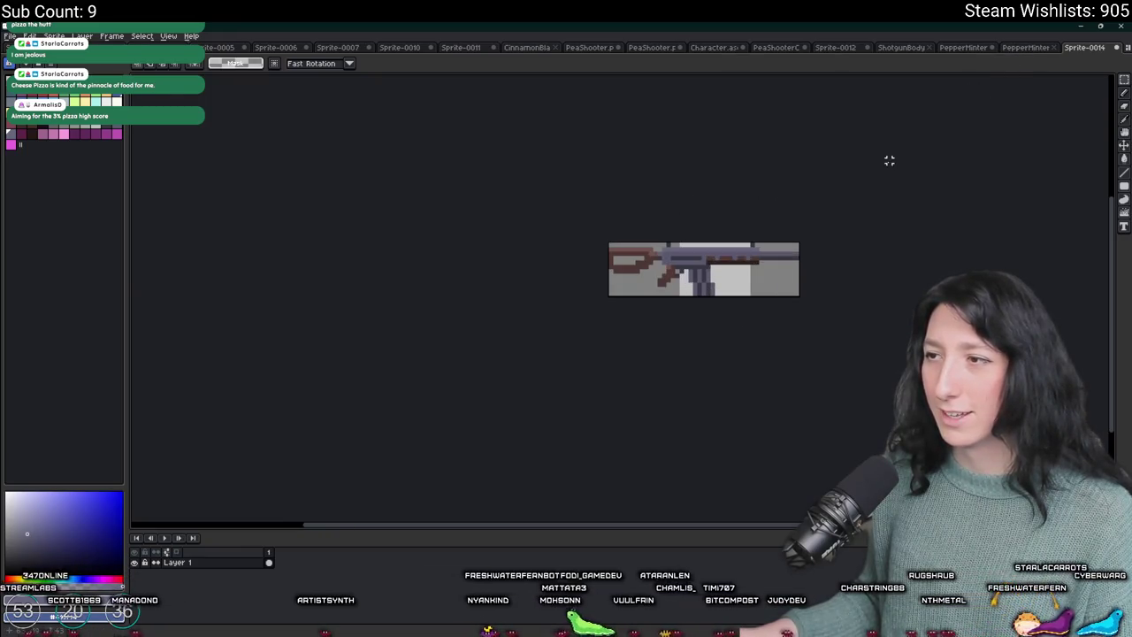
key(alt+Tab)
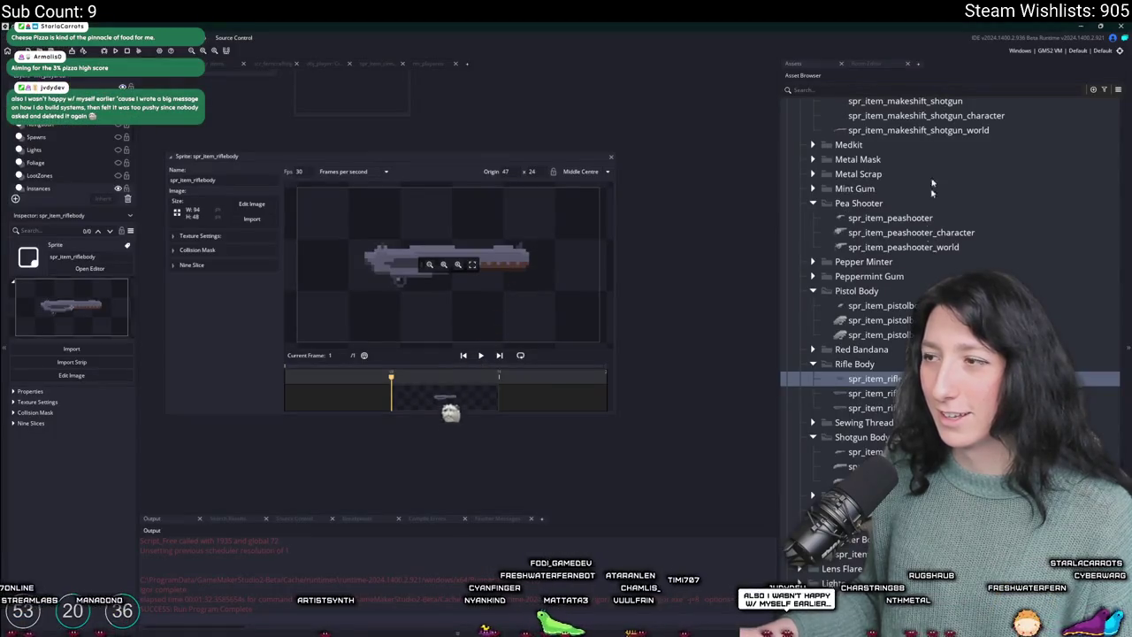
- Search assets for 'pepp', open the peppermint item, character and world sprites, and edit the character image
scroll(942, 126, up, 1)
click(940, 88)
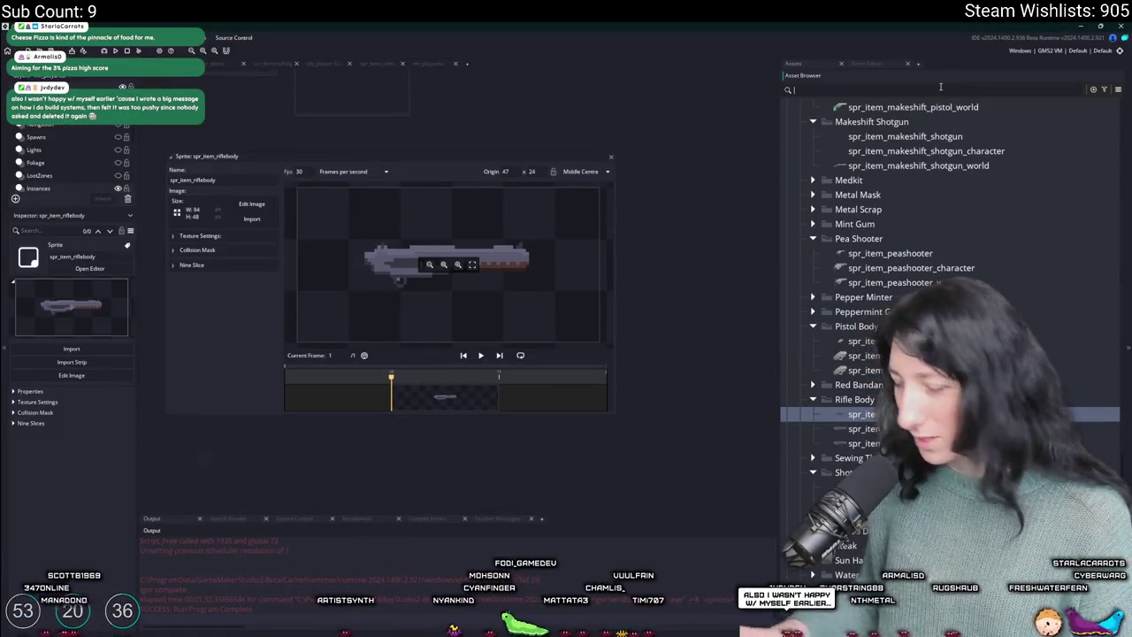
text(rpepp)
double_click(854, 399)
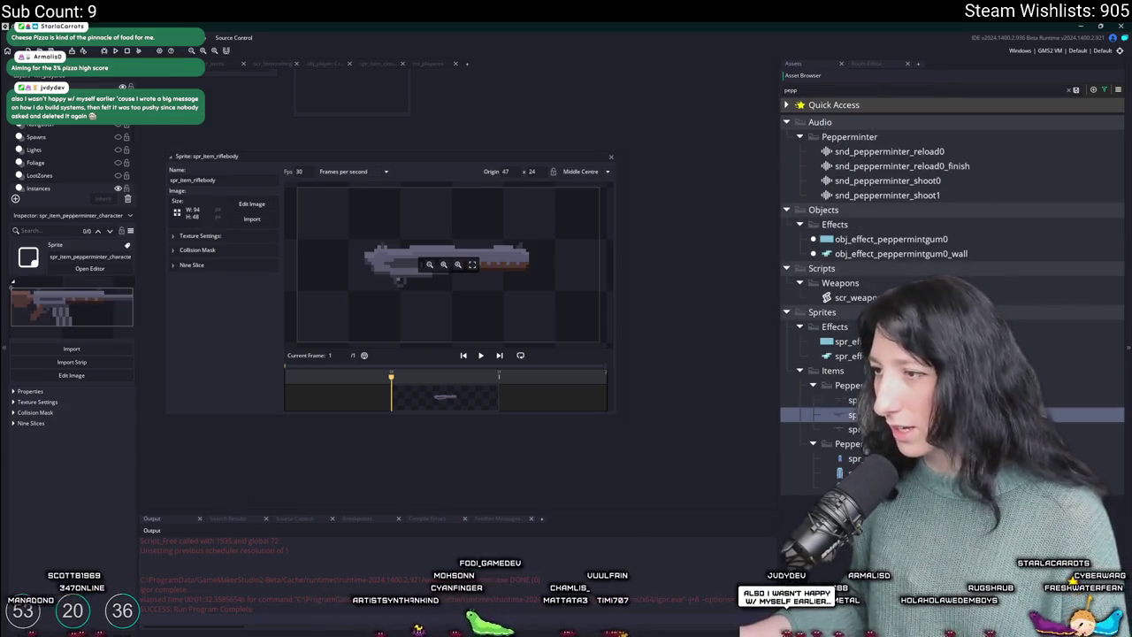
double_click(854, 414)
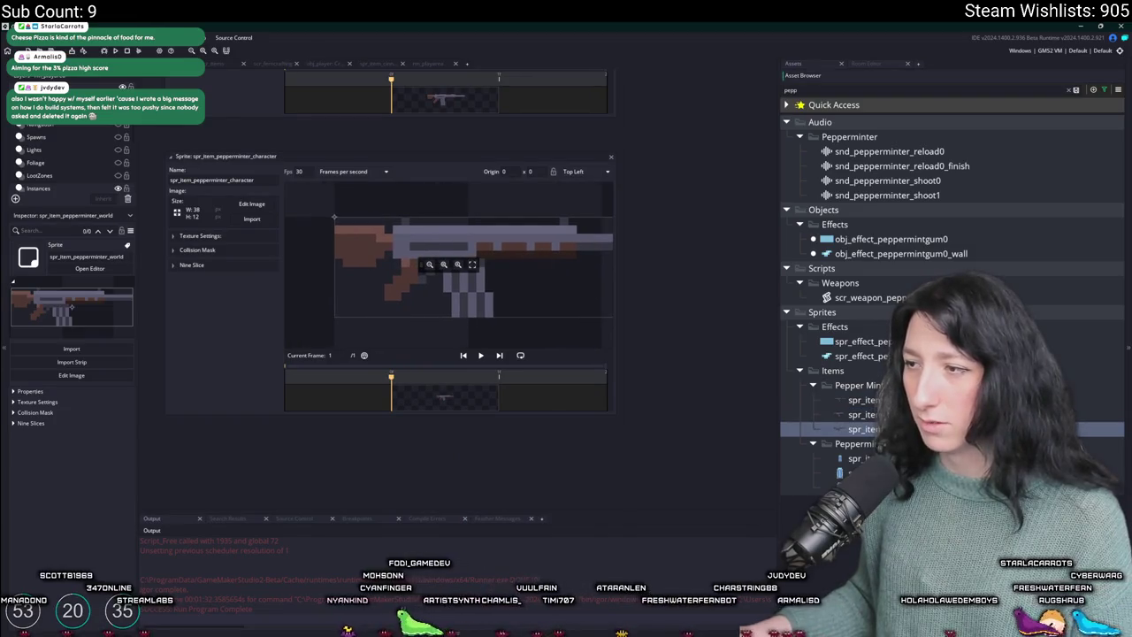
double_click(854, 429)
double_click(855, 414)
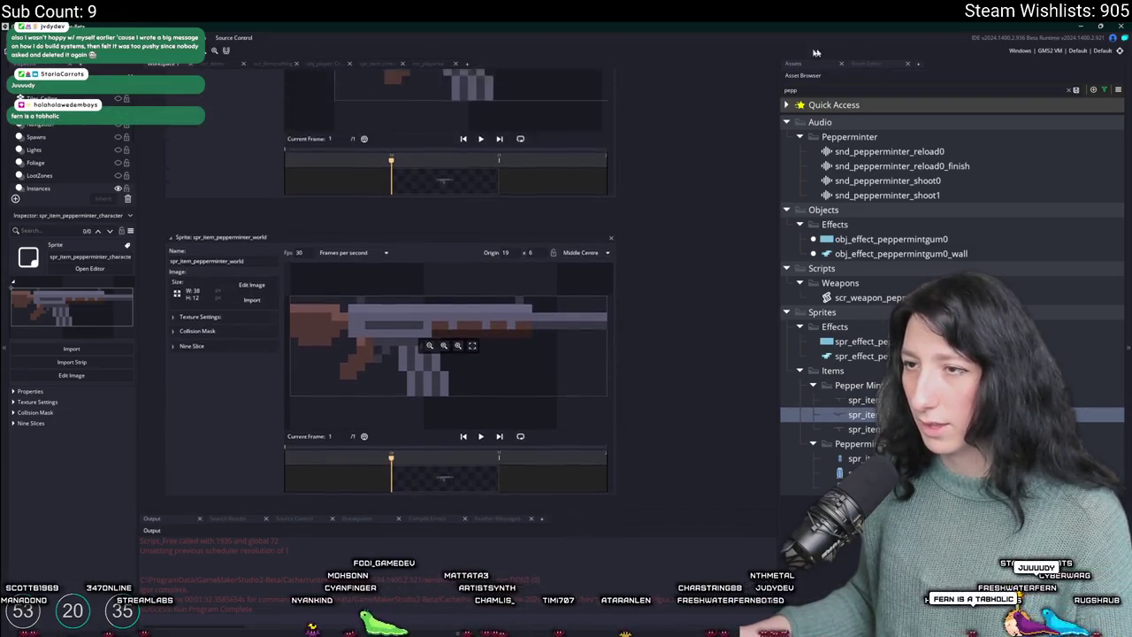
click(252, 204)
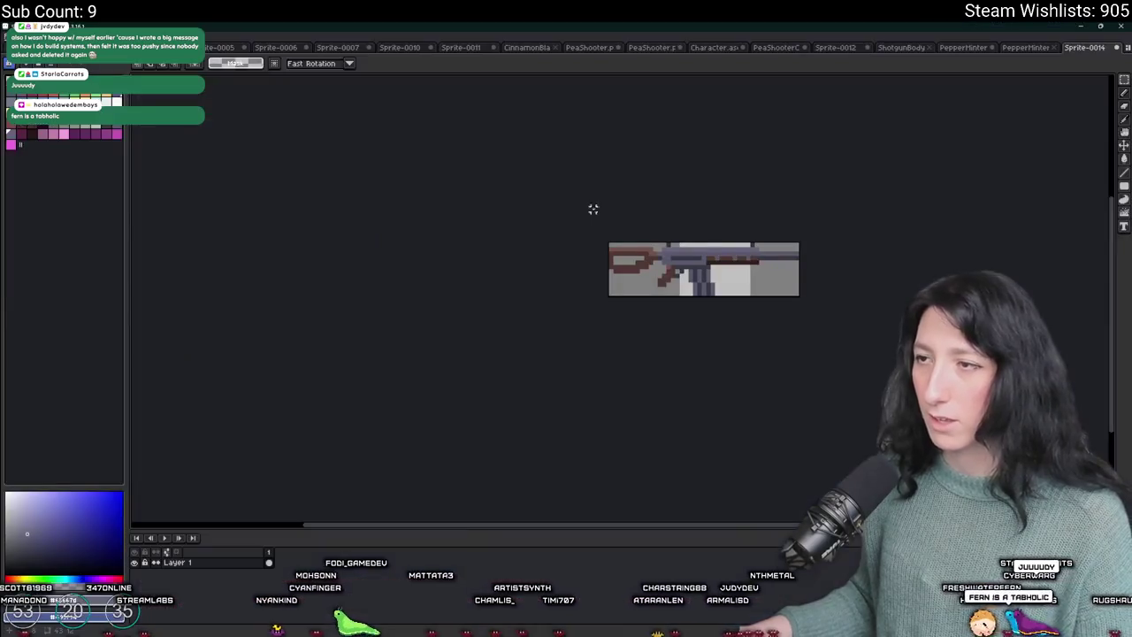
- Select all and drag the rifle left so its stock sits flush with the left edge
key(ctrl+a)
scroll(669, 227, up, 2)
drag(679, 233, 558, 235)
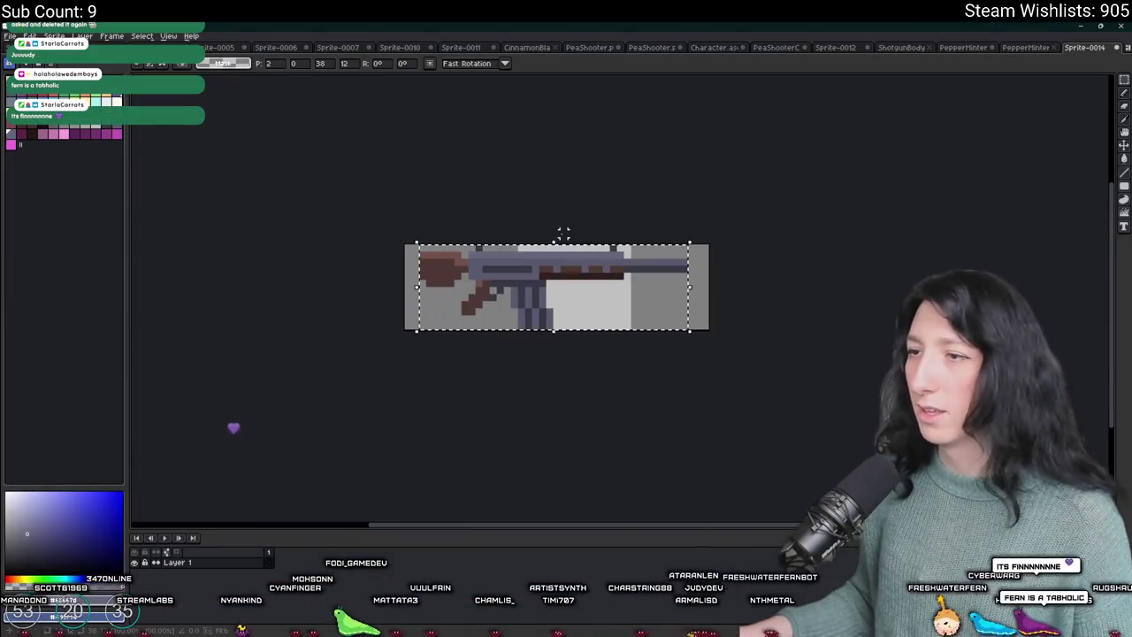
key(Return)
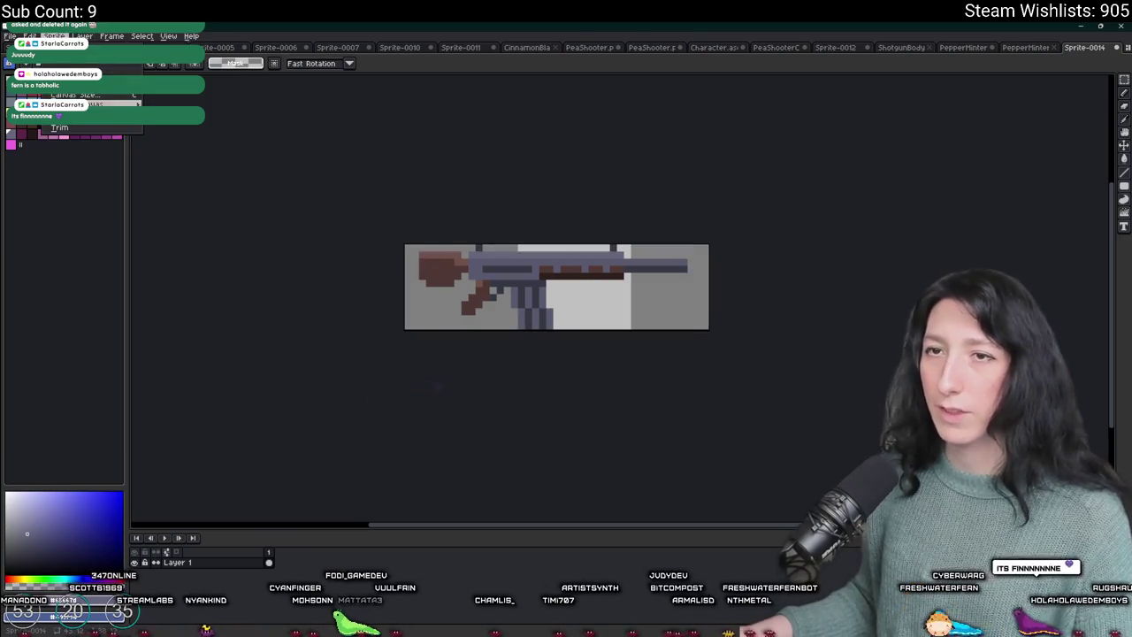
scroll(566, 279, up, 3)
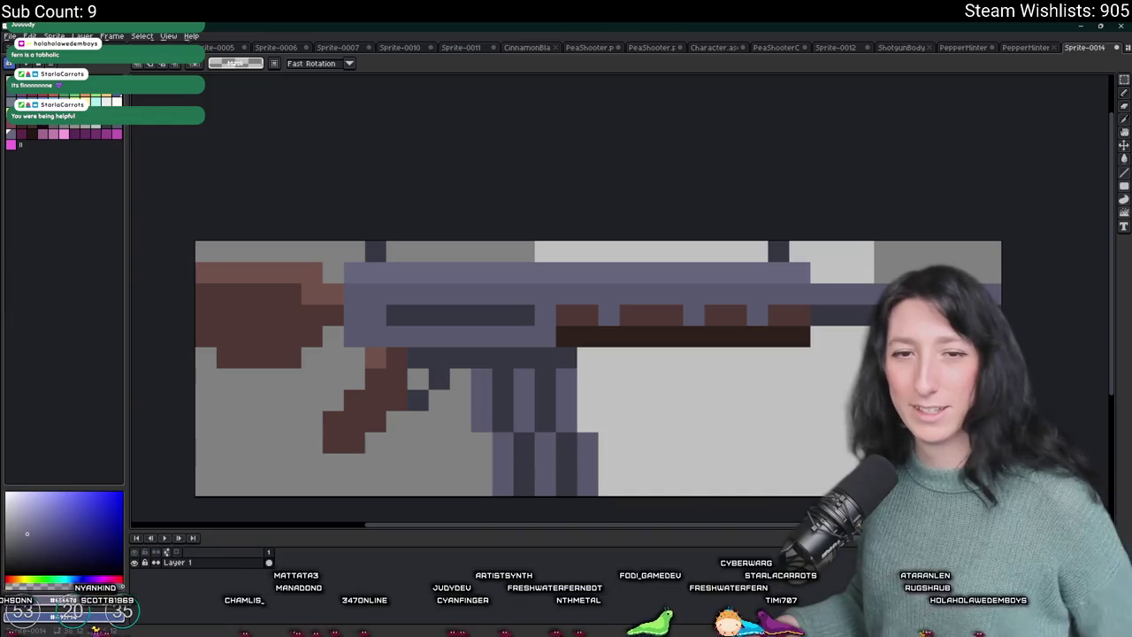
scroll(217, 100, up, 3)
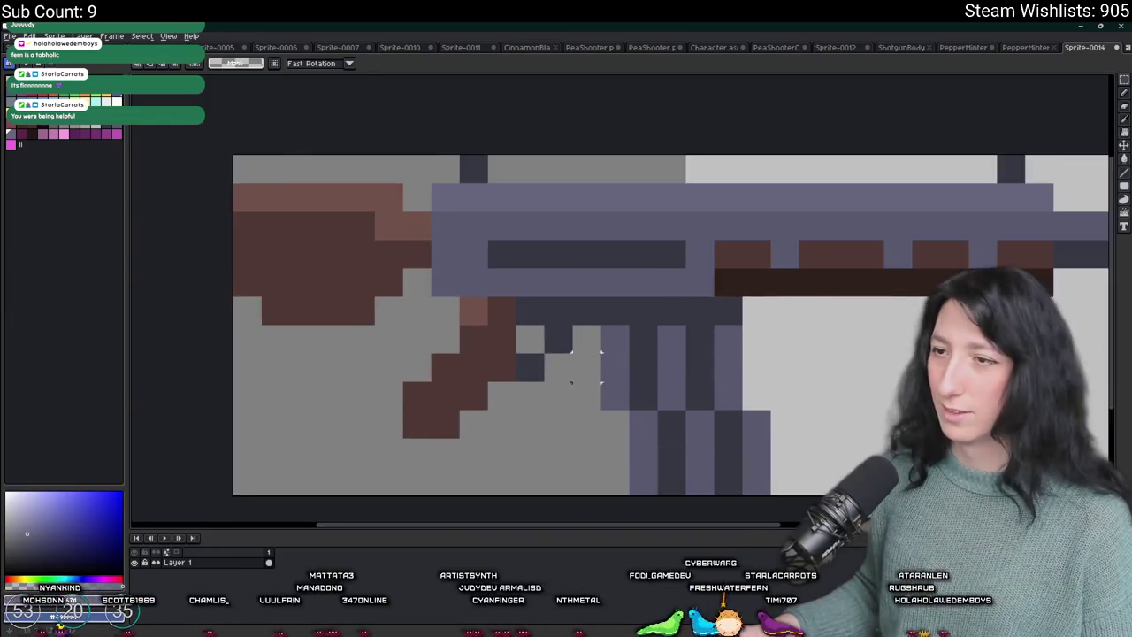
click(108, 99)
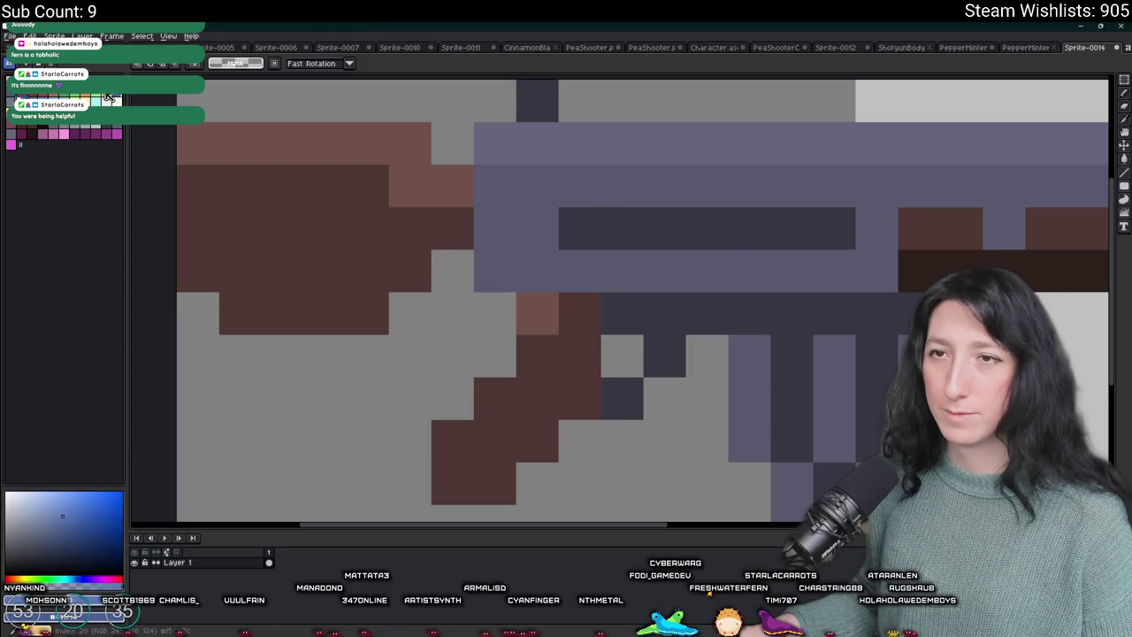
- Paint the dark stock pixel and fill the brown stock areas blue, undoing a stray grip pixel
key(b)
scroll(453, 186, up, 1)
click(449, 235)
key(g)
click(374, 229)
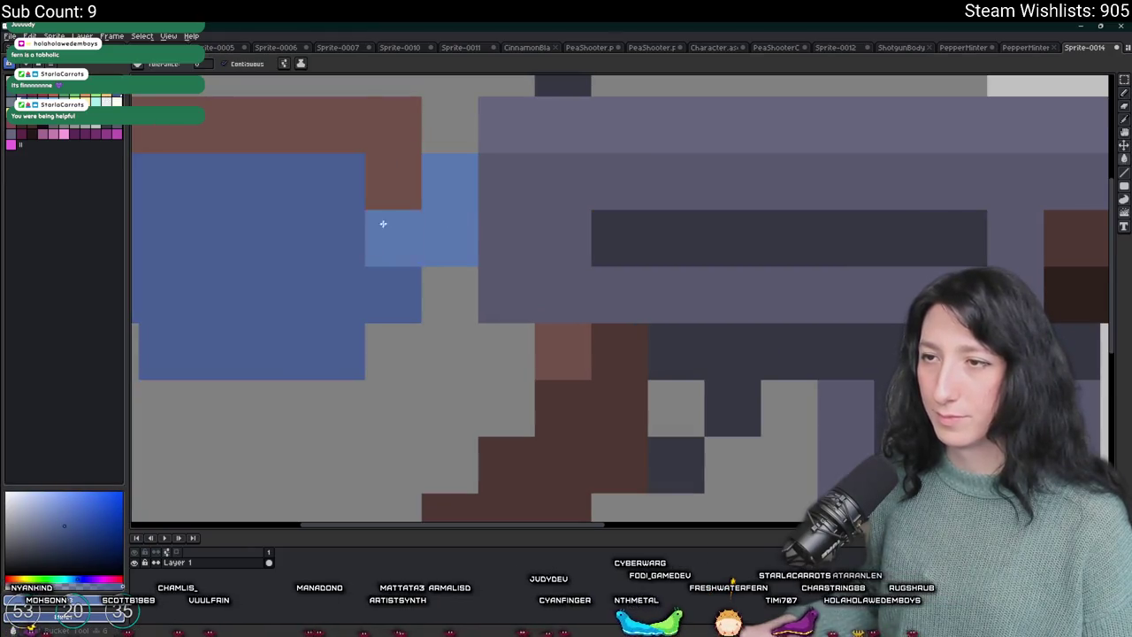
click(389, 181)
scroll(390, 181, down, 3)
scroll(423, 243, up, 3)
click(423, 242)
click(429, 305)
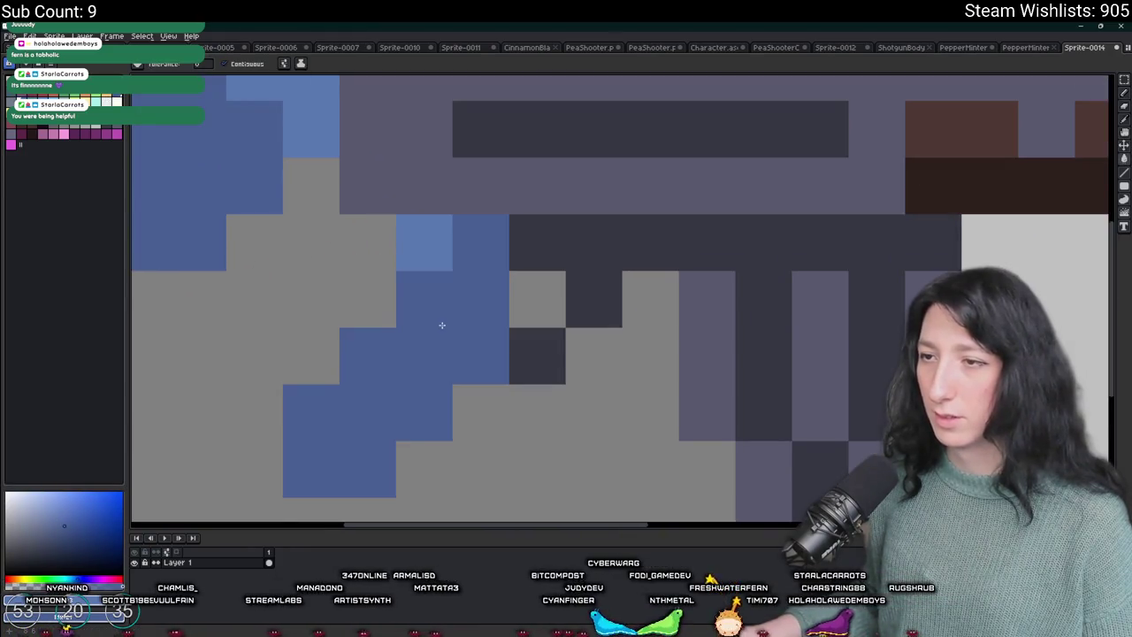
scroll(443, 318, down, 3)
scroll(546, 300, up, 1)
click(546, 300)
scroll(546, 300, up, 1)
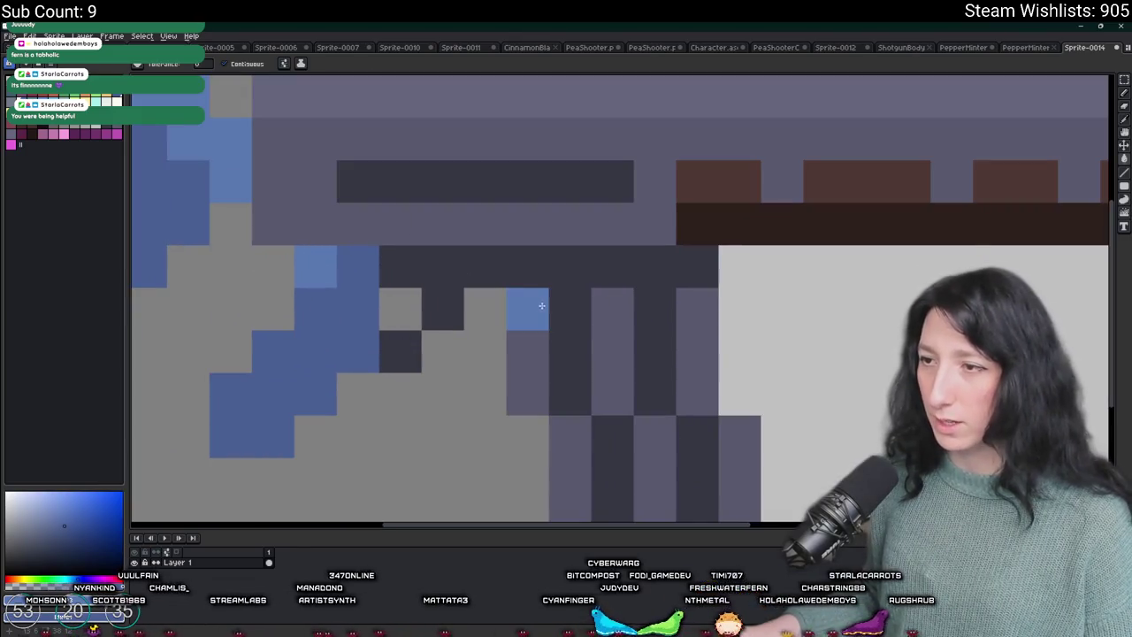
key(ctrl+z)
- Fill the dark grip region with another blue and shade the grip and lower columns darker blue
click(88, 107)
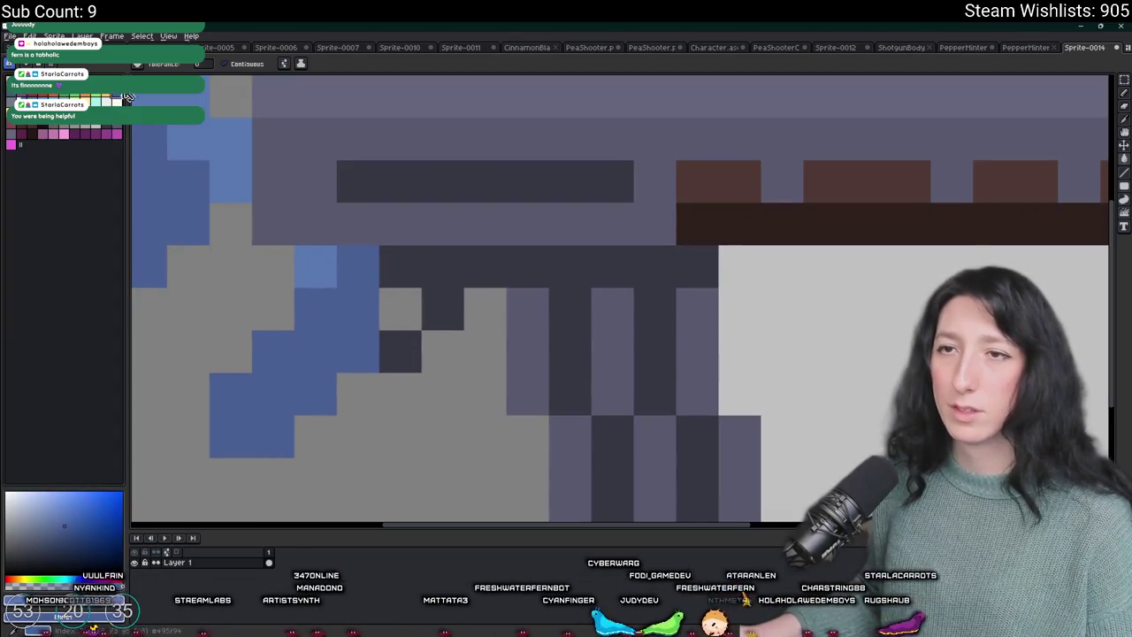
click(587, 325)
key(b)
mouse_move(569, 352)
mouse_down()
mouse_move(561, 336)
mouse_move(569, 384)
mouse_up()
drag(654, 393, 660, 313)
drag(612, 420, 612, 518)
mouse_move(697, 495)
mouse_down()
mouse_move(692, 457)
mouse_move(697, 517)
mouse_up()
- Darken one grip pixel and the row above the grip in blue, then sample the canvas blue
scroll(697, 495, down, 3)
scroll(530, 316, up, 3)
click(520, 274)
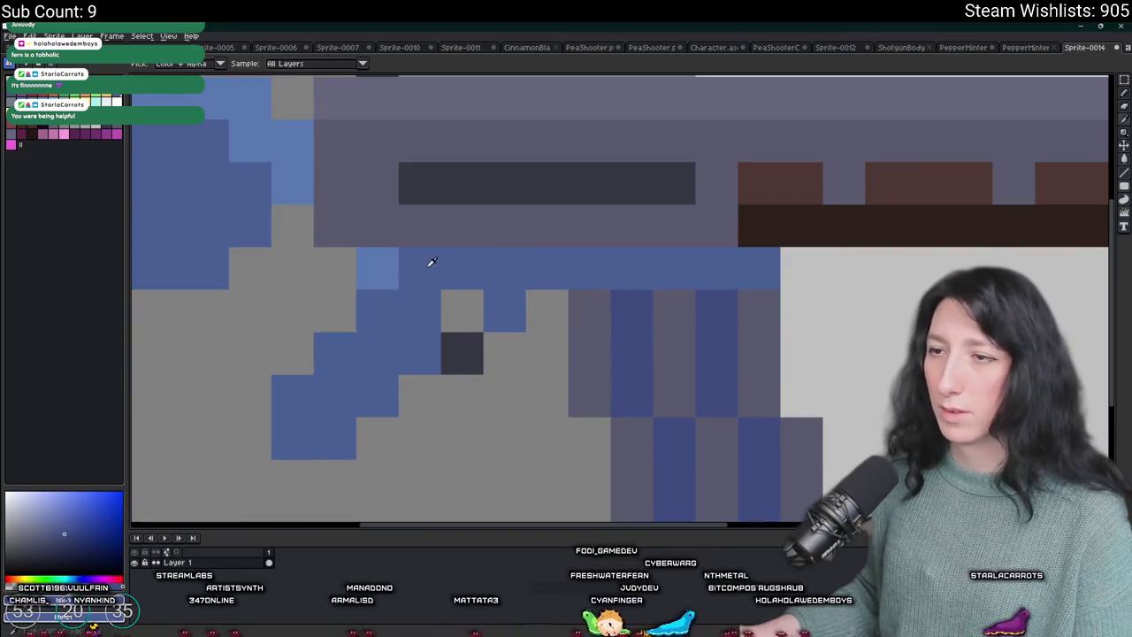
drag(599, 271, 743, 268)
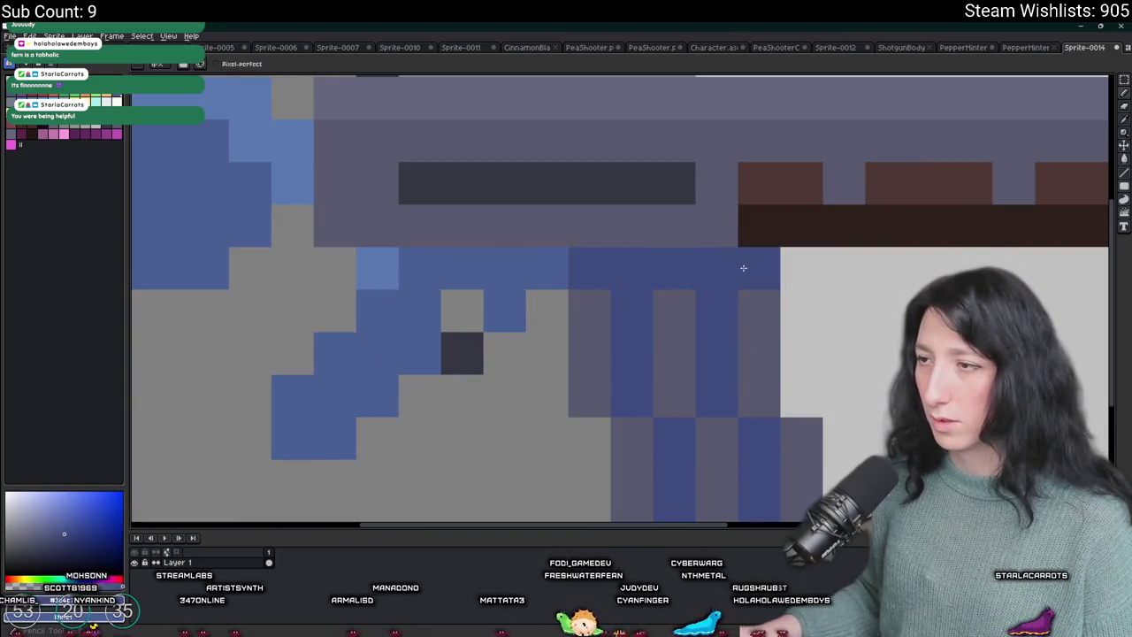
alt+click(434, 295)
key(g)
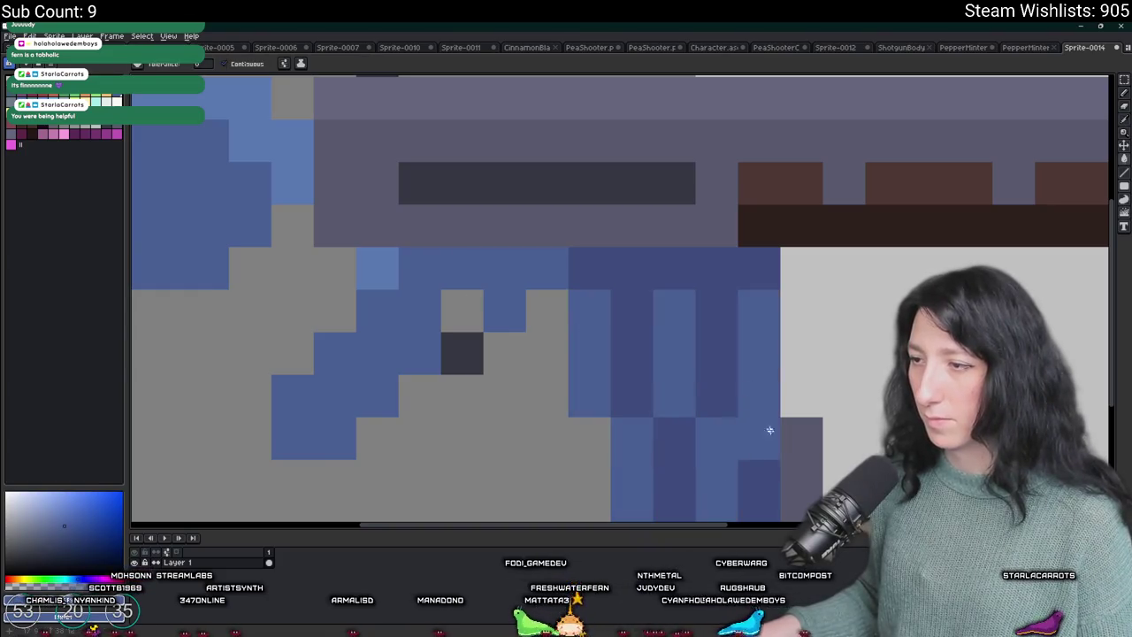
scroll(758, 409, down, 3)
key(b)
scroll(495, 265, up, 3)
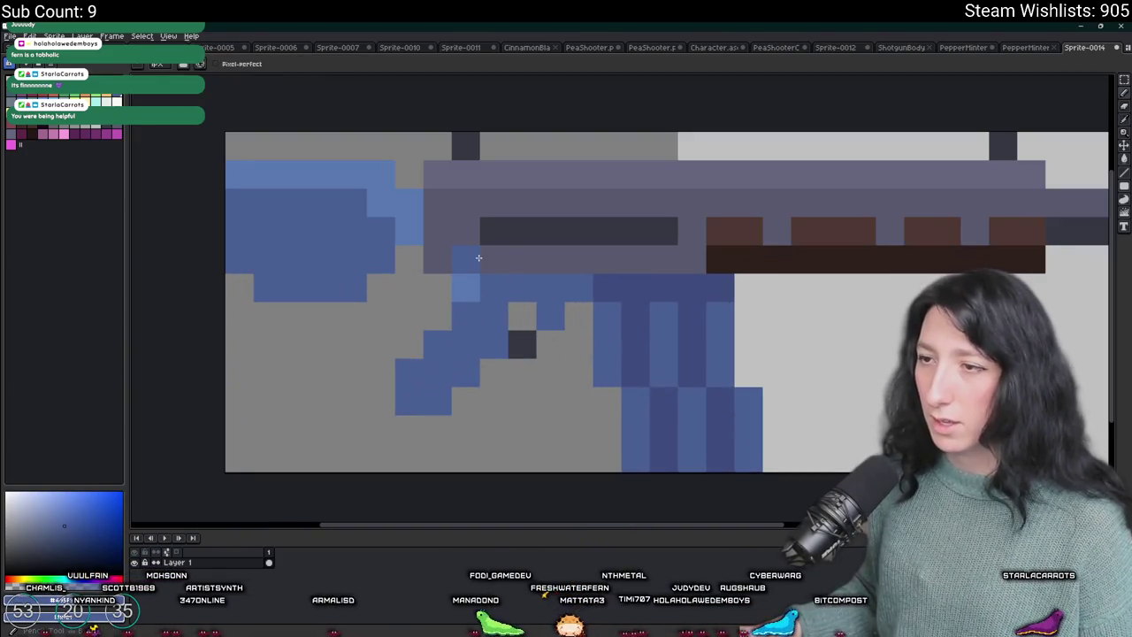
- Paint lighter blue highlight pixels along the rifle body, undoing the last one
click(466, 276)
click(493, 261)
click(451, 261)
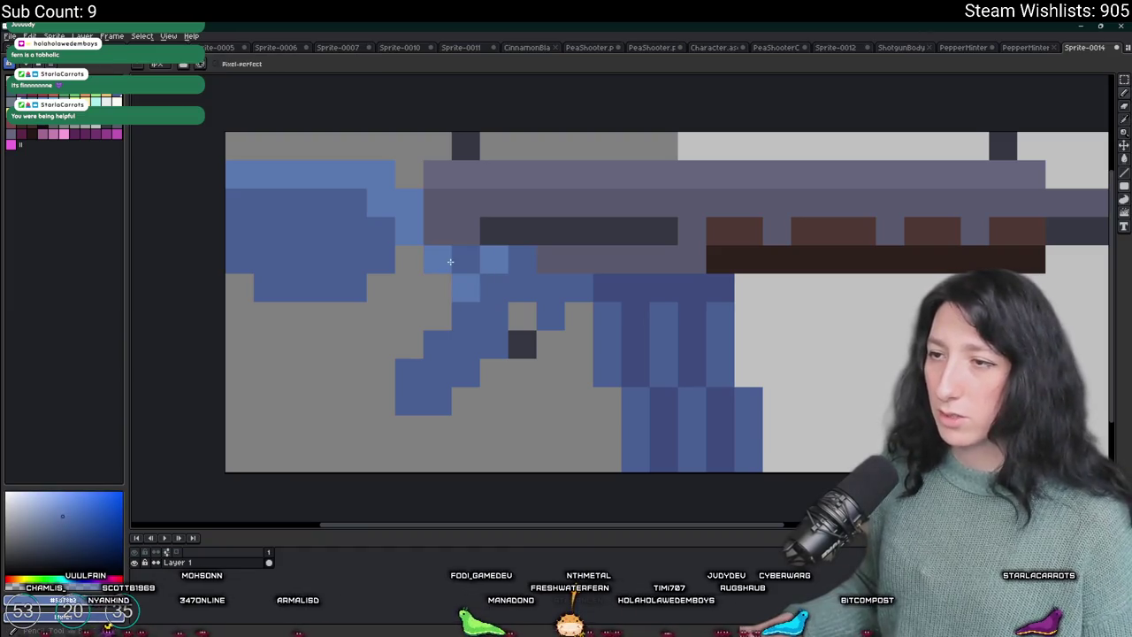
click(552, 285)
scroll(553, 275, down, 3)
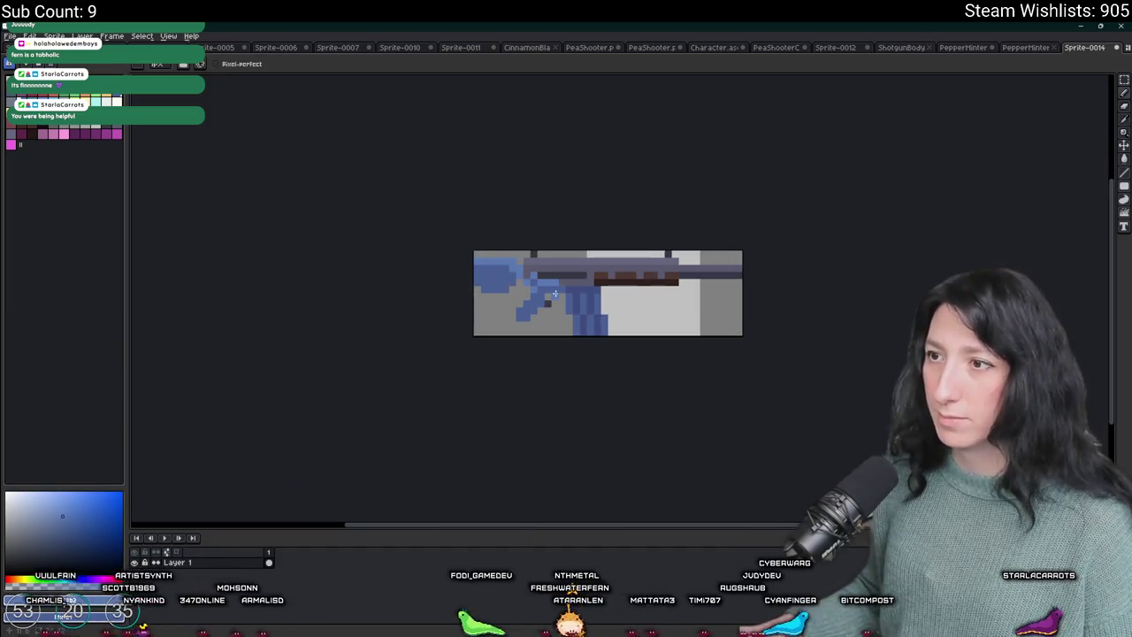
scroll(549, 273, up, 2)
key(ctrl+z)
scroll(558, 270, down, 3)
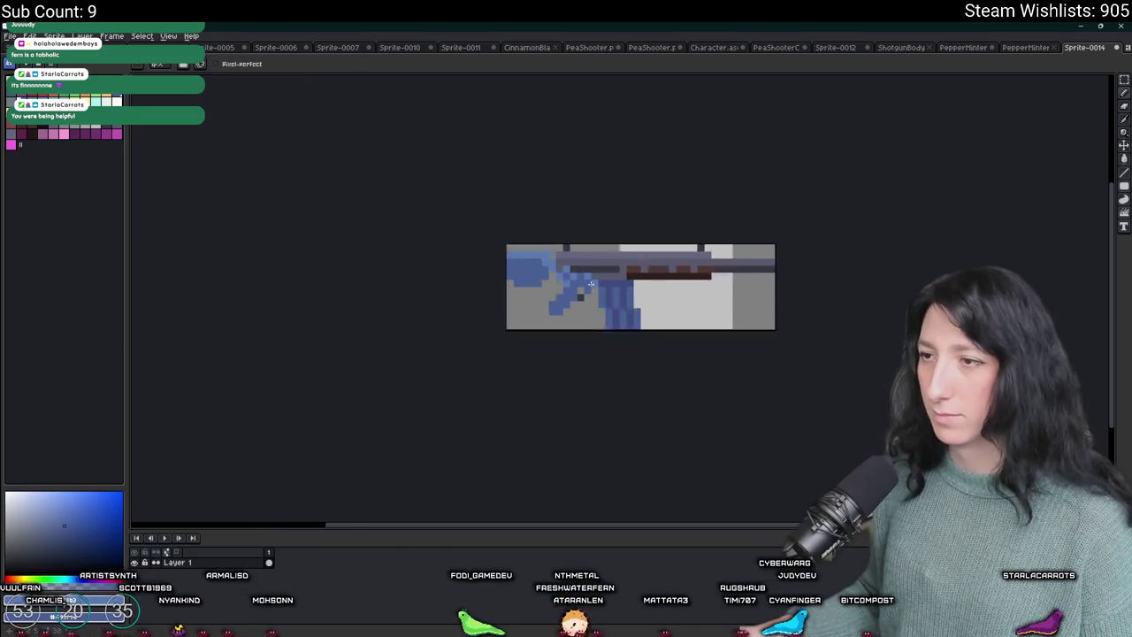
scroll(594, 233, up, 3)
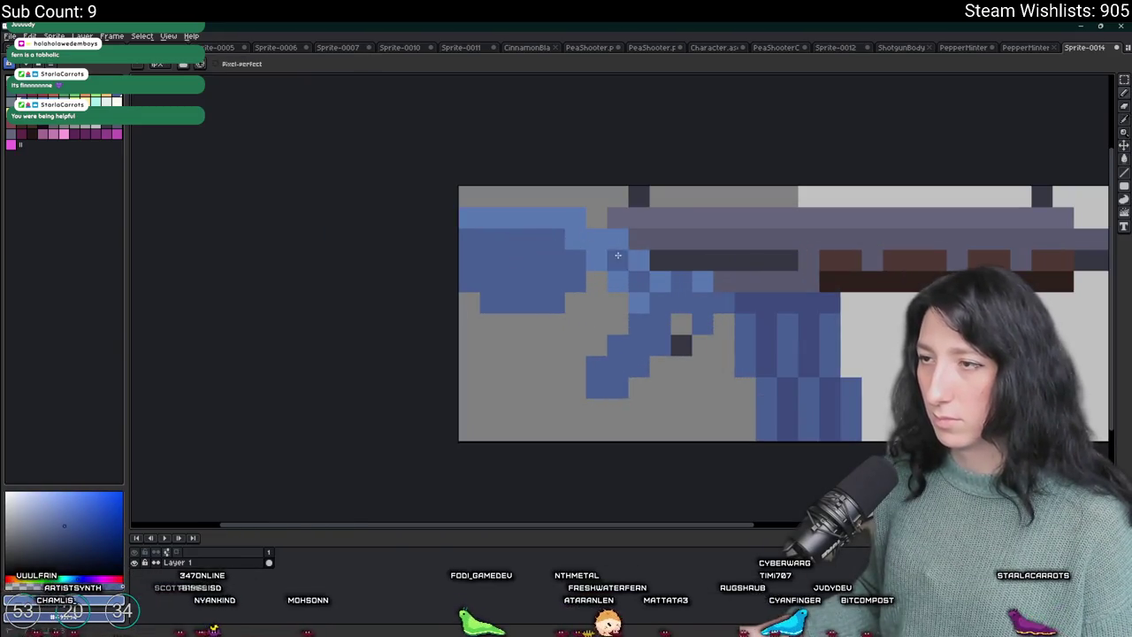
scroll(587, 251, down, 5)
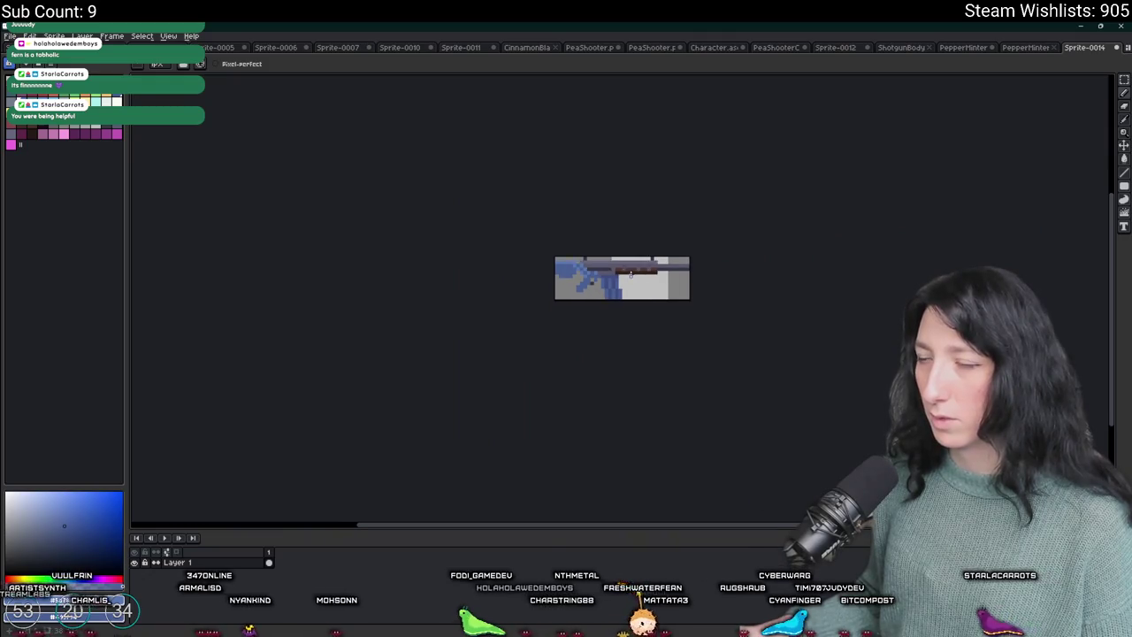
scroll(634, 271, up, 4)
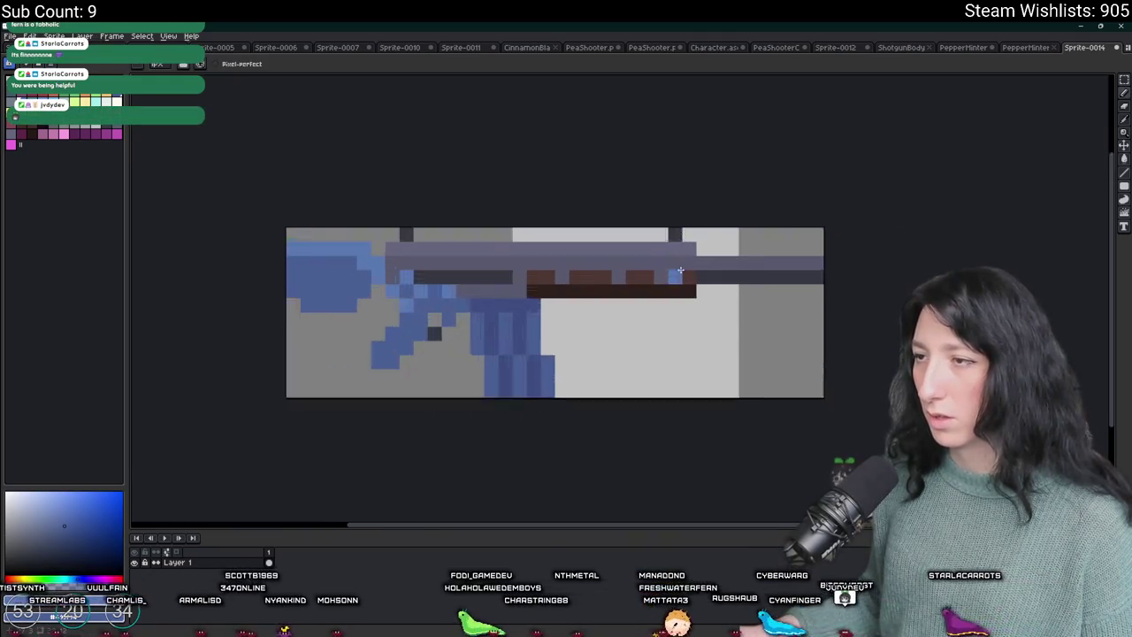
- Add blue pixels near the barrel's front sight and along the barrel
click(714, 281)
click(736, 260)
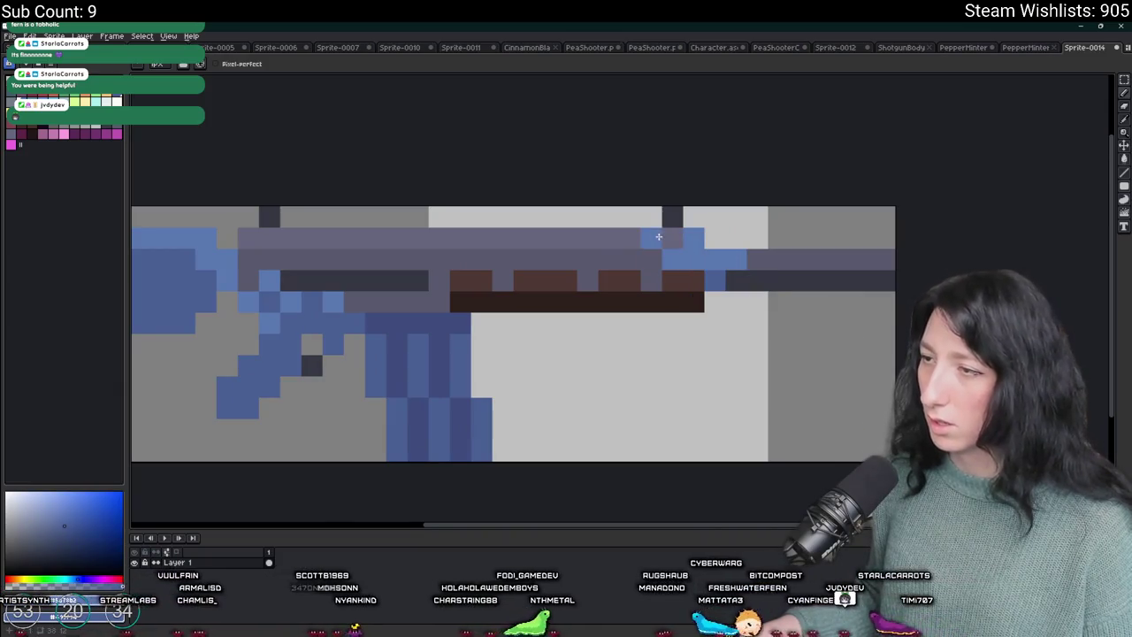
scroll(740, 335, down, 4)
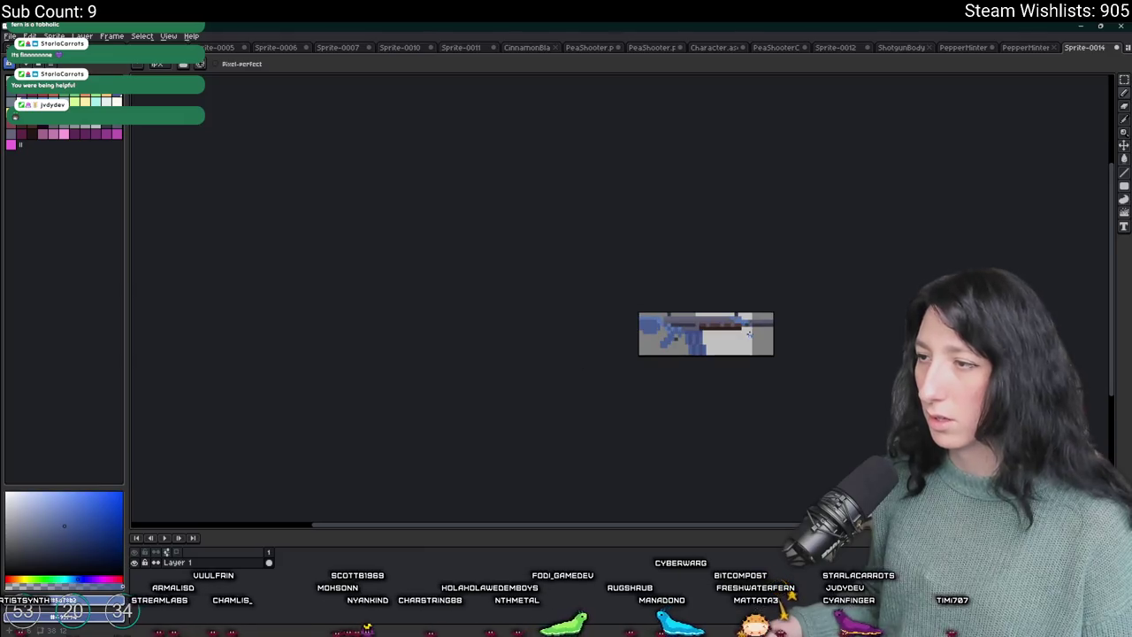
scroll(739, 335, up, 4)
scroll(708, 328, down, 4)
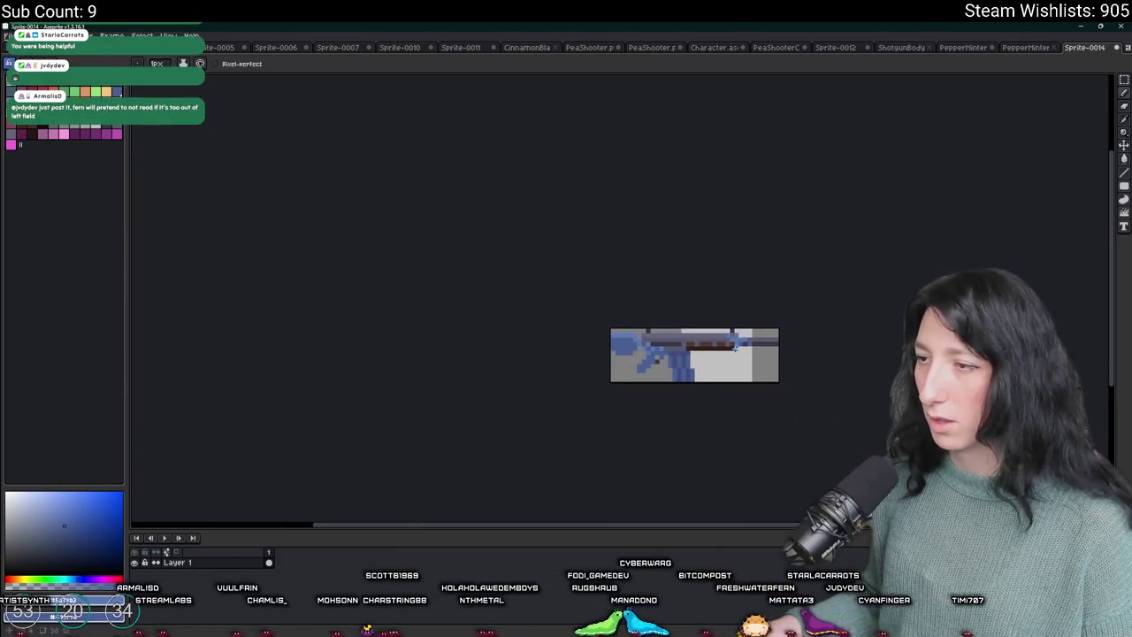
scroll(682, 317, up, 5)
scroll(673, 315, down, 4)
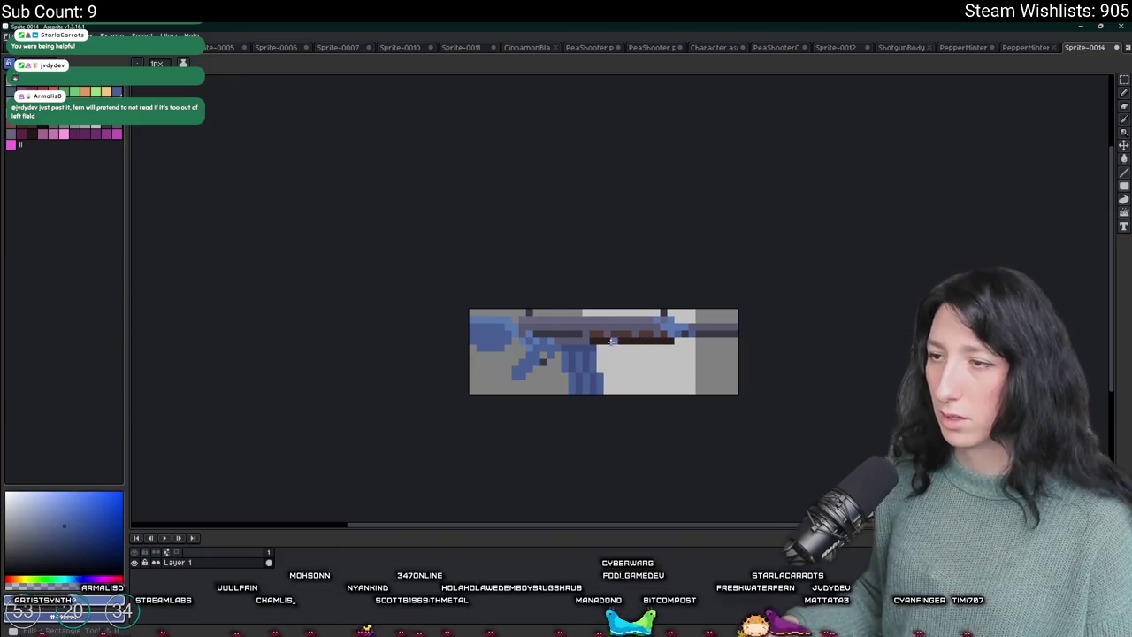
scroll(575, 338, up, 2)
key(i)
key(b)
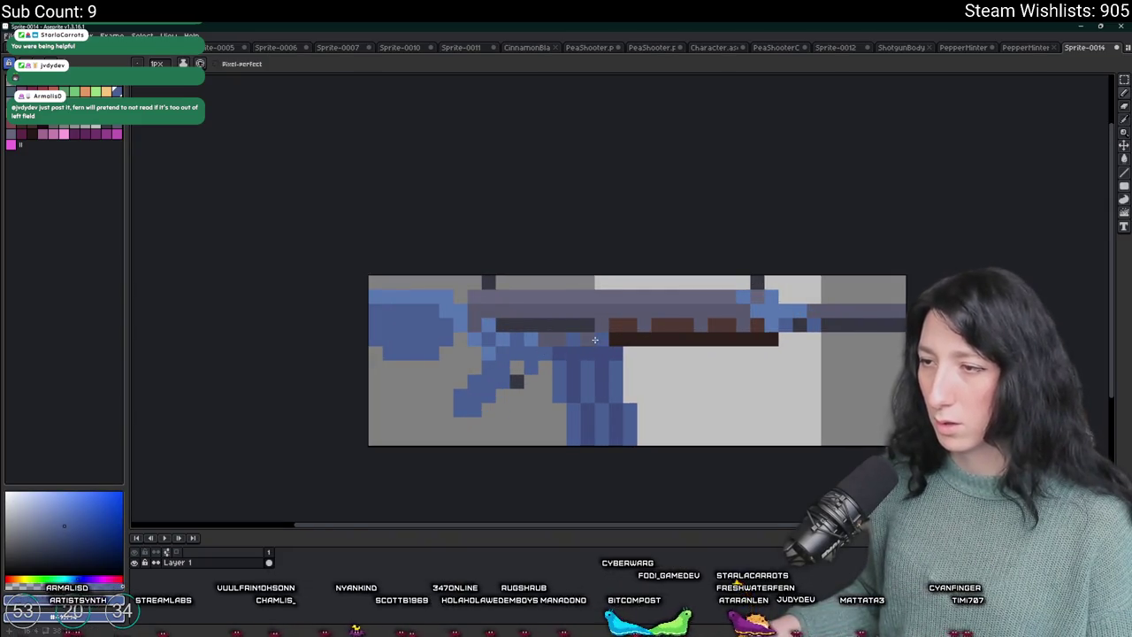
scroll(559, 374, down, 3)
scroll(561, 318, up, 3)
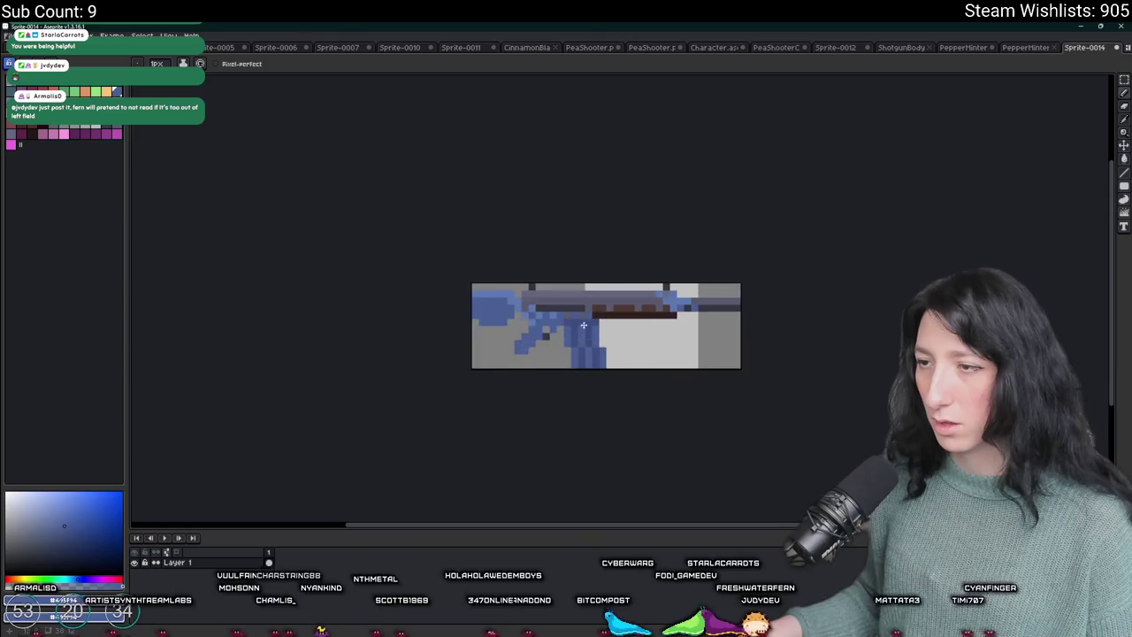
click(573, 322)
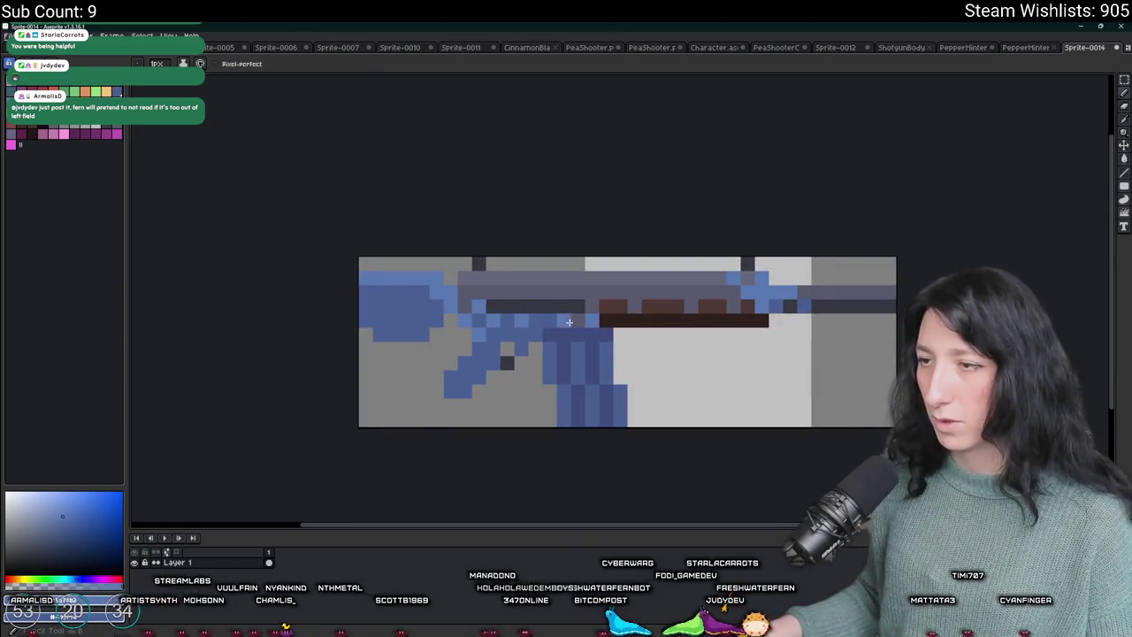
scroll(555, 333, down, 5)
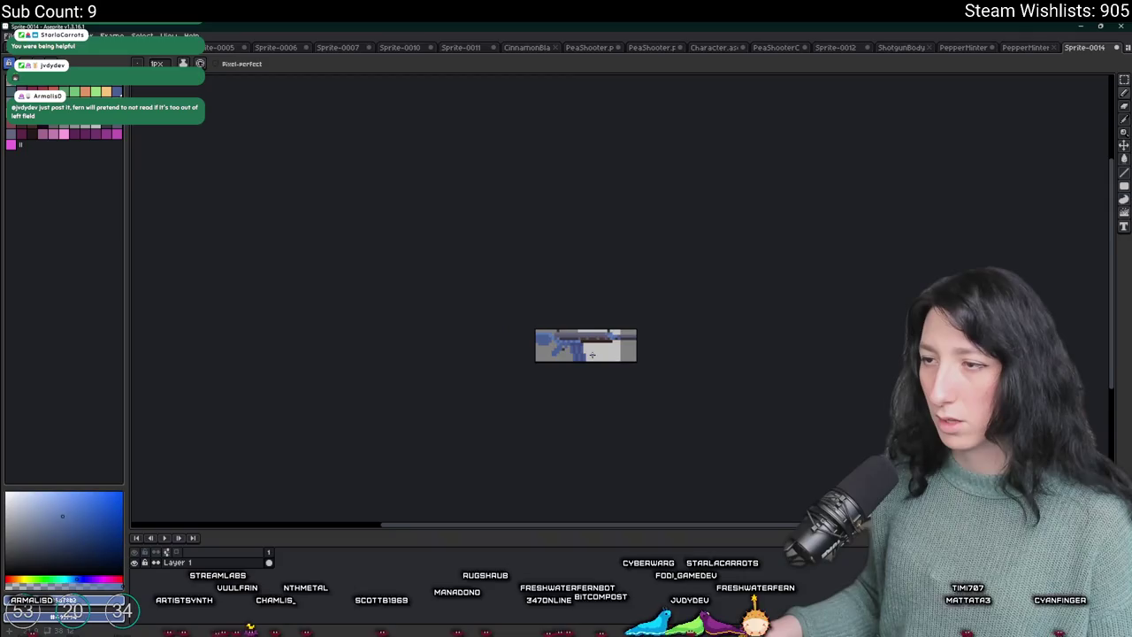
key(ctrl+alt+shift+s)
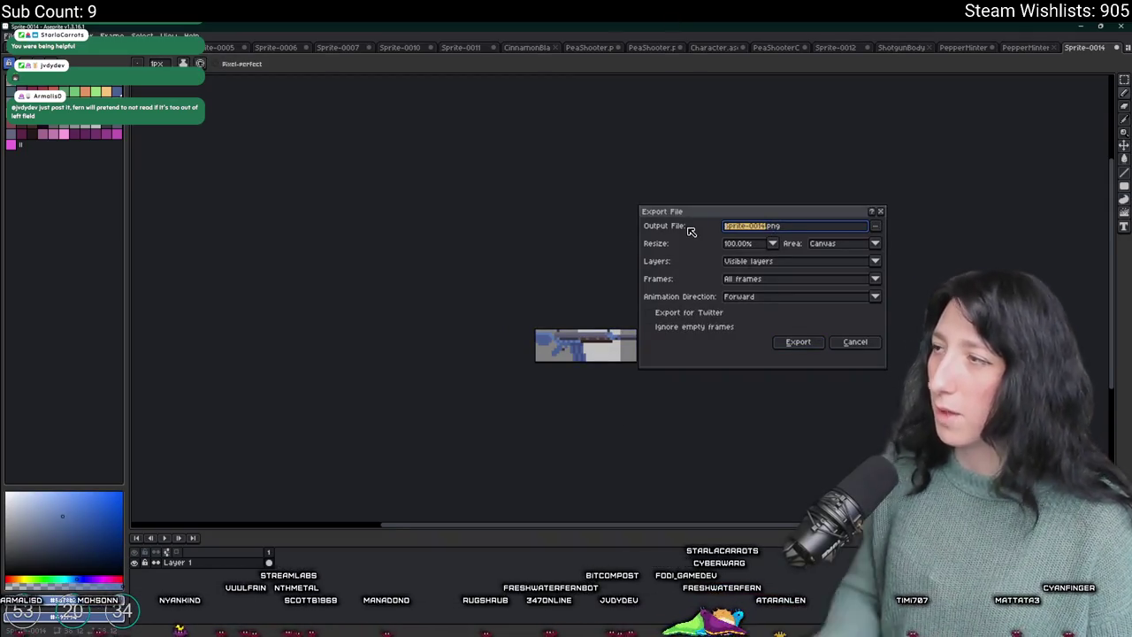
- Export the sprite as Makeshift_Rifle_Character.png into the UnknownSpaces project's Art folder
text(Makeshift)
text(_Rifle_Characte)
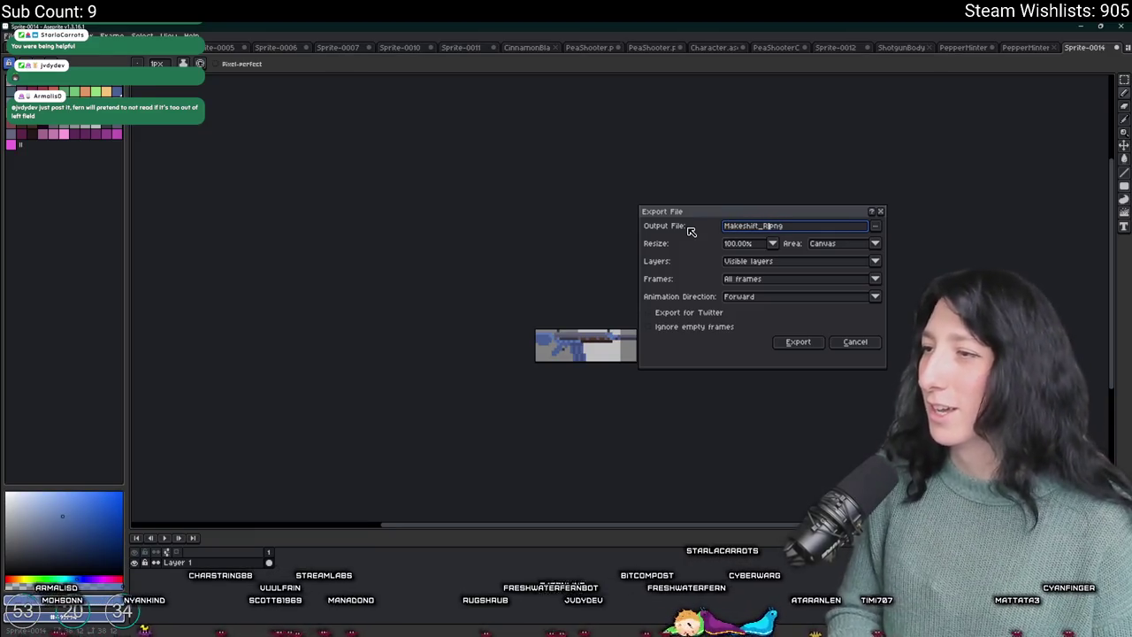
text(r)
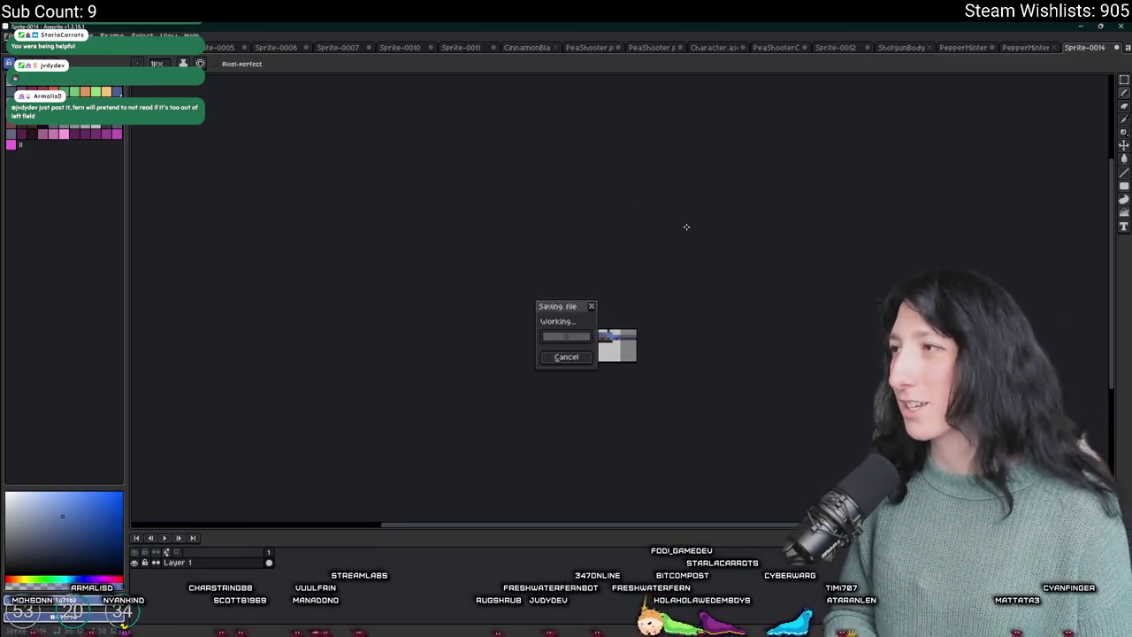
click(875, 227)
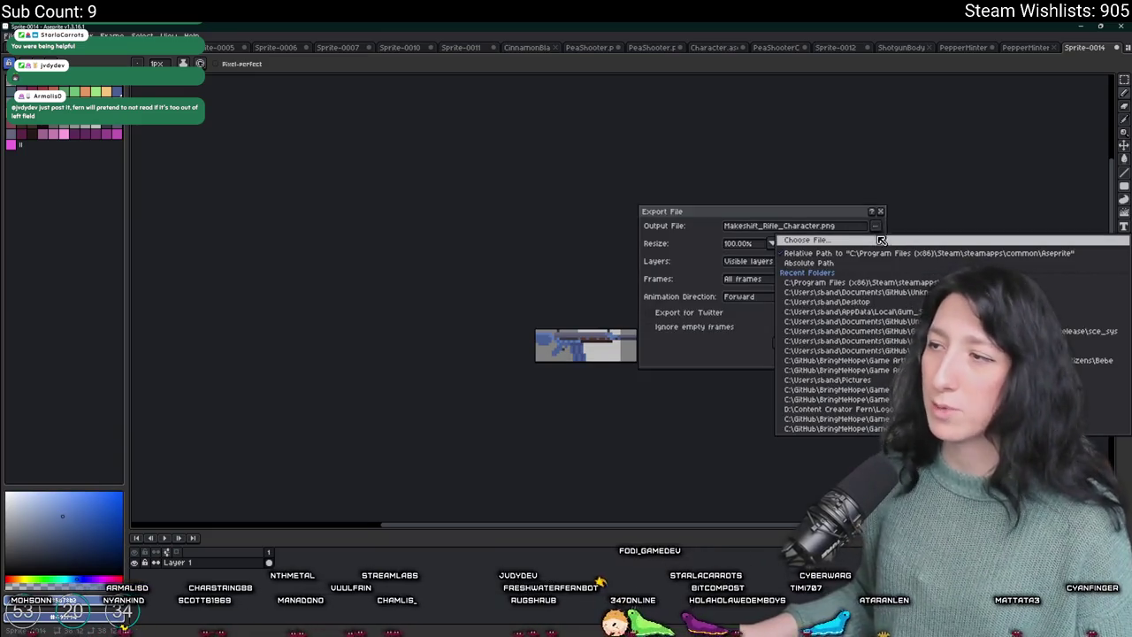
click(881, 240)
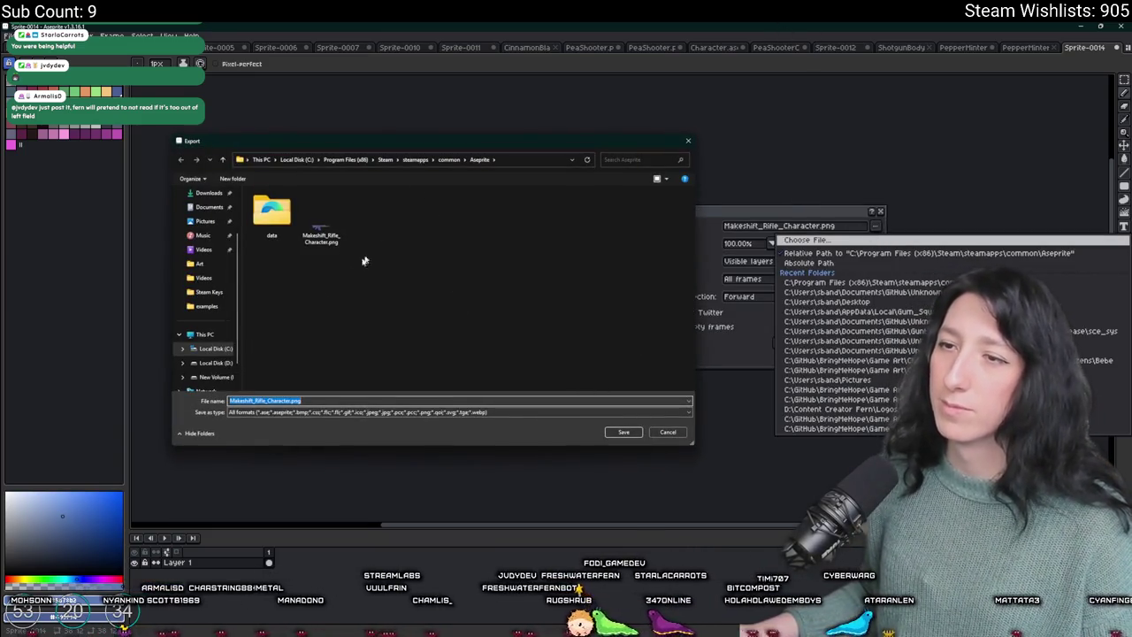
click(213, 348)
scroll(213, 209, up, 2)
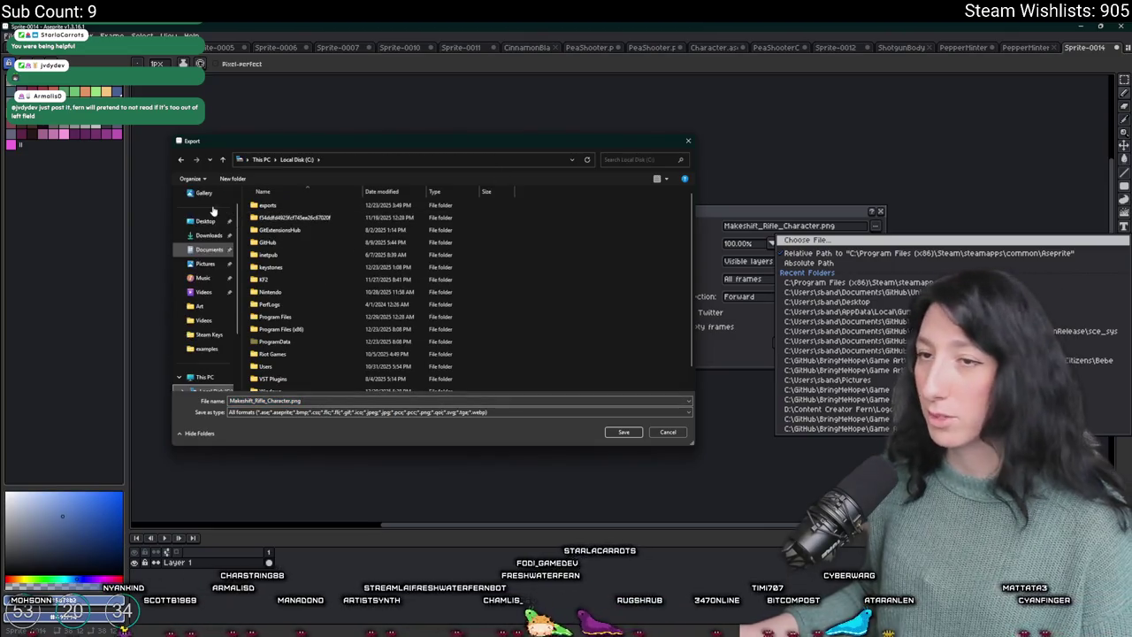
click(206, 220)
double_click(298, 220)
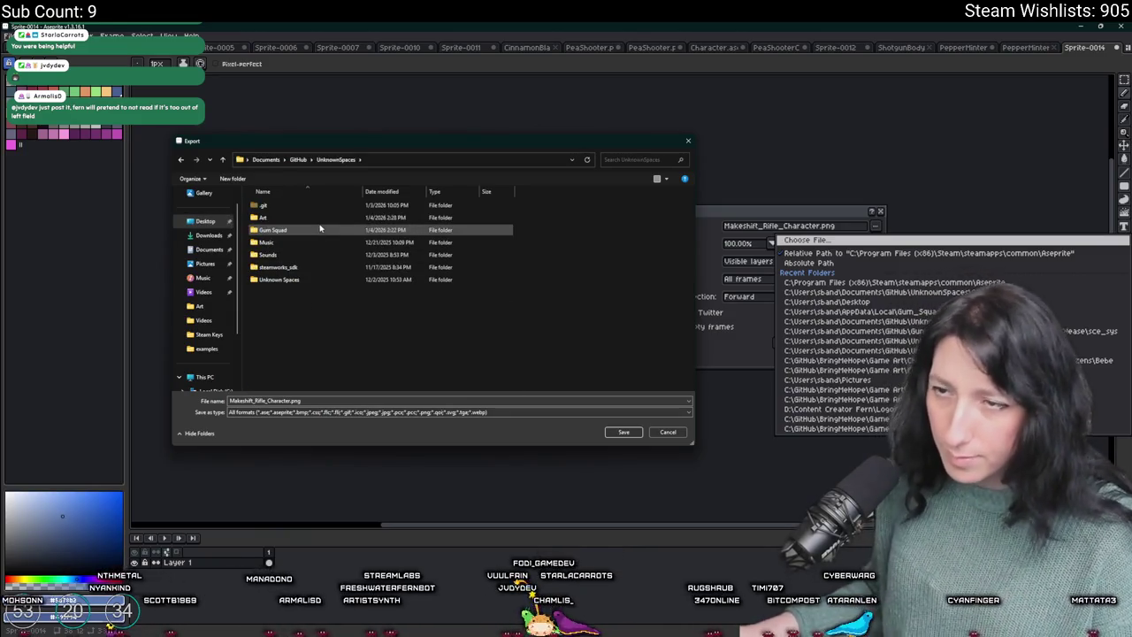
double_click(320, 219)
click(623, 431)
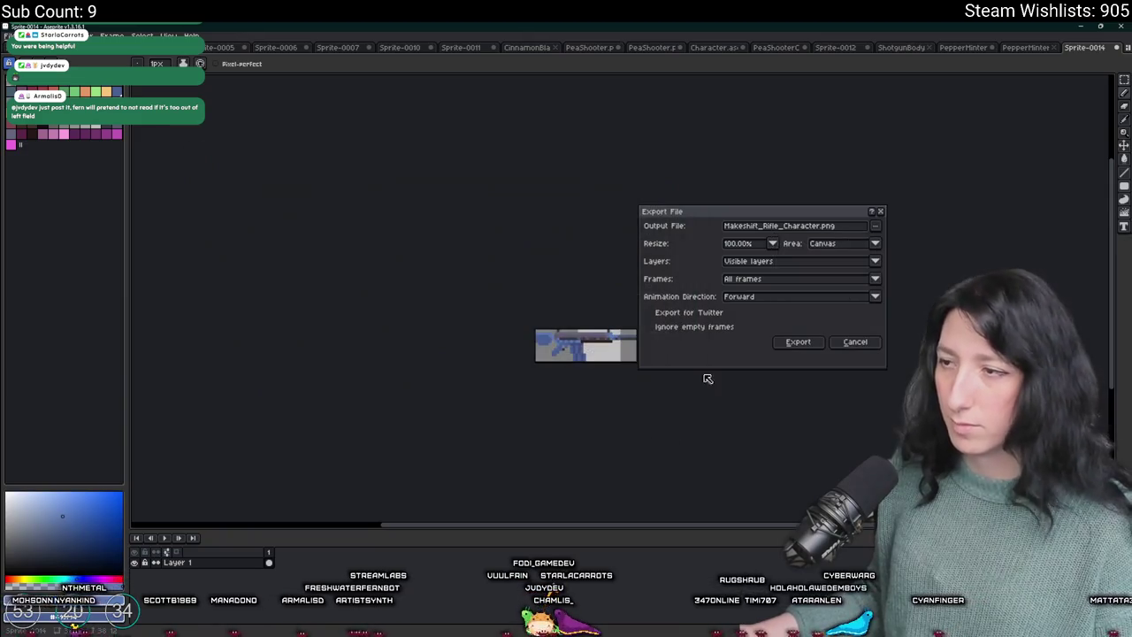
click(797, 342)
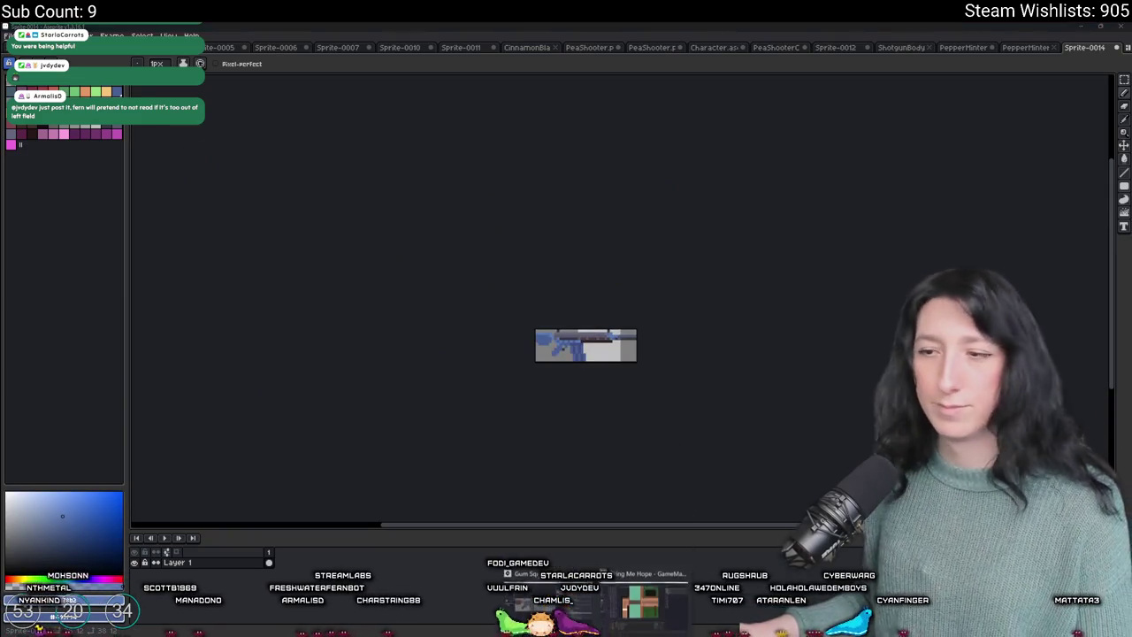
- In GameMaker, clear the asset search filter and inspect the rifle body sprite
key(alt+Tab)
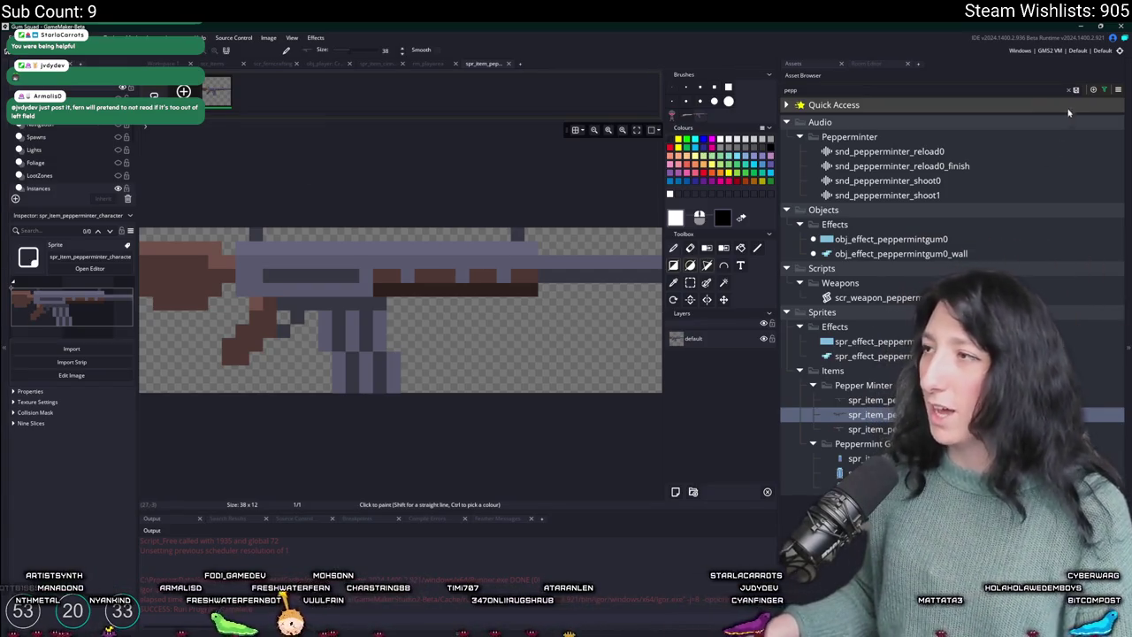
click(1070, 90)
scroll(834, 347, up, 3)
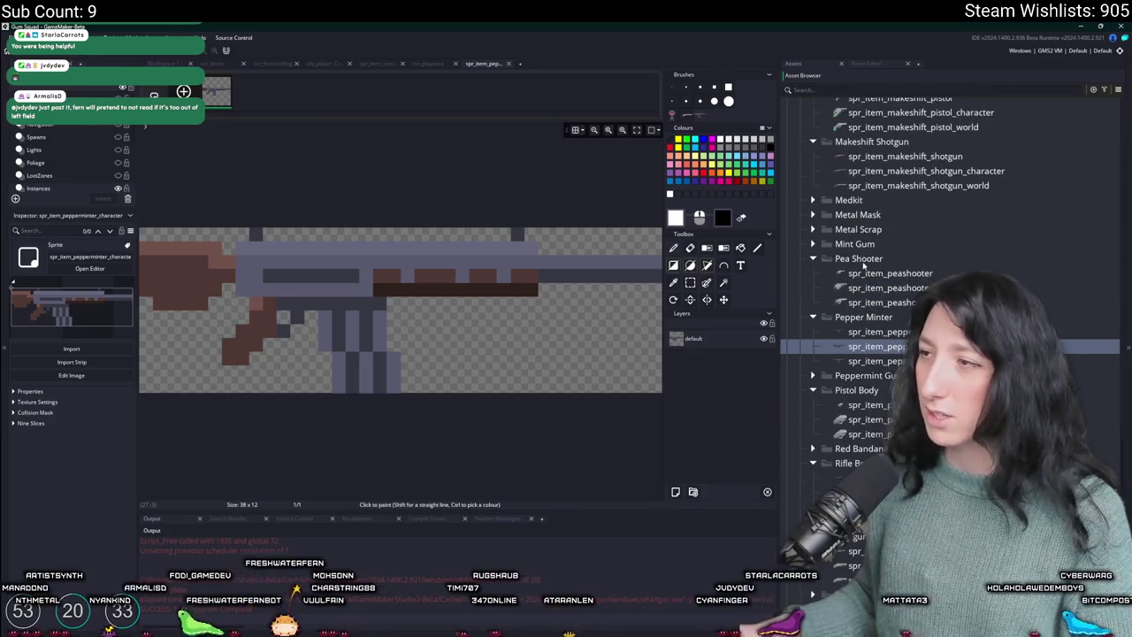
scroll(827, 400, down, 2)
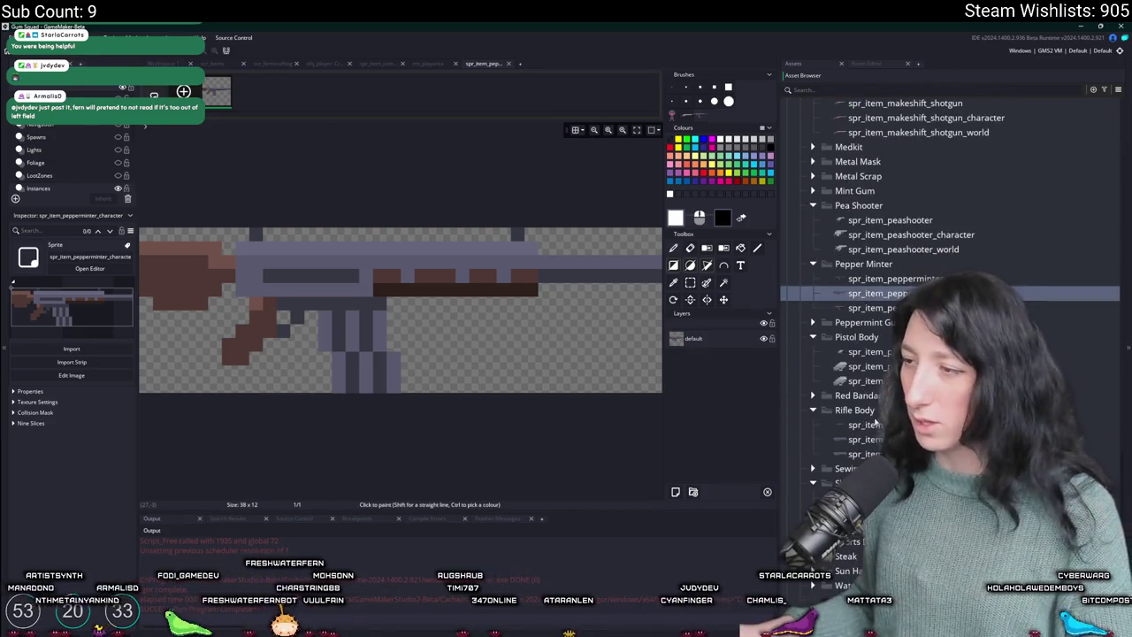
click(849, 434)
scroll(813, 460, up, 3)
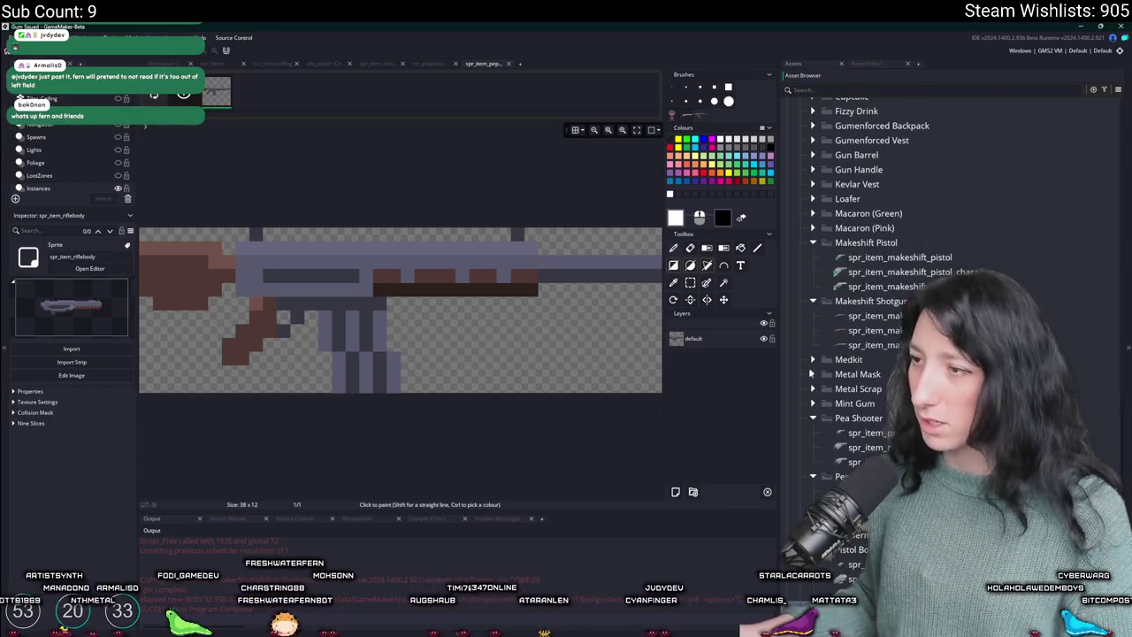
- Collapse the Pistol Body, Makeshift Pistol and Cinnamon Blaster folders, then right-click Items
click(813, 462)
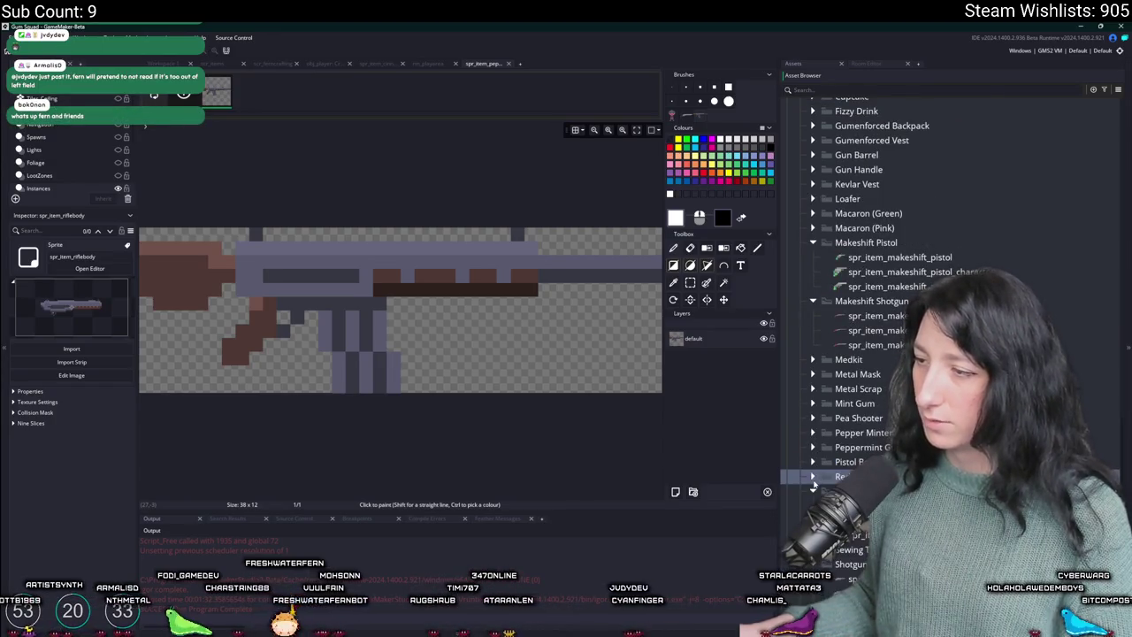
scroll(816, 395, up, 2)
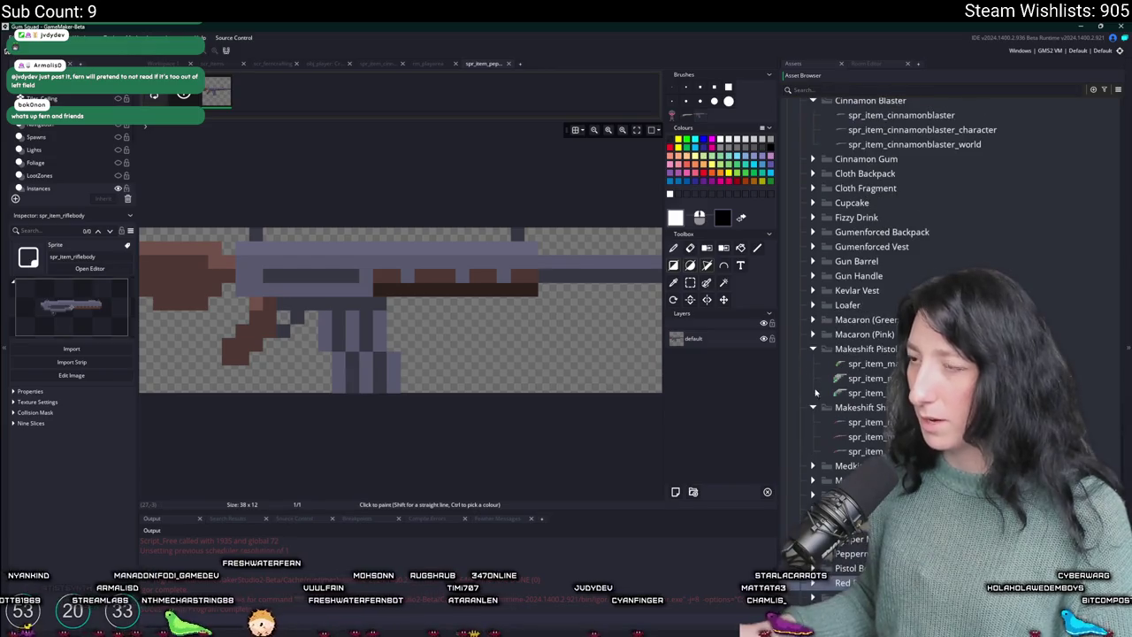
click(814, 350)
click(891, 379)
scroll(902, 266, up, 2)
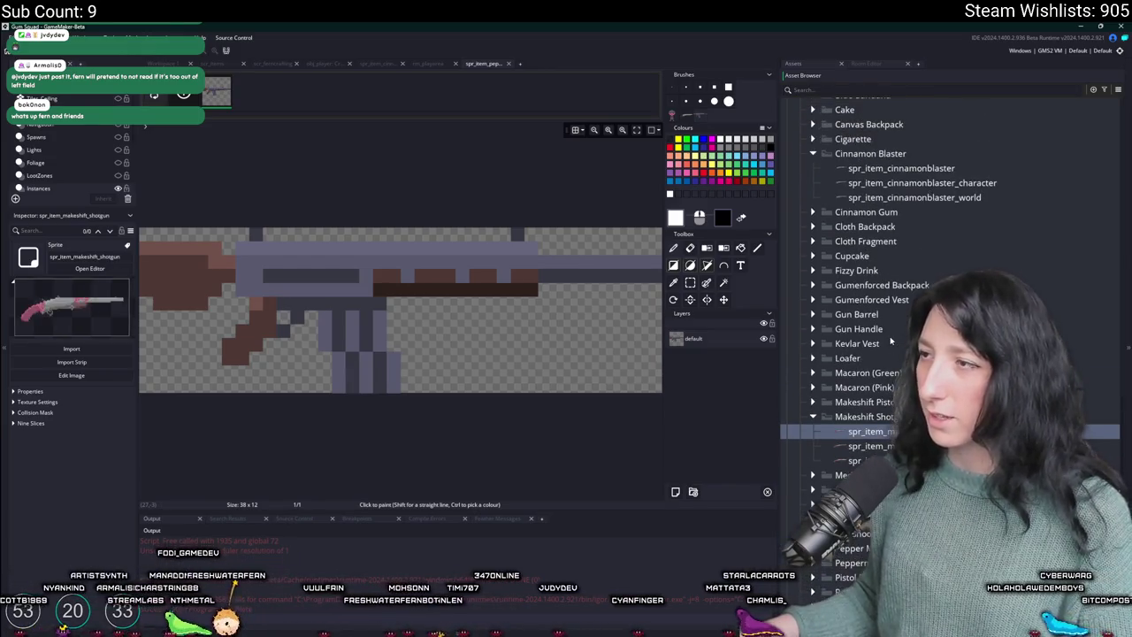
click(812, 190)
scroll(809, 195, up, 1)
right_click(836, 137)
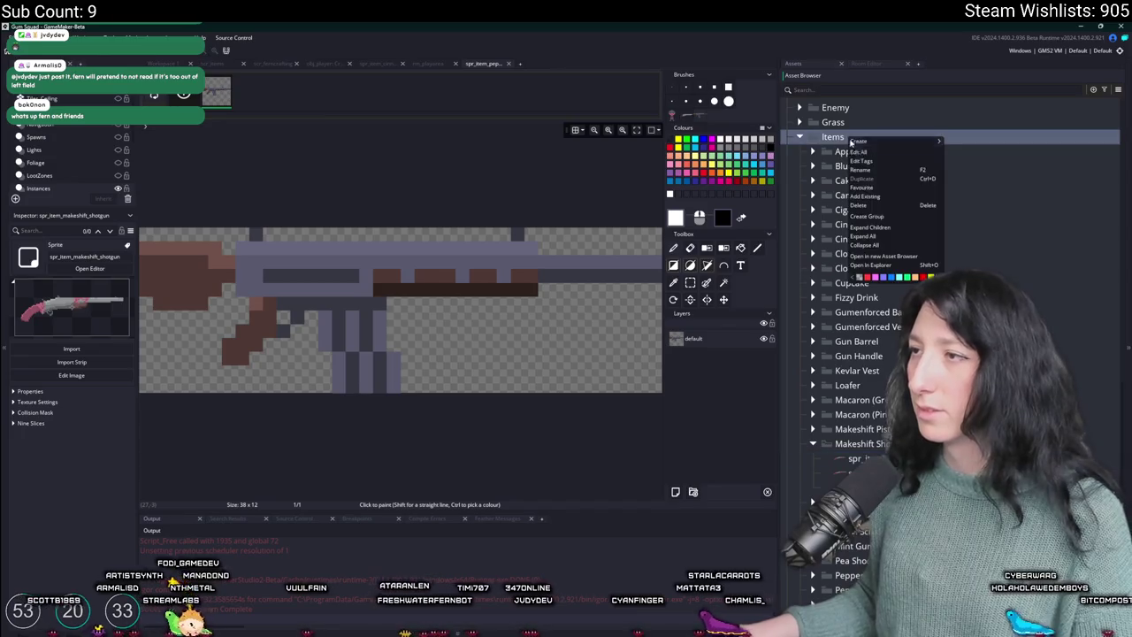
- Create a Makeshift Rifle group under Items and move the rifle sprite into it
click(881, 219)
text(akeshift Rifle)
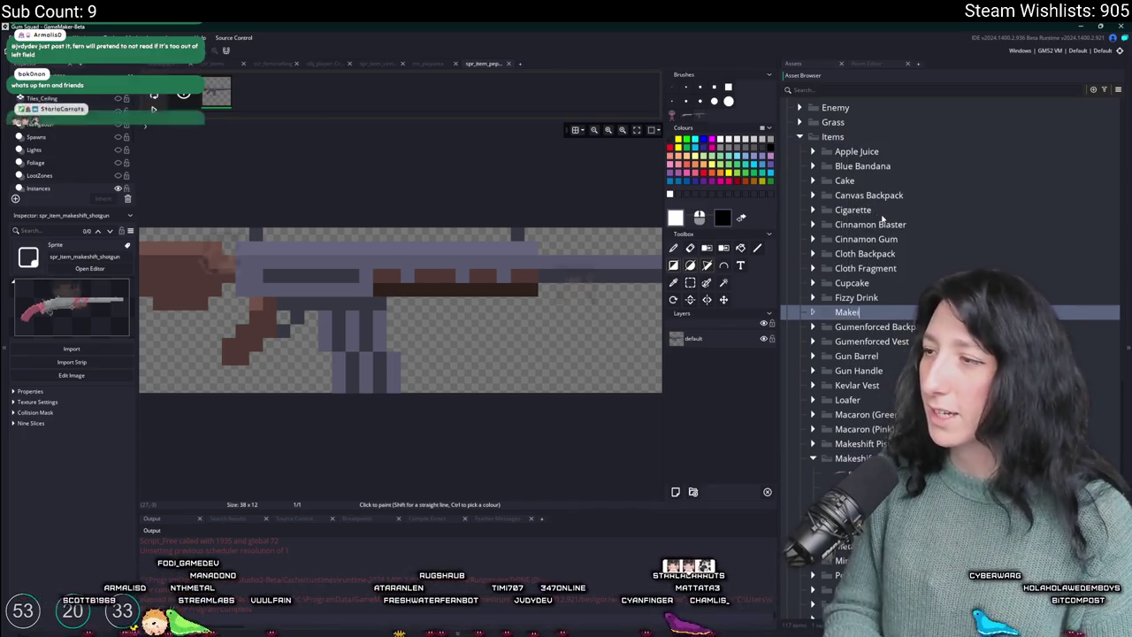
key(Return)
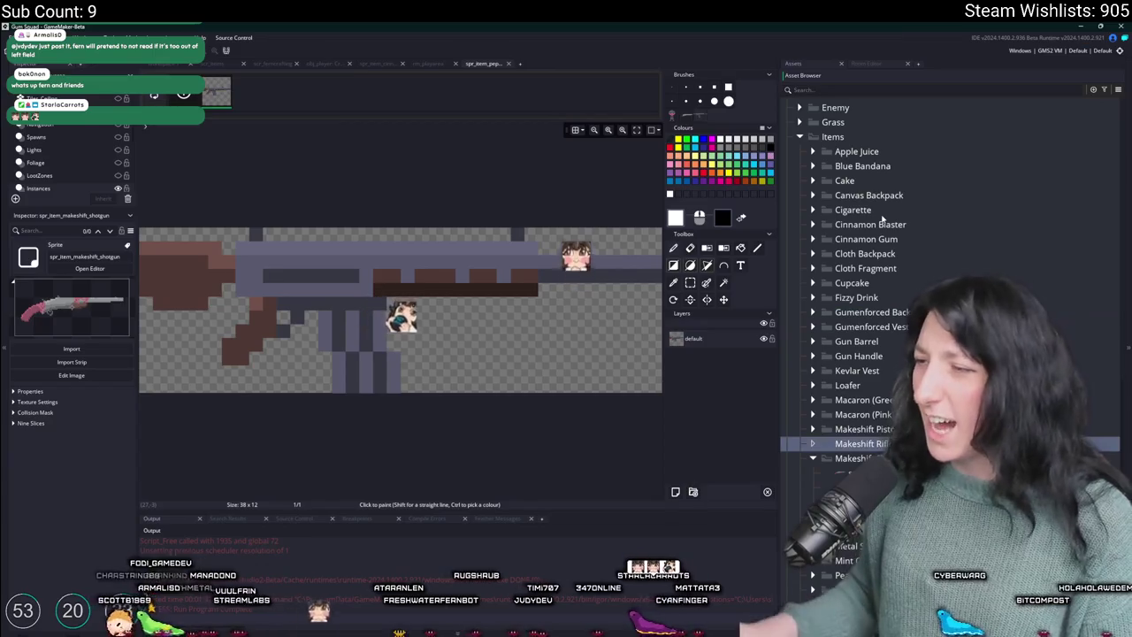
scroll(882, 219, down, 2)
click(813, 500)
click(853, 530)
mouse_move(853, 531)
mouse_down()
mouse_move(875, 406)
mouse_move(876, 238)
mouse_move(885, 355)
mouse_up()
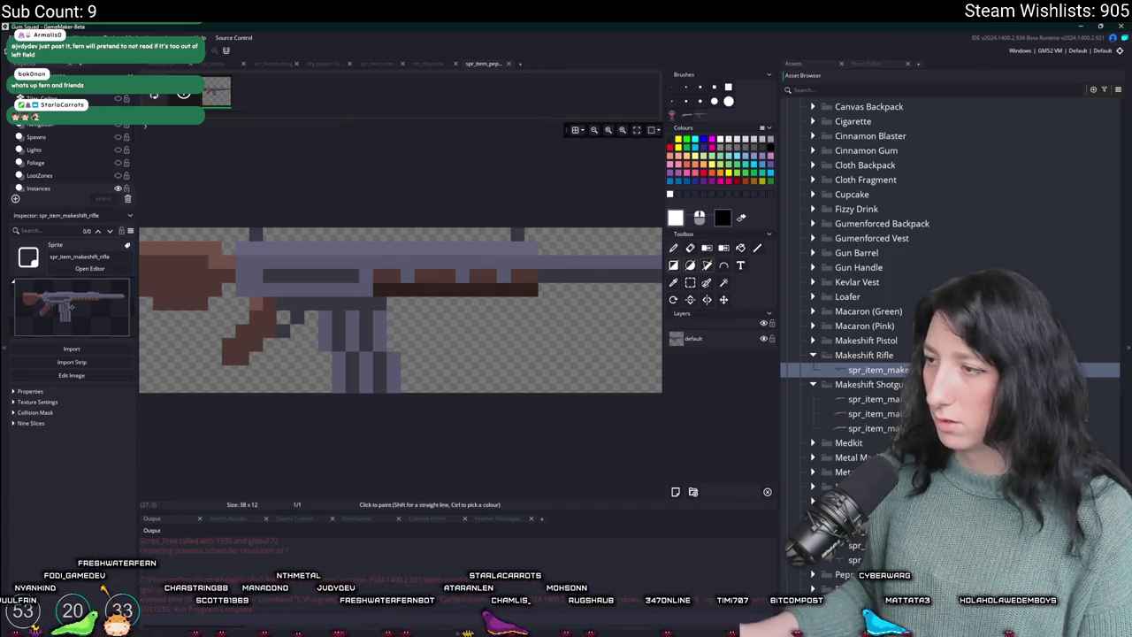
- Move the character sprite into Makeshift Rifle and rename it spr_item_makeshift_rifle_character
click(854, 545)
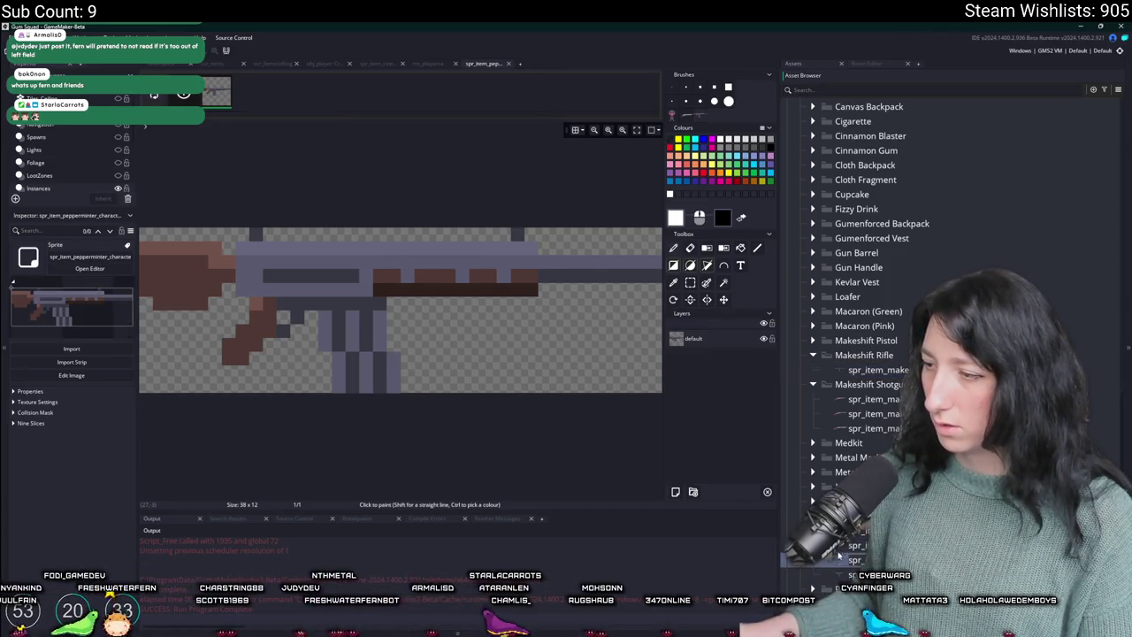
drag(838, 554, 835, 385)
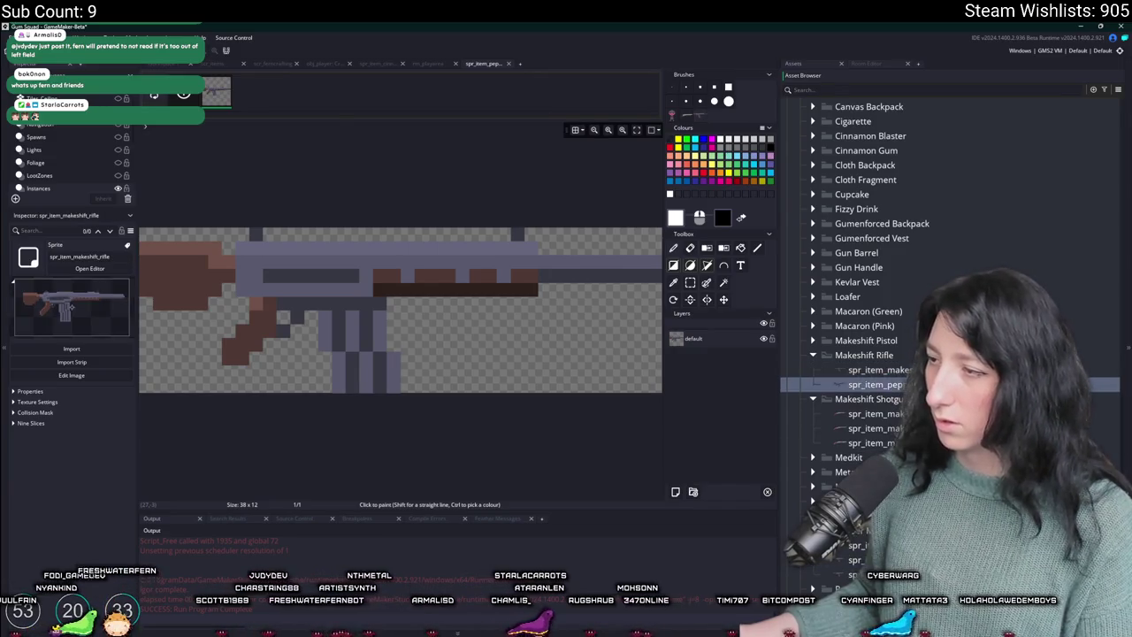
click(889, 370)
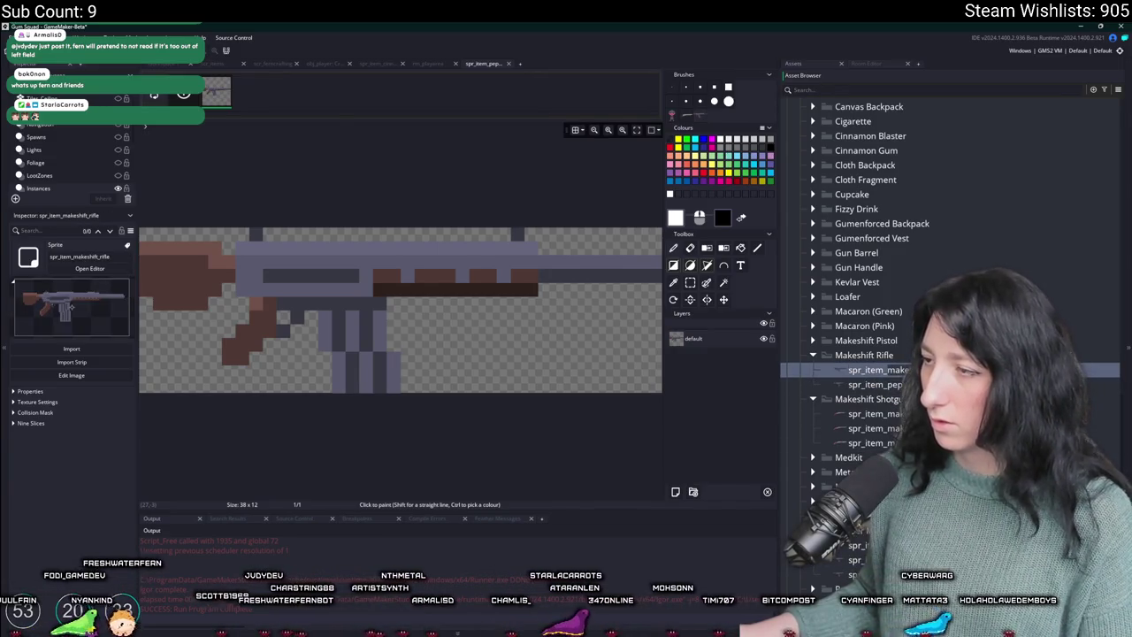
click(875, 385)
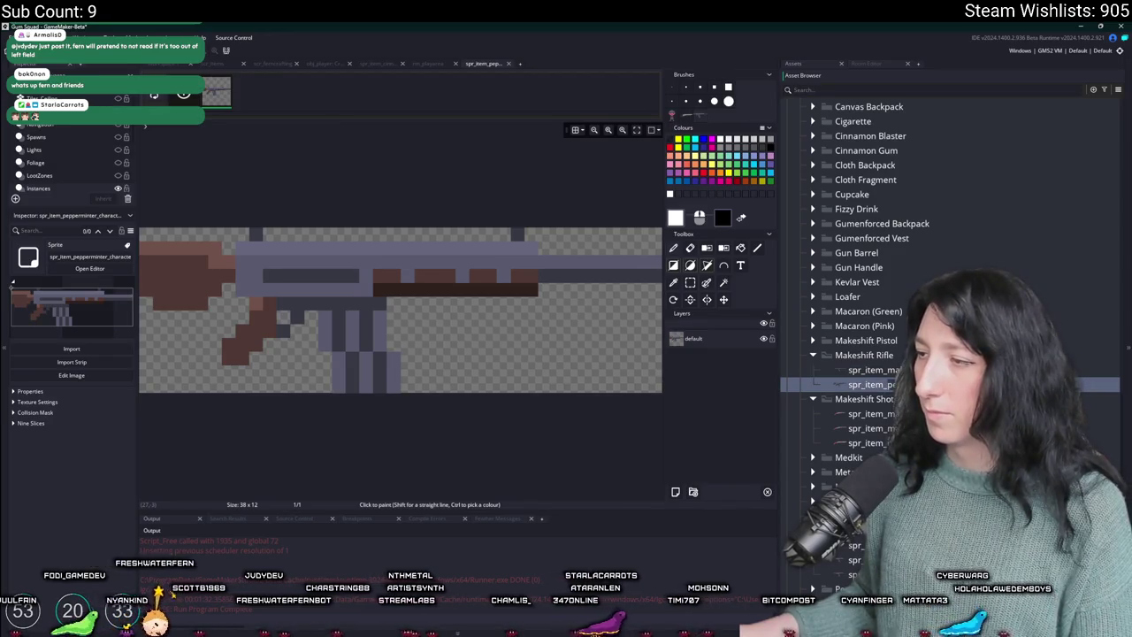
key(Return)
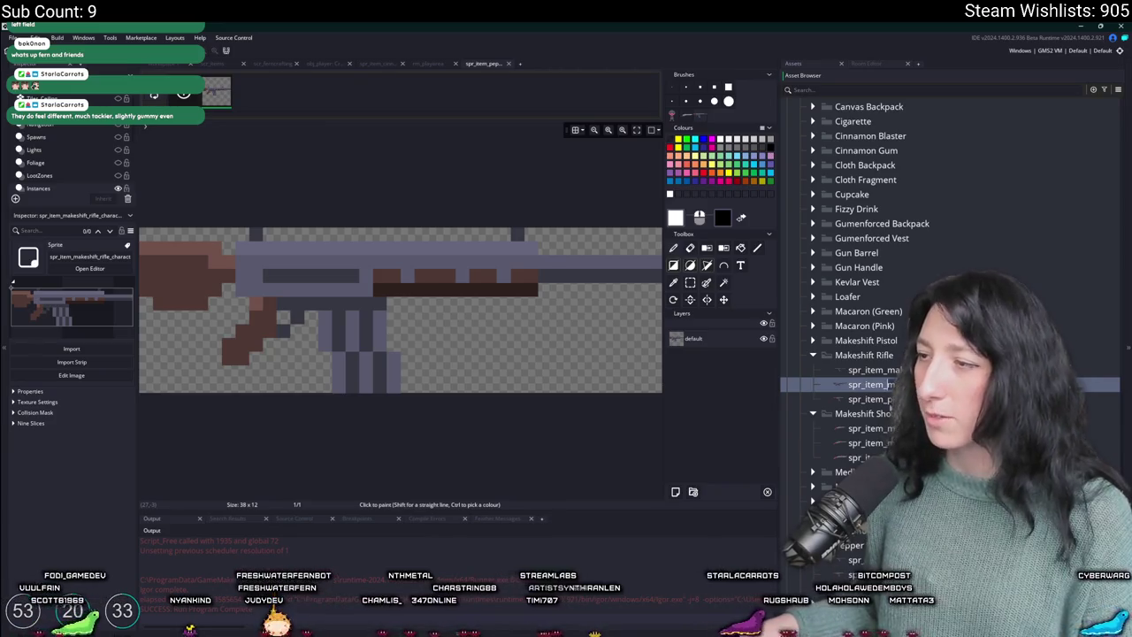
click(867, 398)
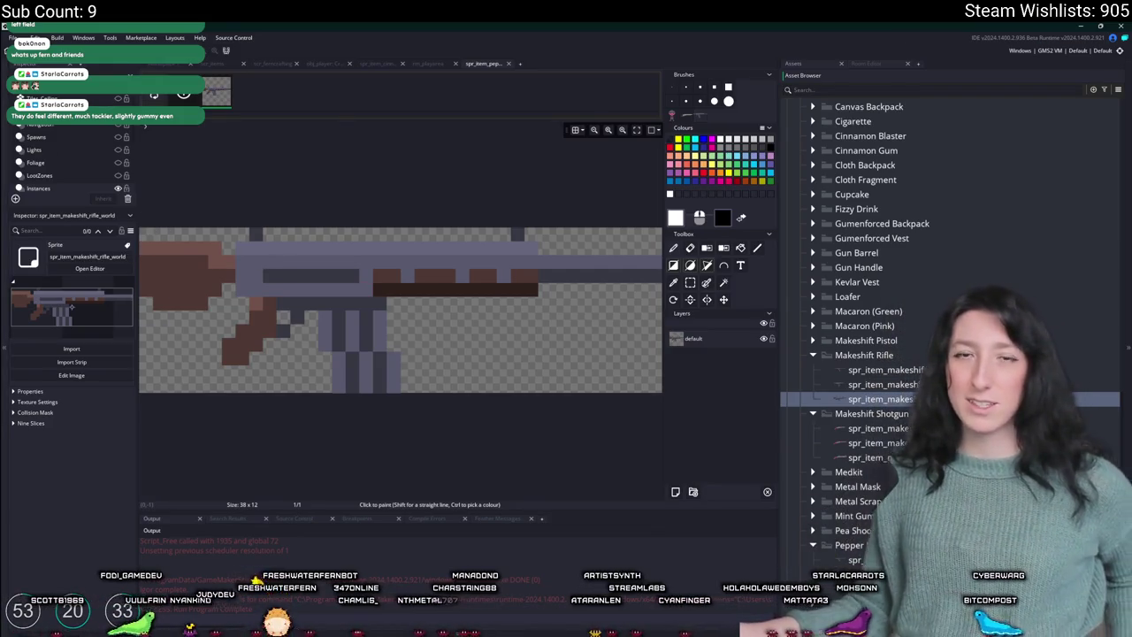
double_click(885, 370)
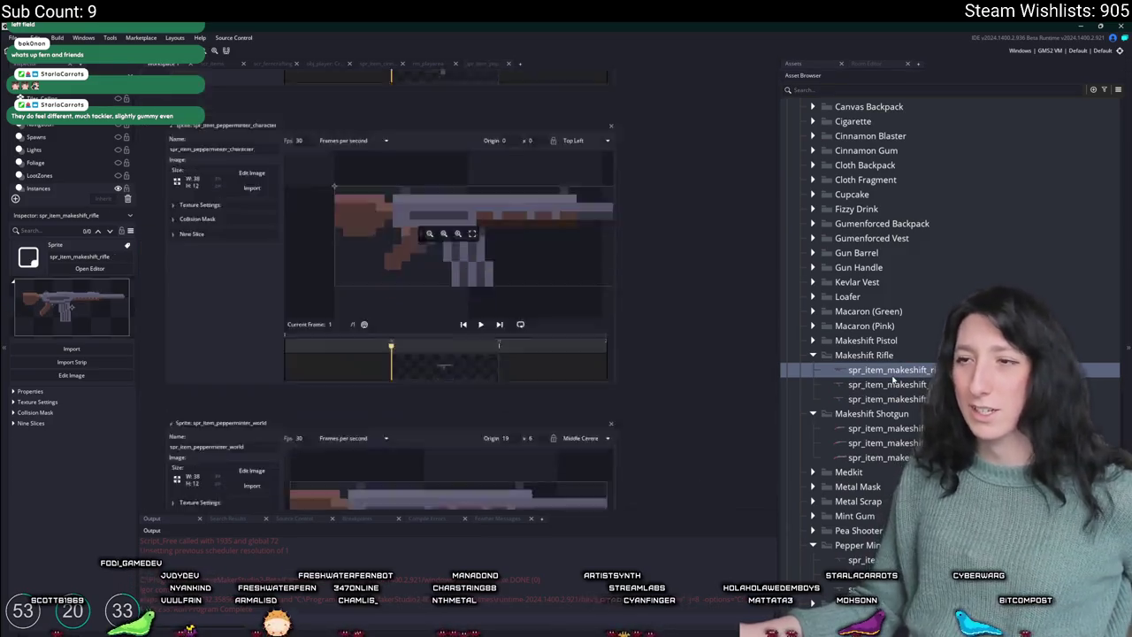
- Replace spr_item_makeshift_rifle's image with the imported Makeshift_Rifle.png
click(246, 220)
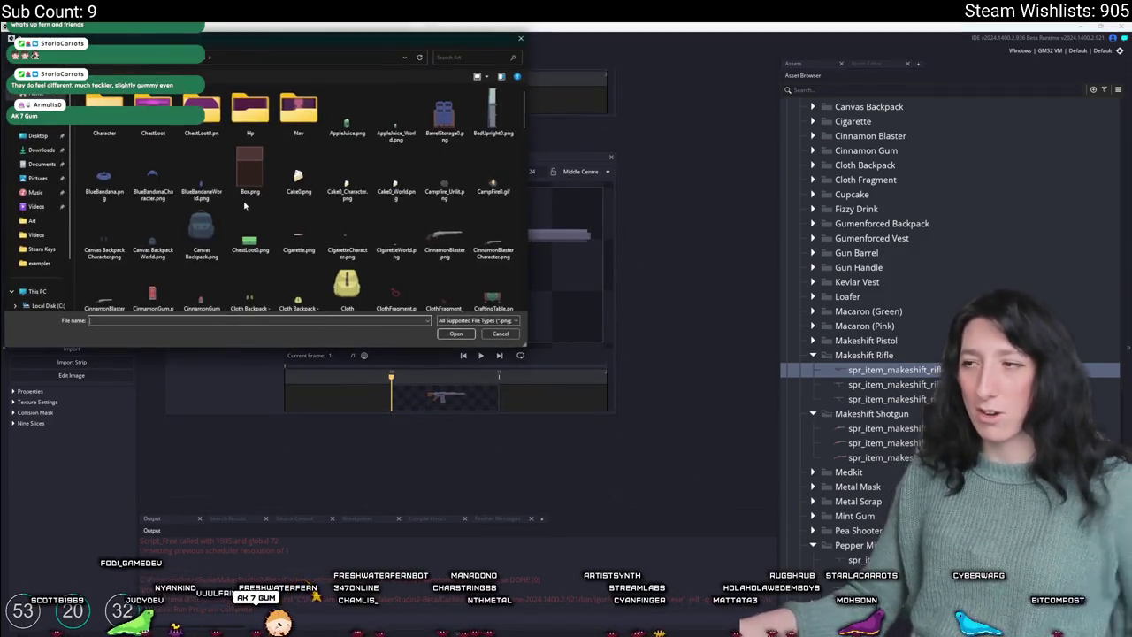
scroll(345, 230, down, 5)
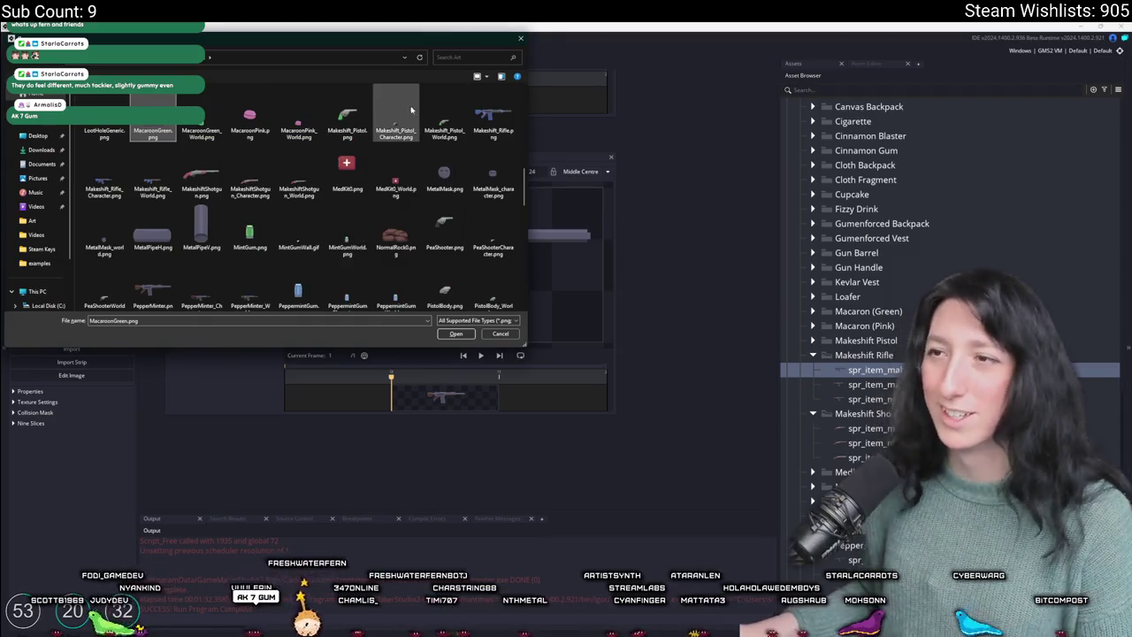
click(485, 113)
double_click(484, 113)
click(602, 351)
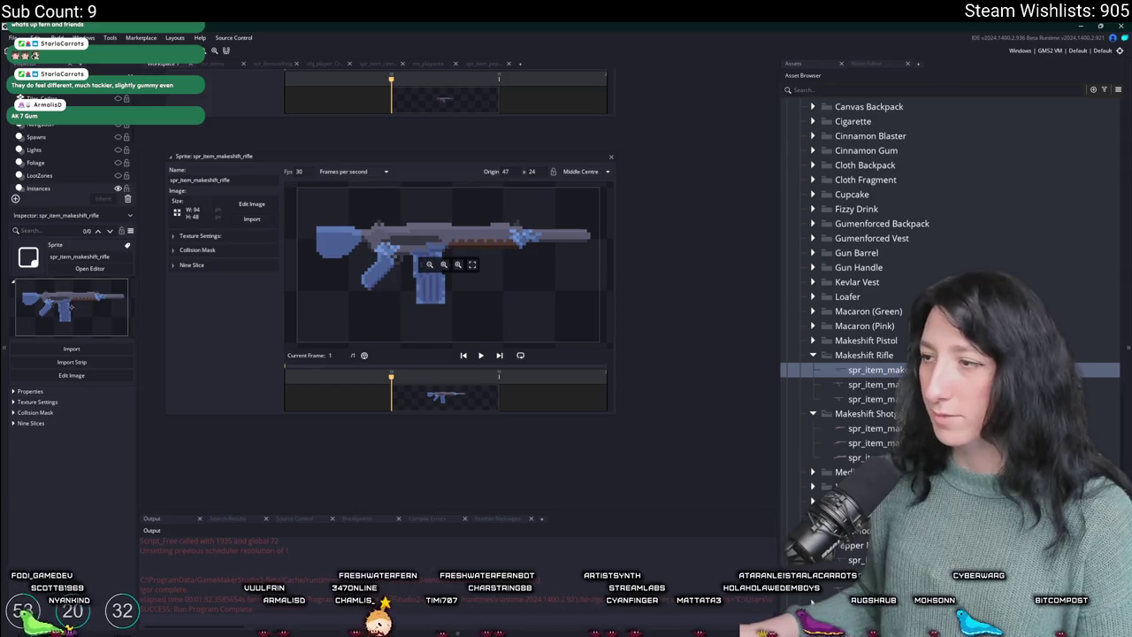
- Resize the rifle image's canvas to 96×48 and close the image editor
click(256, 205)
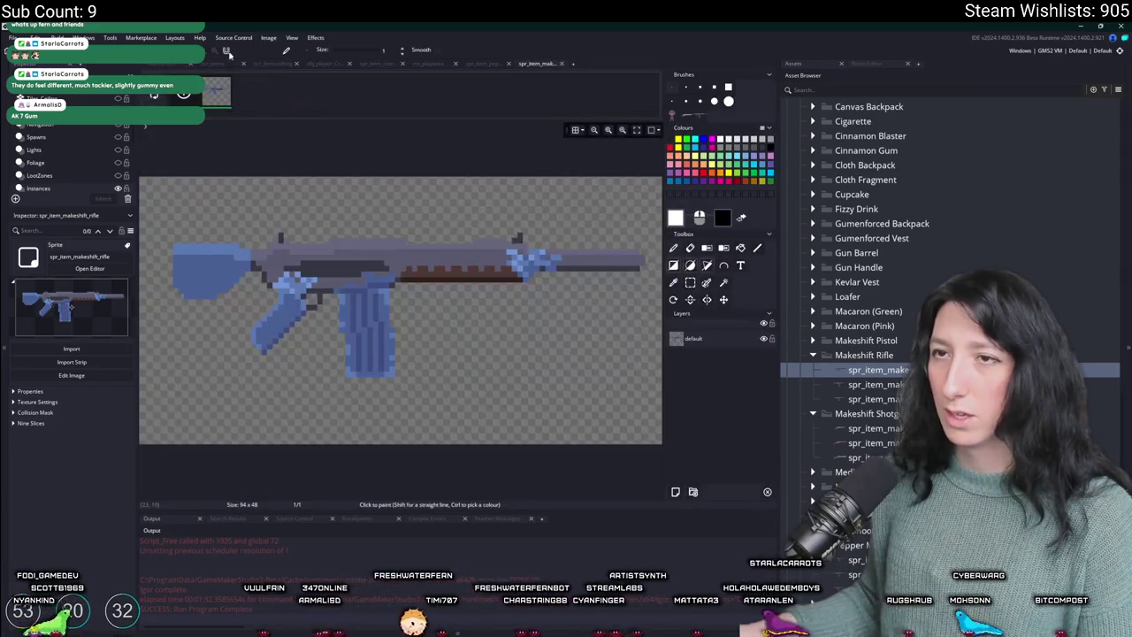
click(268, 37)
click(279, 174)
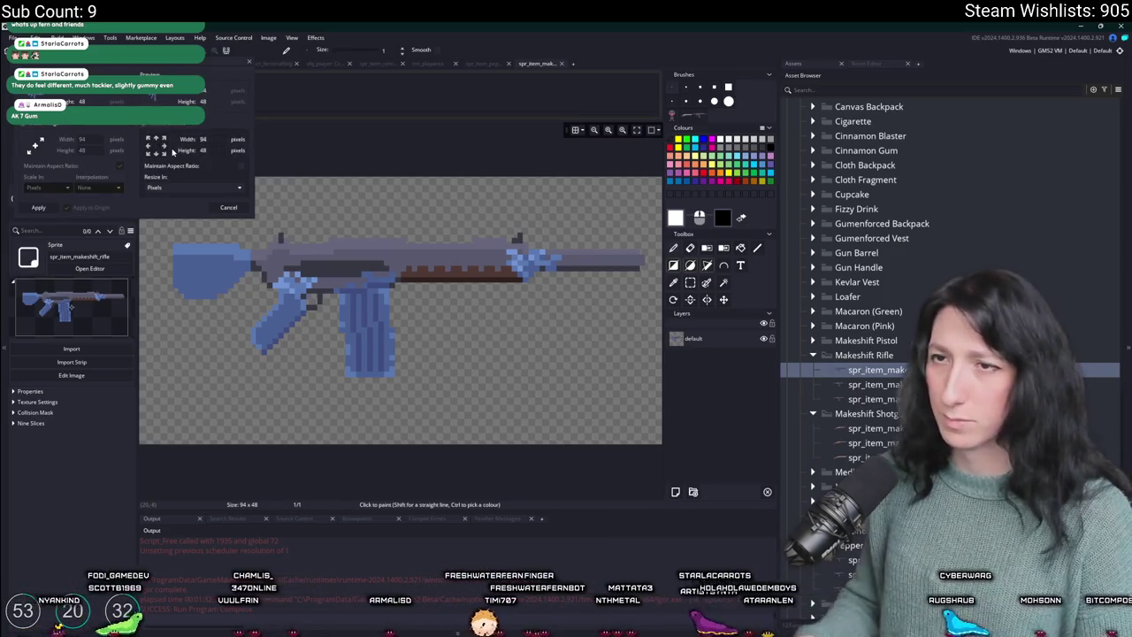
click(41, 208)
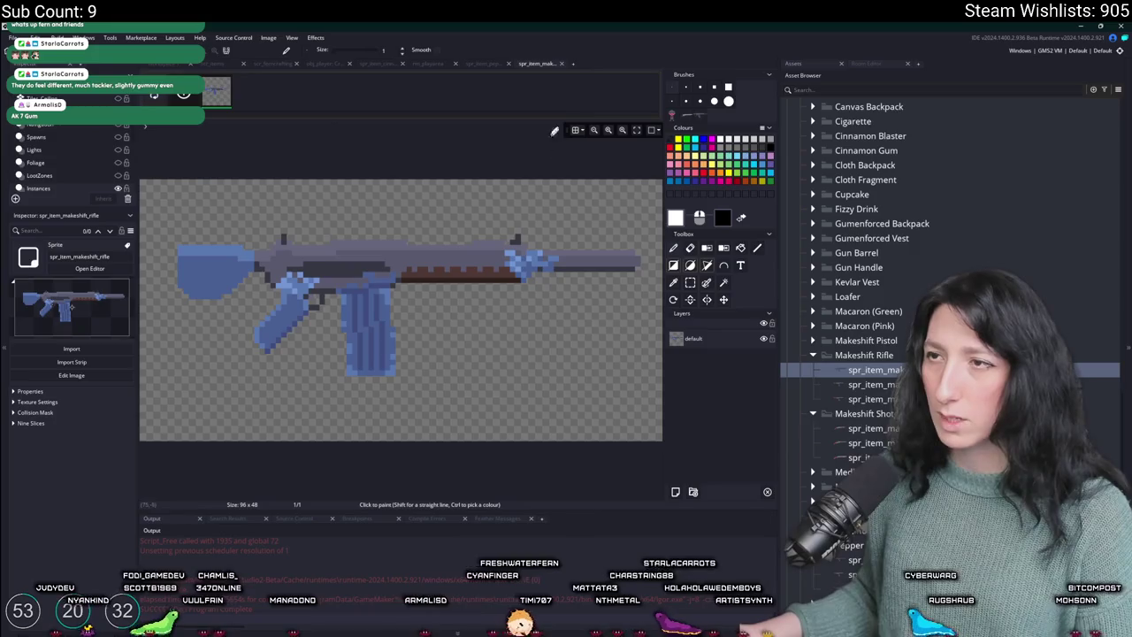
click(561, 64)
key(Down)
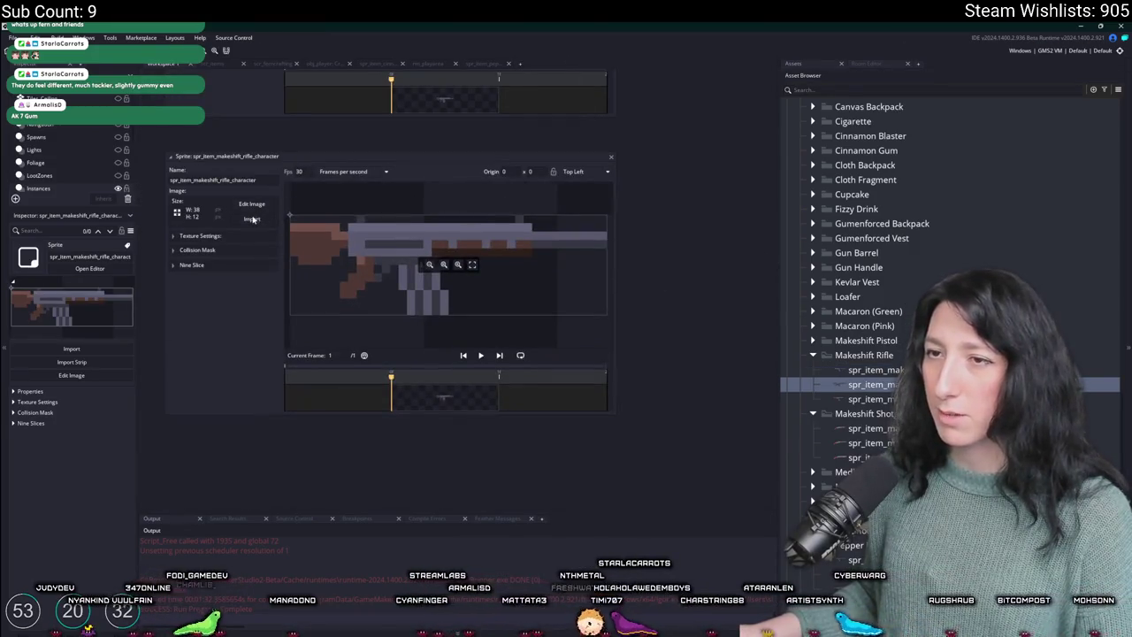
- Import Makeshift_Rifle_Character.png into the rifle character sprite, confirming the replacement
click(253, 218)
click(124, 187)
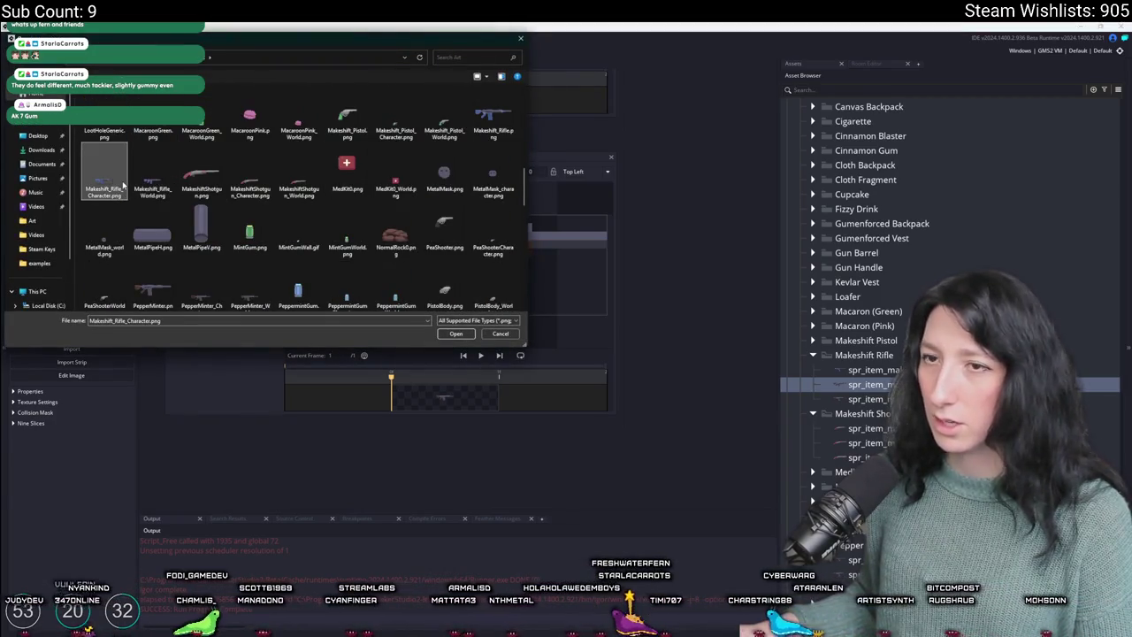
click(456, 333)
click(601, 348)
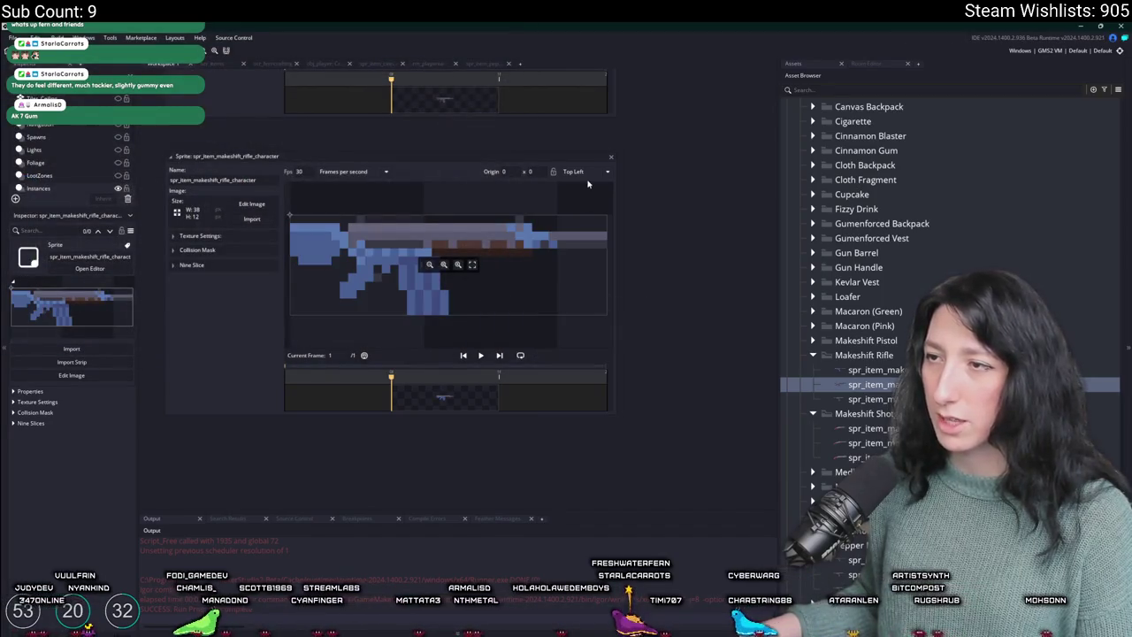
click(612, 156)
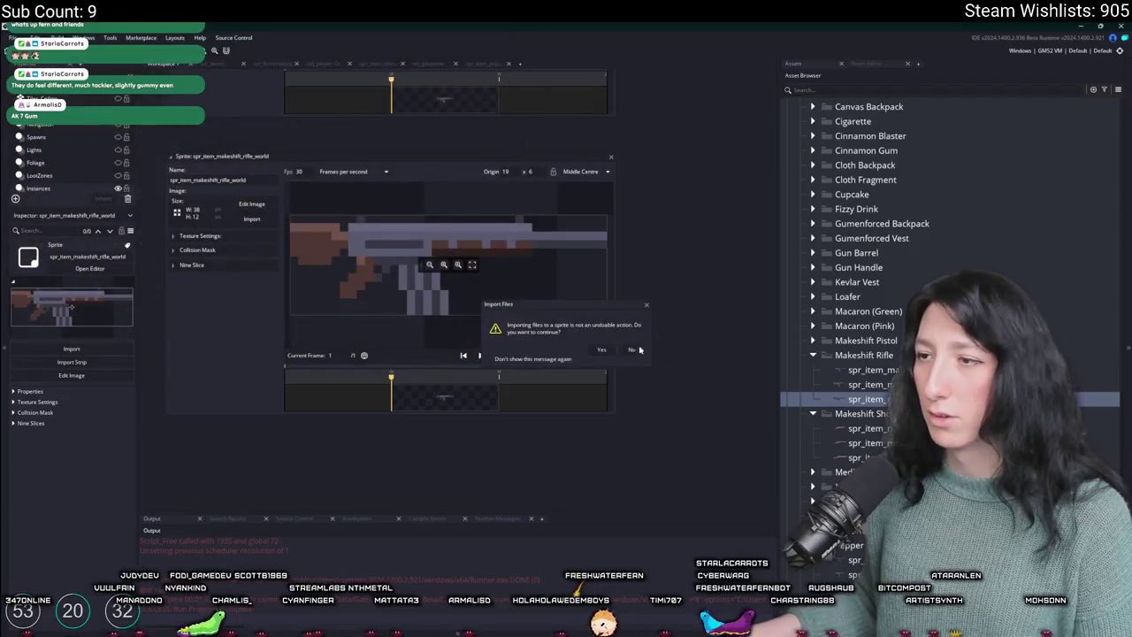
click(600, 349)
- Review the rifle character sprite, choose the rifle sprite's origin and close the sprite editors
double_click(862, 385)
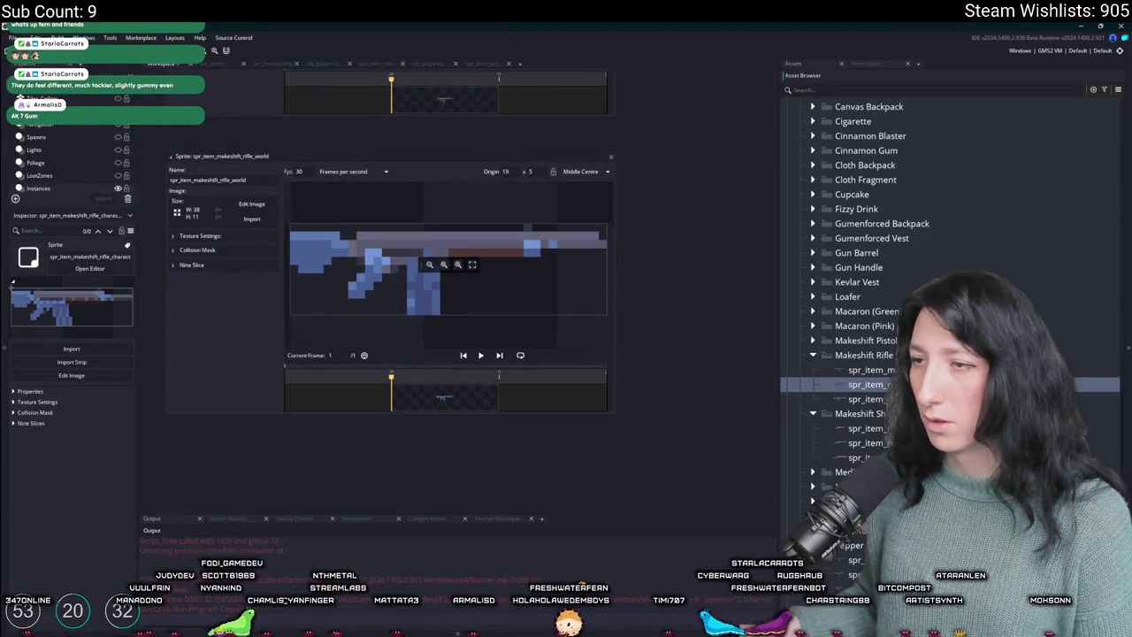
scroll(656, 354, up, 3)
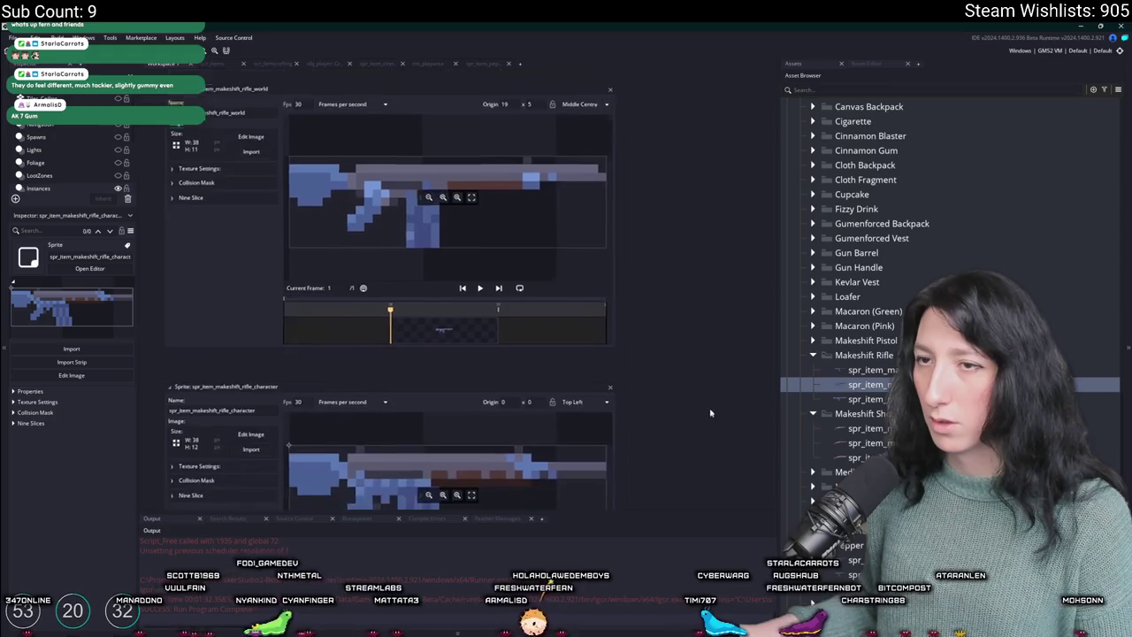
scroll(656, 354, up, 3)
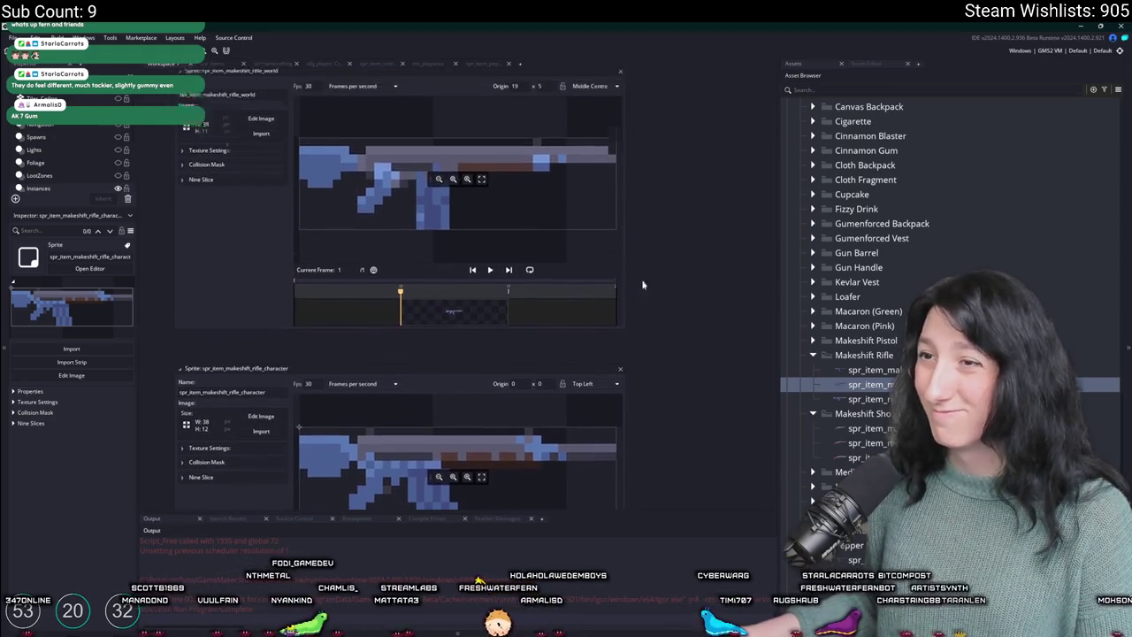
click(620, 385)
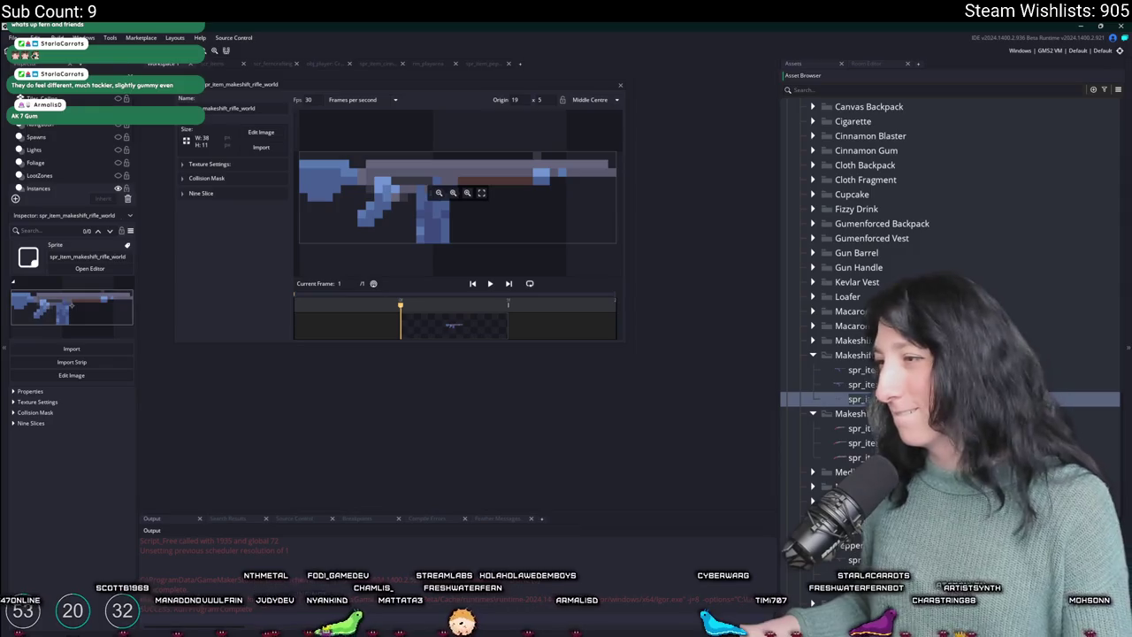
click(840, 399)
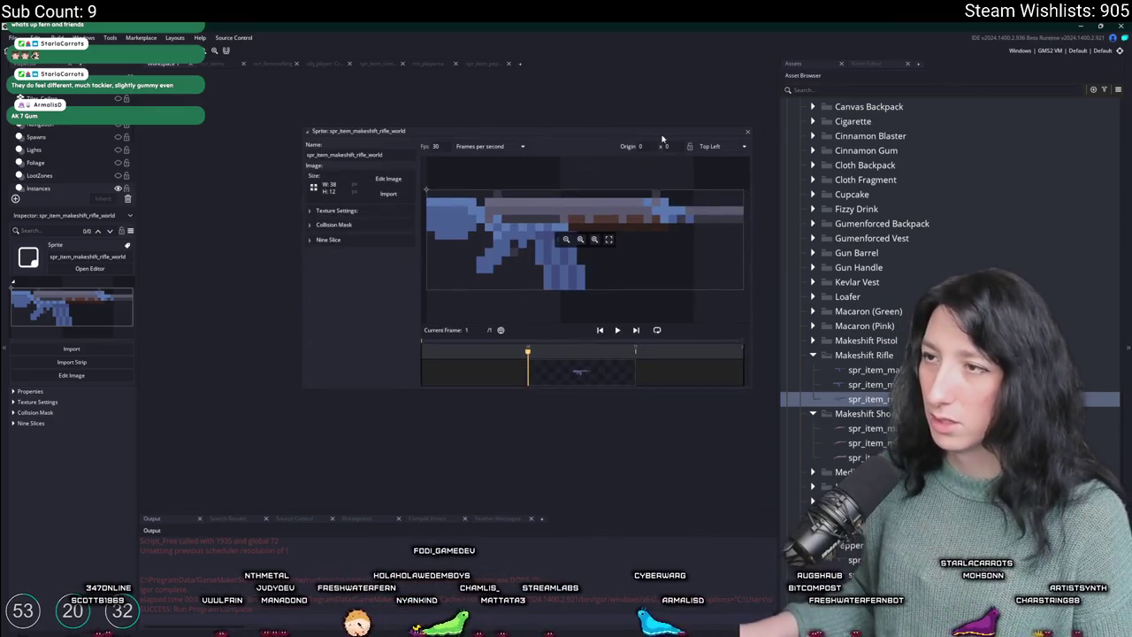
click(730, 157)
click(721, 194)
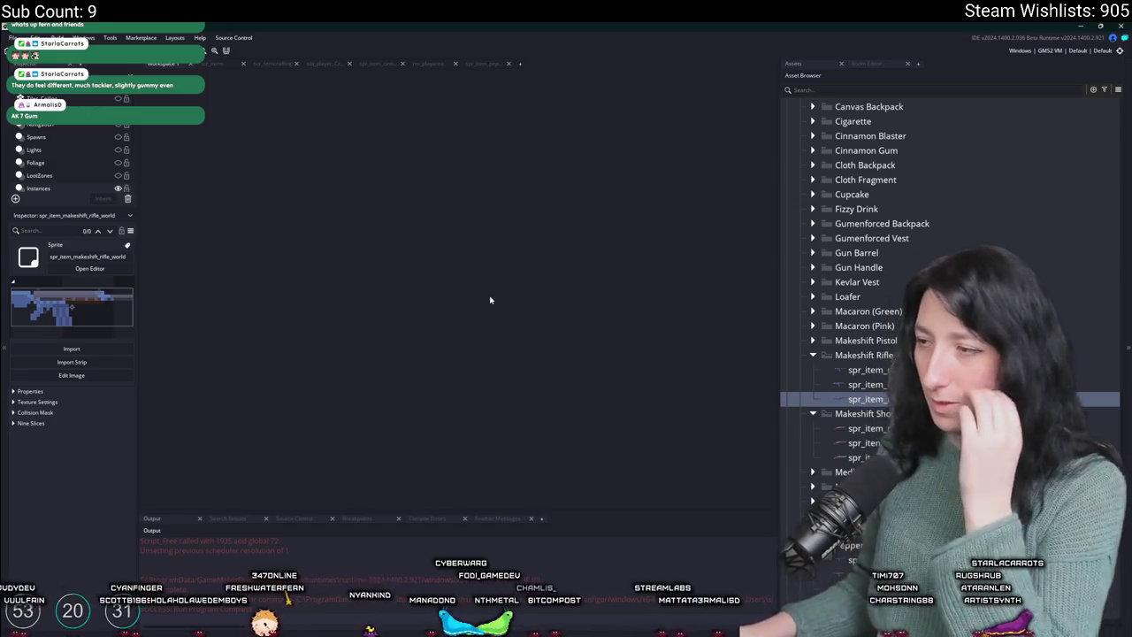
key(ctrl+t)
- Open scr_items and add MakeshiftRifle to the ItemIds enum by copying MakeshiftShotgun
text(scr_we)
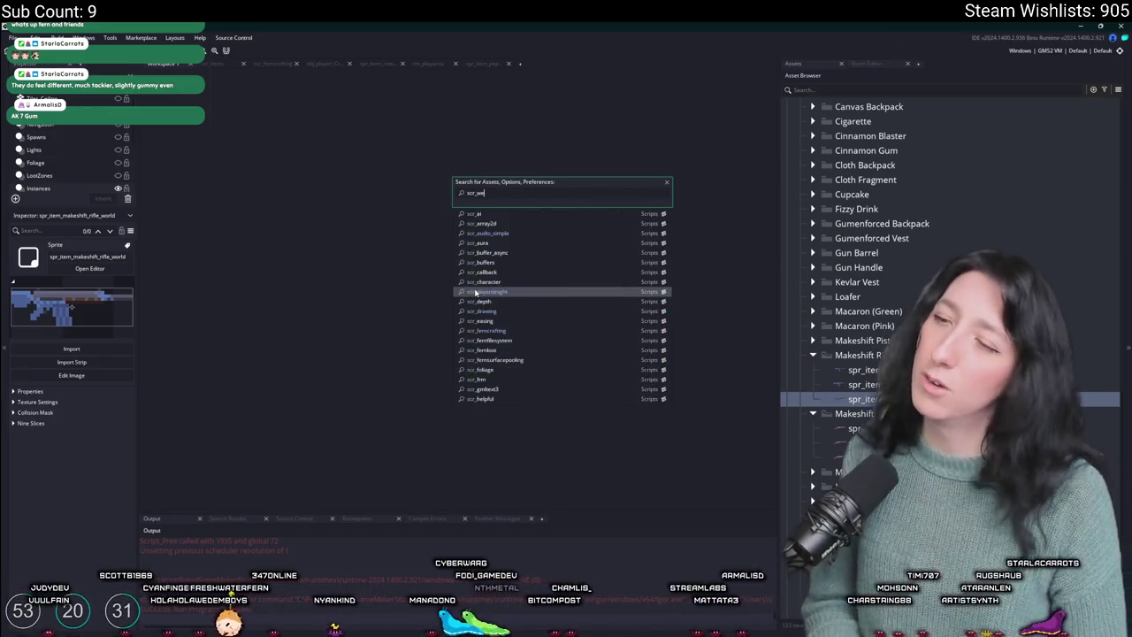
key(BackSpace)
key(BackSpace)
text(ite)
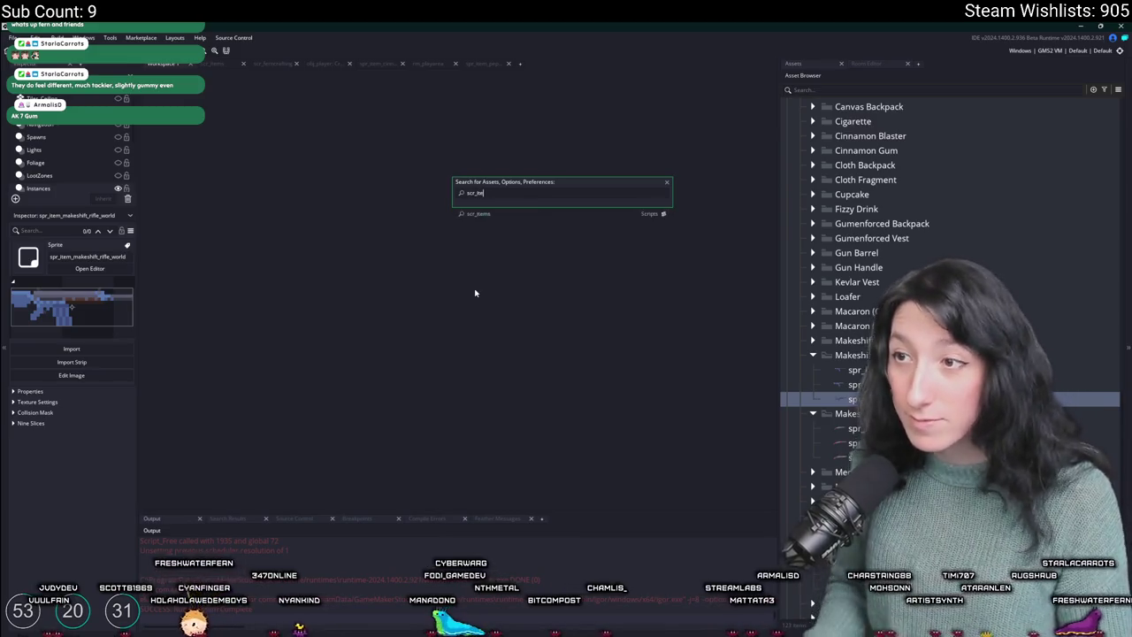
key(Return)
key(ctrl+d)
drag(351, 443, 295, 443)
key(BackSpace)
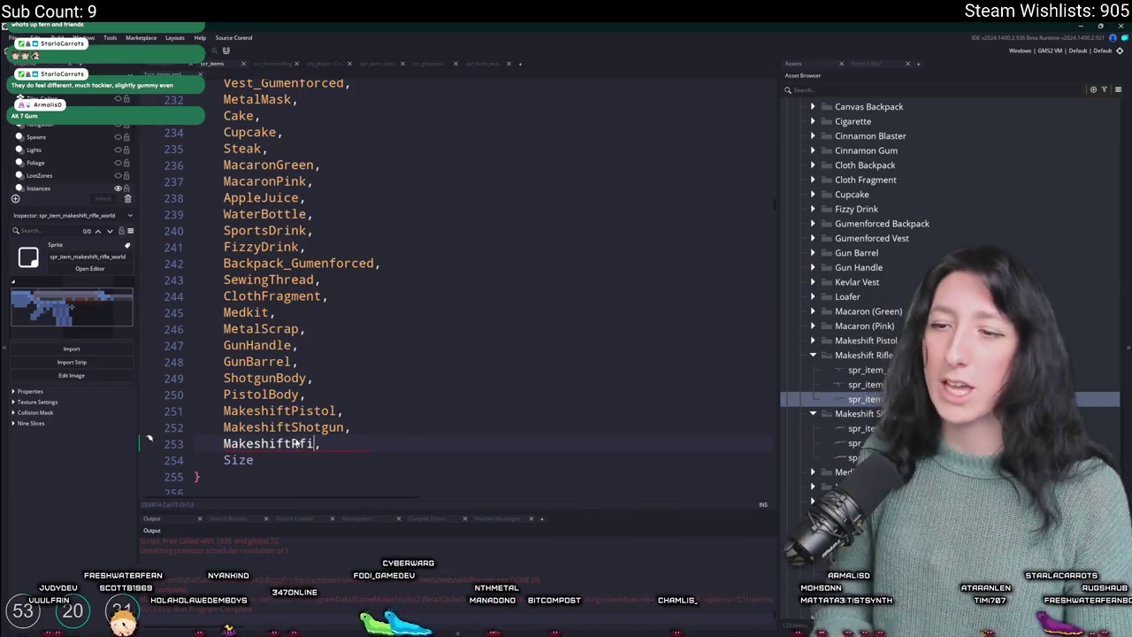
key(BackSpace)
key(BackSpace)
key(BackSpace)
text(ifle)
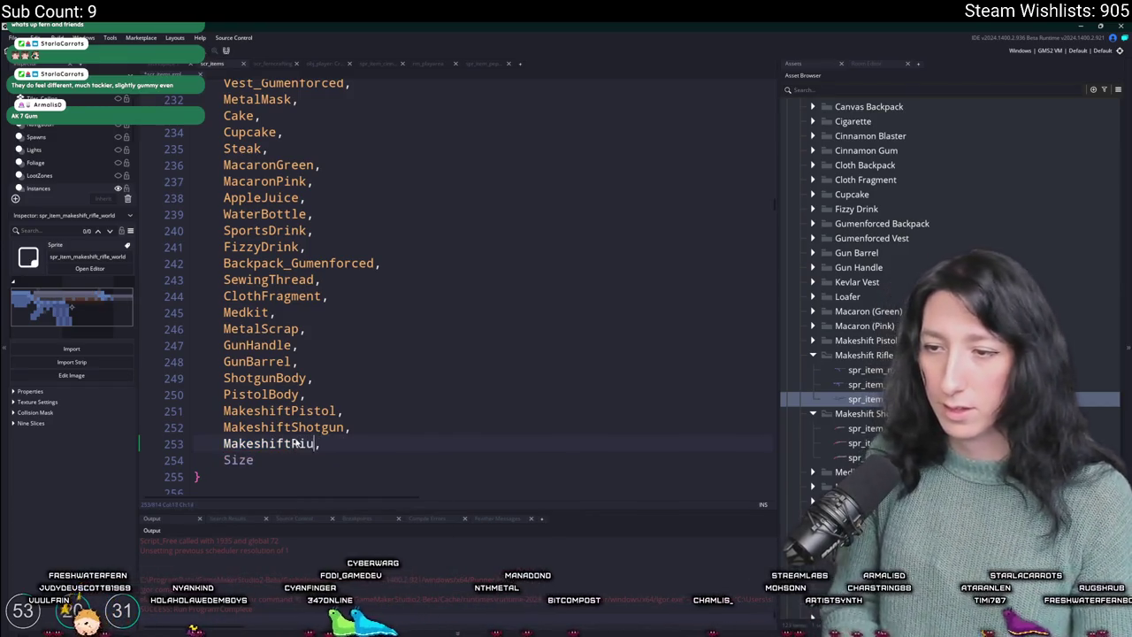
drag(295, 443, 228, 487)
scroll(460, 292, down, 20)
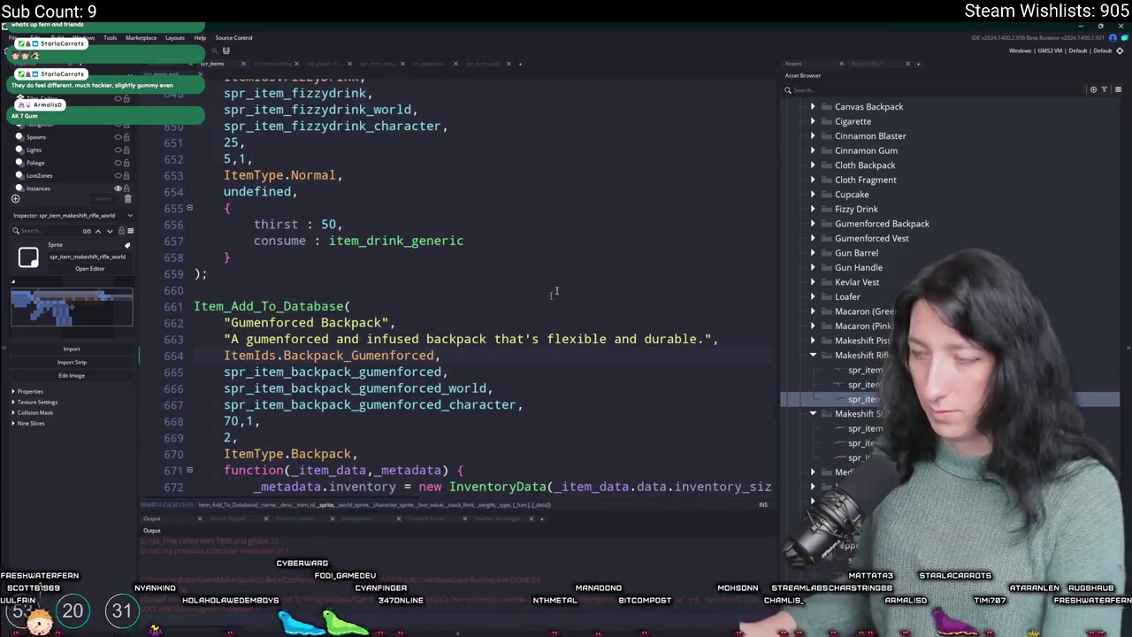
scroll(460, 291, down, 15)
scroll(164, 528, down, 20)
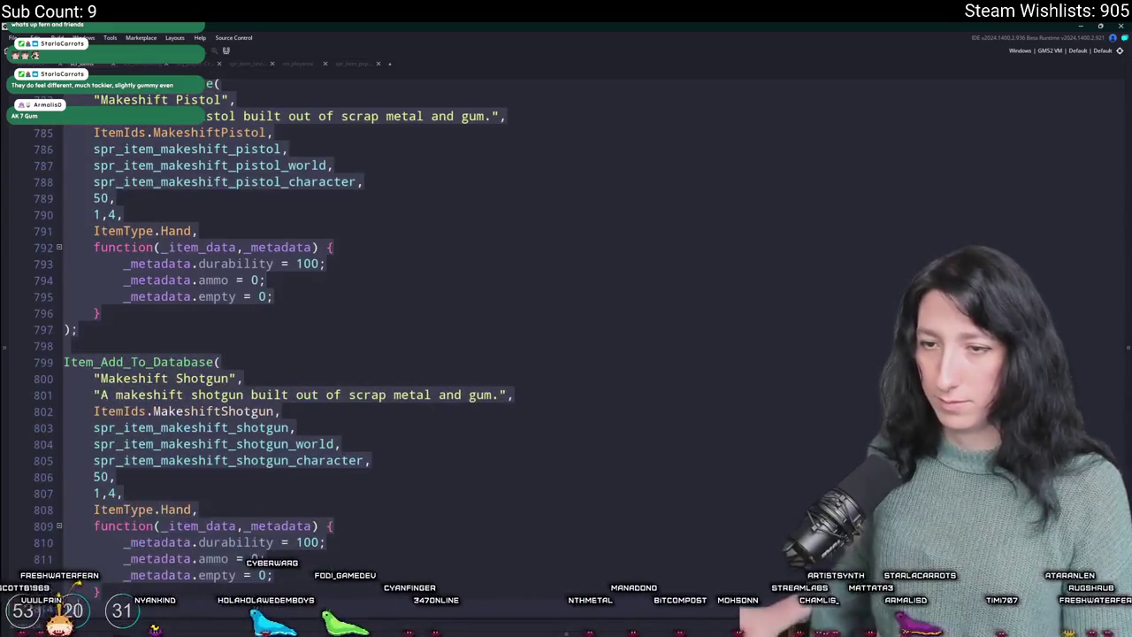
- Duplicate the Makeshift Shotgun database entry as Makeshift Rifle, changing 'shotgun' to 'rifle' in the description
drag(328, 566, 53, 347)
key(ctrl+d)
click(176, 378)
double_click(191, 377)
text(R)
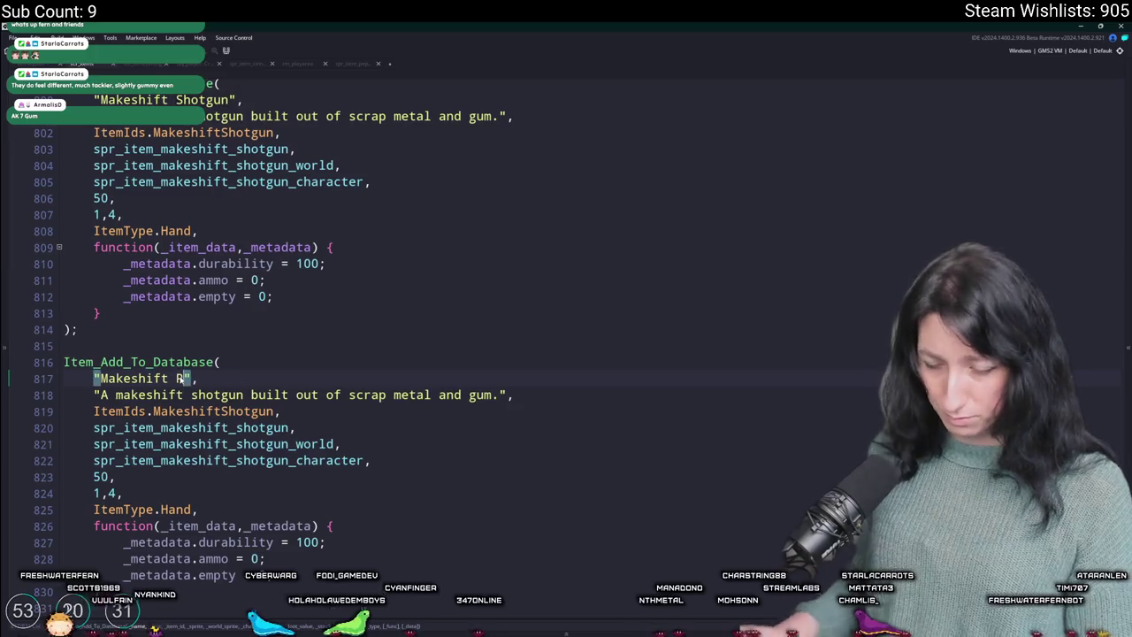
double_click(192, 396)
text(rifle)
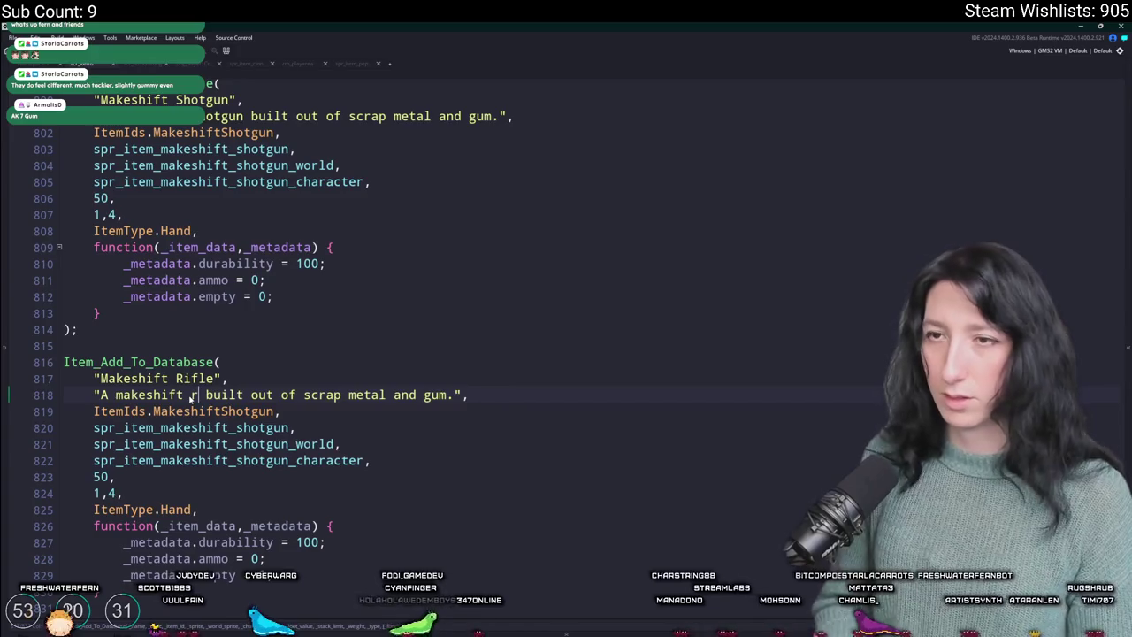
scroll(190, 400, up, 13)
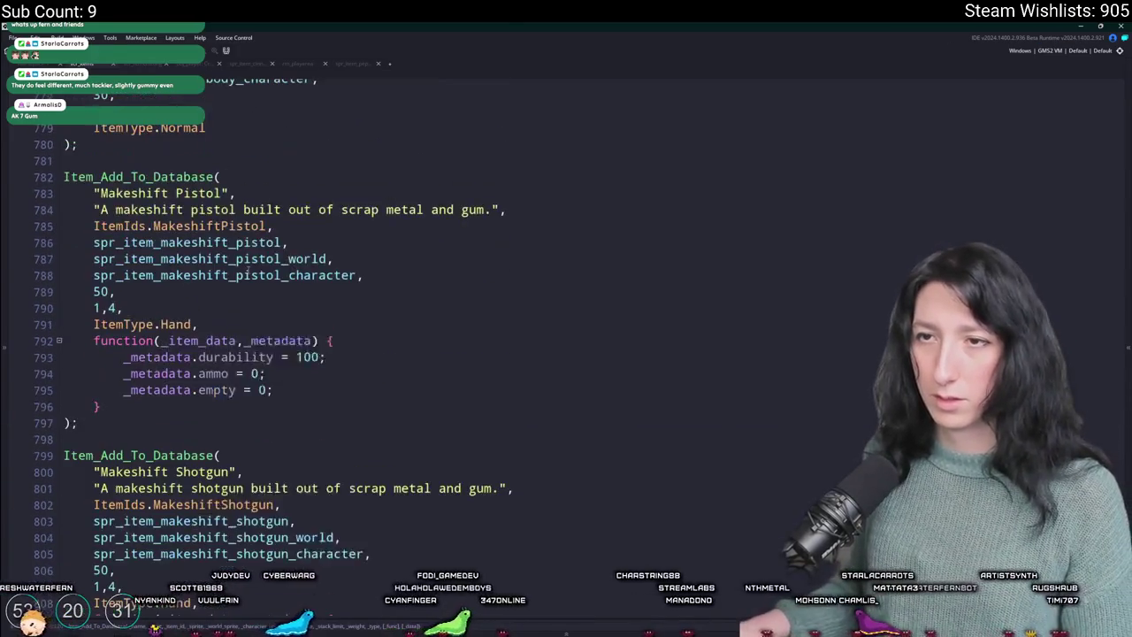
scroll(284, 296, up, 11)
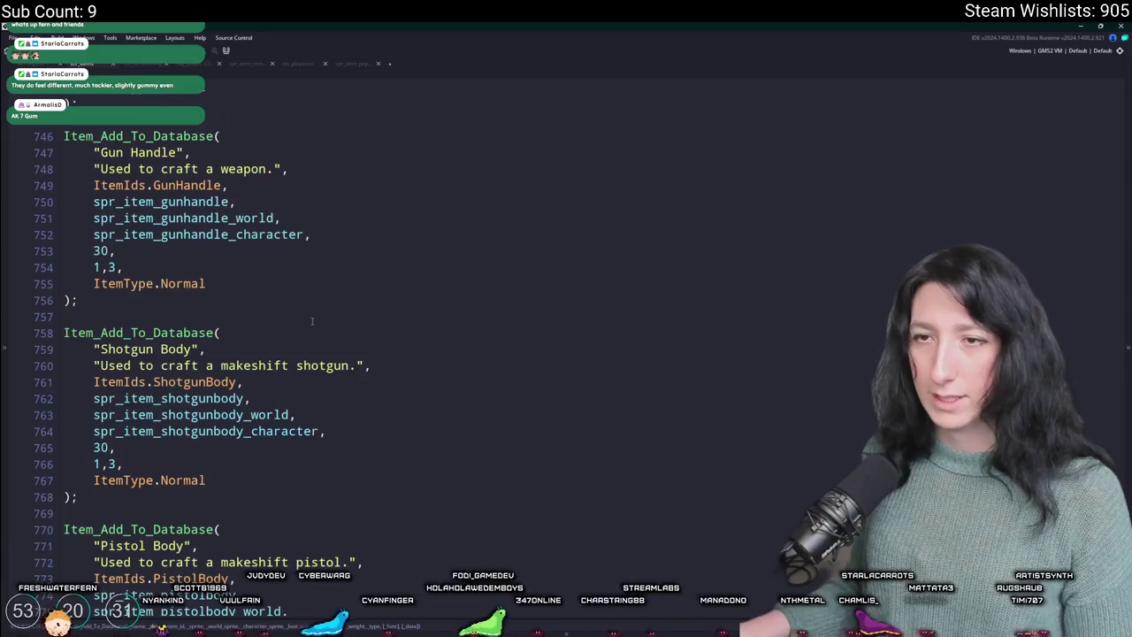
scroll(312, 314, down, 11)
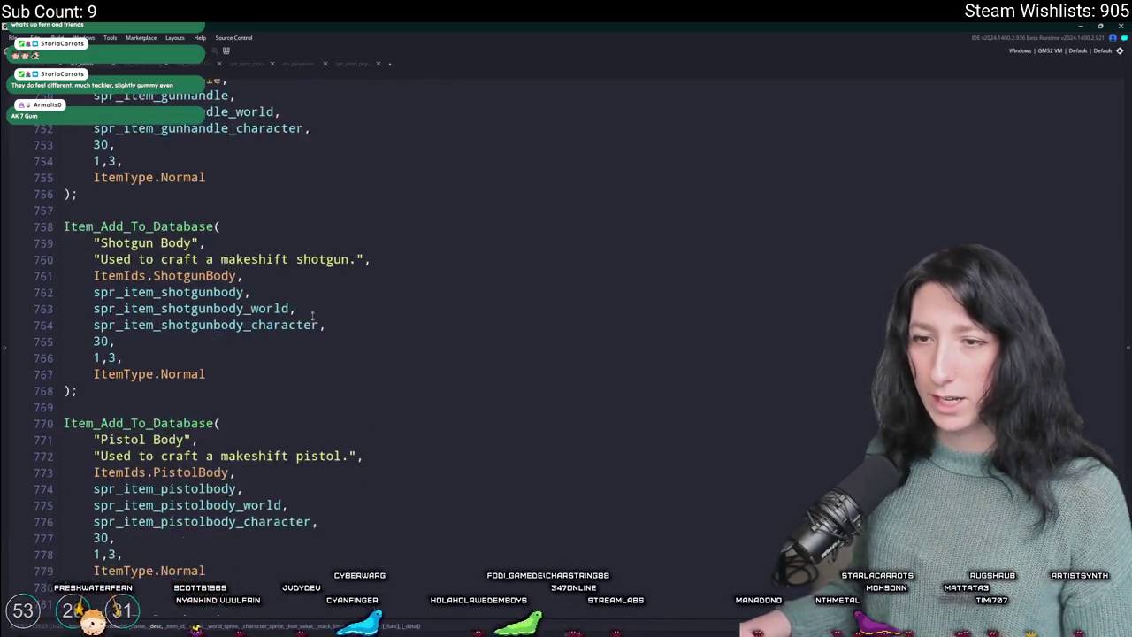
click(115, 463)
- Duplicate the Pistol Body entry as Rifle Body using spr_item_riflebody sprites and ItemIds.RifleBody
drag(115, 463, 62, 299)
key(ctrl+d)
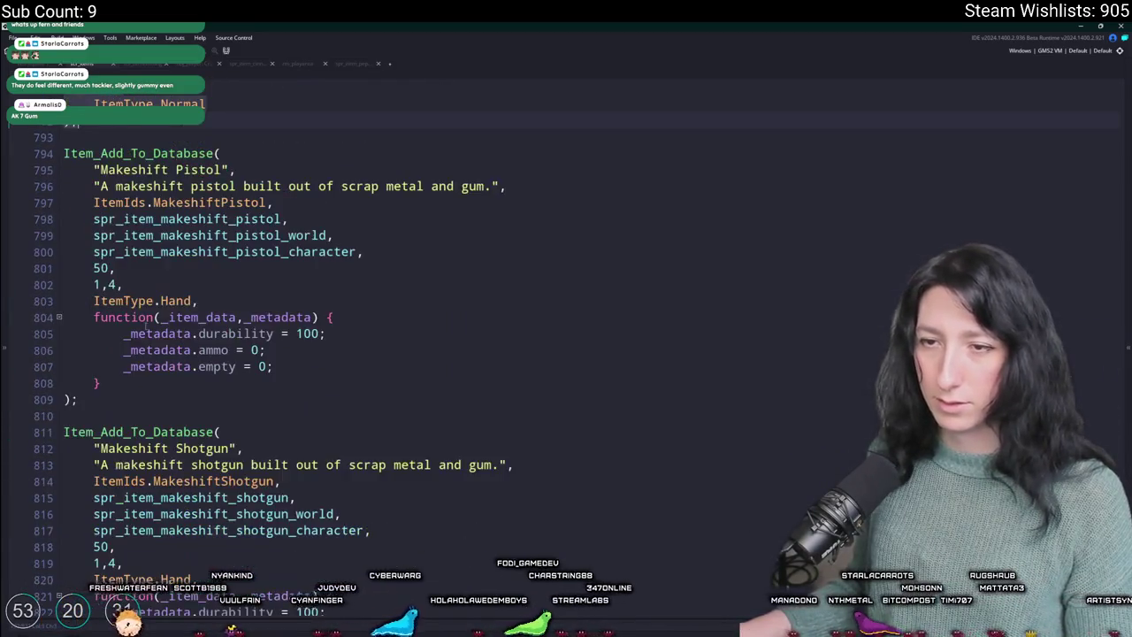
scroll(141, 254, up, 5)
double_click(124, 239)
text(Rifle)
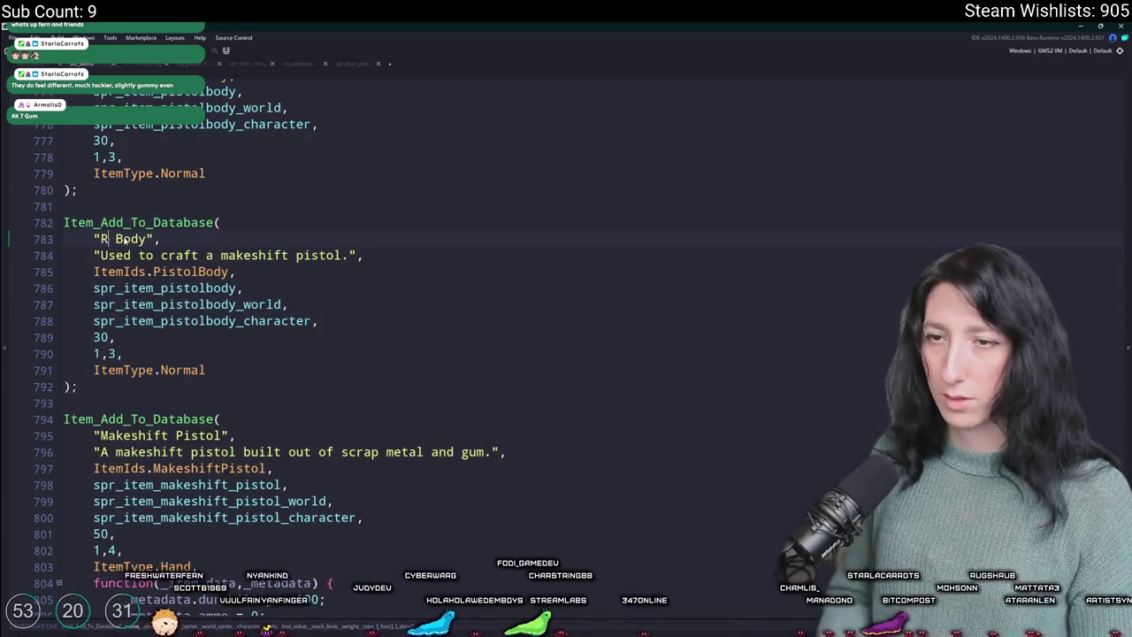
click(161, 321)
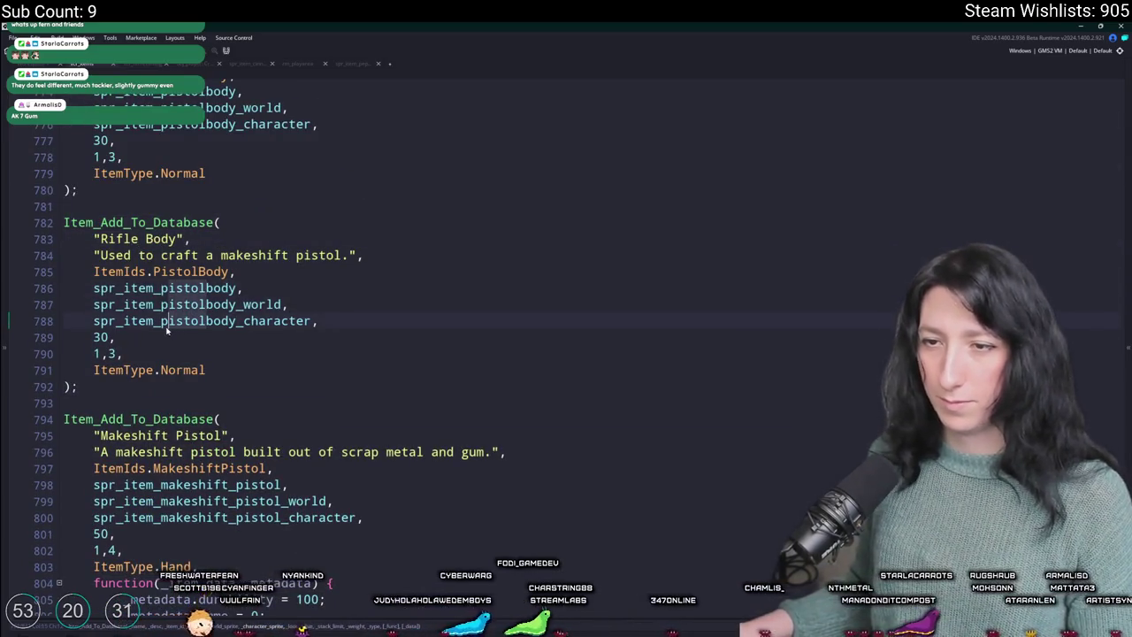
text(rifle)
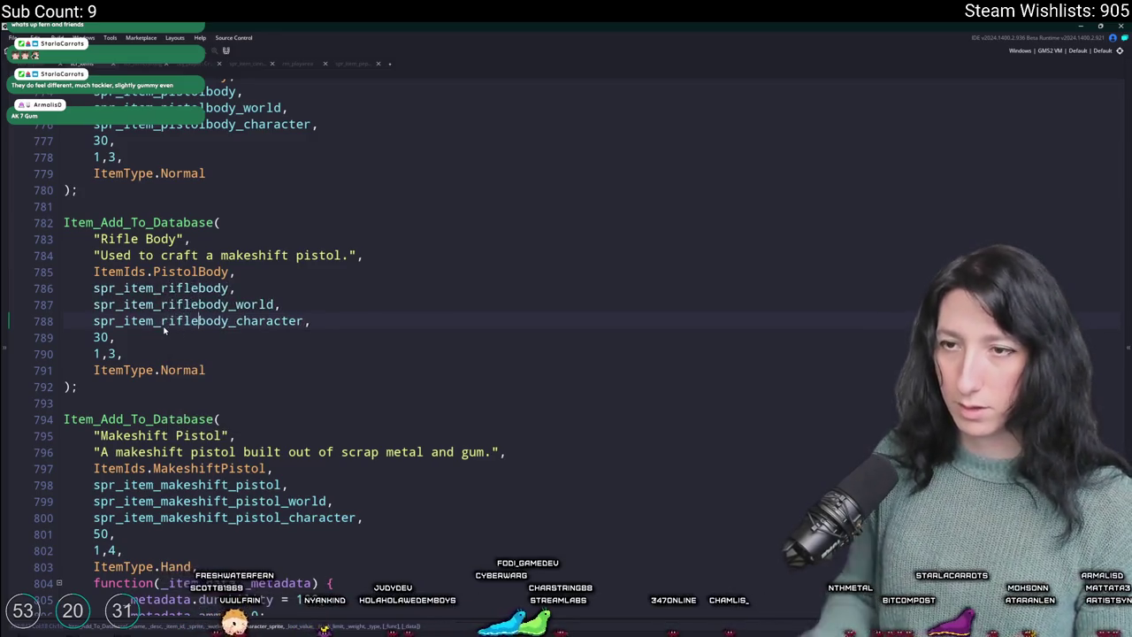
double_click(193, 271)
text(Rifle)
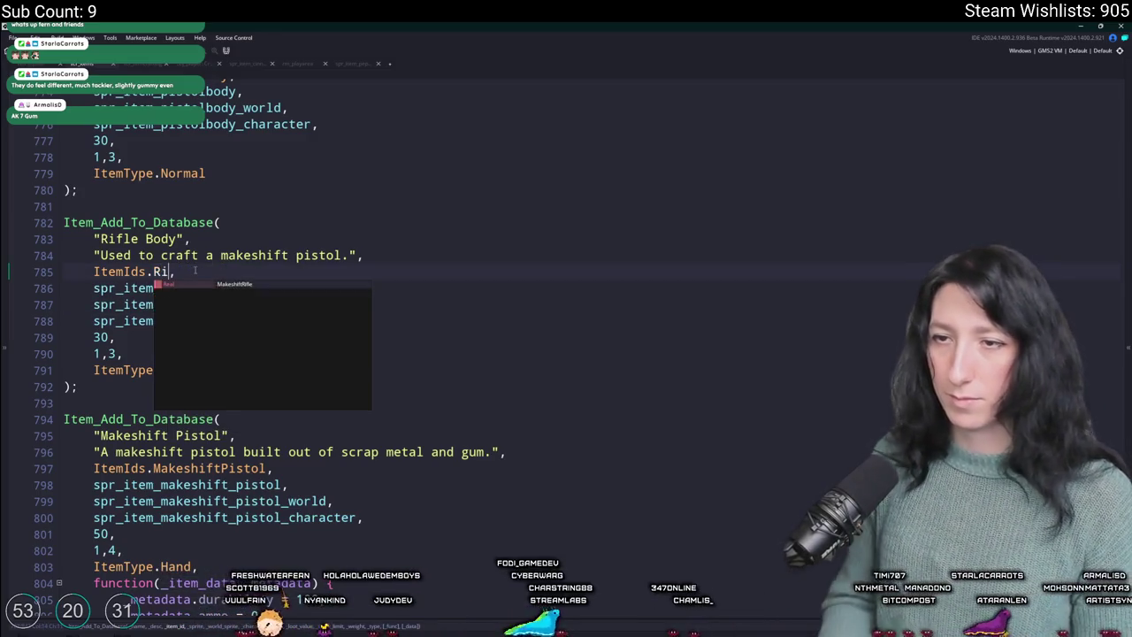
key(Return)
click(191, 271)
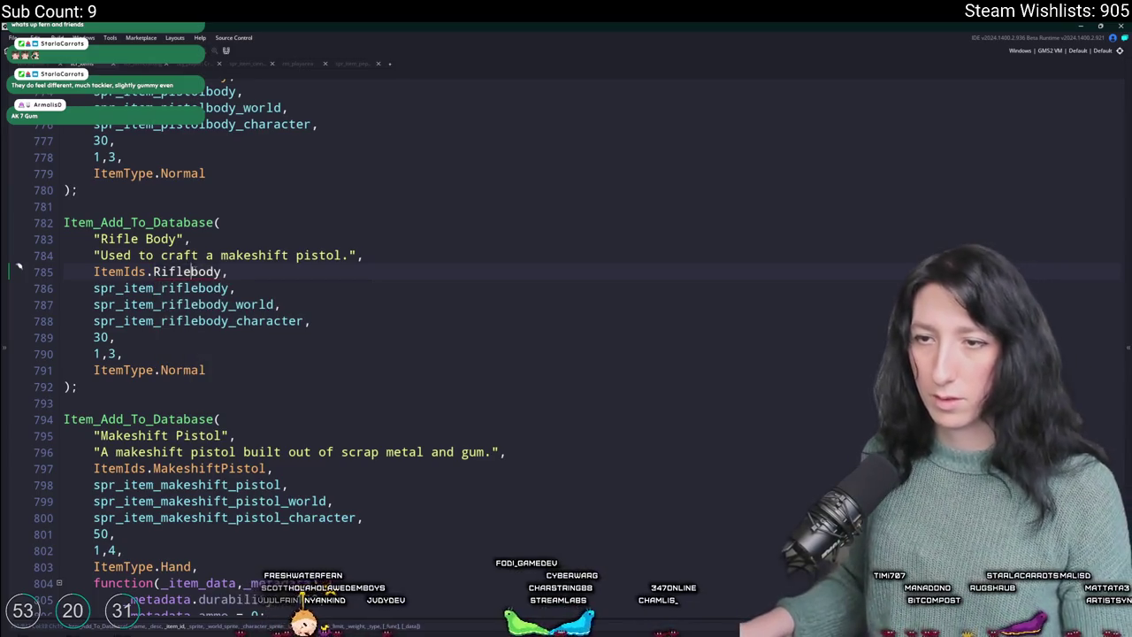
key(Delete)
text(B)
- Add RifleBody to the ItemIds enum beneath PistolBody
click(105, 271)
key(F12)
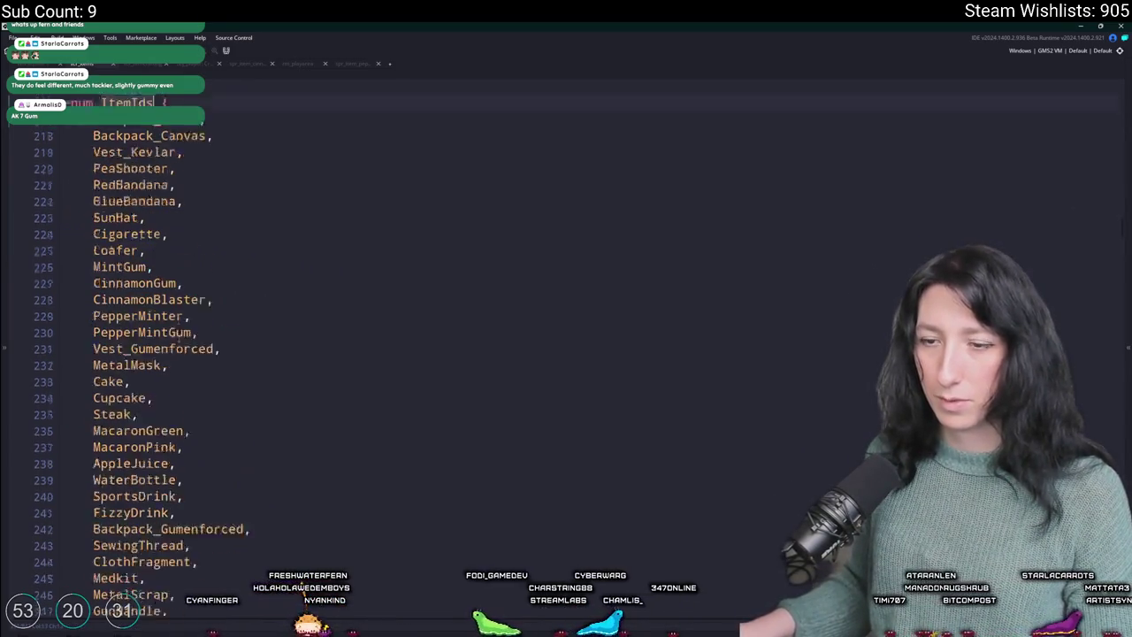
scroll(208, 309, down, 5)
key(ctrl+d)
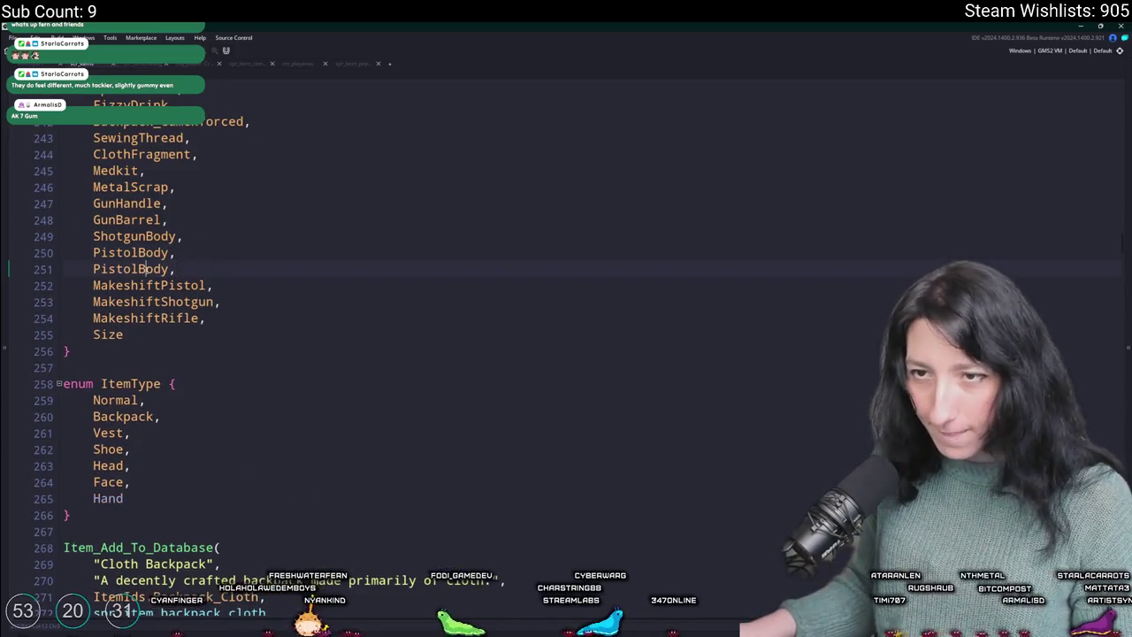
double_click(130, 269)
text(RifleBody)
scroll(225, 309, down, 20)
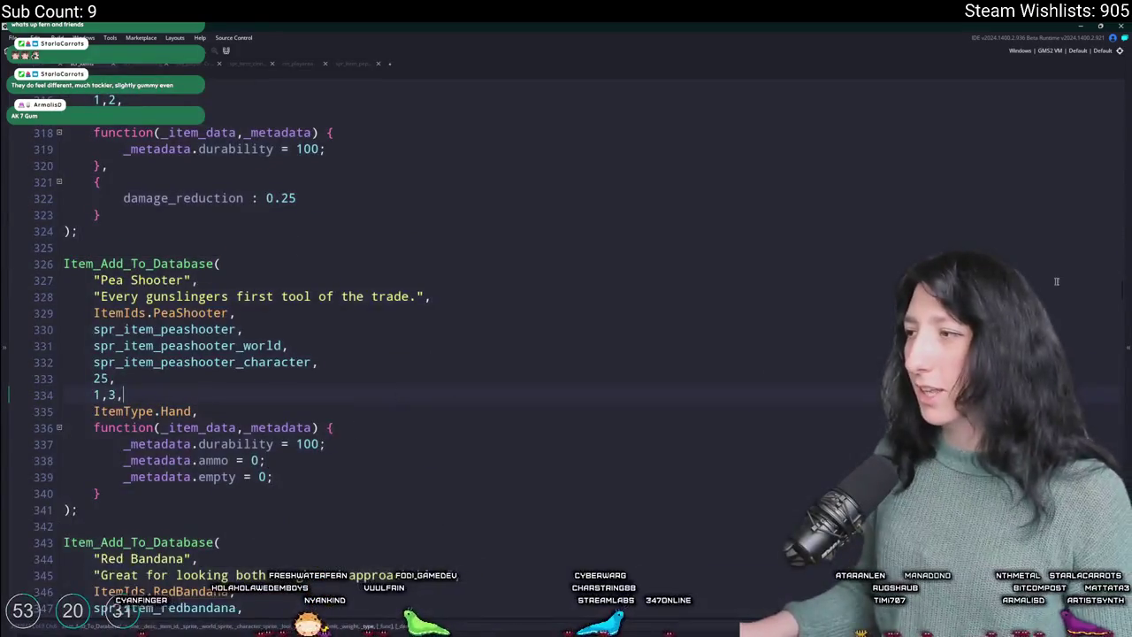
scroll(1113, 237, up, 20)
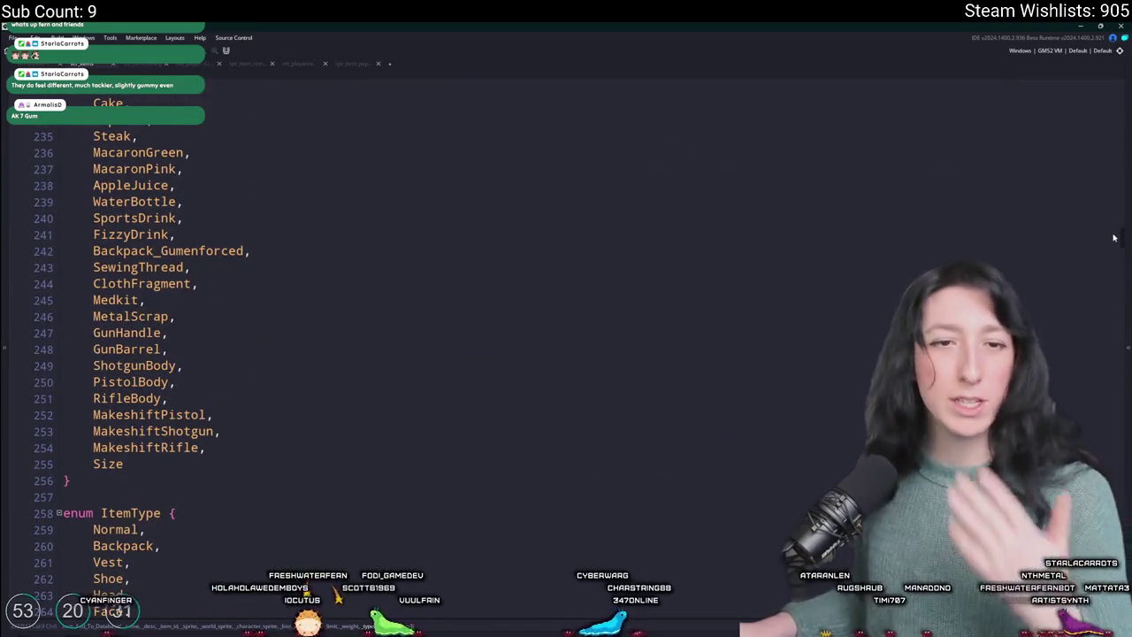
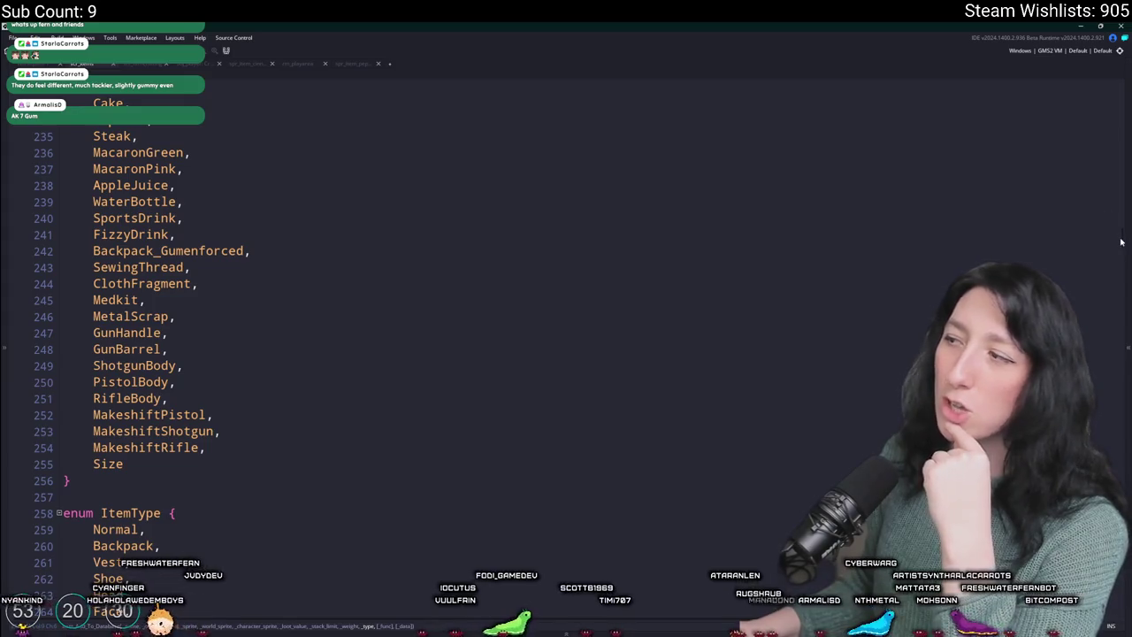
- Change 'pistol' to 'rifle' in the Rifle Body item description
scroll(1103, 218, down, 20)
scroll(526, 519, down, 1)
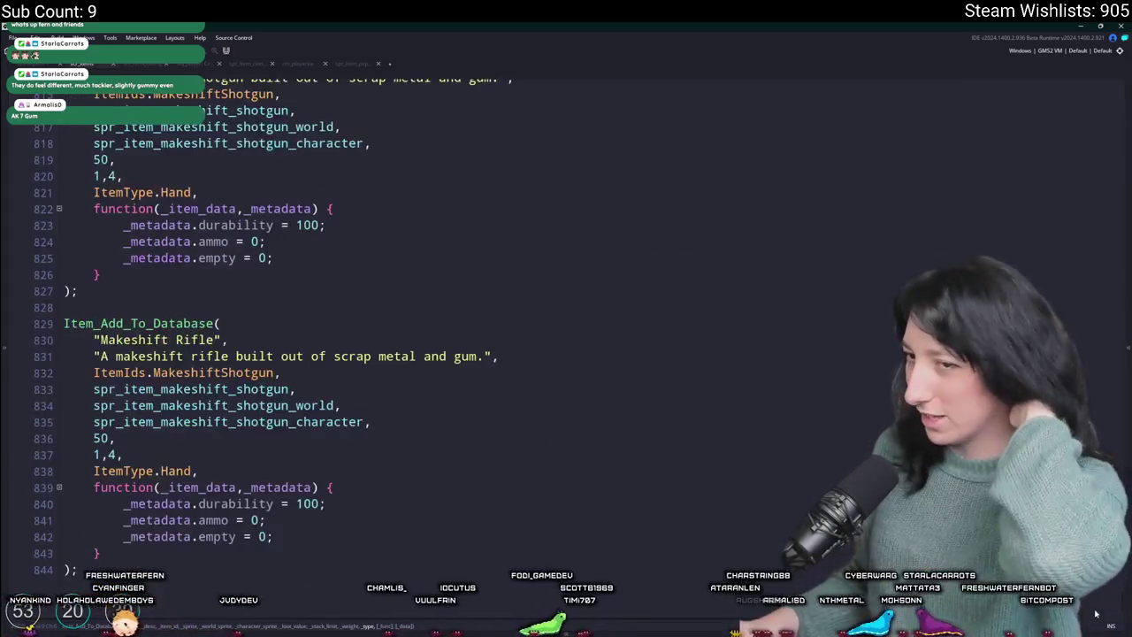
scroll(536, 471, up, 8)
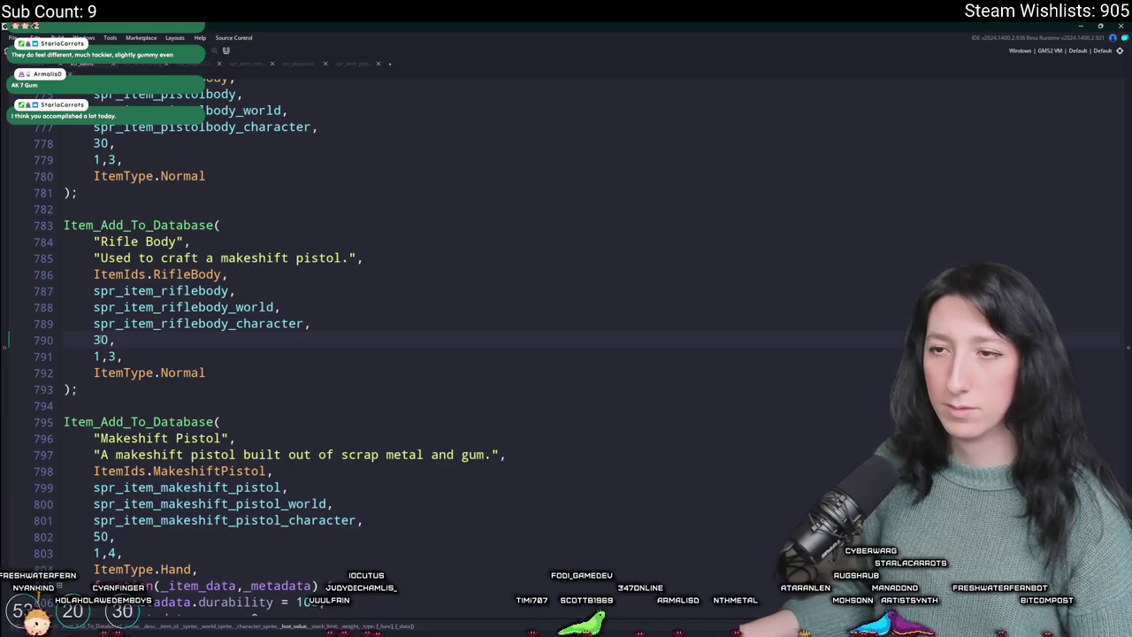
double_click(319, 257)
text(roif)
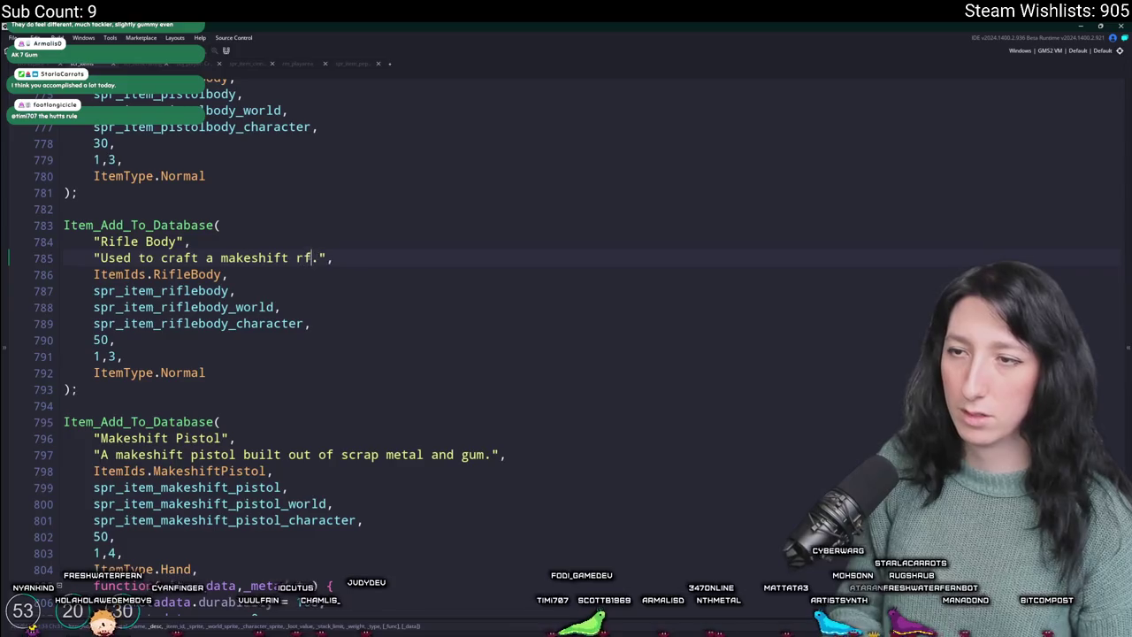
text(ifle)
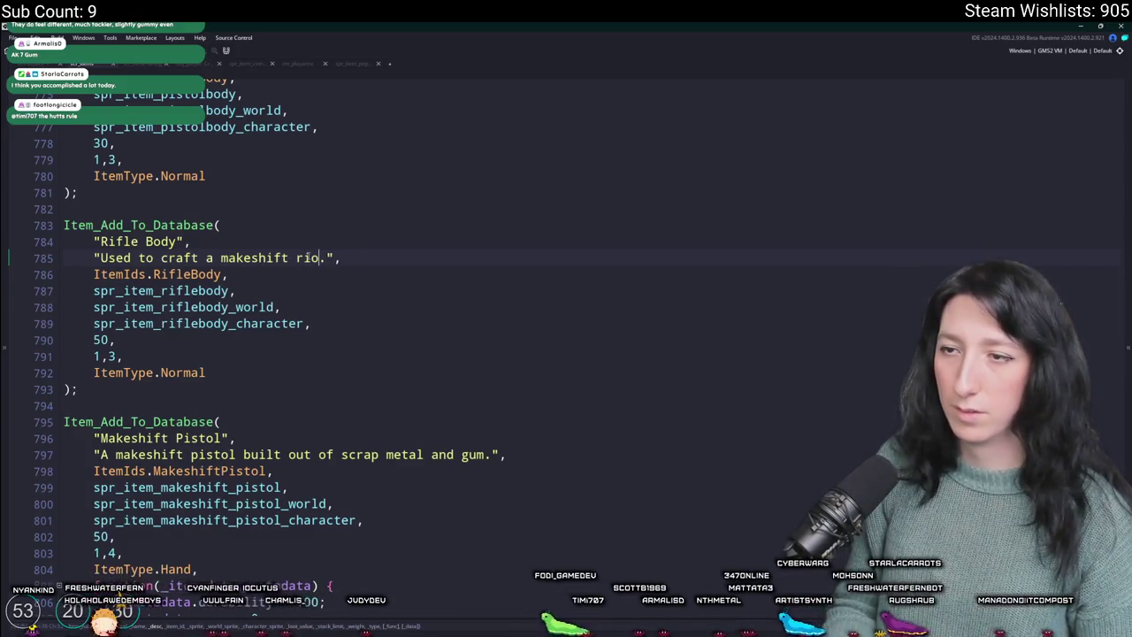
- Rename the Makeshift Rifle's shotgun sprites to spr_item_makeshift_rifle, _world and _character
scroll(295, 321, up, 3)
scroll(295, 321, up, 2)
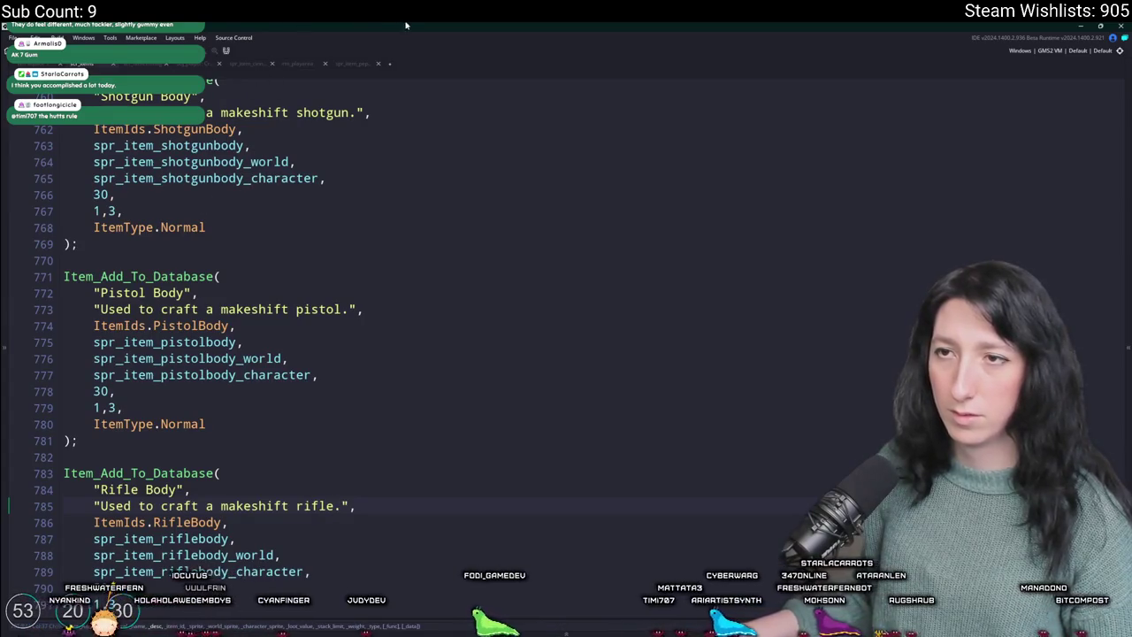
scroll(358, 381, down, 10)
scroll(358, 381, down, 8)
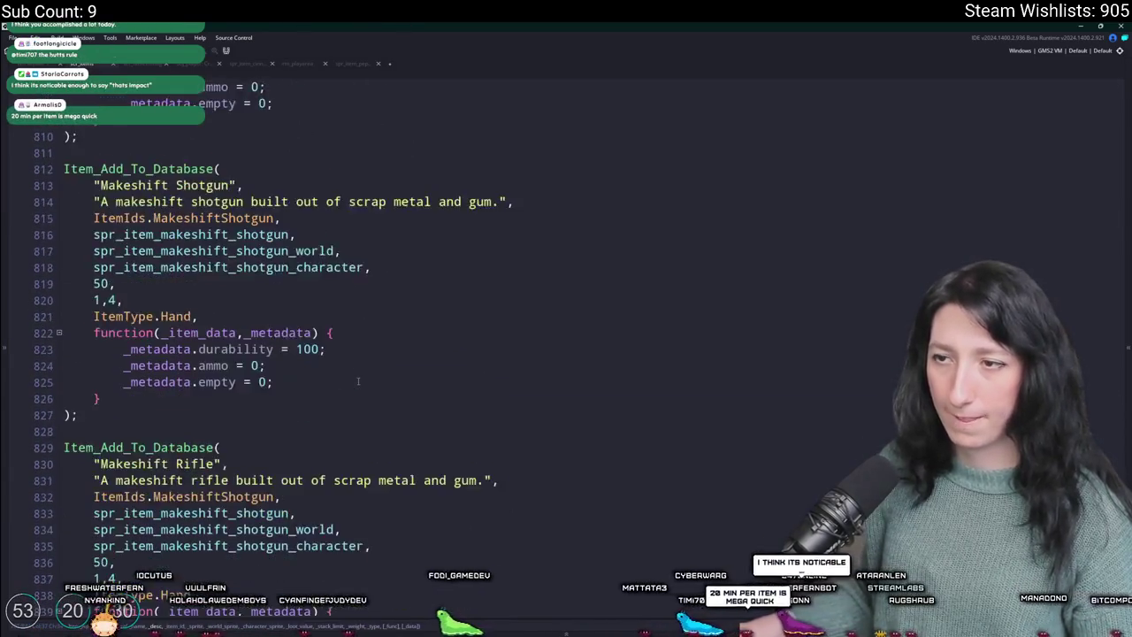
scroll(168, 389, up, 2)
scroll(194, 405, down, 2)
click(301, 395)
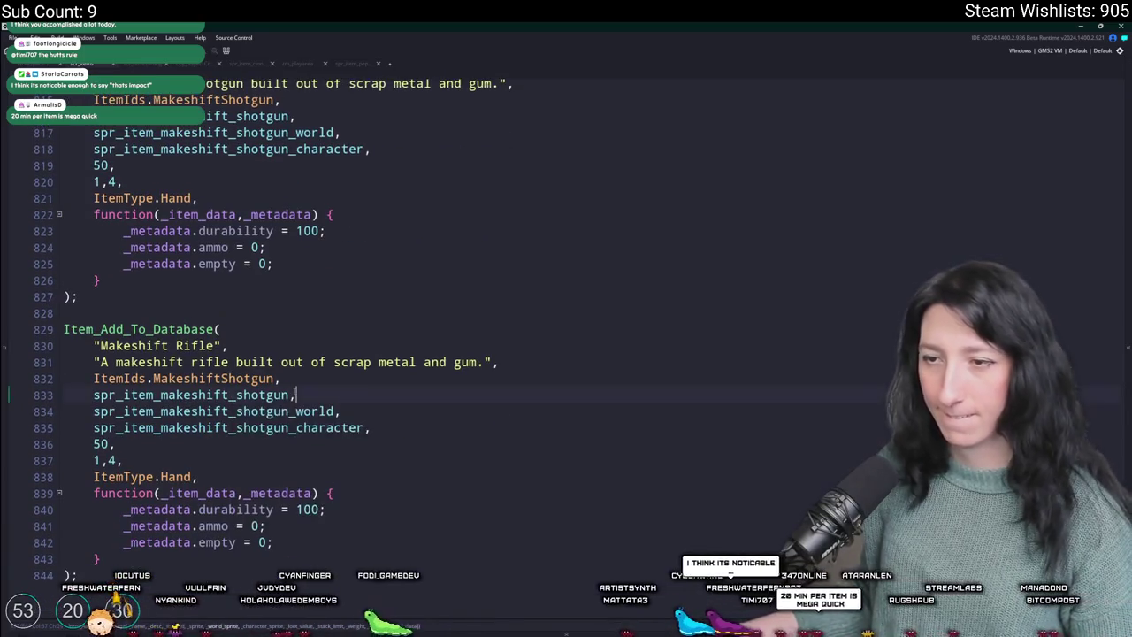
click(242, 428)
text(rifle)
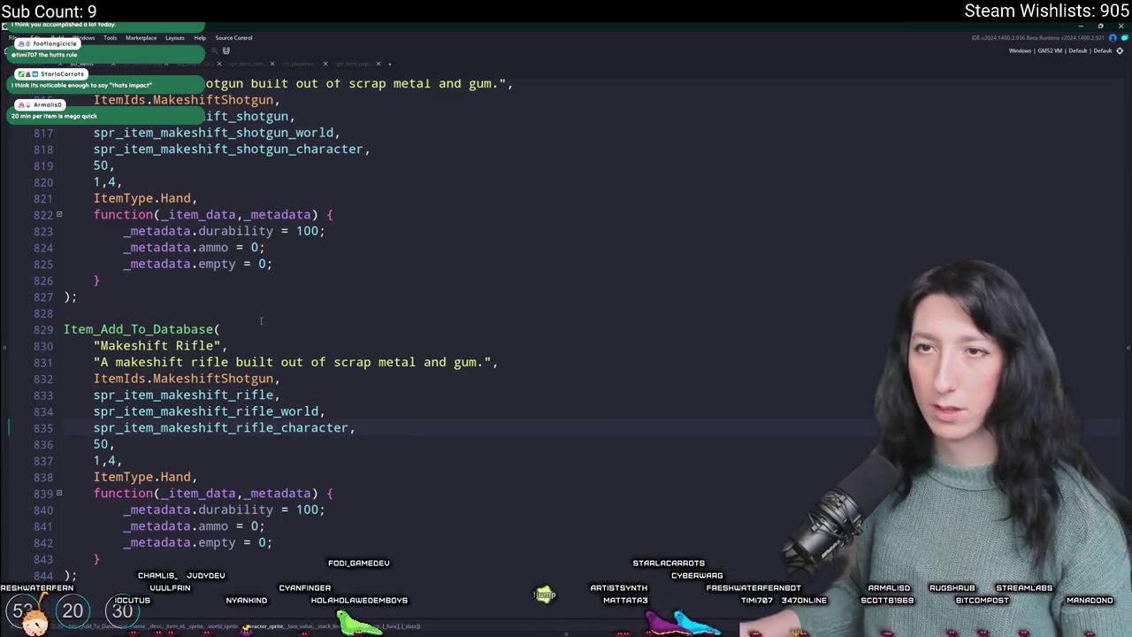
key(ctrl+t)
text(scrwea)
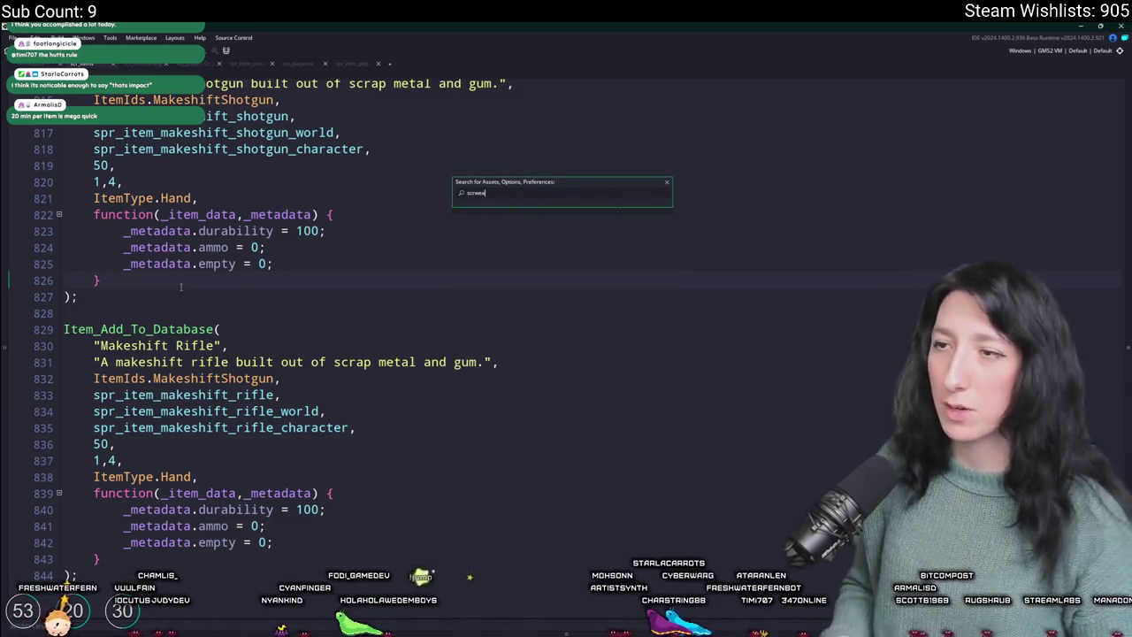
text(e)
- Open the scr_weapons script and scroll down to the PepperMinter weapon entry
key(Down)
key(Down)
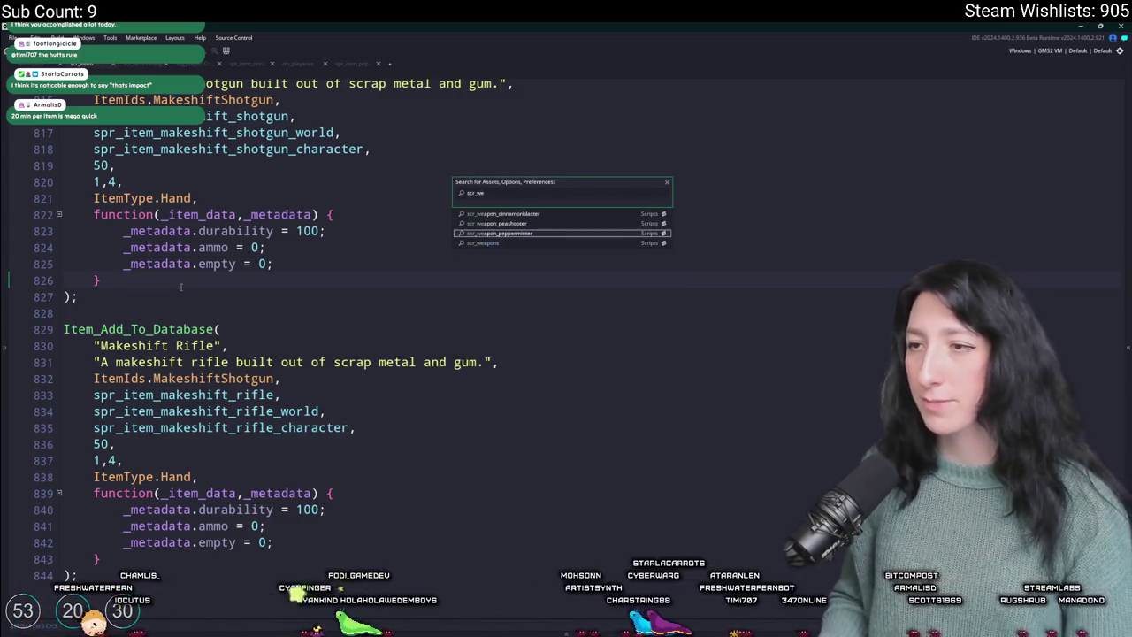
key(Down)
key(Return)
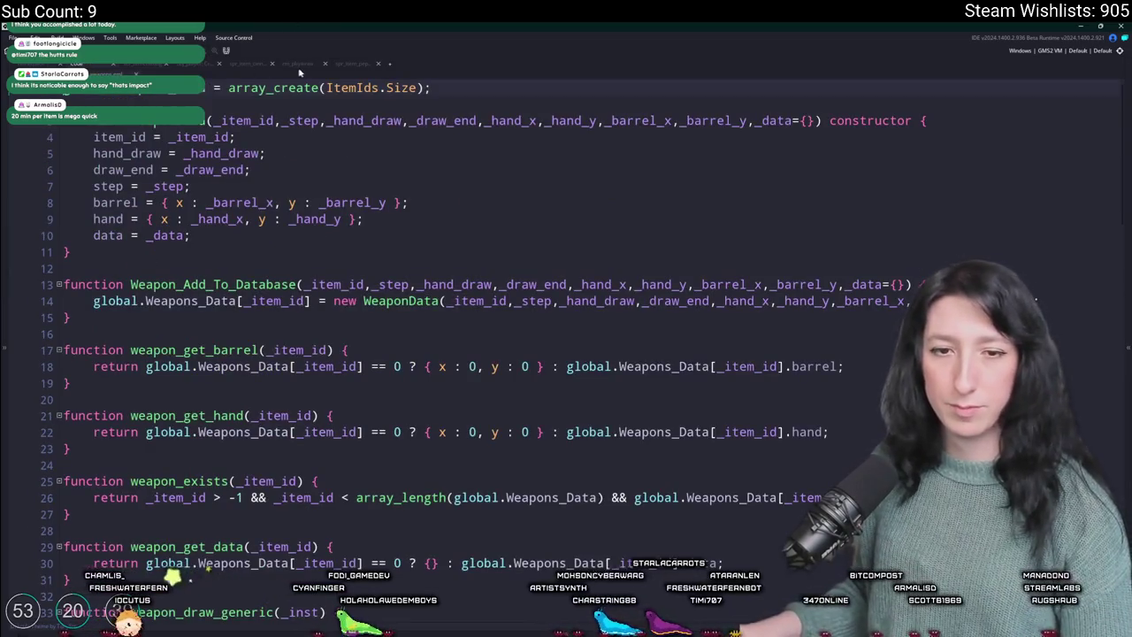
scroll(416, 312, down, 5)
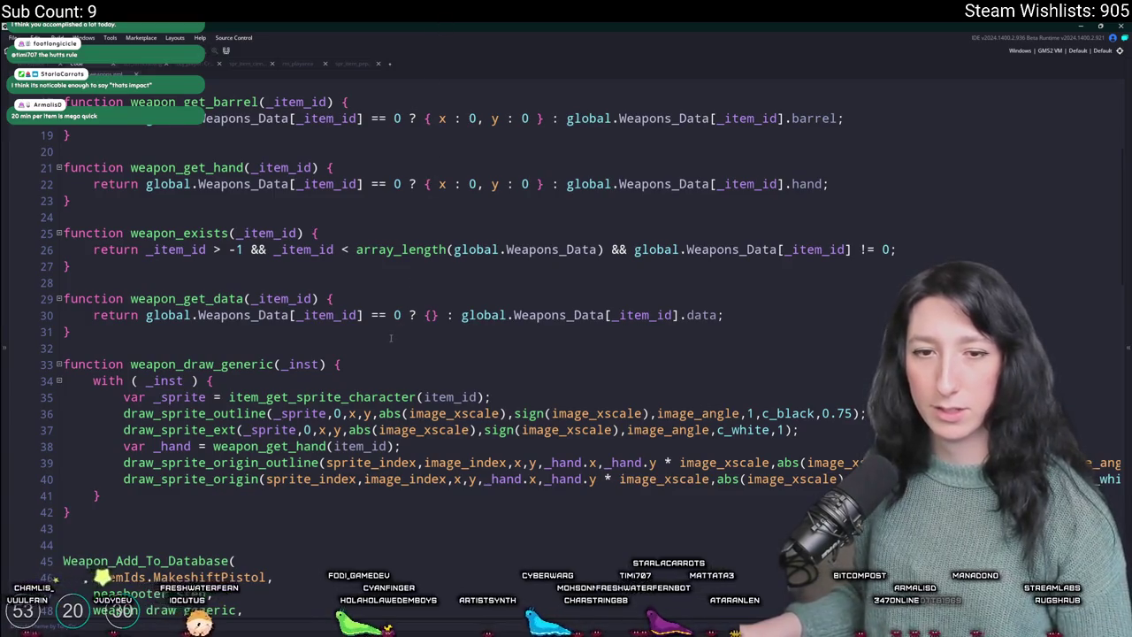
scroll(475, 450, down, 2)
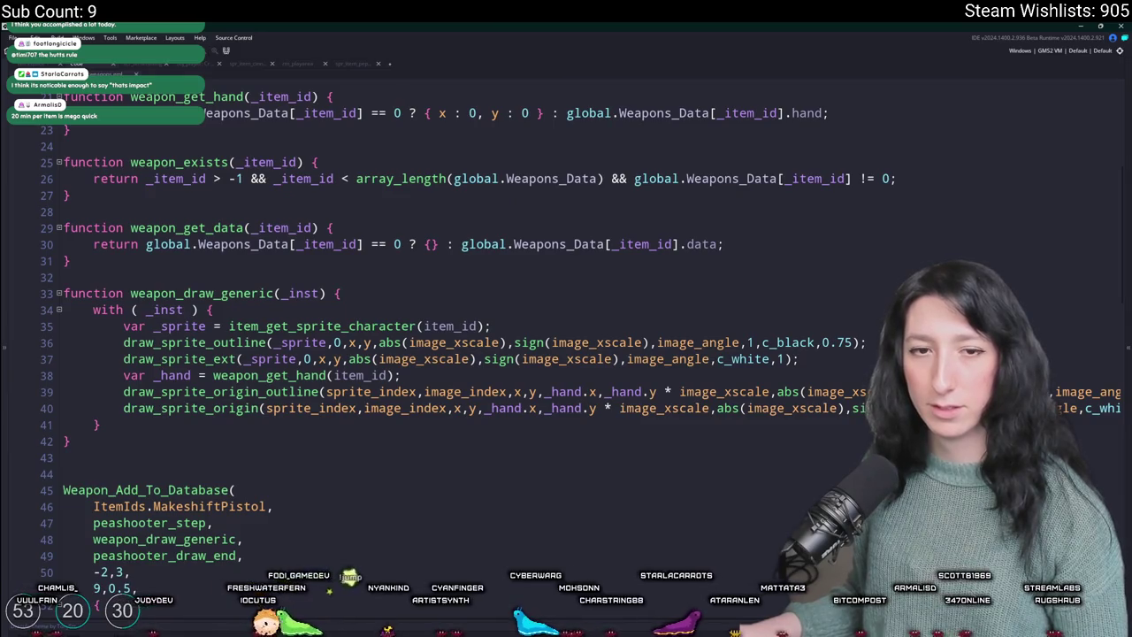
scroll(180, 357, down, 12)
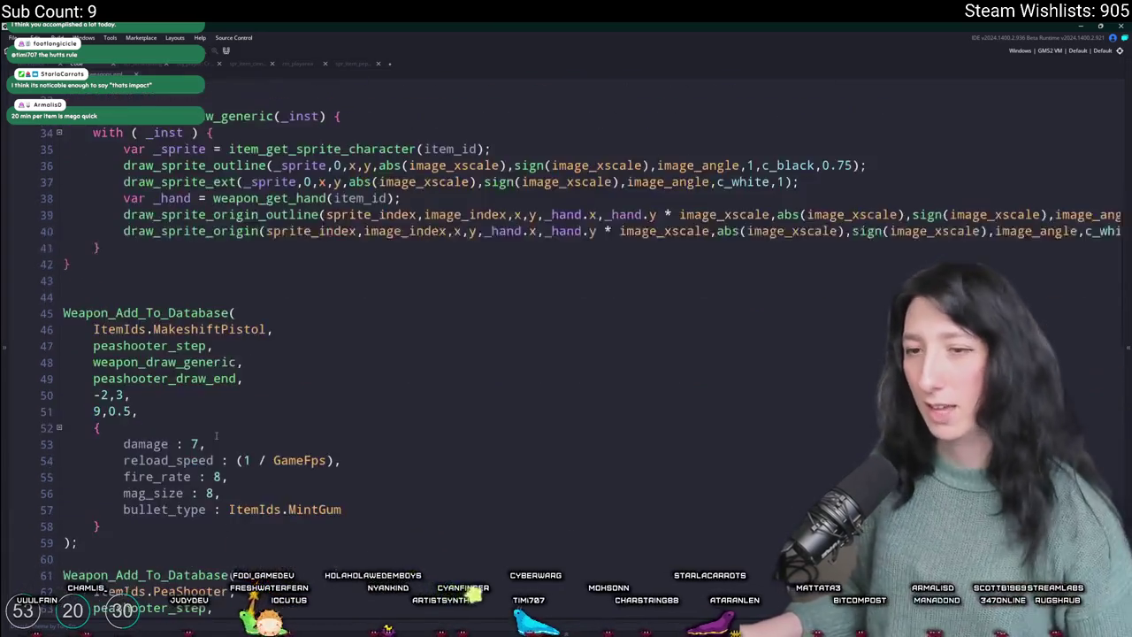
scroll(220, 446, down, 9)
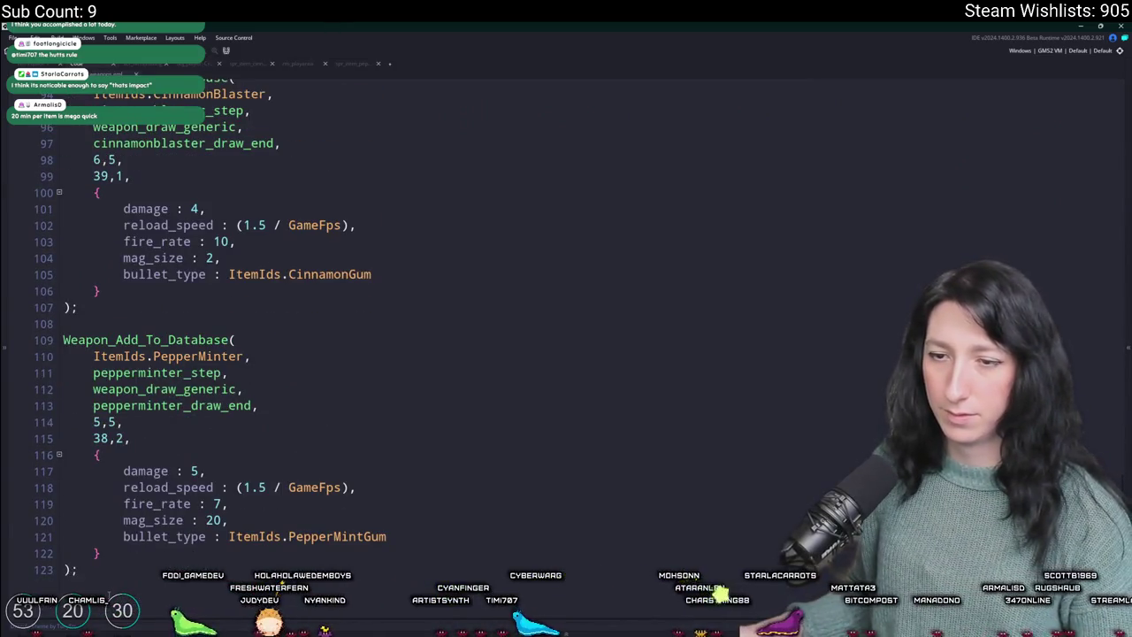
- Duplicate the PepperMinter Weapon_Add_To_Database block
drag(66, 570, 62, 339)
drag(65, 570, 55, 345)
scroll(247, 350, up, 7)
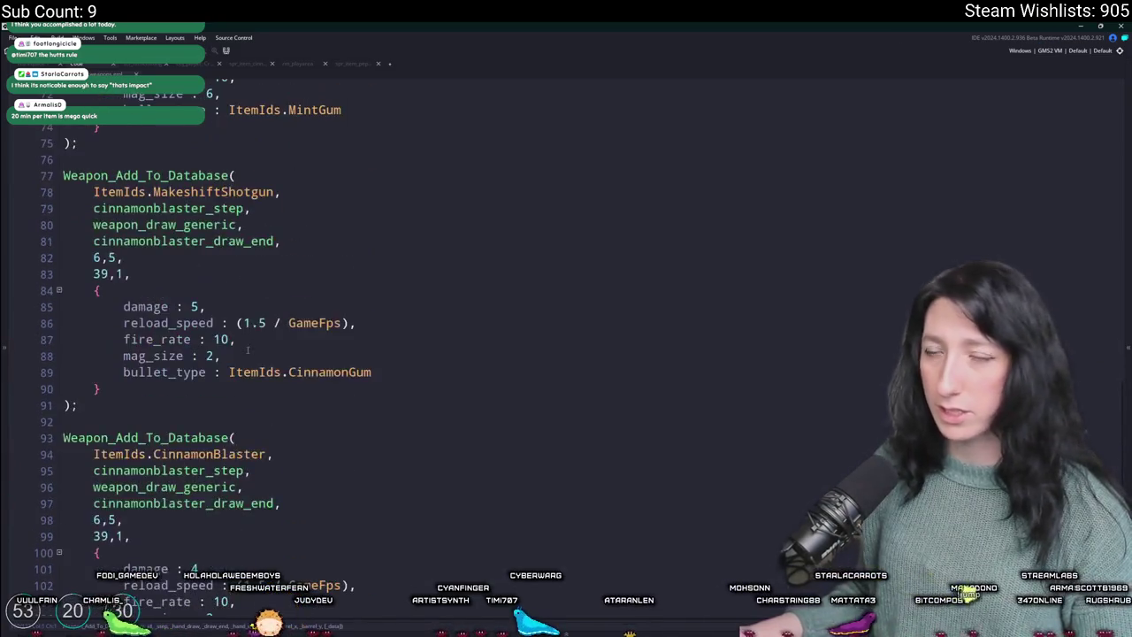
scroll(248, 350, up, 9)
scroll(199, 343, down, 16)
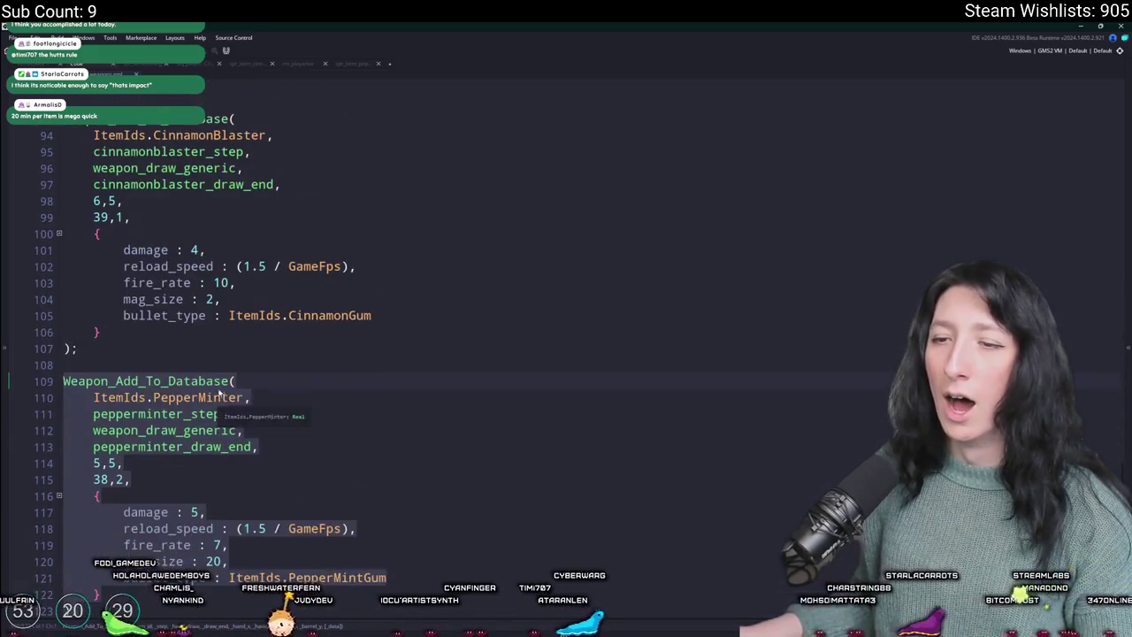
click(181, 349)
scroll(182, 348, up, 4)
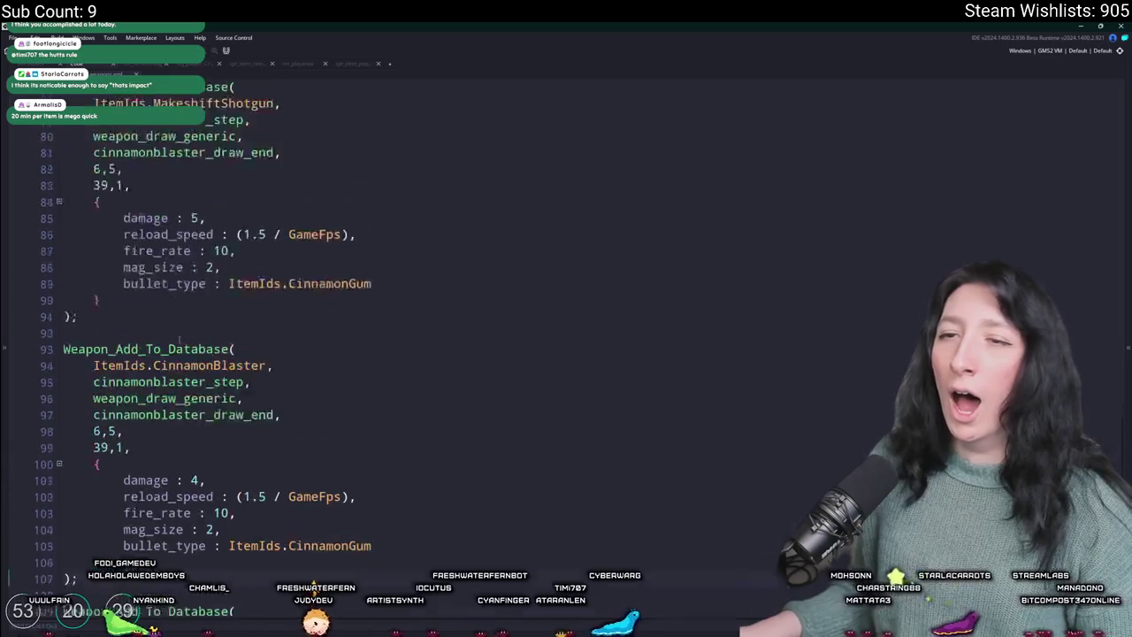
scroll(186, 371, down, 4)
- Set the copied entry's item id to ItemIds.MakeshiftRifle with damage 6
double_click(187, 395)
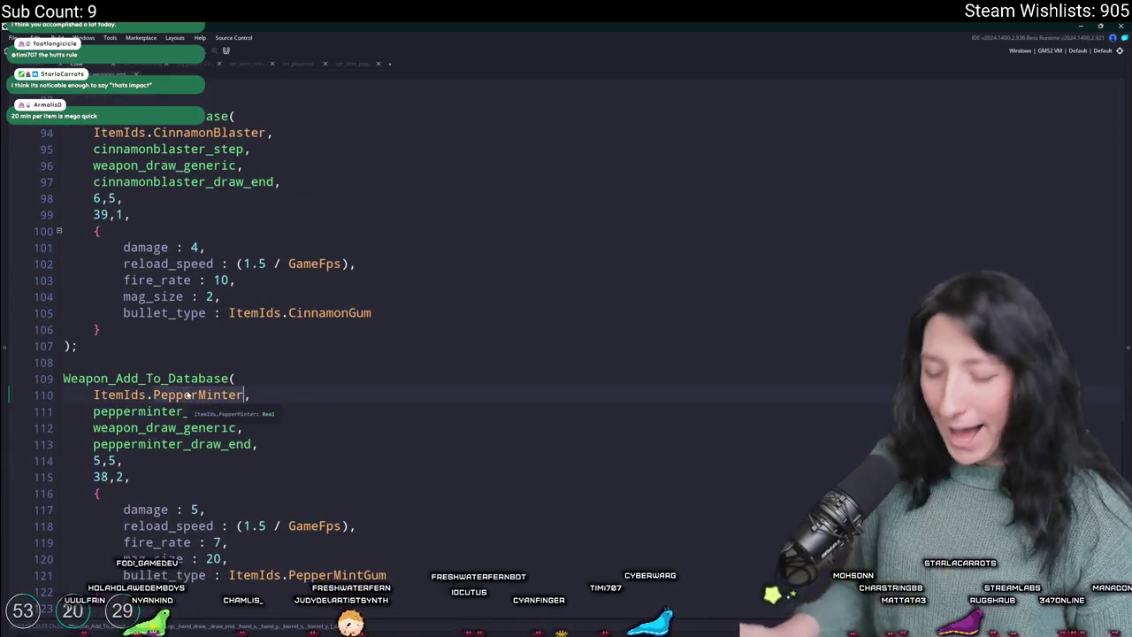
text(make)
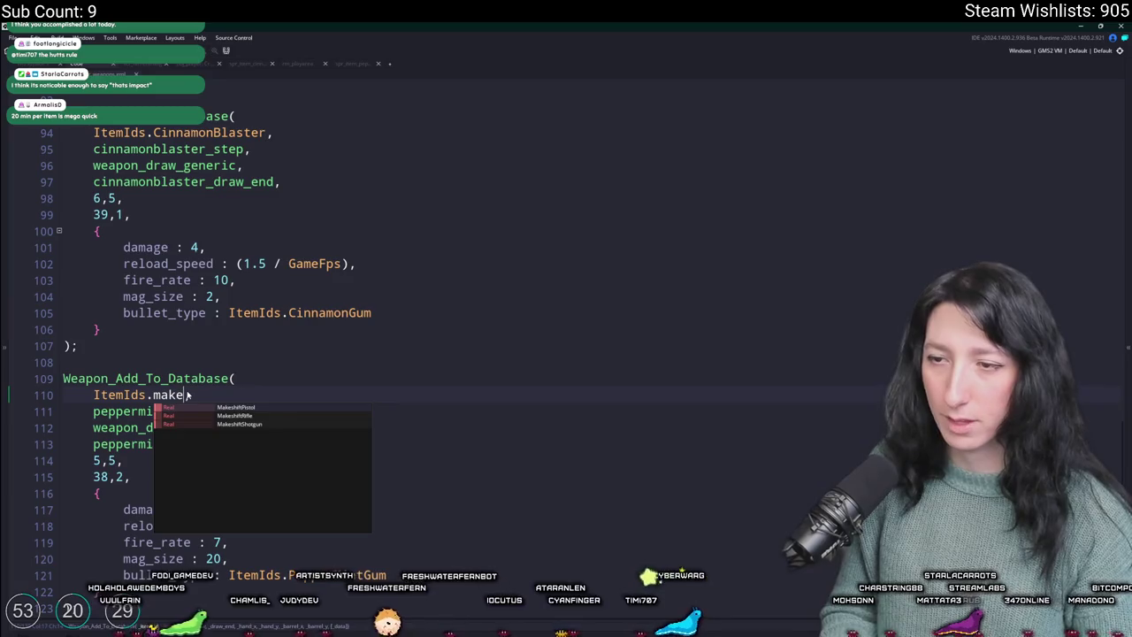
key(Down)
key(Return)
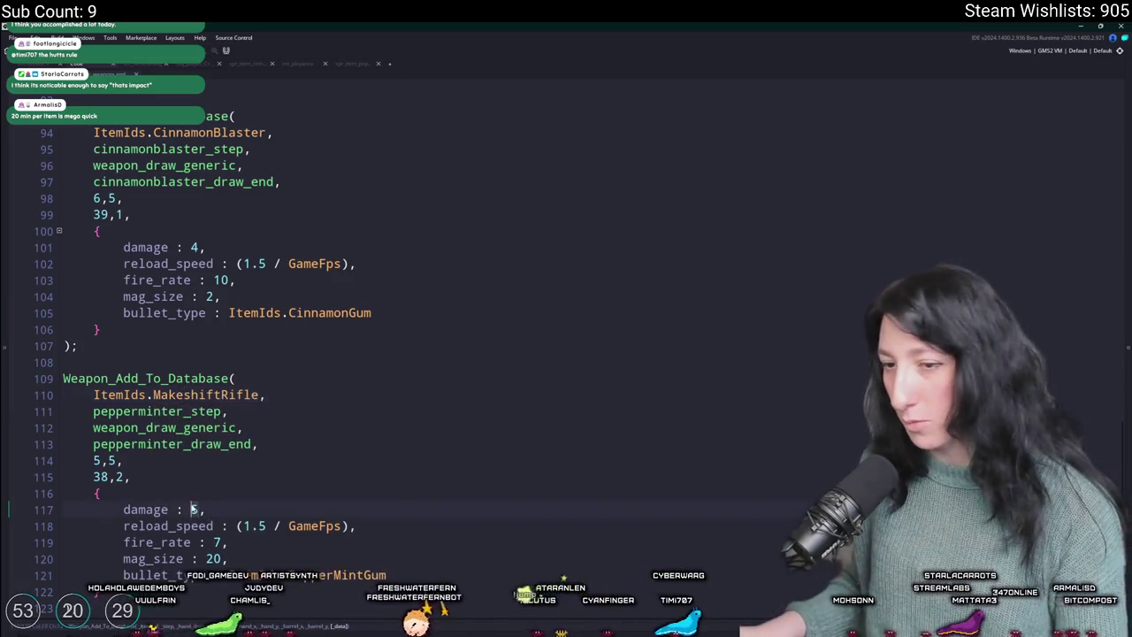
scroll(328, 501, down, 1)
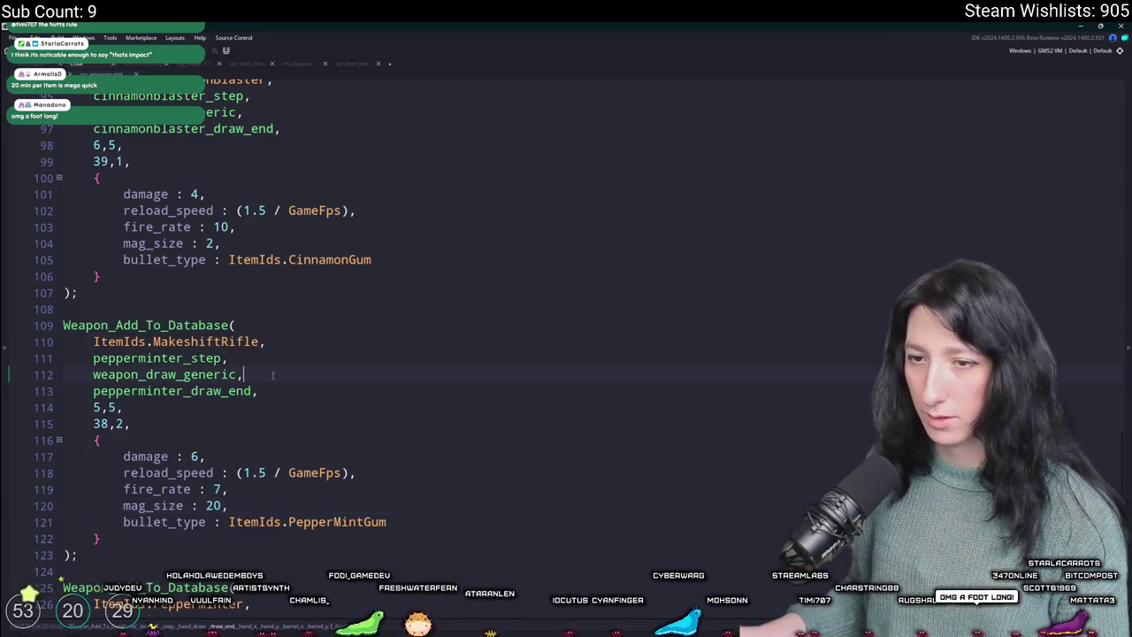
scroll(272, 375, down, 1)
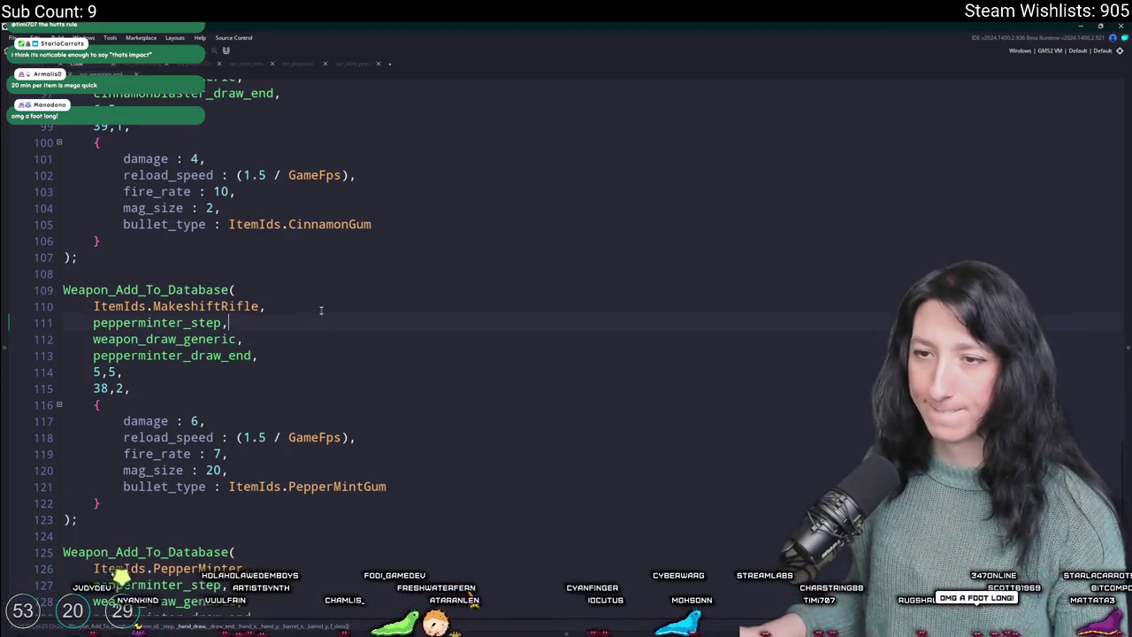
key(F5)
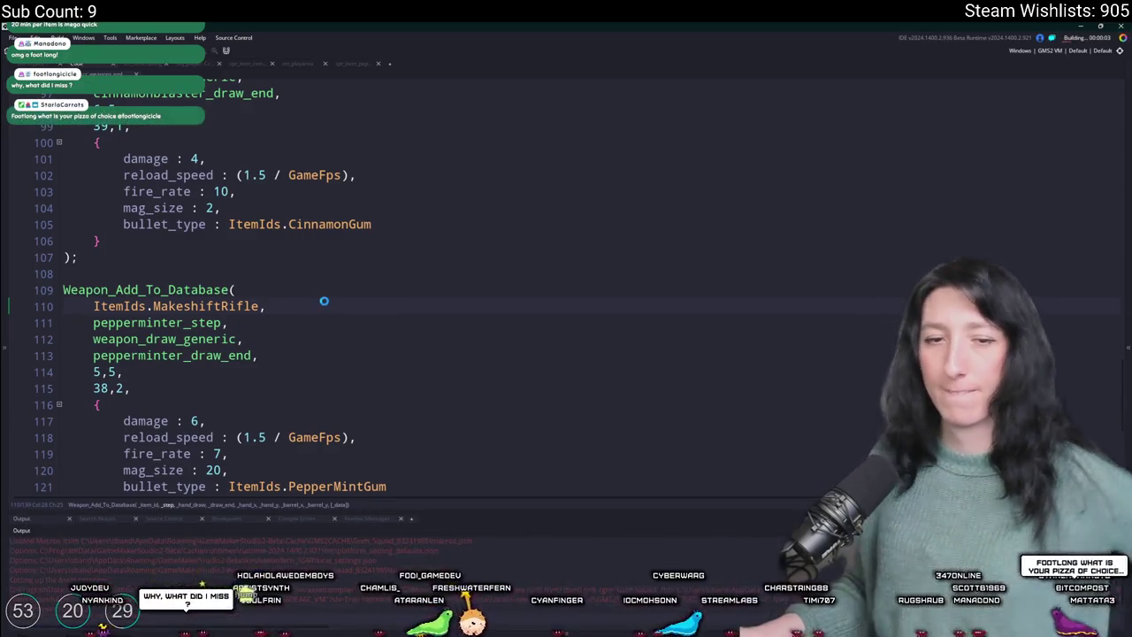
- Close the running Gum Squad game and go to the end of obj_player's Create event code
scroll(324, 301, down, 5)
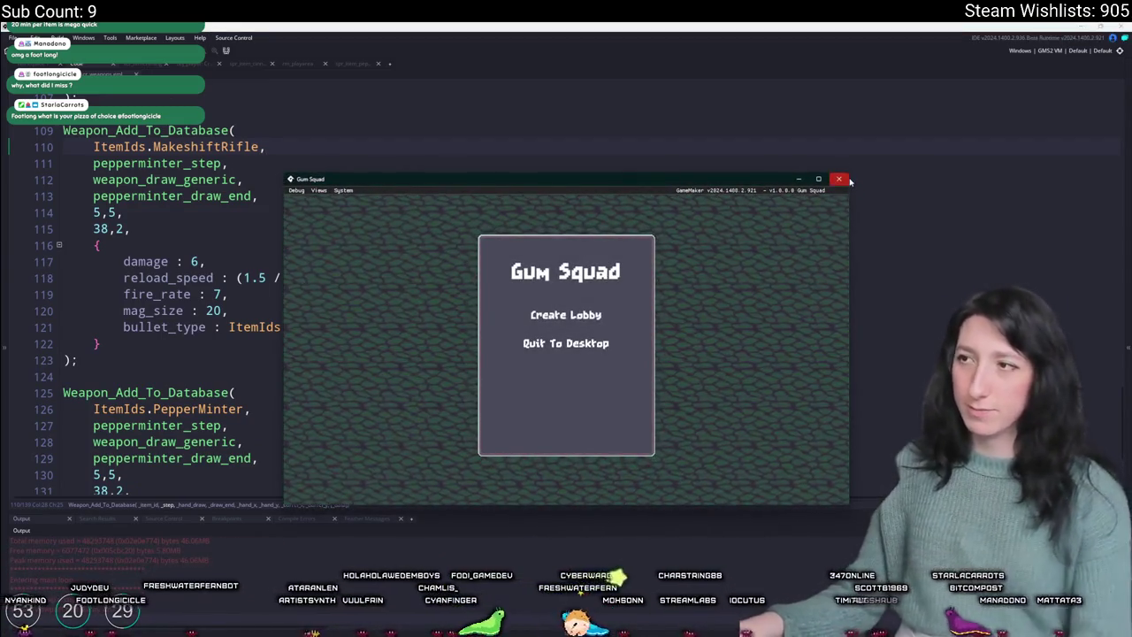
click(847, 179)
key(ctrl+t)
text(po)
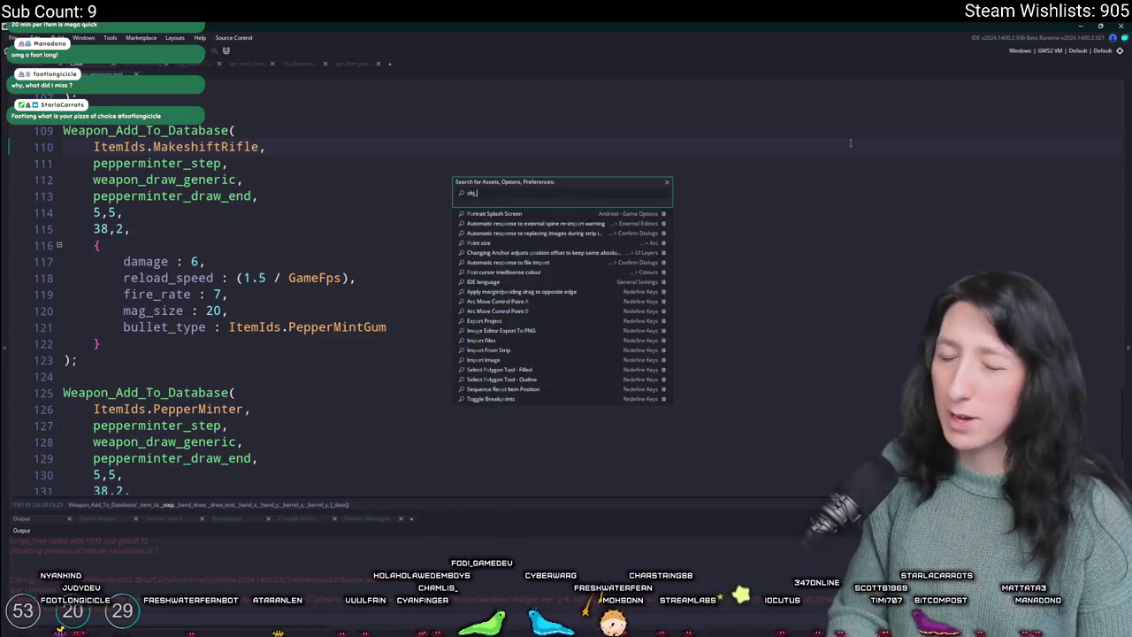
text(_player)
key(Return)
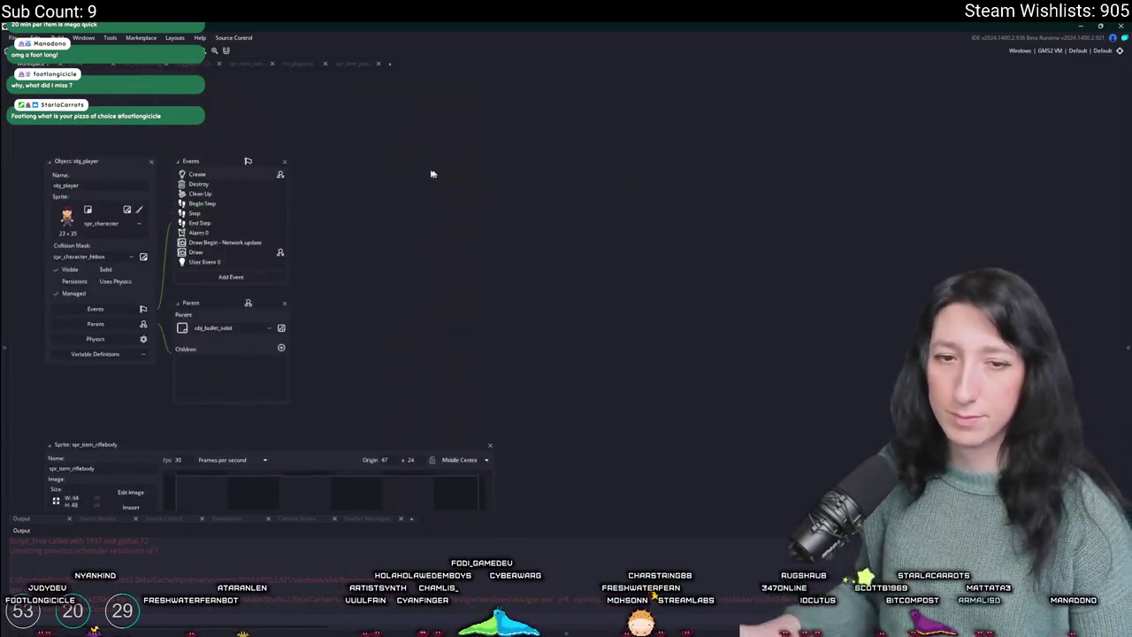
double_click(249, 172)
key(ctrl+End)
- Change the ShotgunBody starter item to RifleBody
scroll(474, 391, up, 15)
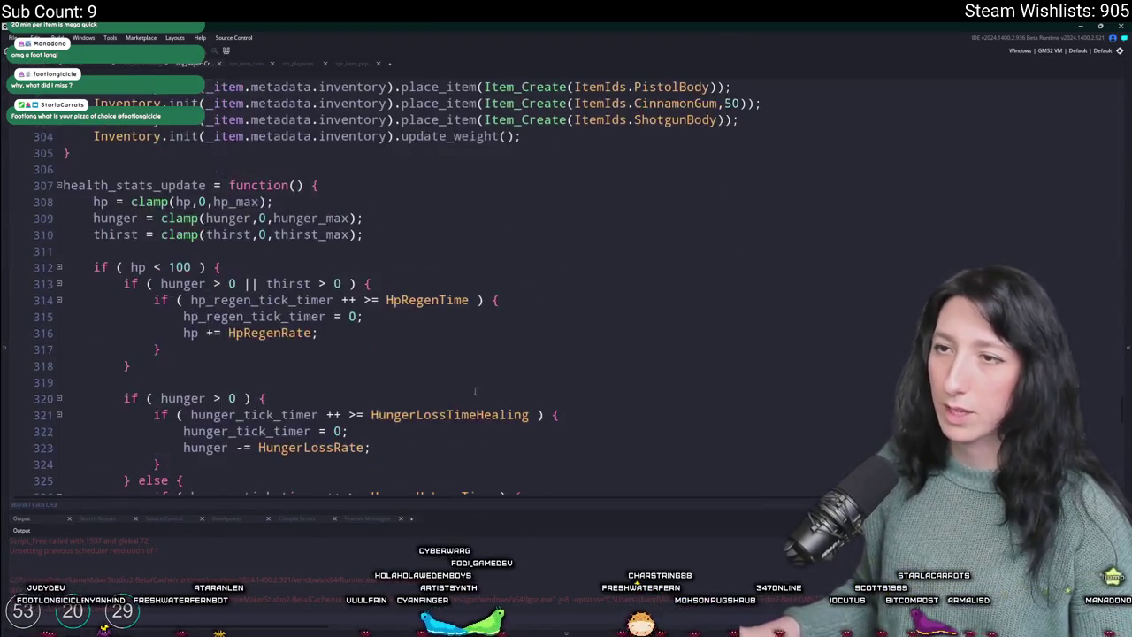
scroll(475, 391, up, 5)
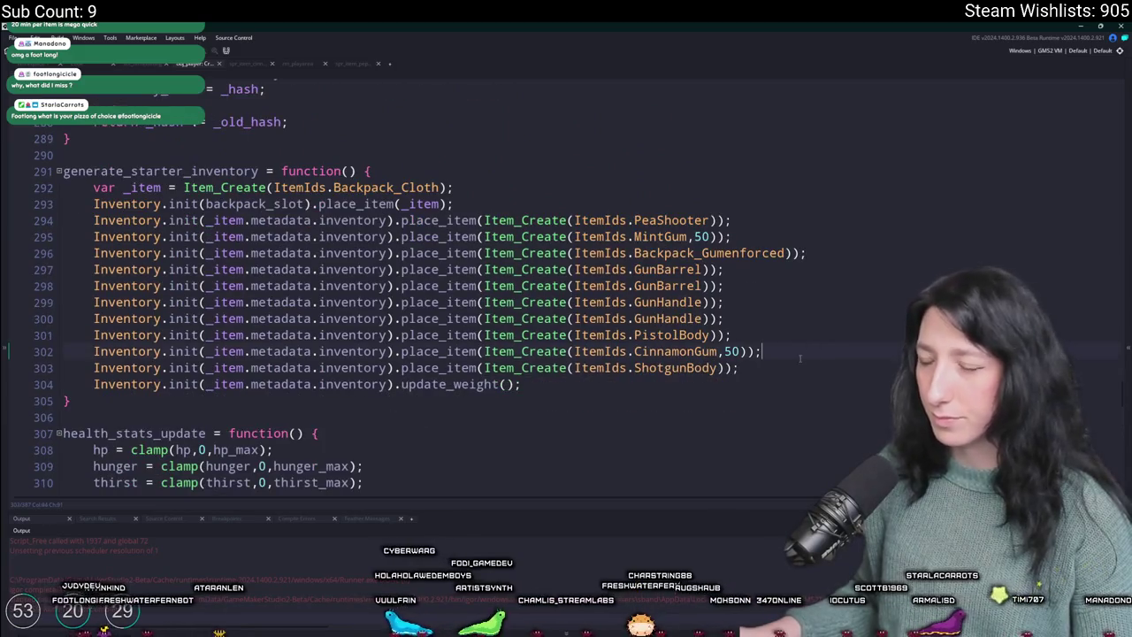
drag(688, 367, 635, 367)
key(BackSpace)
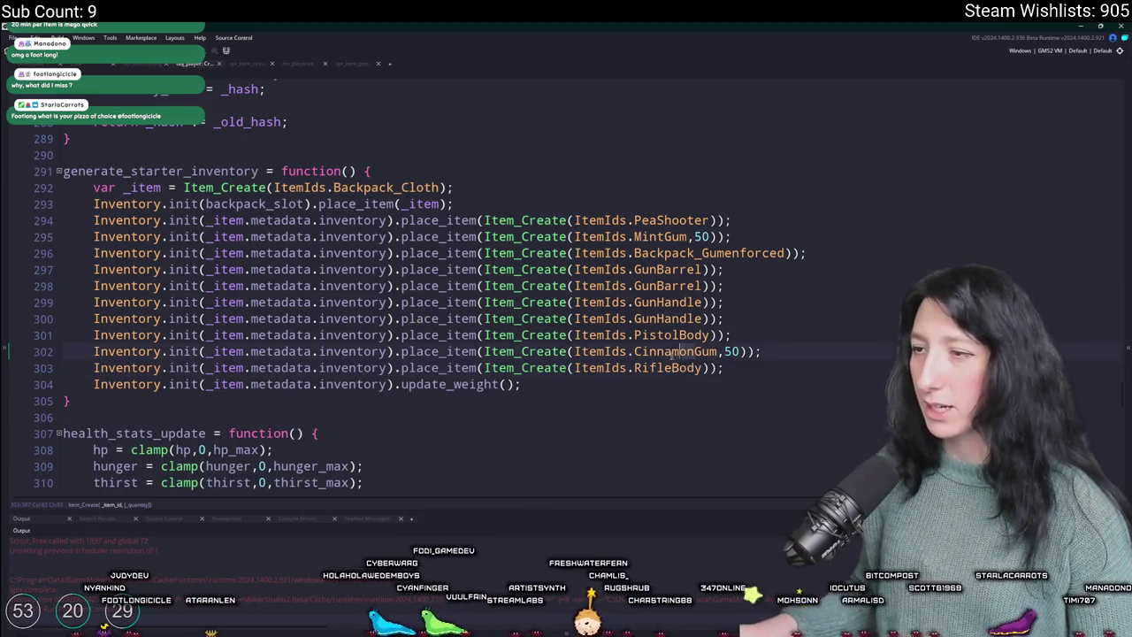
- Replace the CinnamonGum starter item with PepperMintGum
click(635, 351)
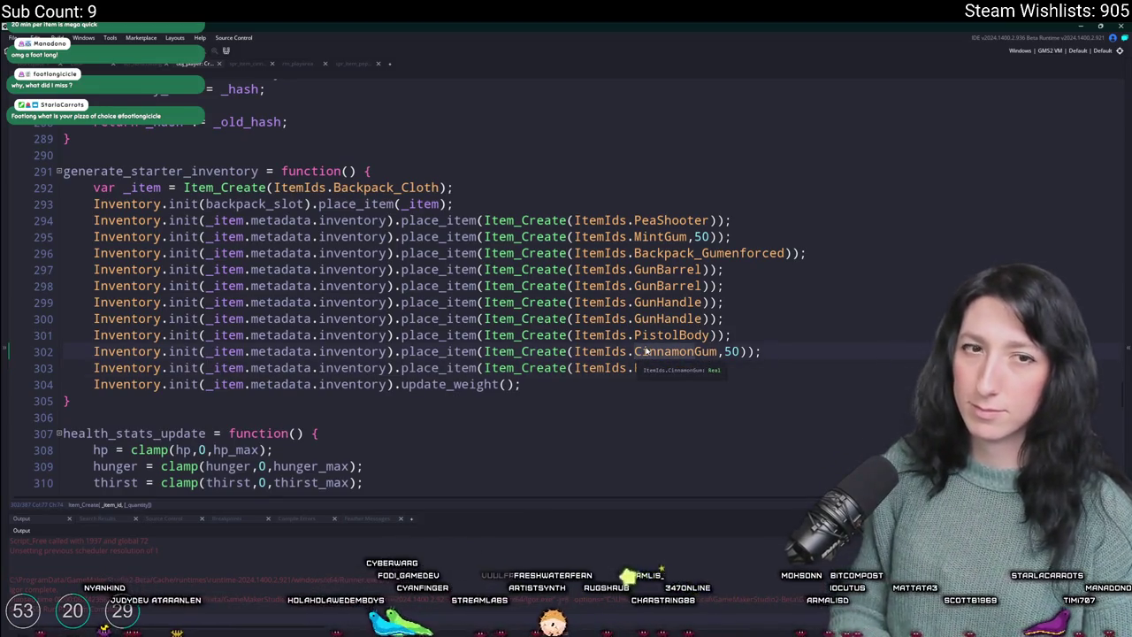
drag(636, 351, 688, 351)
text(Pepeprmint)
click(659, 352)
key(Delete)
key(Delete)
text(pe)
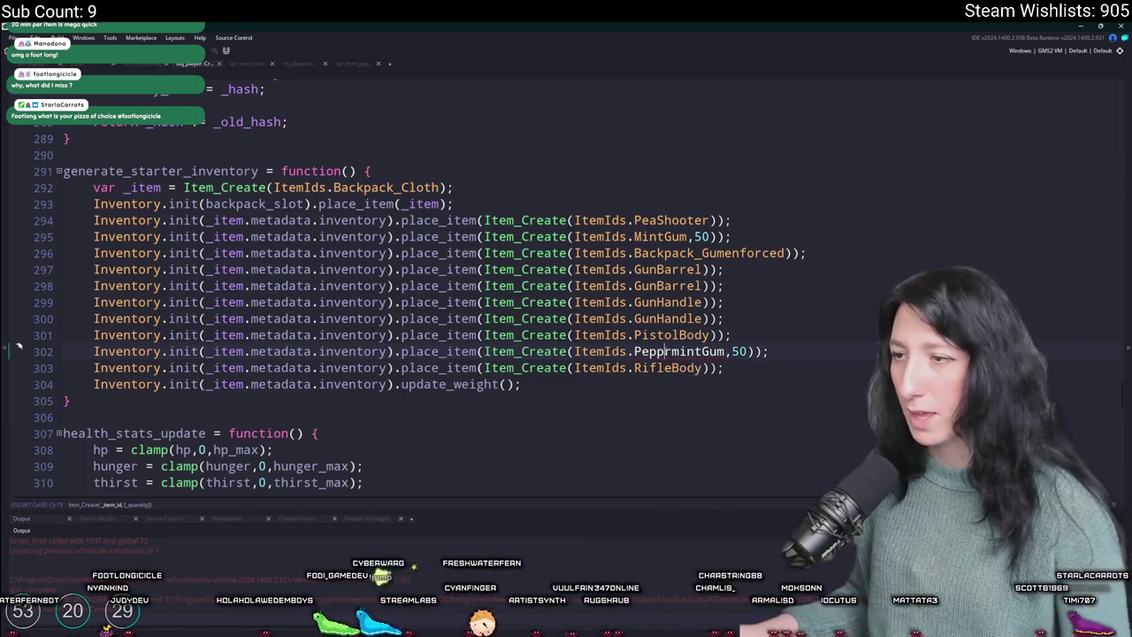
click(704, 335)
double_click(720, 351)
text(Mint)
key(Down)
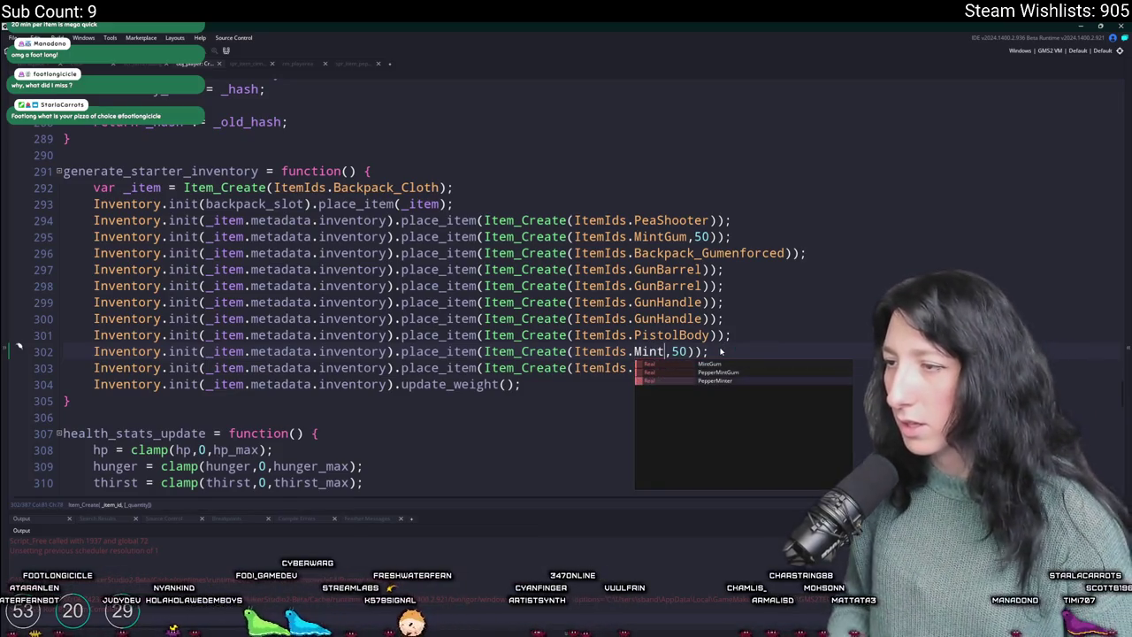
key(Return)
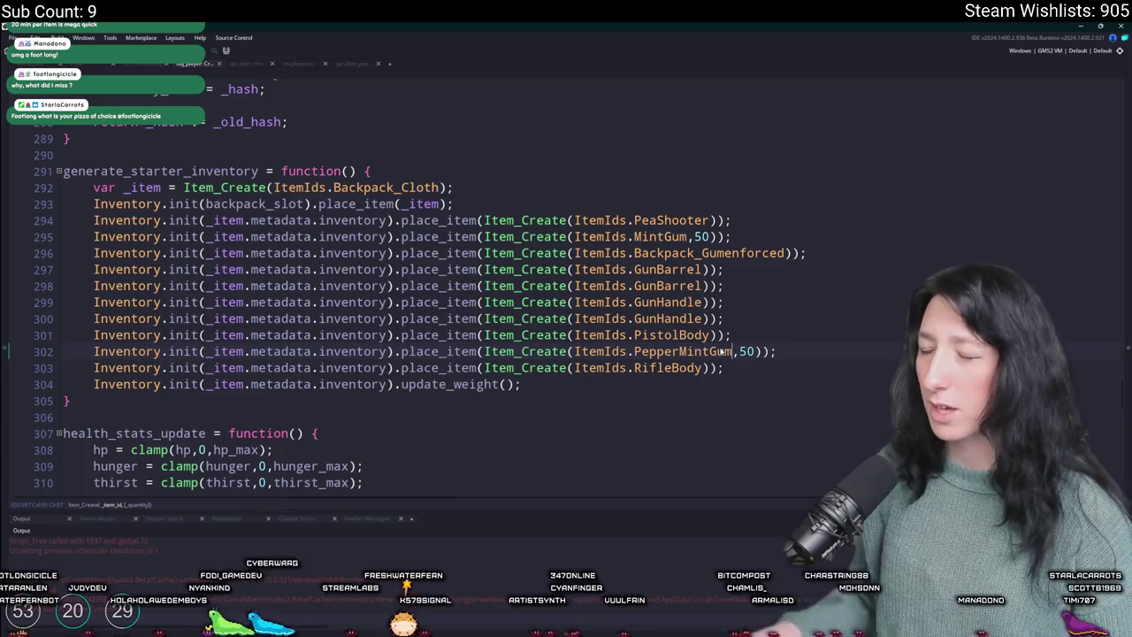
- Delete the PistolBody and extra part lines from the starter inventory
key(BackSpace)
drag(754, 334, 789, 271)
key(BackSpace)
key(BackSpace)
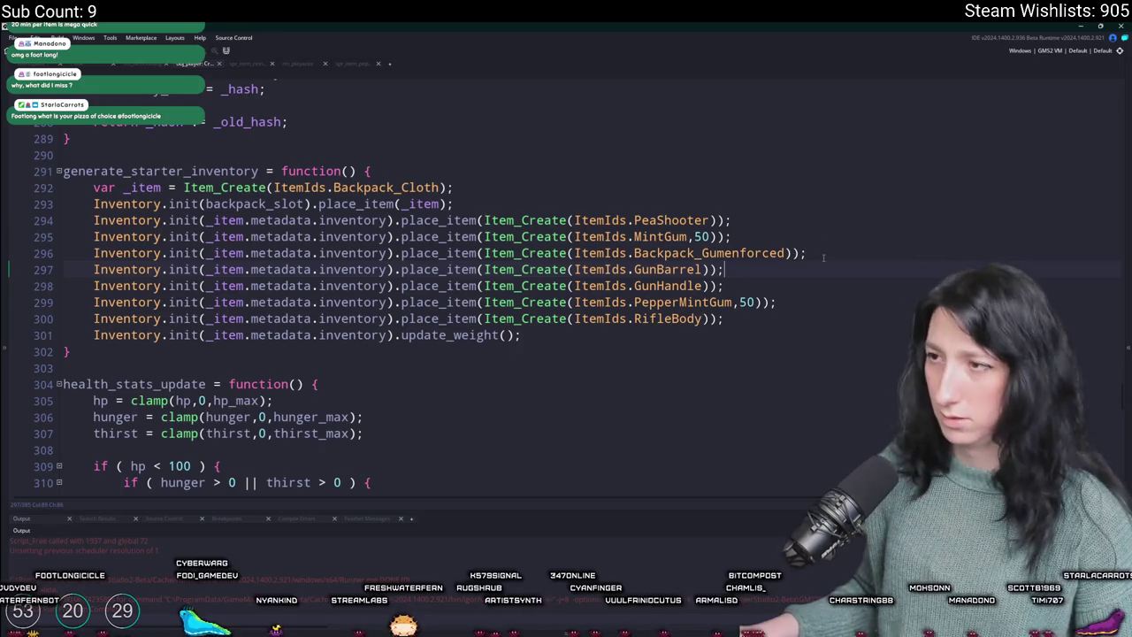
click(743, 237)
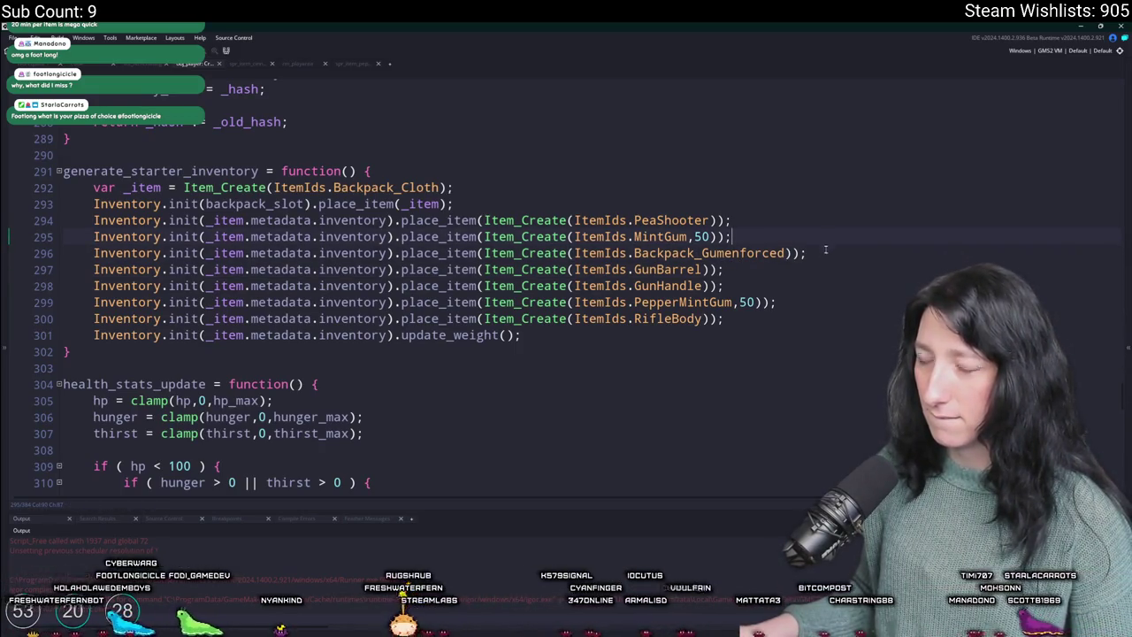
drag(827, 248, 834, 241)
key(BackSpace)
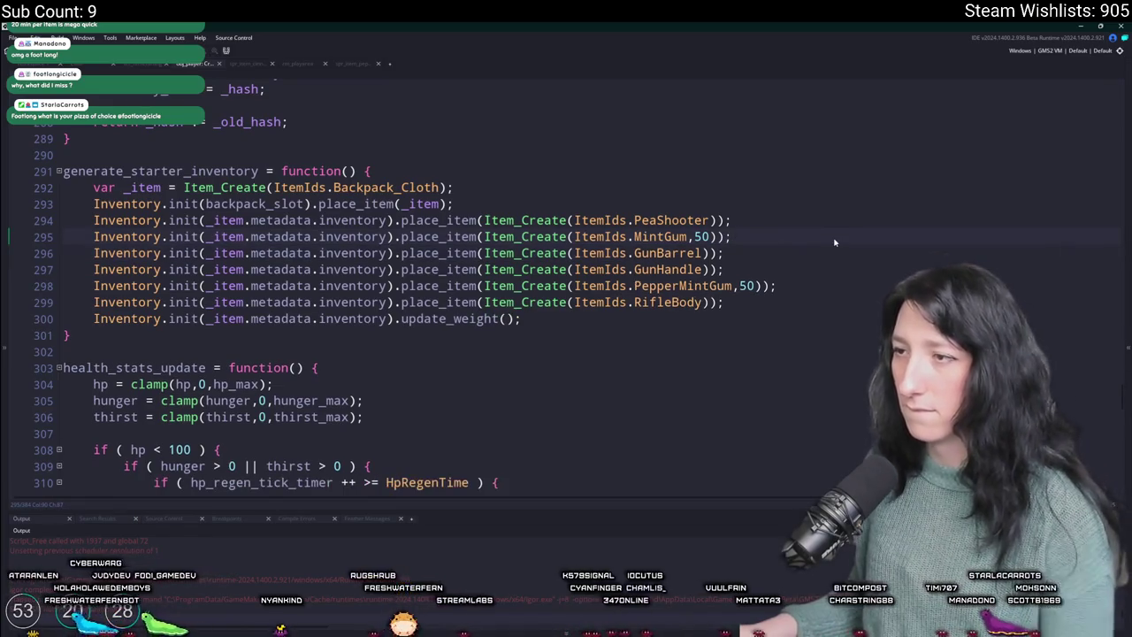
- Change the starting backpack from Backpack_Cloth to Backpack_Gumenforced
scroll(384, 288, up, 2)
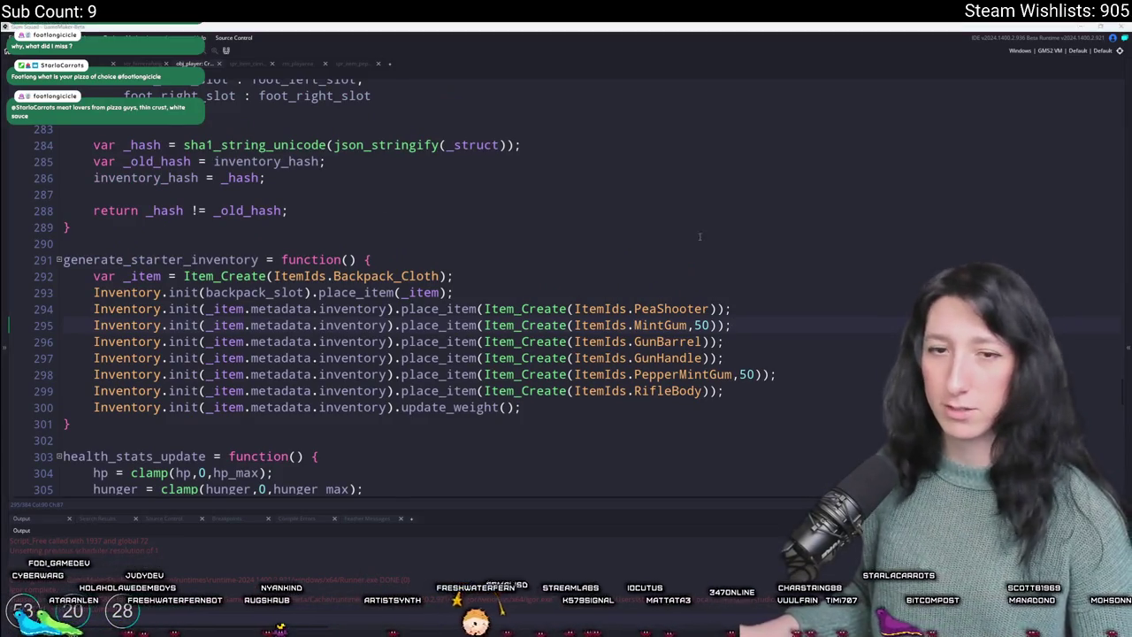
click(815, 315)
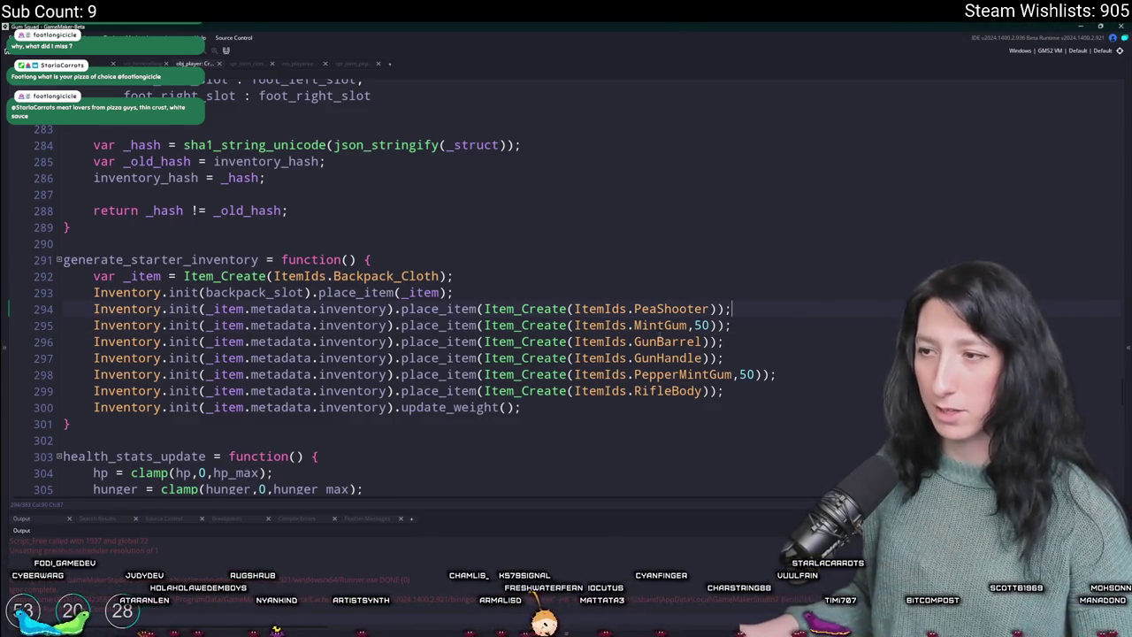
drag(440, 276, 409, 276)
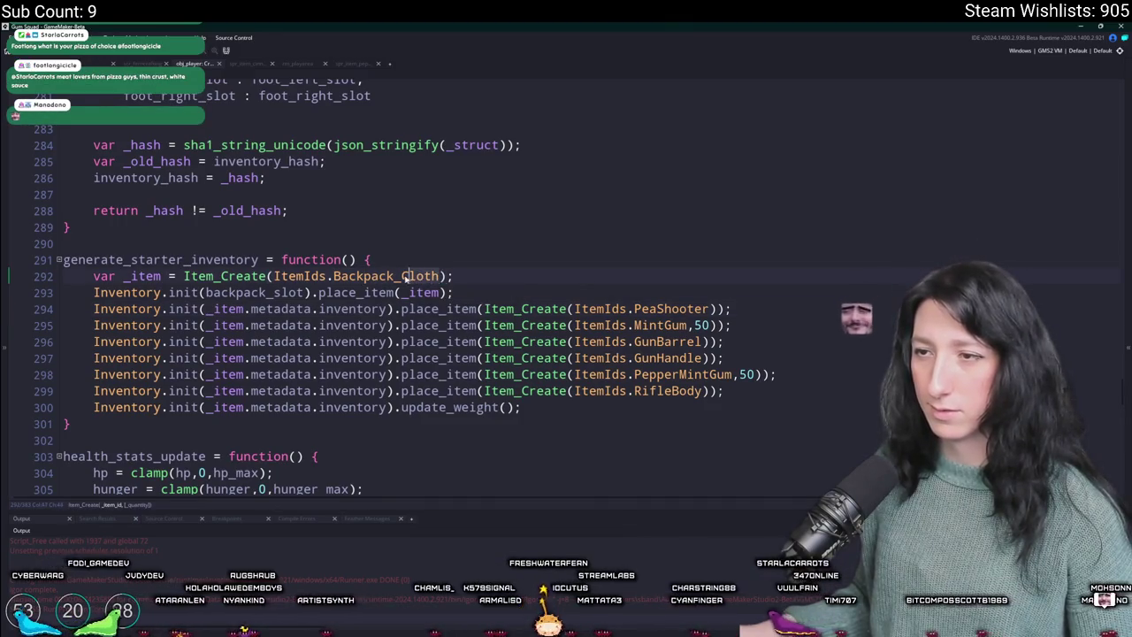
key(BackSpace)
key(Return)
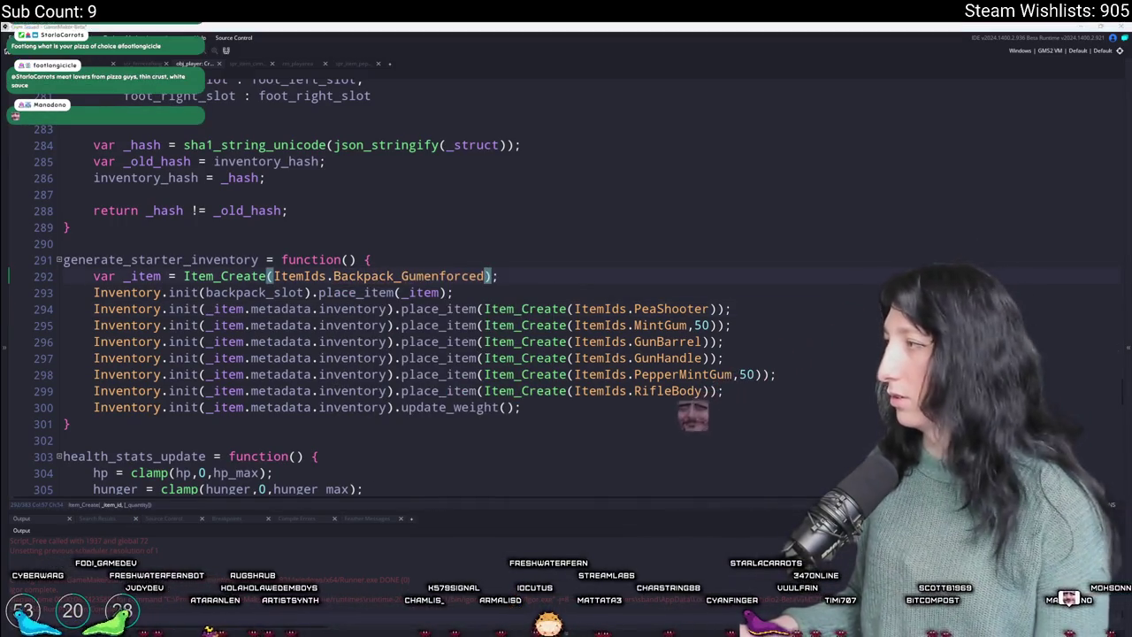
click(548, 310)
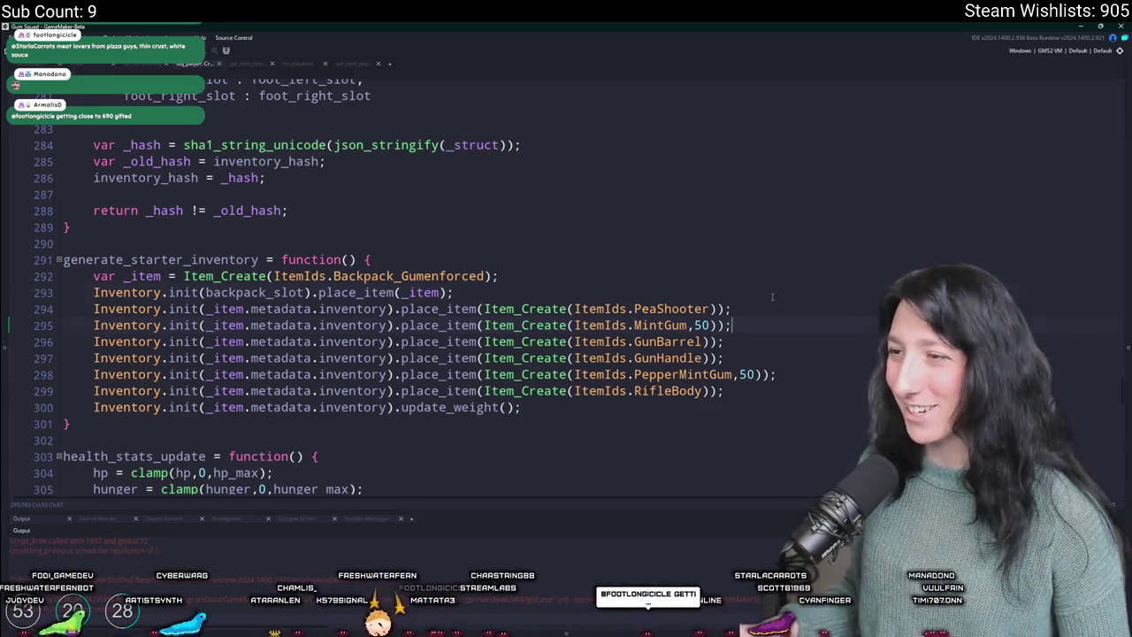
click(746, 313)
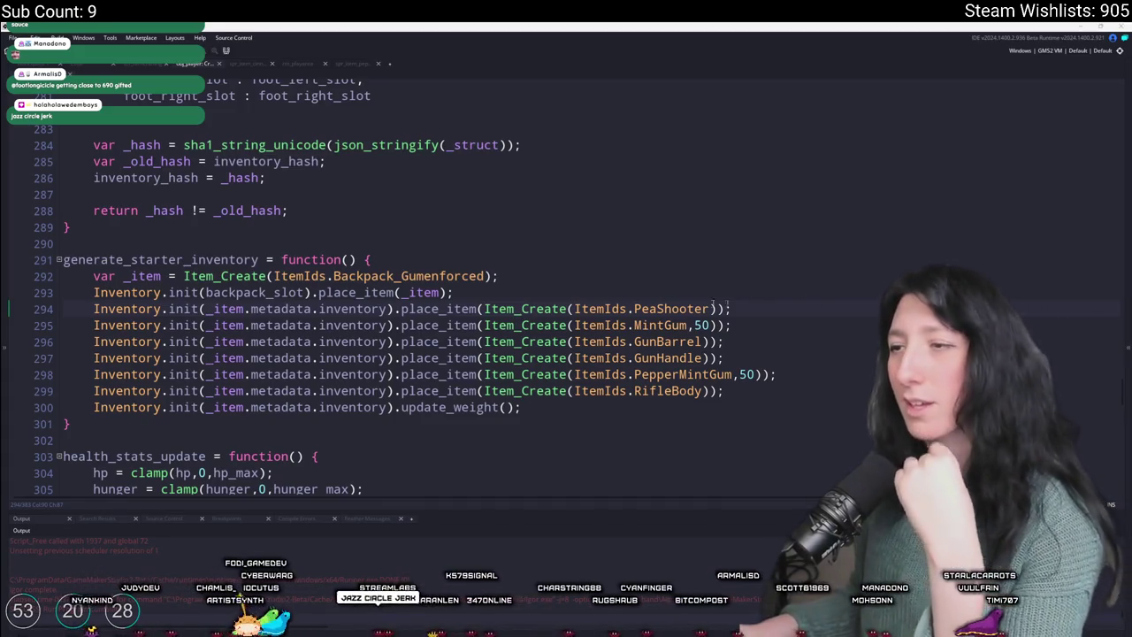
click(647, 269)
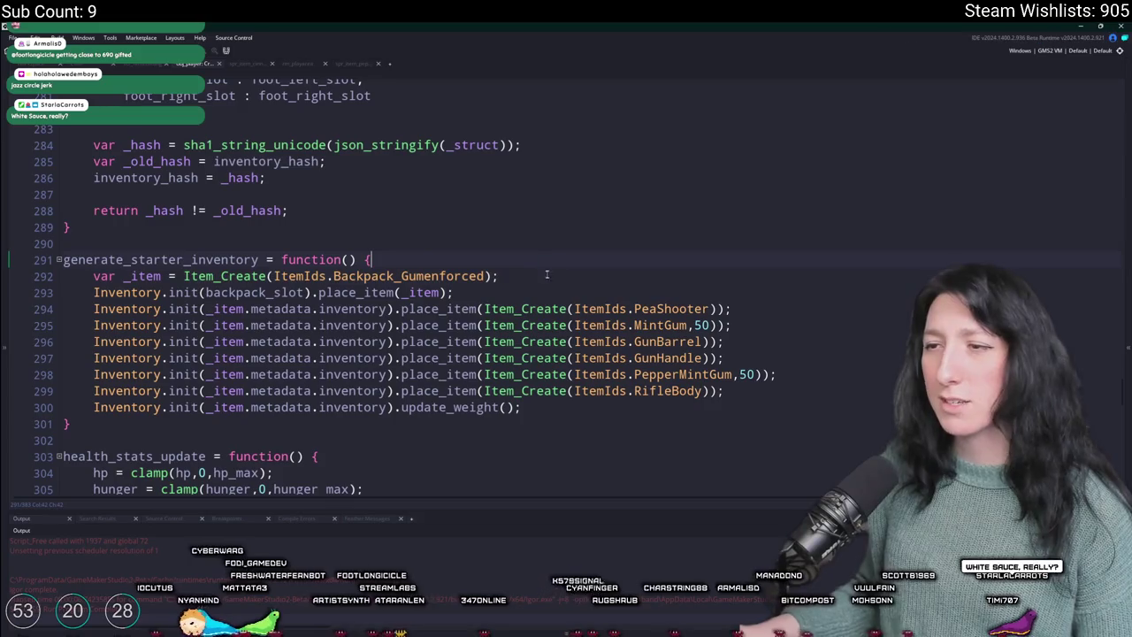
- Open the crafting recipes script through a 'craft' asset search
key(ctrl+t)
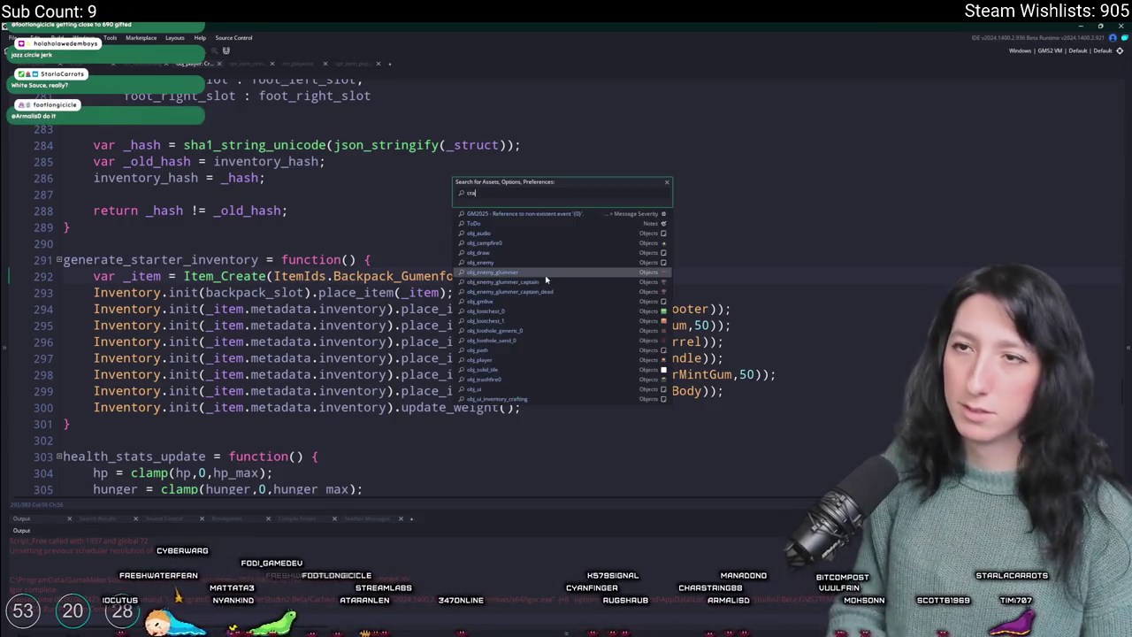
text(craft)
key(Down)
key(Down)
key(Down)
key(Return)
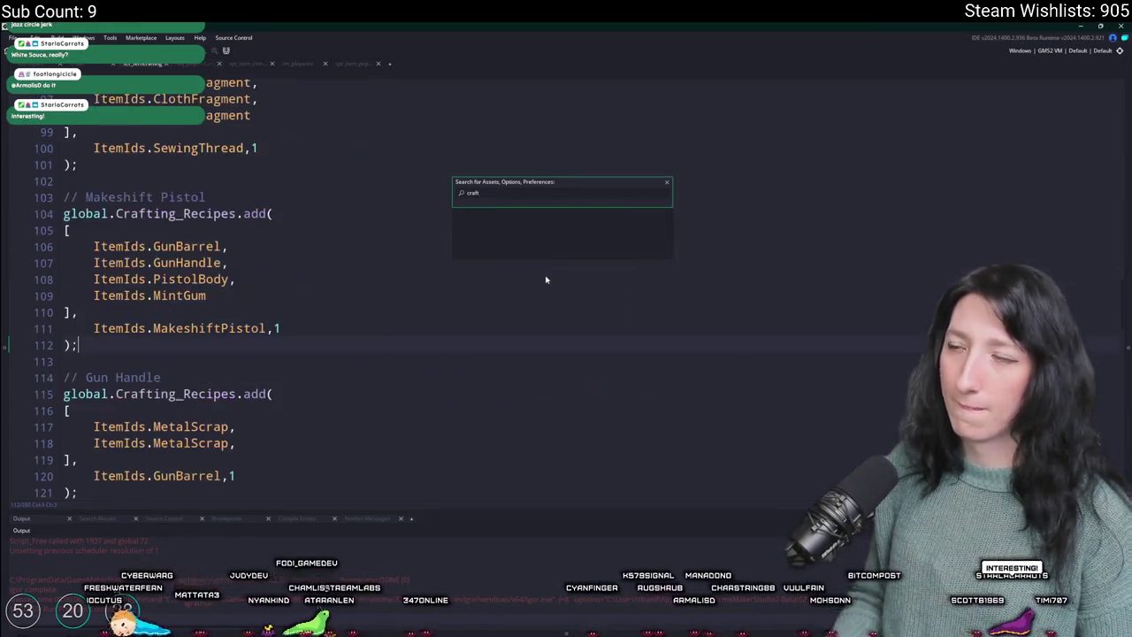
scroll(529, 277, down, 15)
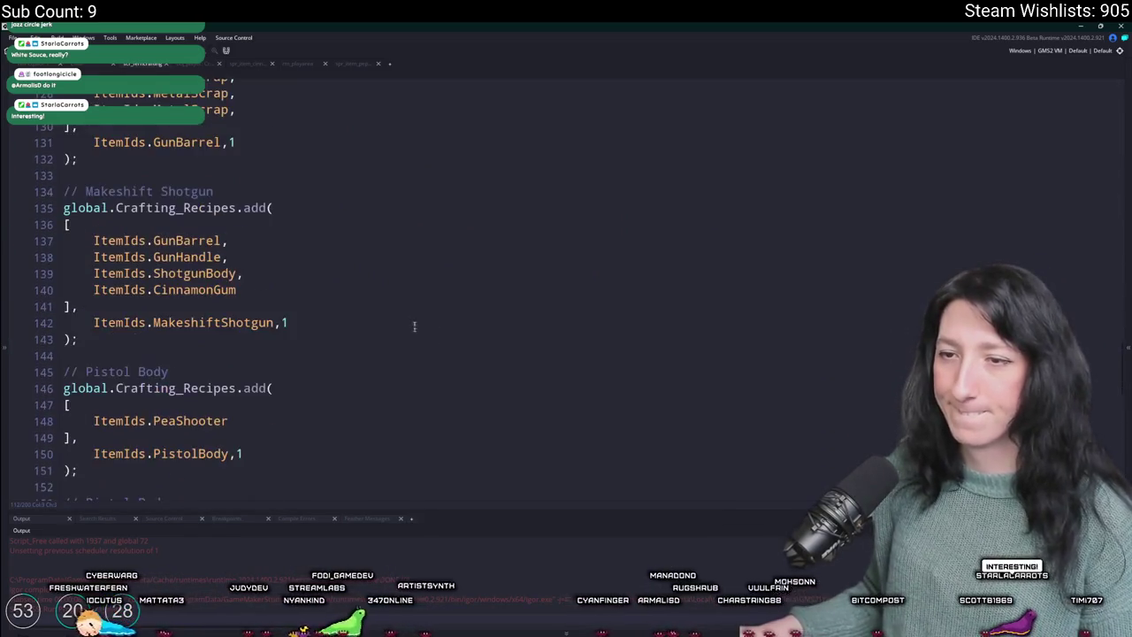
key(alt+Tab)
click(400, 47)
- Close Sprite-0010, Sprite-0011, Sprite-0007, CinnamonBlast, the PeaShooter sprites and Character.aseprite without saving
key(ctrl+w)
click(561, 353)
key(ctrl+w)
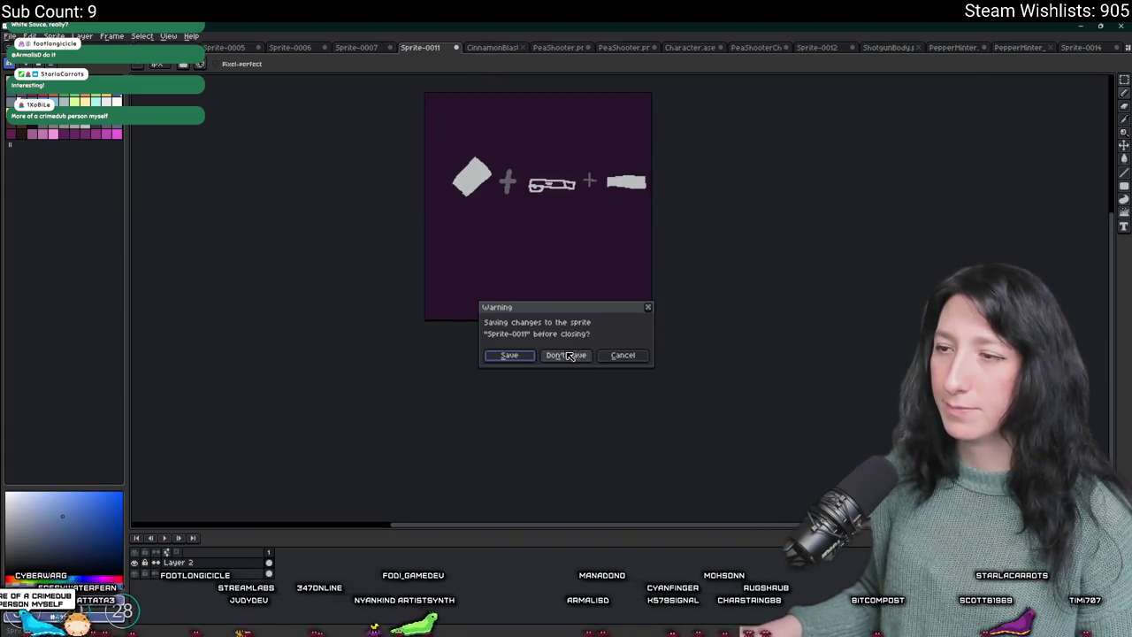
click(566, 353)
key(ctrl+w)
click(417, 49)
click(566, 353)
click(417, 49)
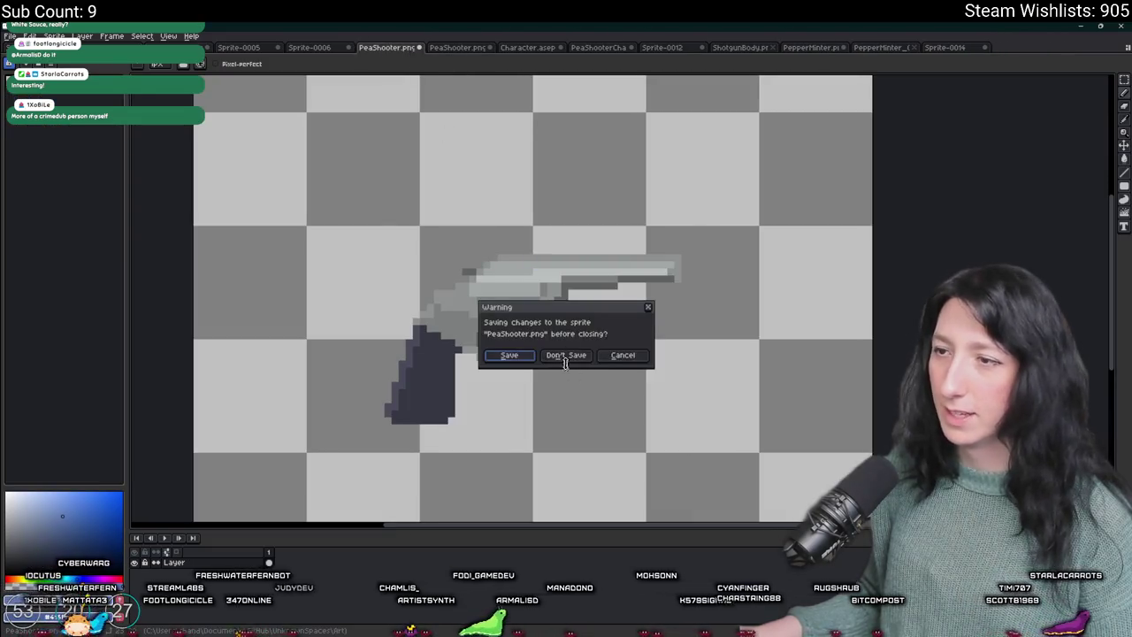
click(566, 357)
key(ctrl+w)
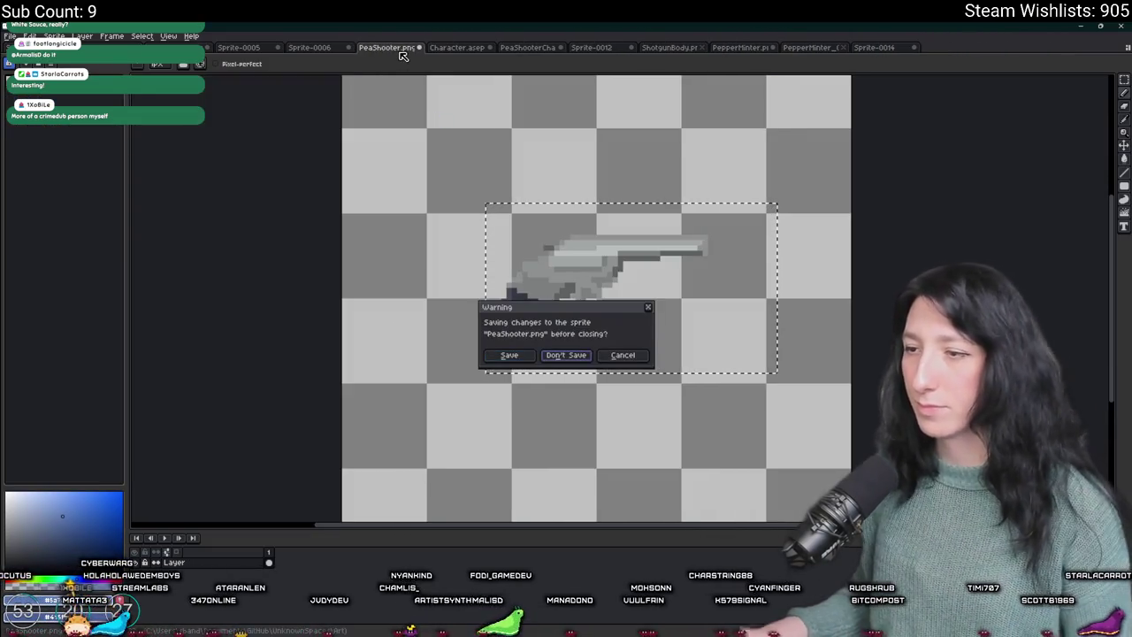
key(Return)
key(ctrl+w)
key(Tab)
key(Return)
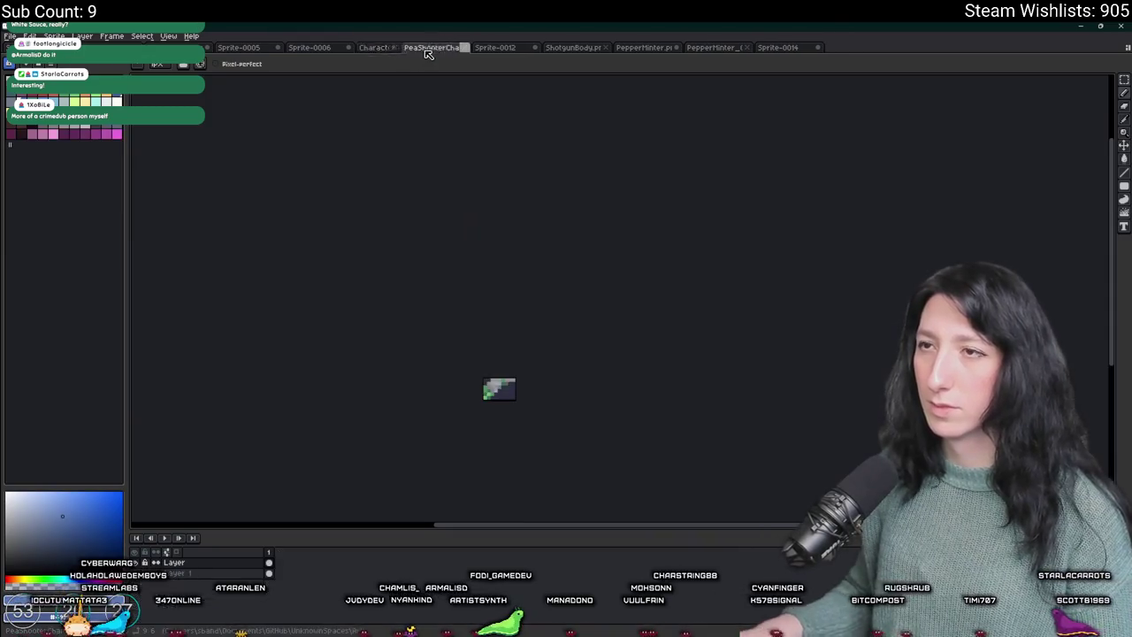
click(421, 49)
key(Tab)
key(Return)
- Close Sprite-0012, ShotgunBody, PepperMinter, Sprite-0014, -0006, -0005 and -0003 unsaved, leaving IndoorProps open
click(421, 49)
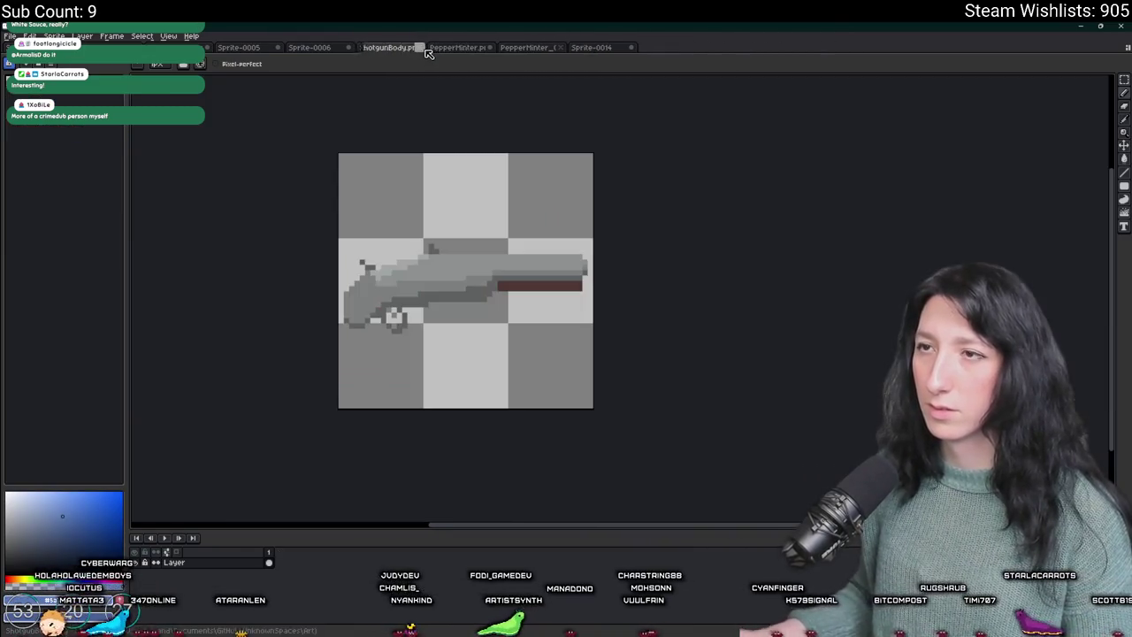
click(421, 49)
click(421, 48)
key(Tab)
key(Return)
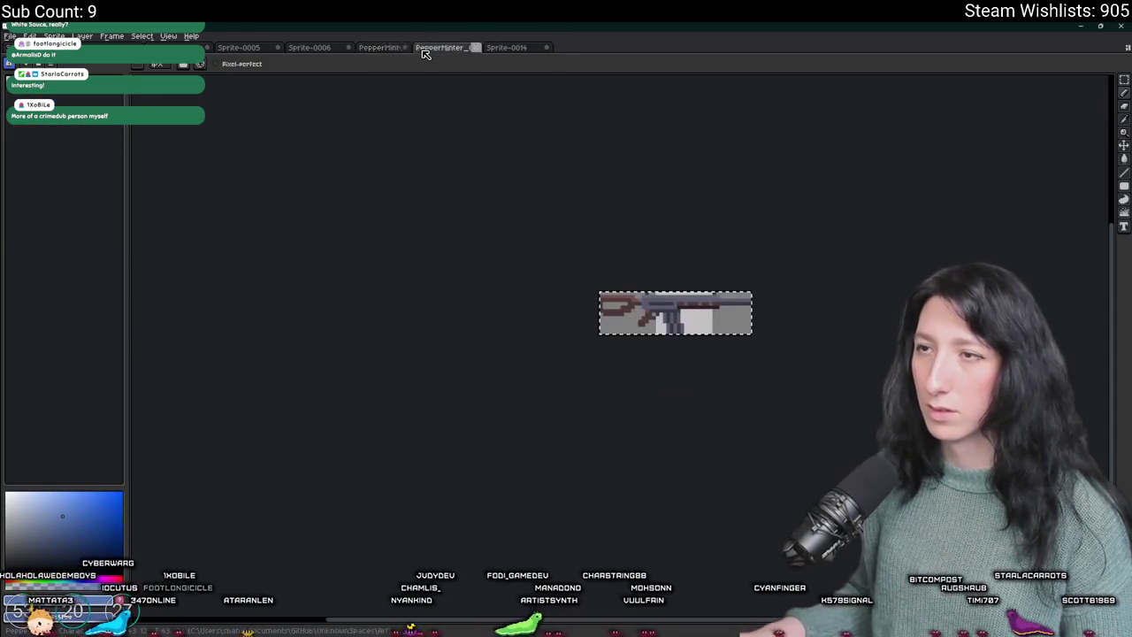
click(421, 49)
click(421, 49)
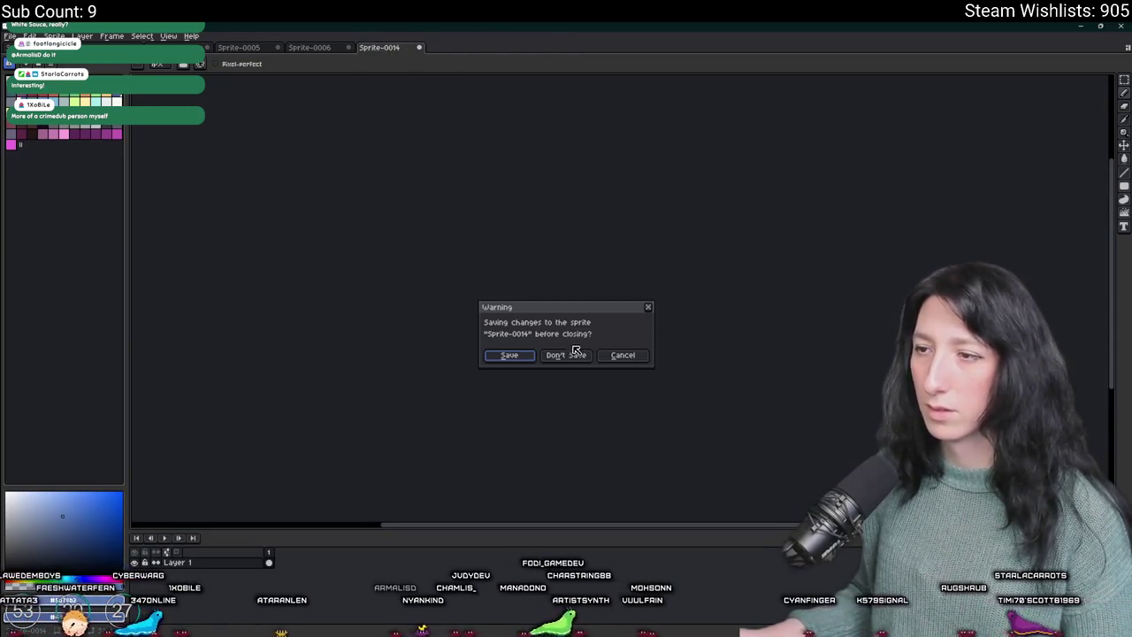
click(576, 353)
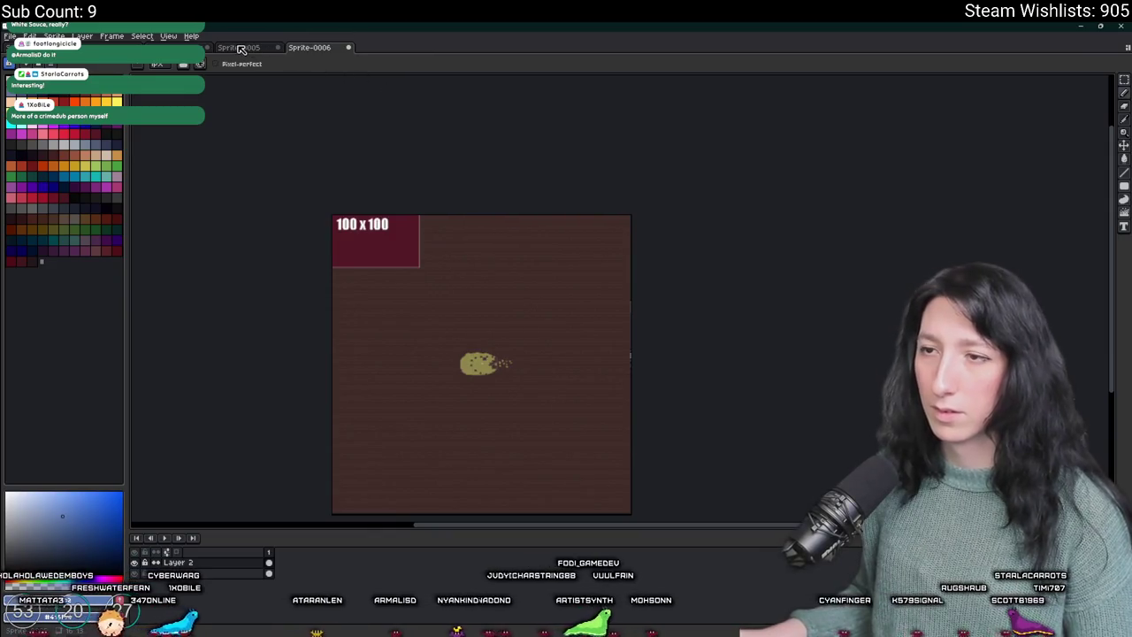
key(ctrl+w)
key(Return)
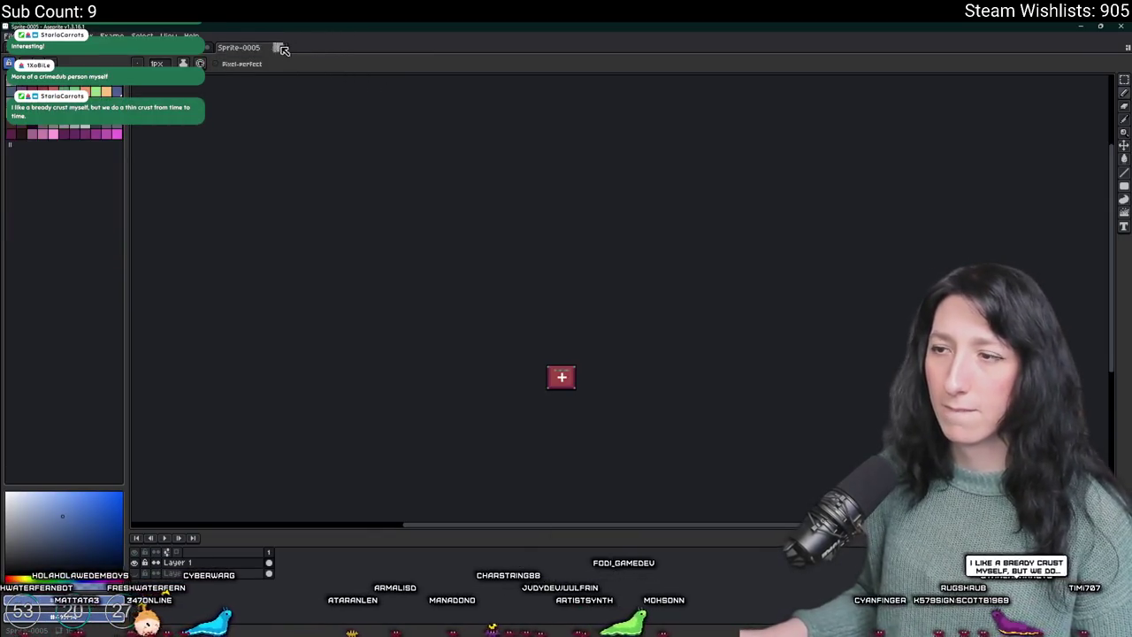
key(ctrl+w)
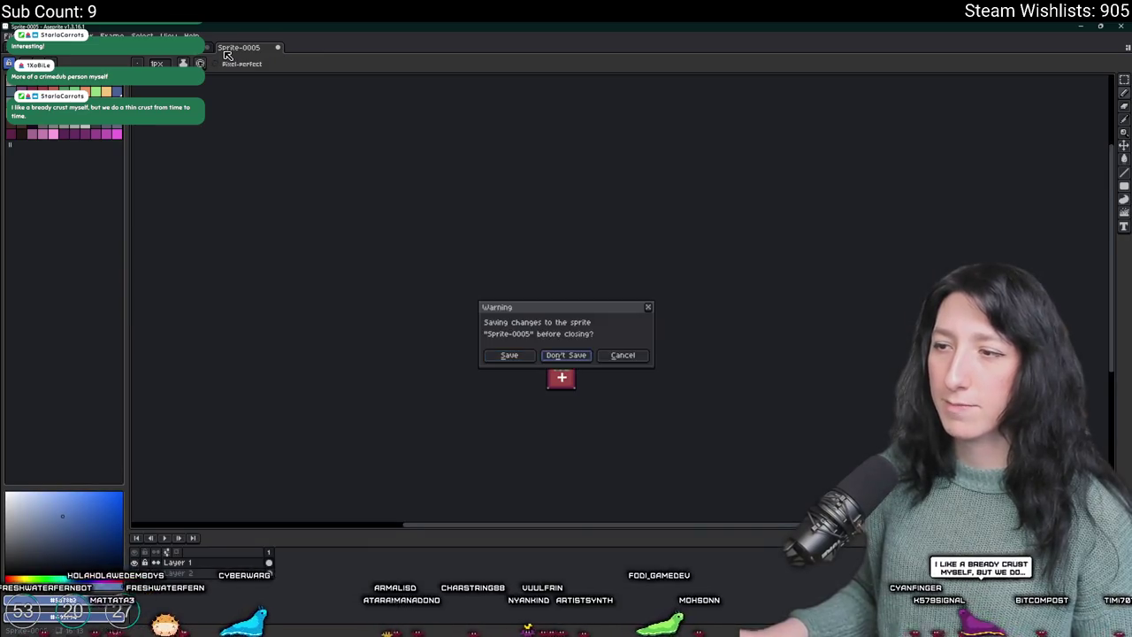
key(Return)
key(ctrl+w)
key(ctrl+w)
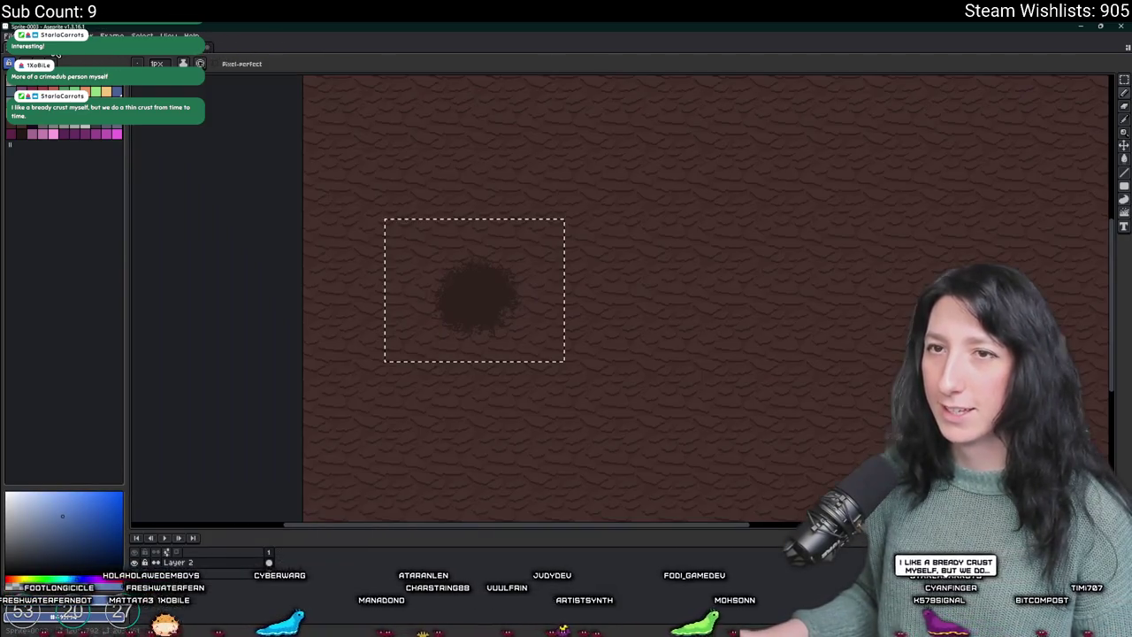
scroll(361, 221, down, 3)
key(ctrl+w)
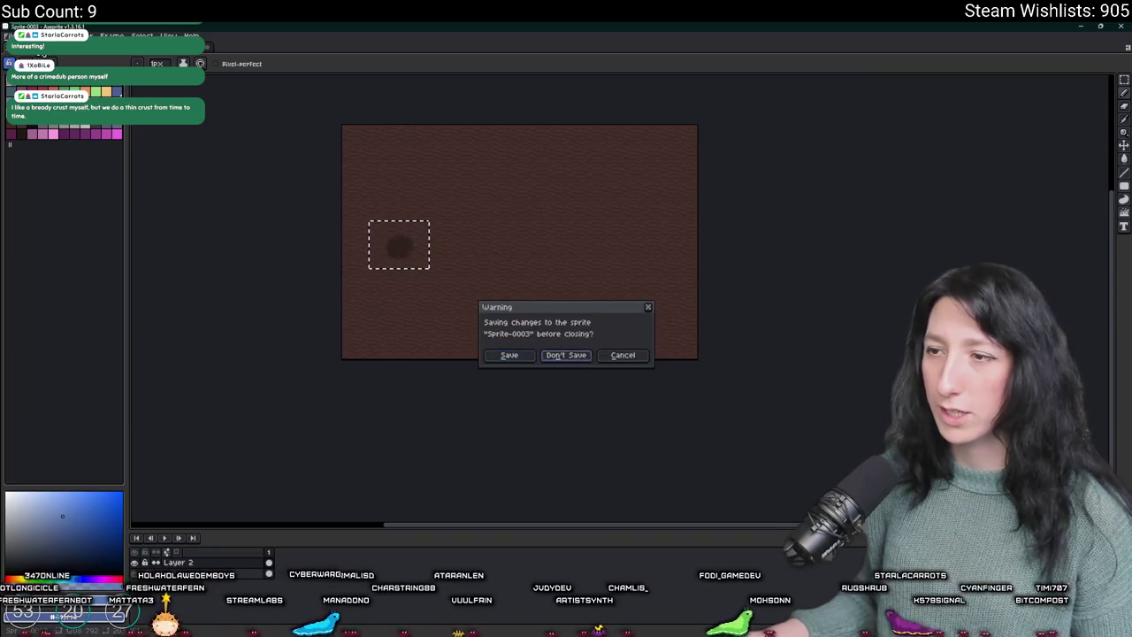
key(Return)
key(alt+Tab)
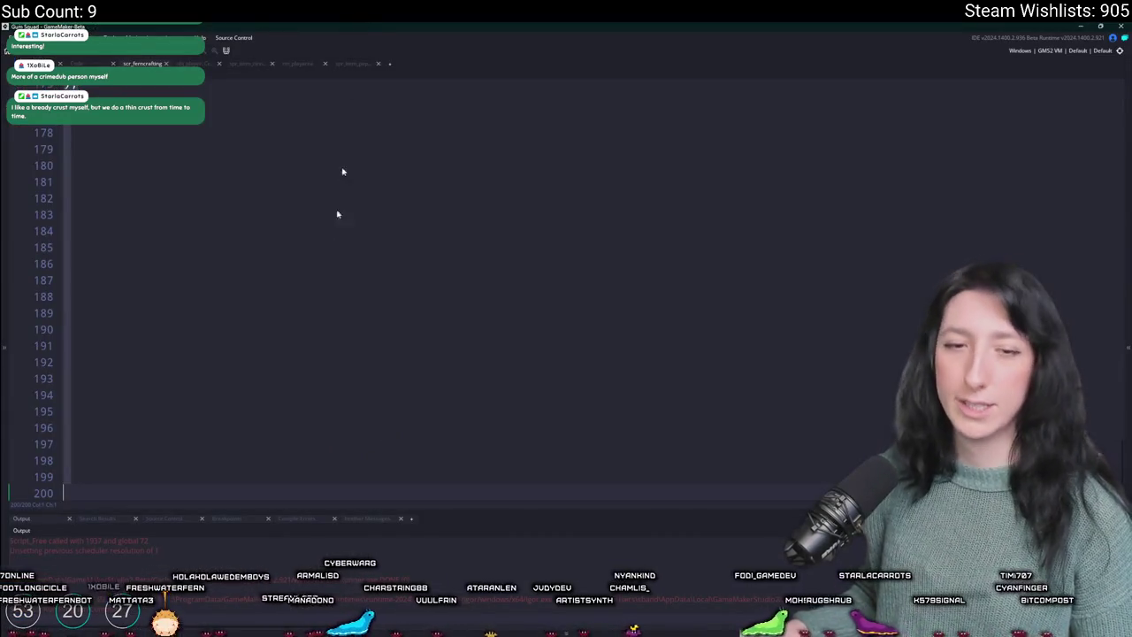
key(alt+Tab)
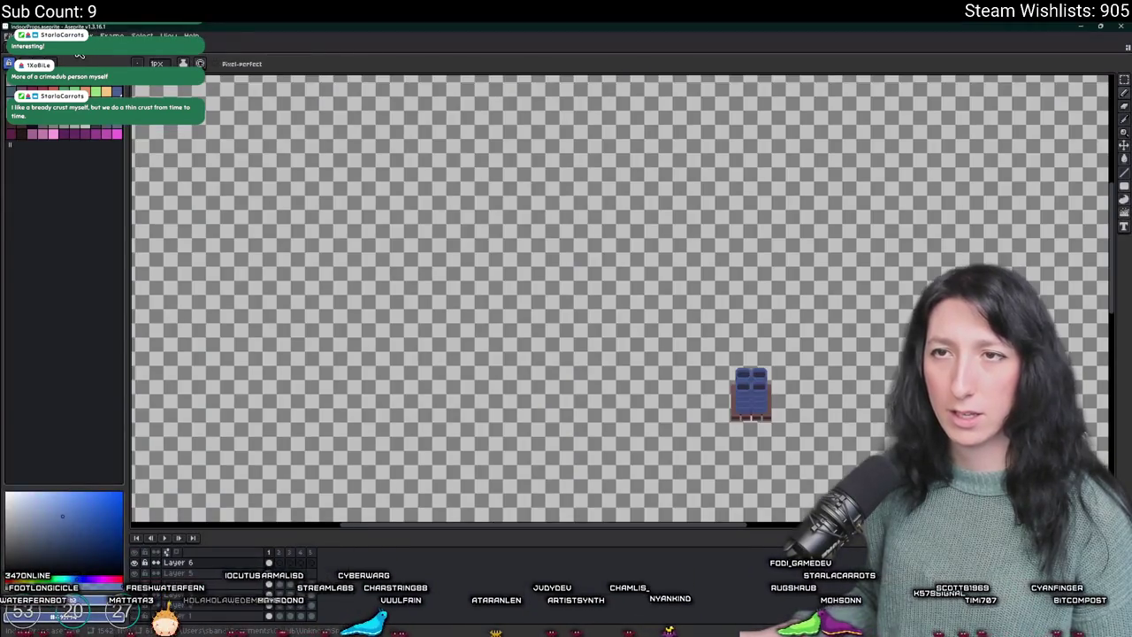
- Delete the trailing blank lines at the end of scr_fern_crafting
scroll(425, 319, up, 1)
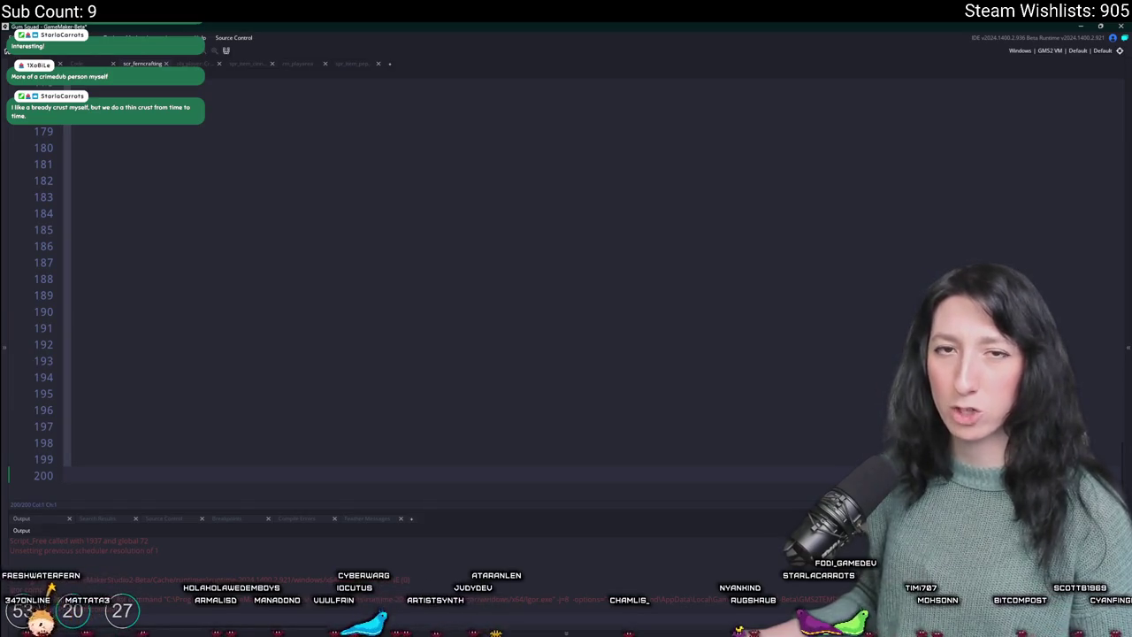
scroll(278, 218, up, 15)
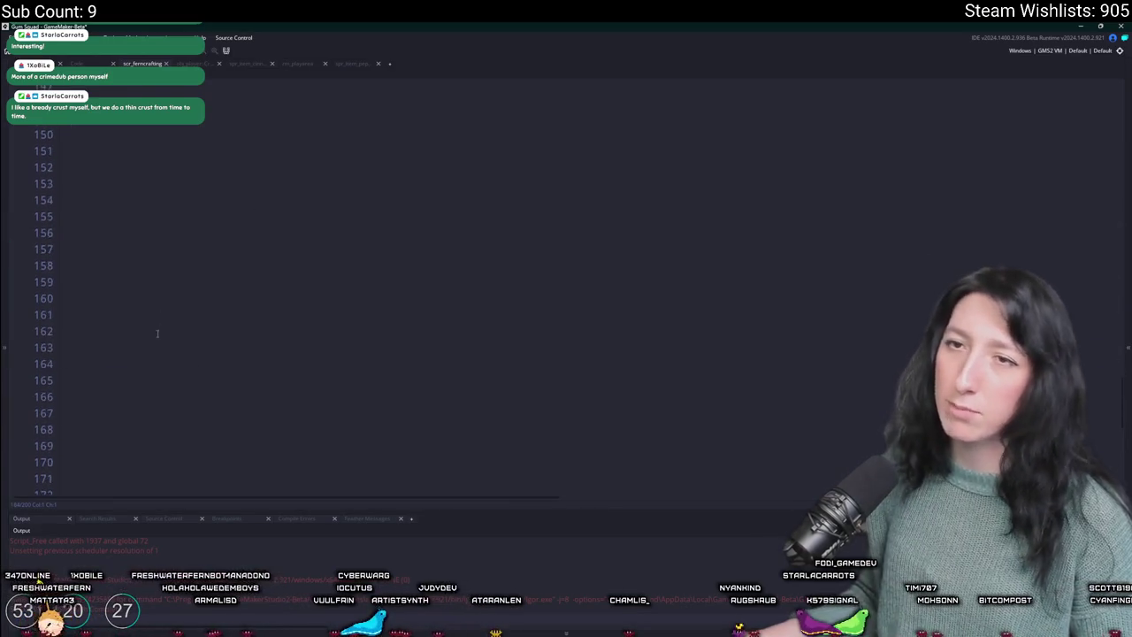
scroll(148, 306, down, 15)
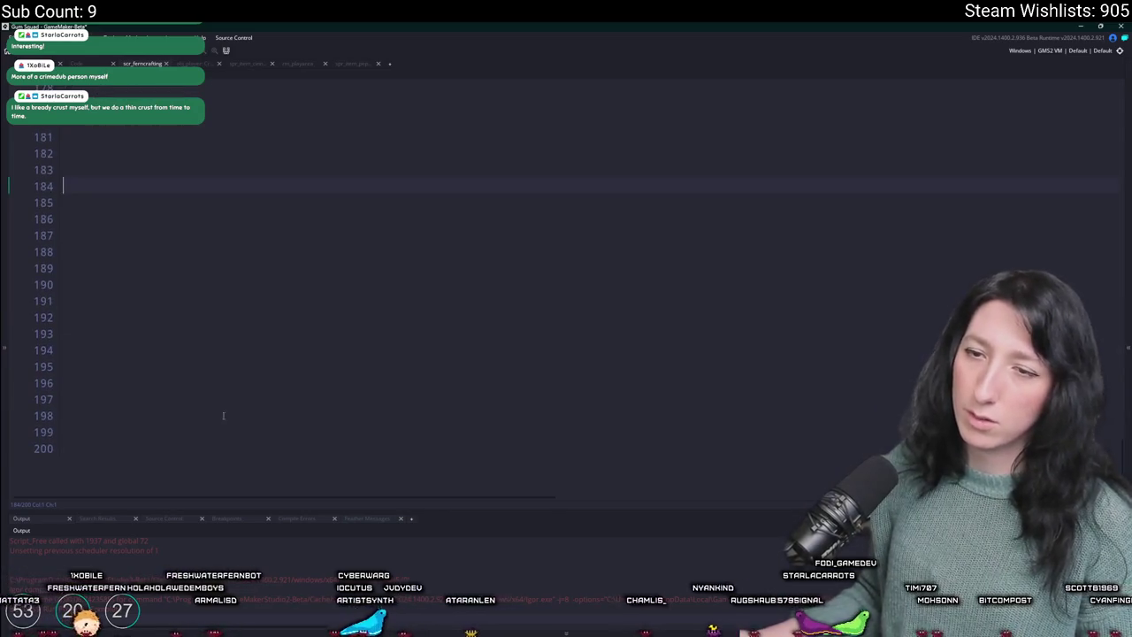
mouse_move(243, 391)
mouse_down()
mouse_move(187, 384)
mouse_move(165, 169)
mouse_move(91, 277)
mouse_up()
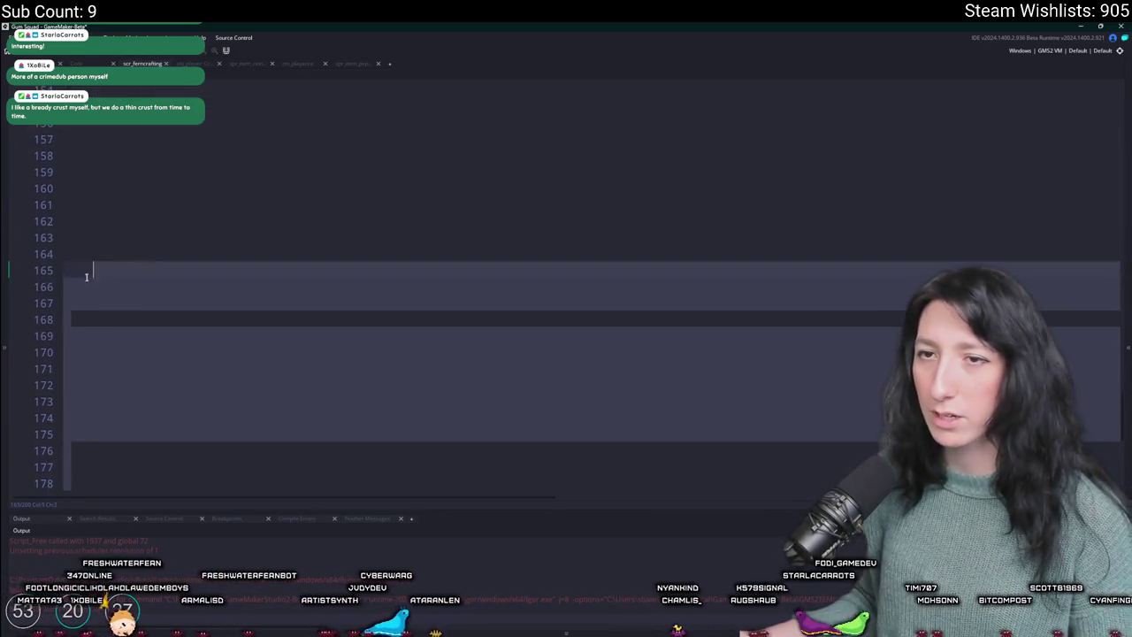
key(Delete)
key(BackSpace)
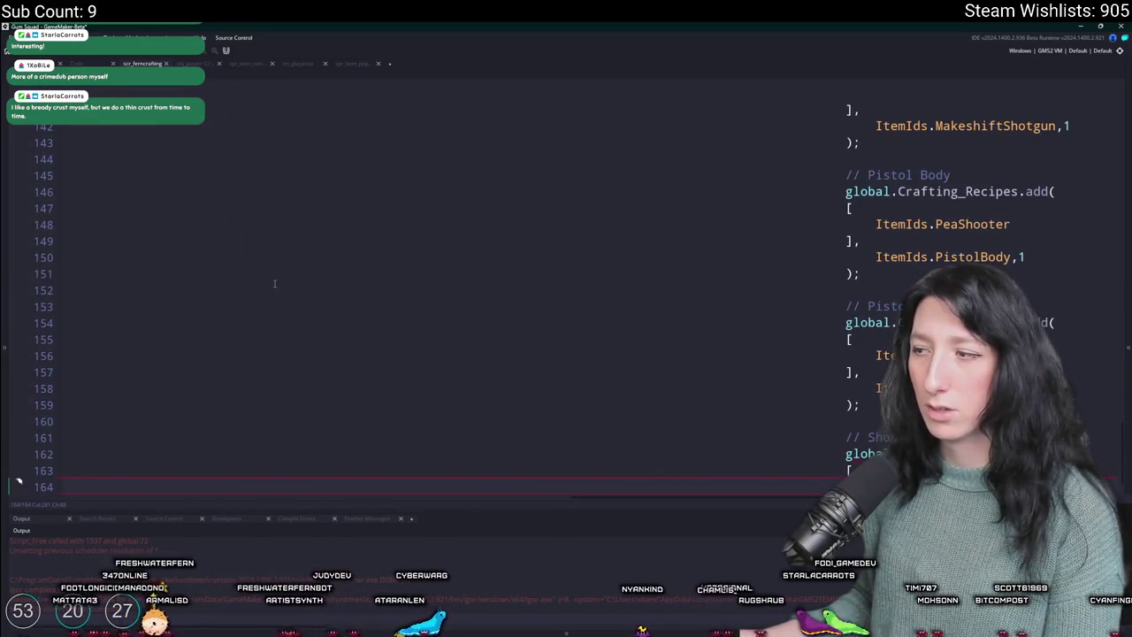
- Restore the blank lines below the Makeshift Shotgun recipe
scroll(645, 119, up, 8)
scroll(645, 119, down, 8)
key(shift+Down)
key(shift+Down)
key(shift+Down)
key(End)
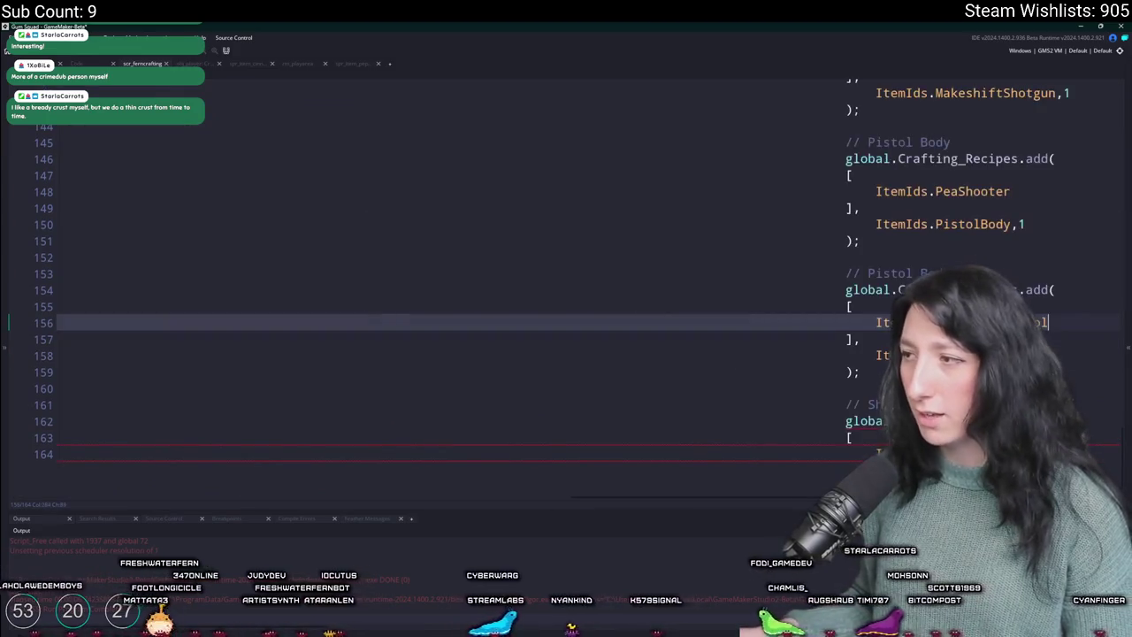
key(ctrl+End)
key(Return)
key(Return)
key(Return)
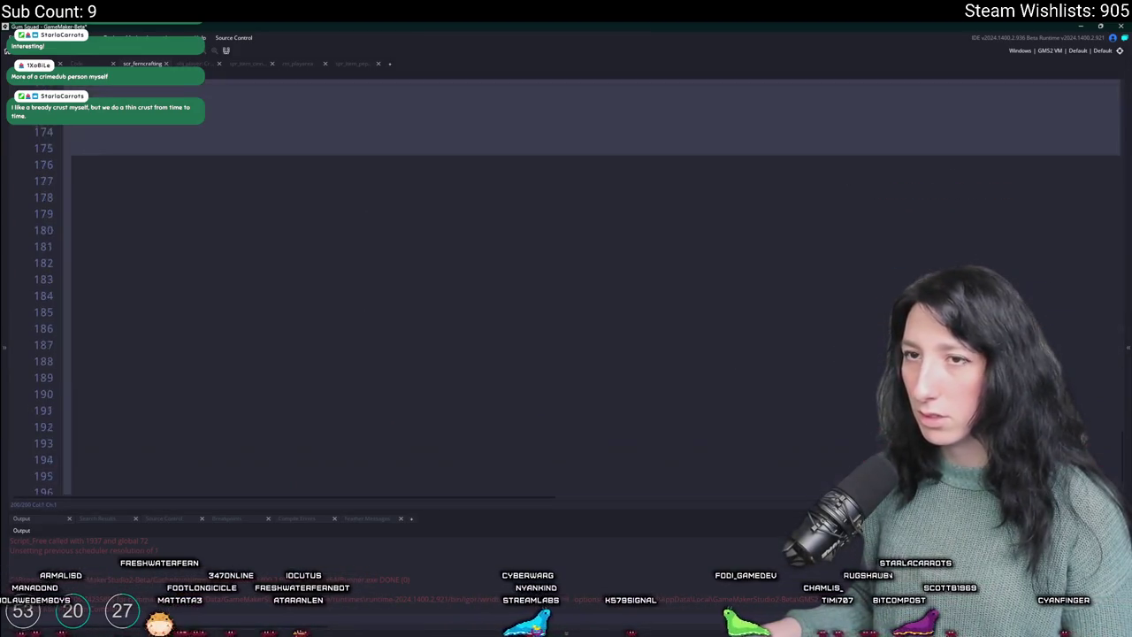
key(shift+Up)
key(shift+Up)
key(shift+Up)
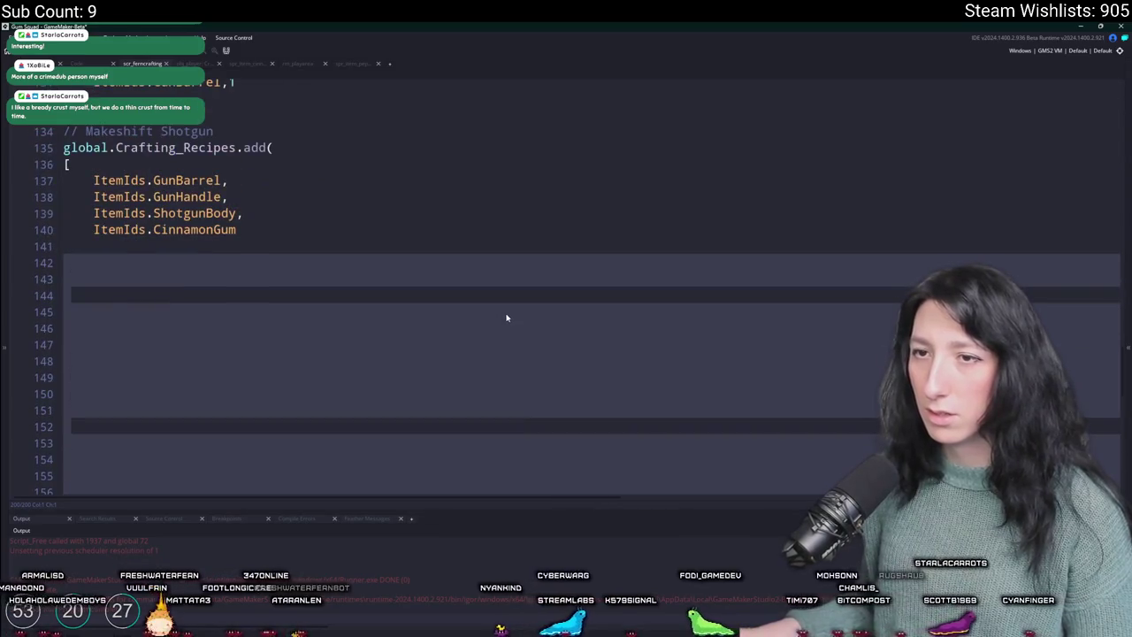
click(464, 228)
- Select the closing Shotgun Body recipes, CinnamonBlaster and MakeshiftShotgun, up from the script's end
key(ctrl+End)
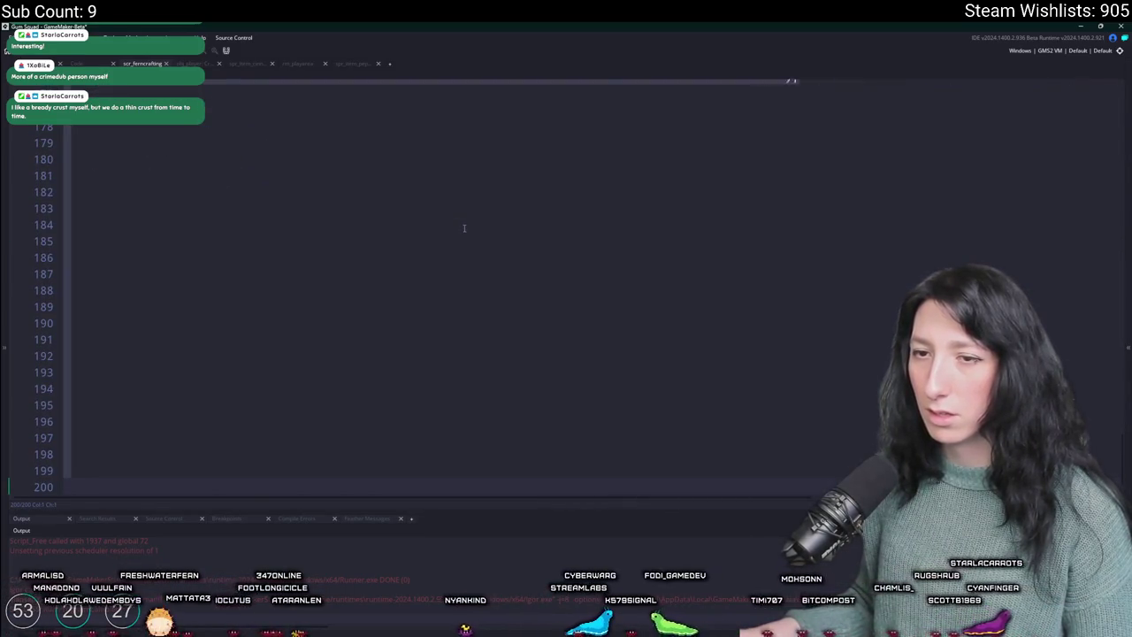
key(shift+Up)
key(shift+Up)
key(shift+Up)
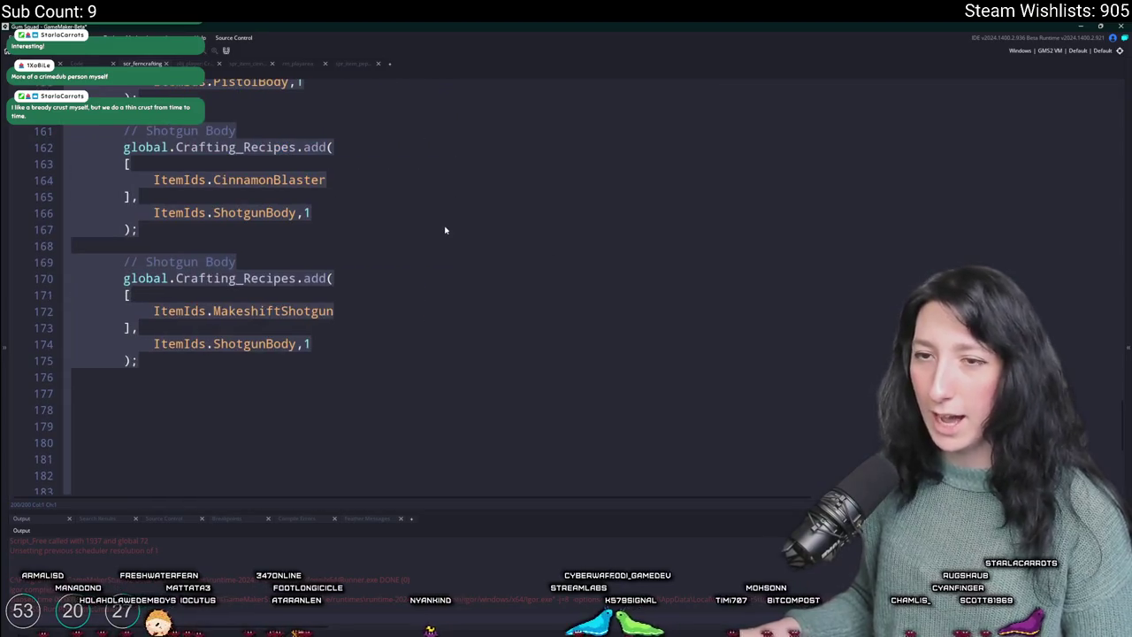
key(shift+Up)
key(shift+Up)
key(shift+Up)
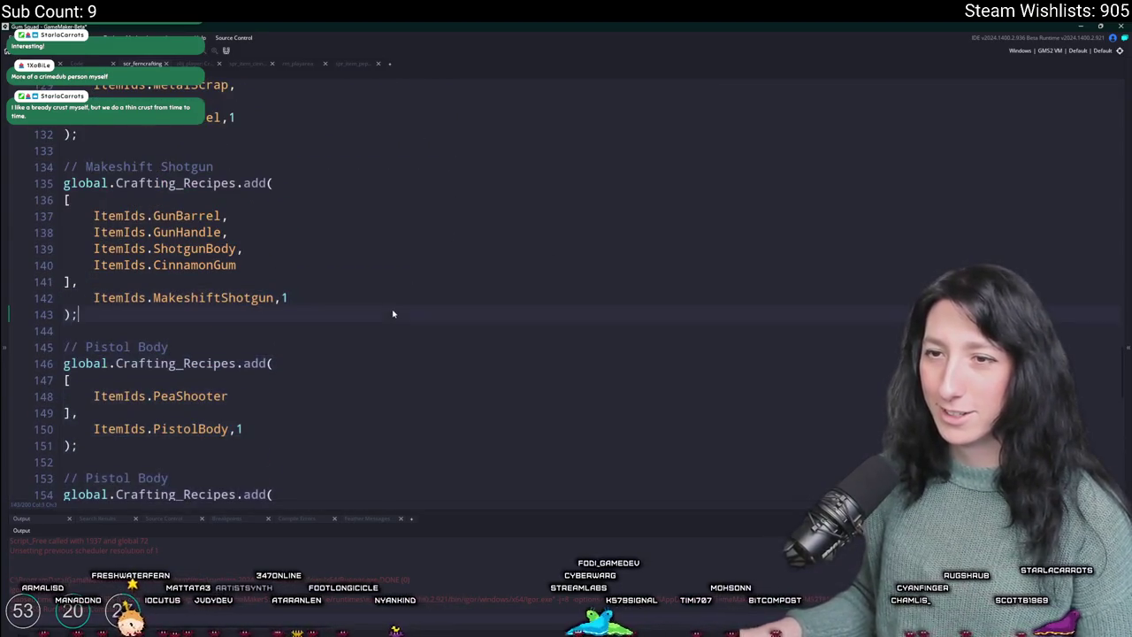
scroll(398, 311, down, 3)
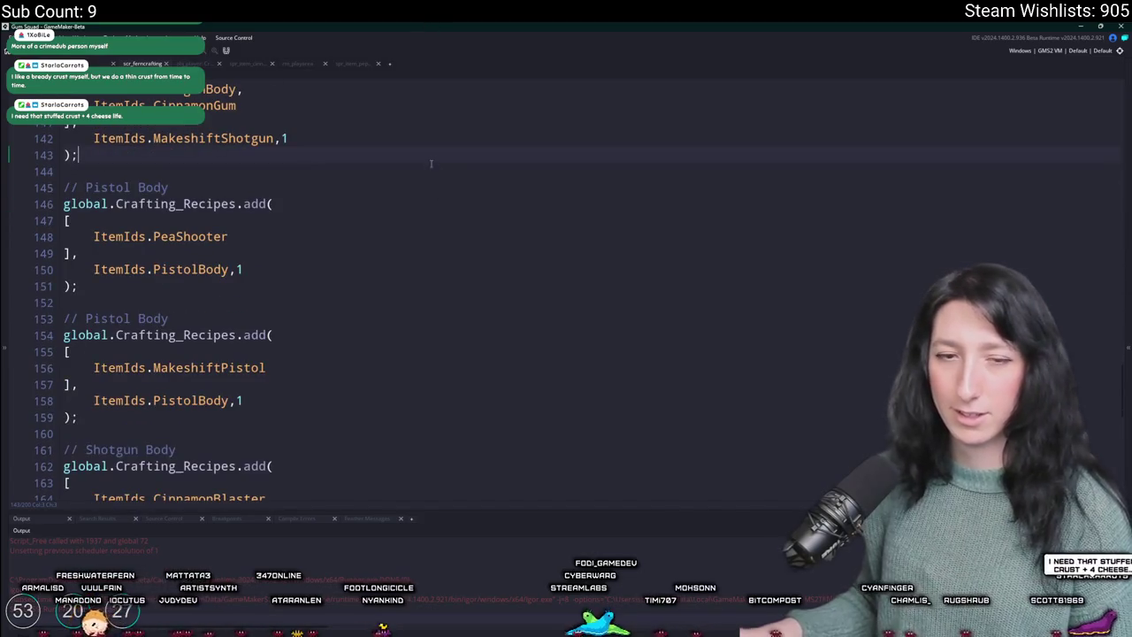
scroll(299, 332, down, 5)
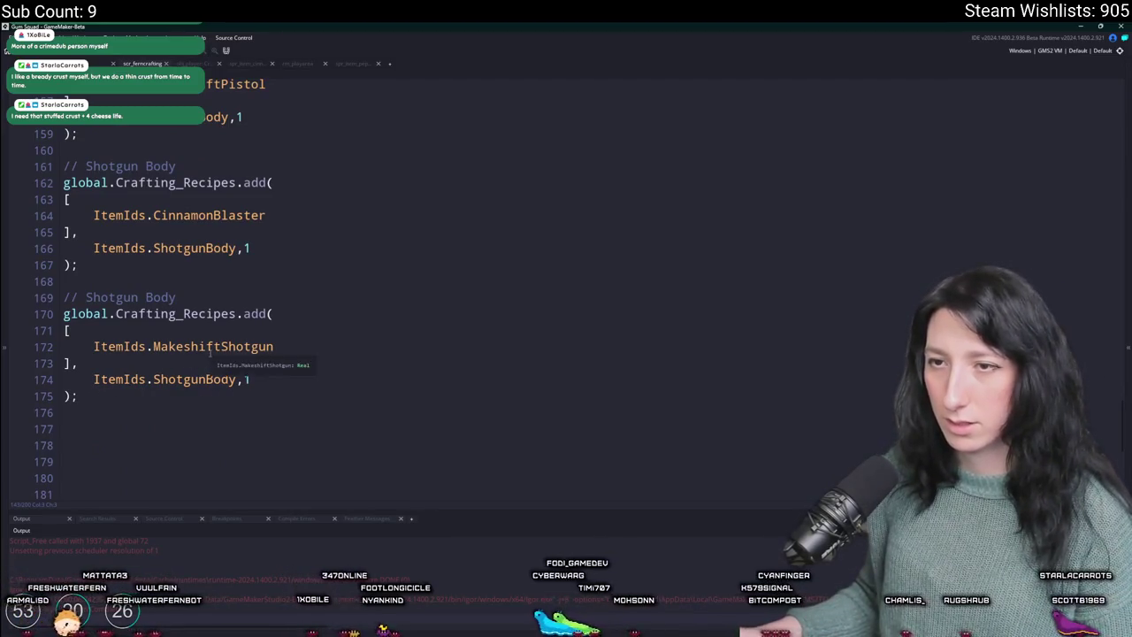
drag(78, 396, 105, 206)
- Duplicate the two Shotgun Body recipes and rename their comments to Rifle Body
scroll(105, 206, down, 3)
key(ctrl+d)
double_click(103, 206)
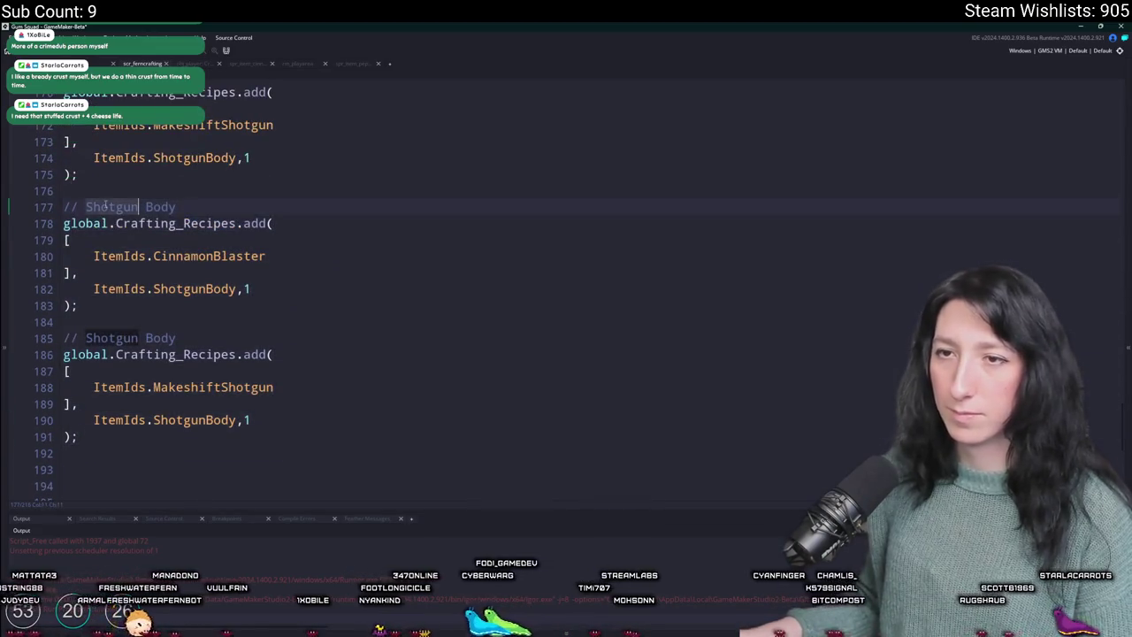
text(Rifle)
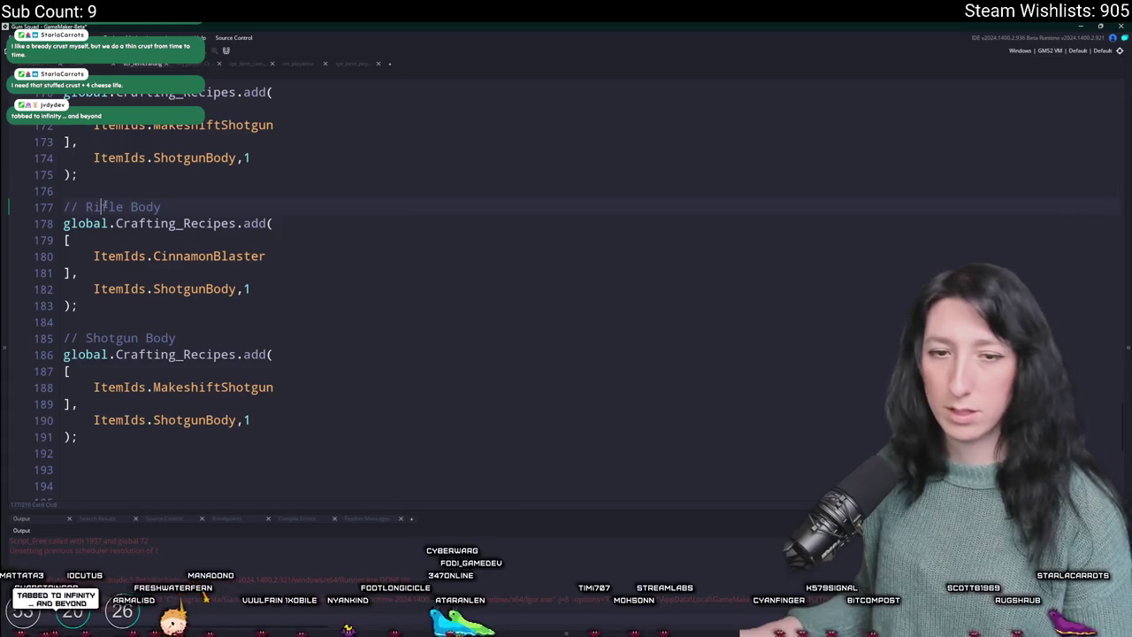
double_click(96, 336)
text(Rifle)
- Change ShotgunBody to RifleBody and MakeshiftShotgun to MakeshiftRifle in the copied recipes
drag(213, 255, 179, 255)
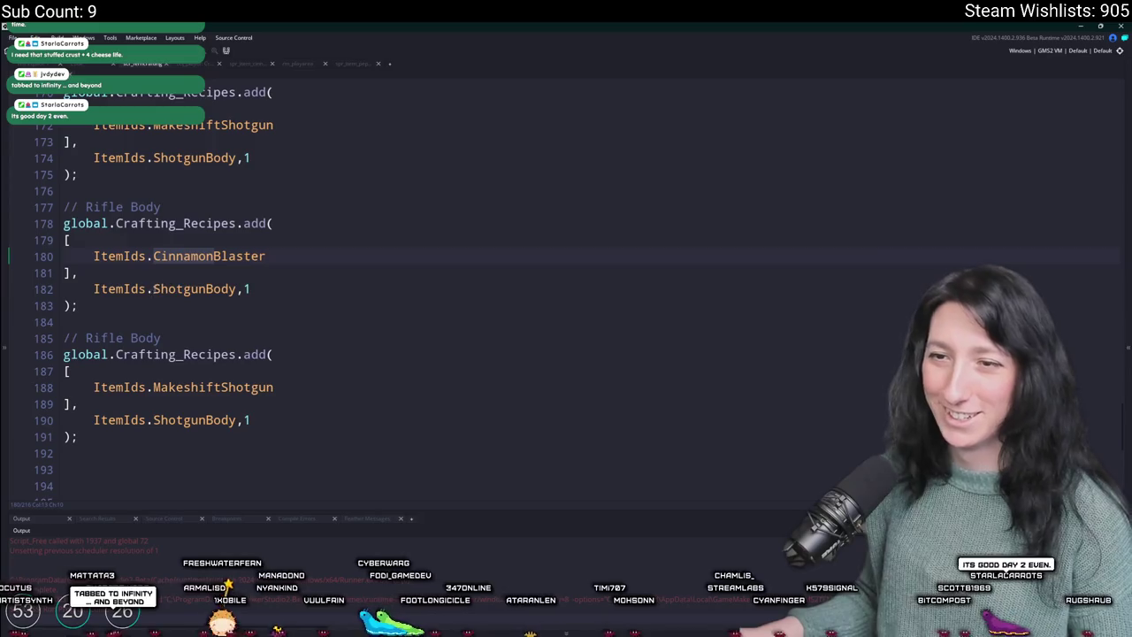
double_click(160, 289)
text(Rifle)
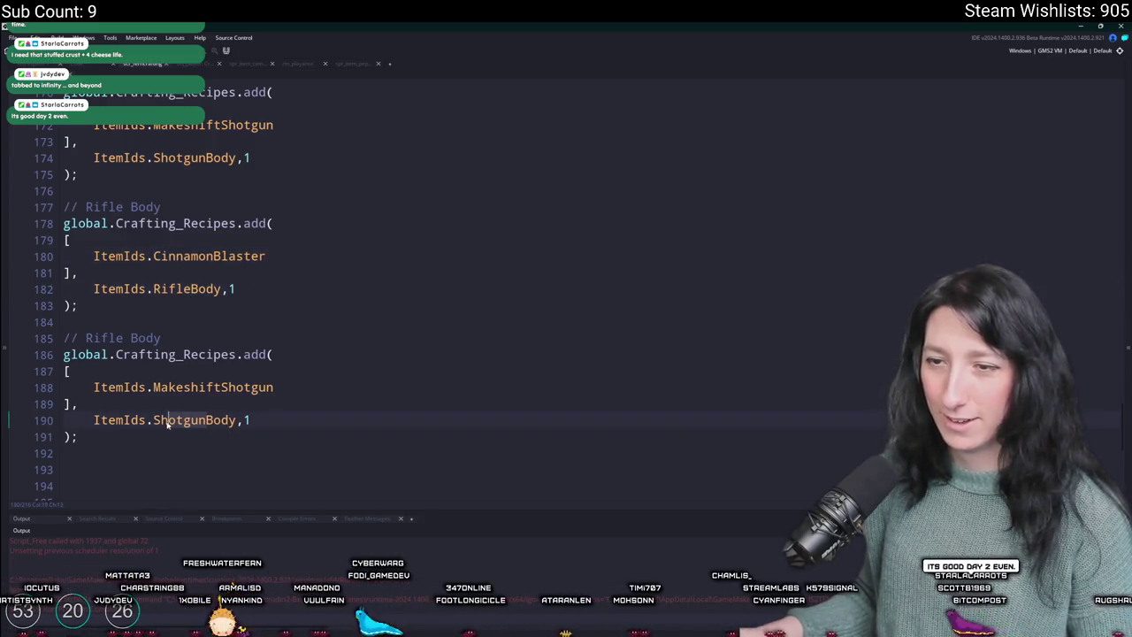
double_click(176, 420)
text(Rifle)
key(shift+End)
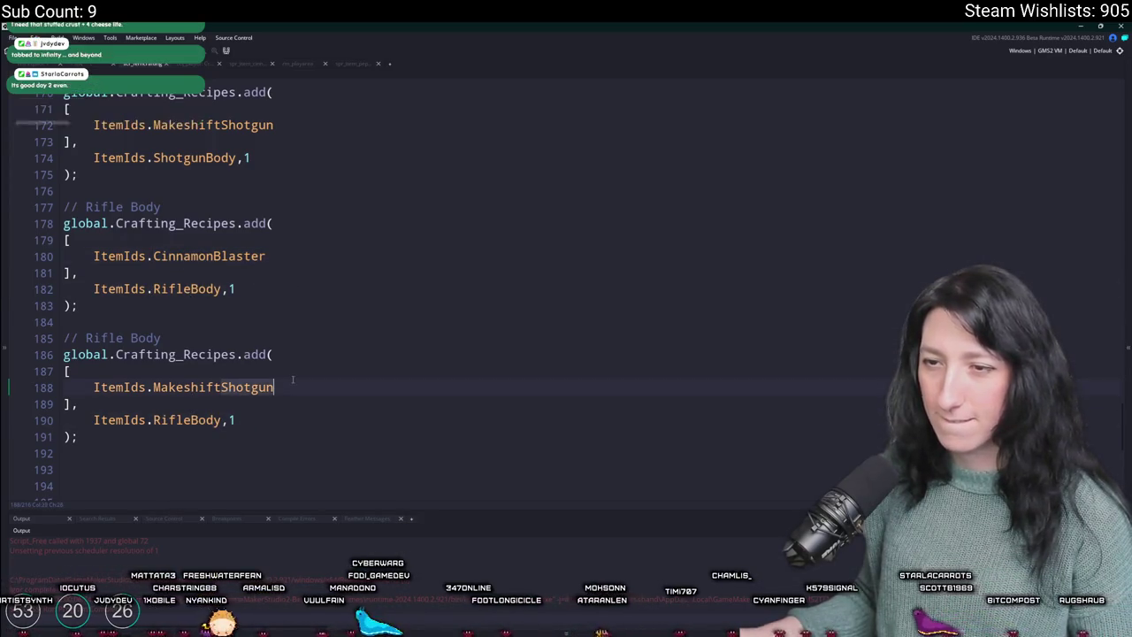
text(Rifle)
- Replace CinnamonBlaster with PepperMinter as the first copied recipe's ingredient
drag(265, 255, 153, 255)
text(Pepp)
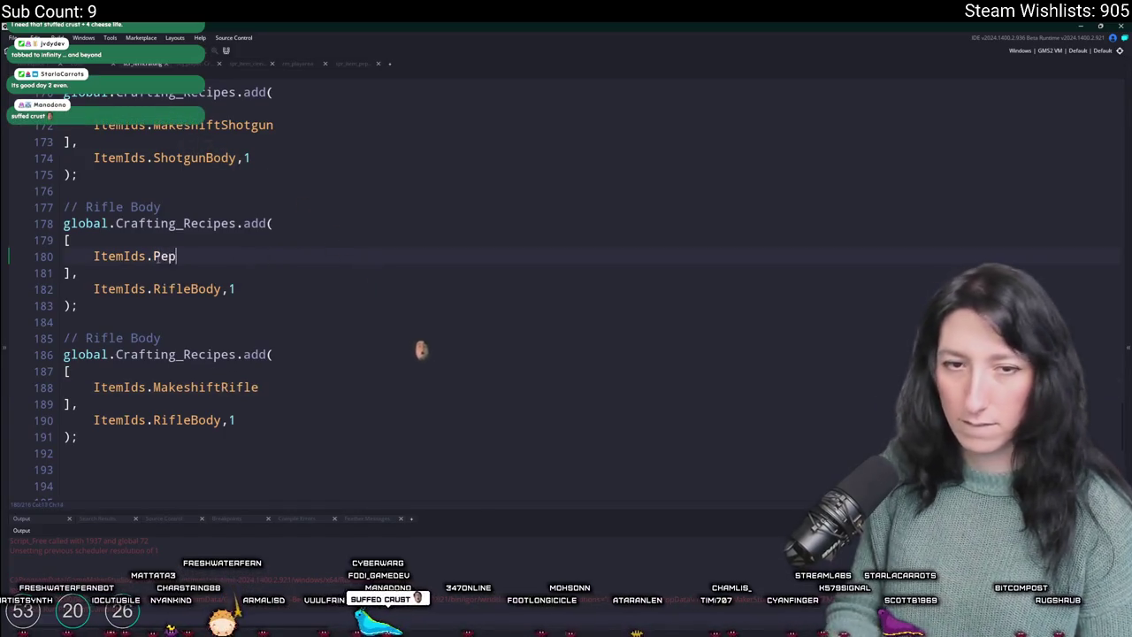
key(Tab)
key(ctrl+z)
text(erMinter)
scroll(157, 258, up, 8)
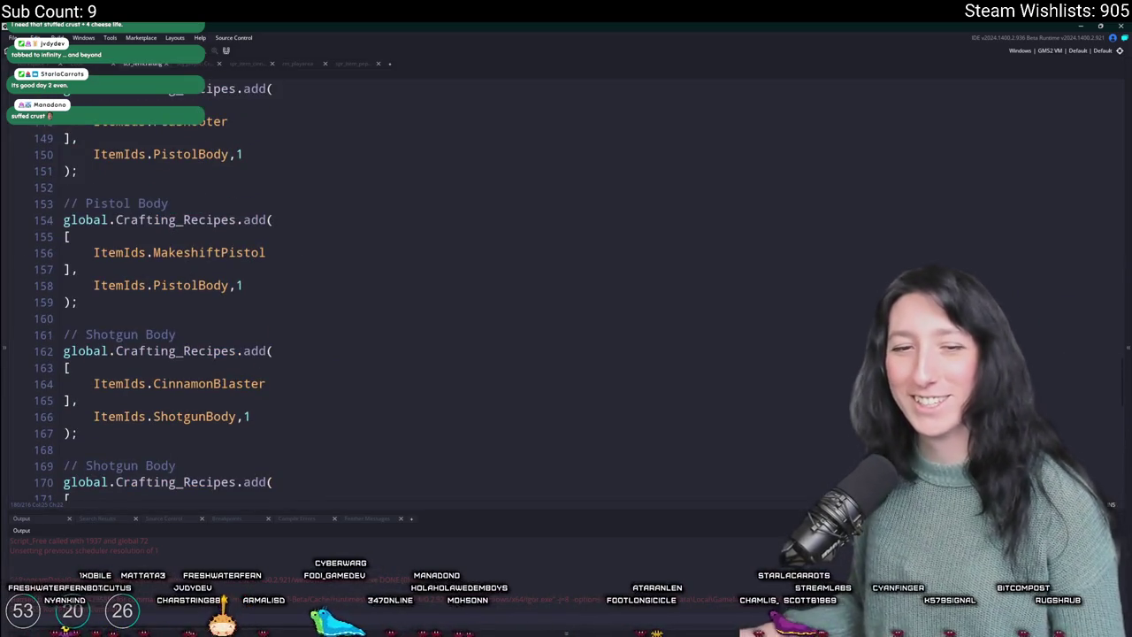
- Duplicate the whole Makeshift Shotgun crafting recipe
scroll(198, 351, up, 8)
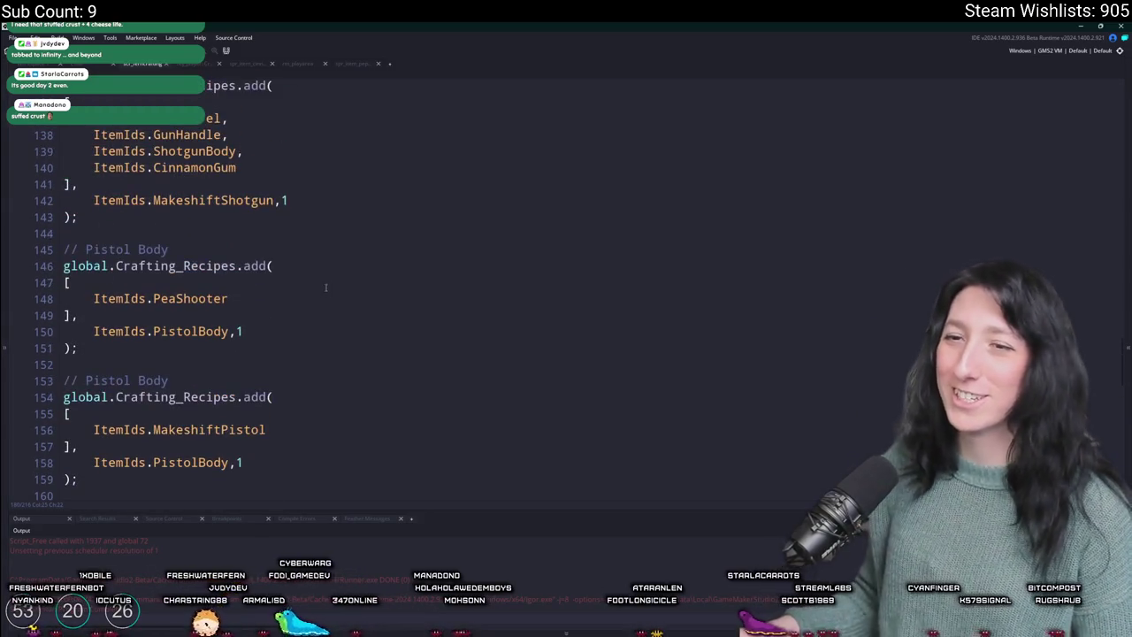
drag(152, 402, 115, 240)
key(ctrl+d)
scroll(177, 309, down, 5)
scroll(265, 354, up, 5)
scroll(315, 404, up, 10)
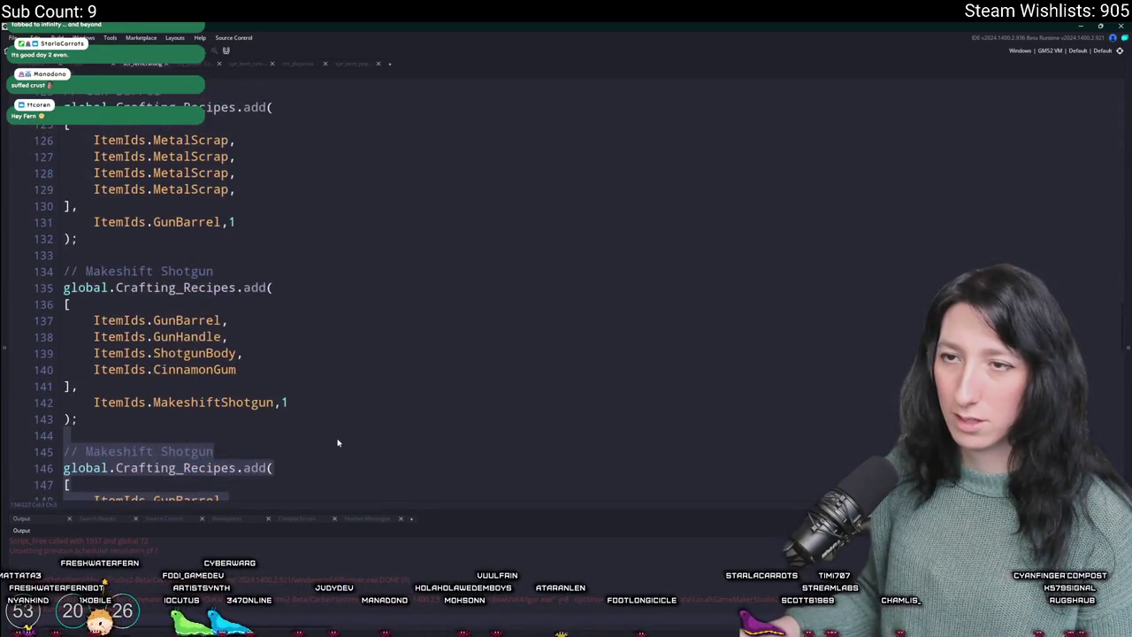
scroll(259, 413, down, 10)
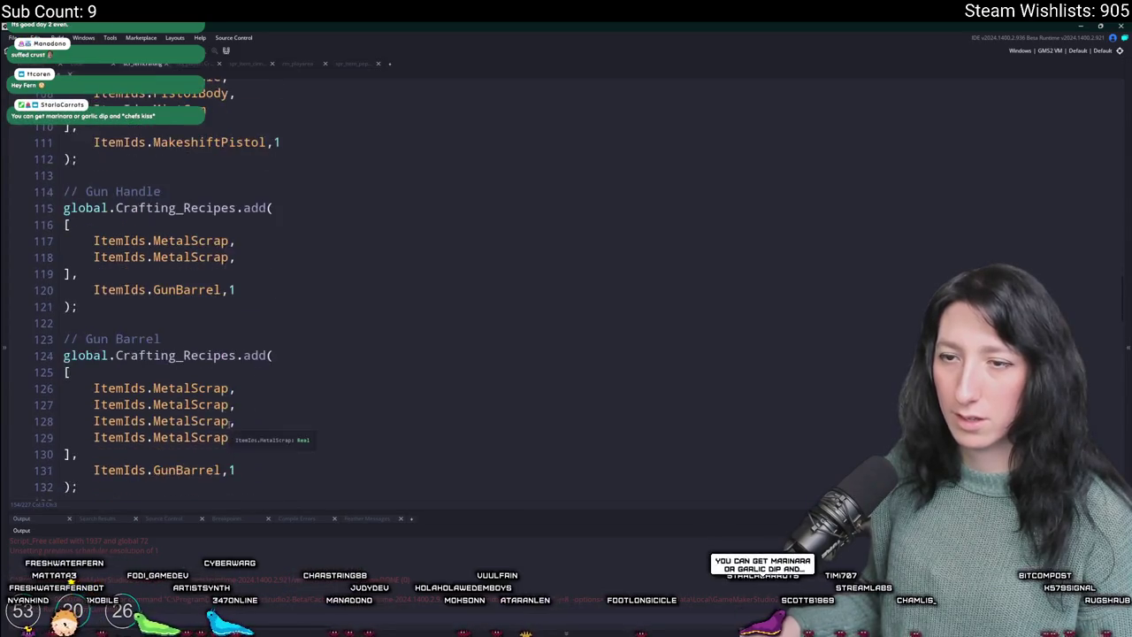
click(275, 346)
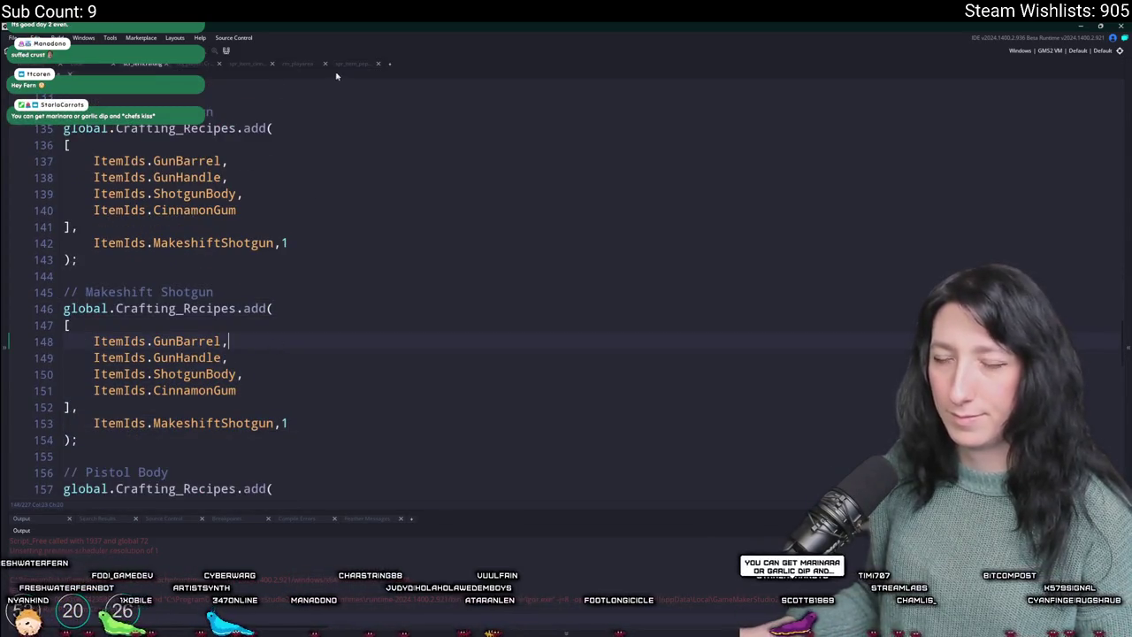
- Make the copy a Makeshift Rifle recipe using RifleBody and PepperMintGum, then run the game
double_click(183, 295)
text(Rifle)
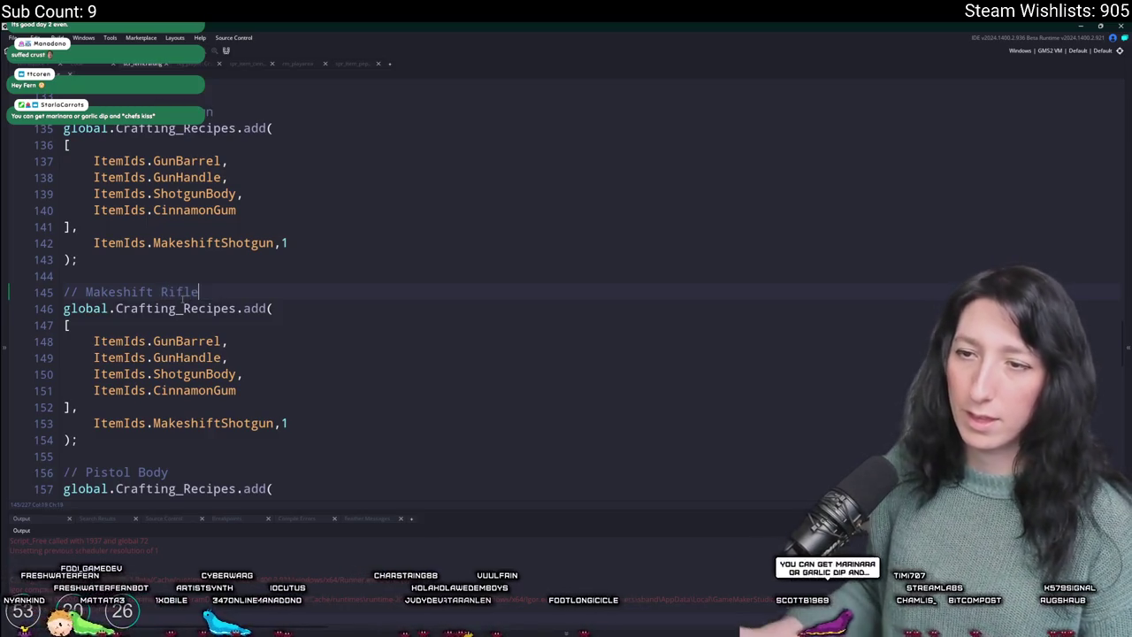
scroll(198, 345, down, 18)
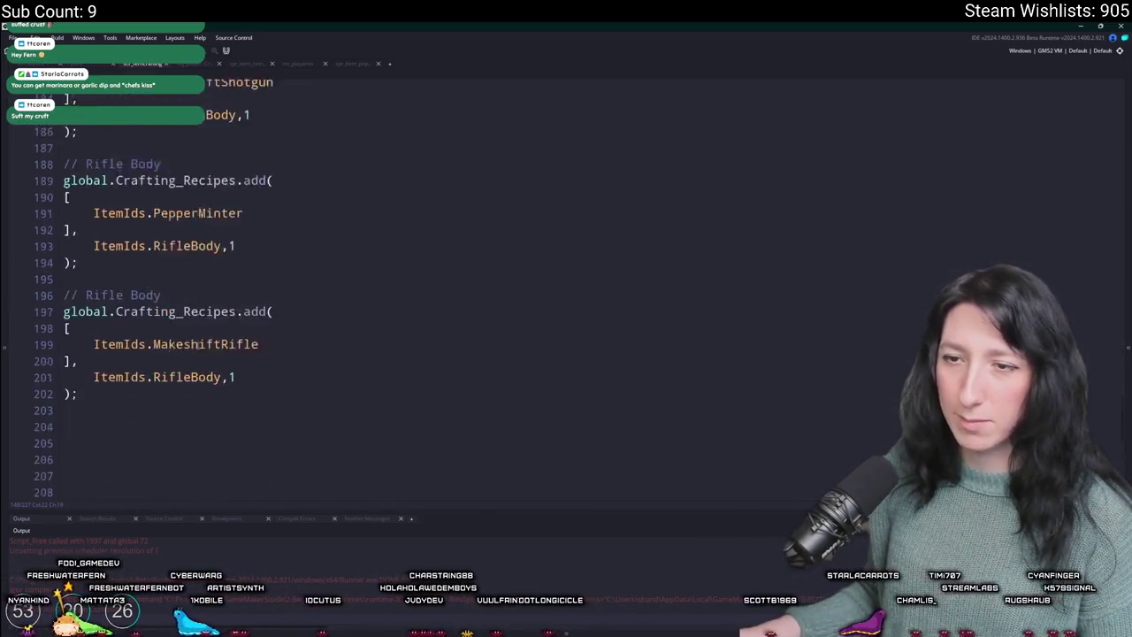
scroll(198, 342, up, 16)
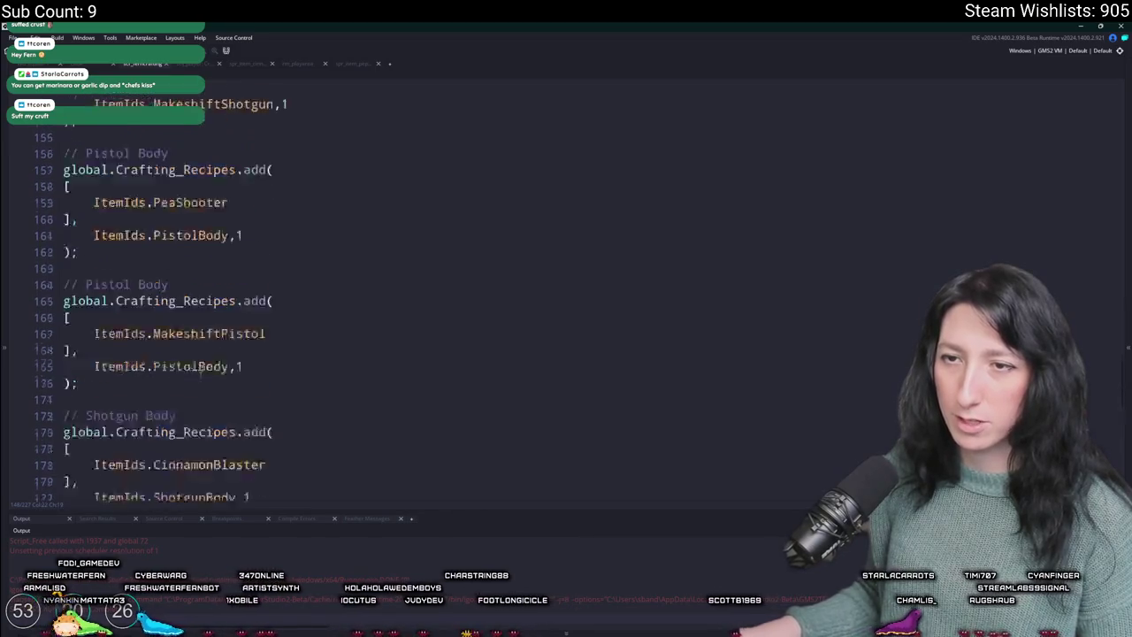
scroll(201, 375, up, 2)
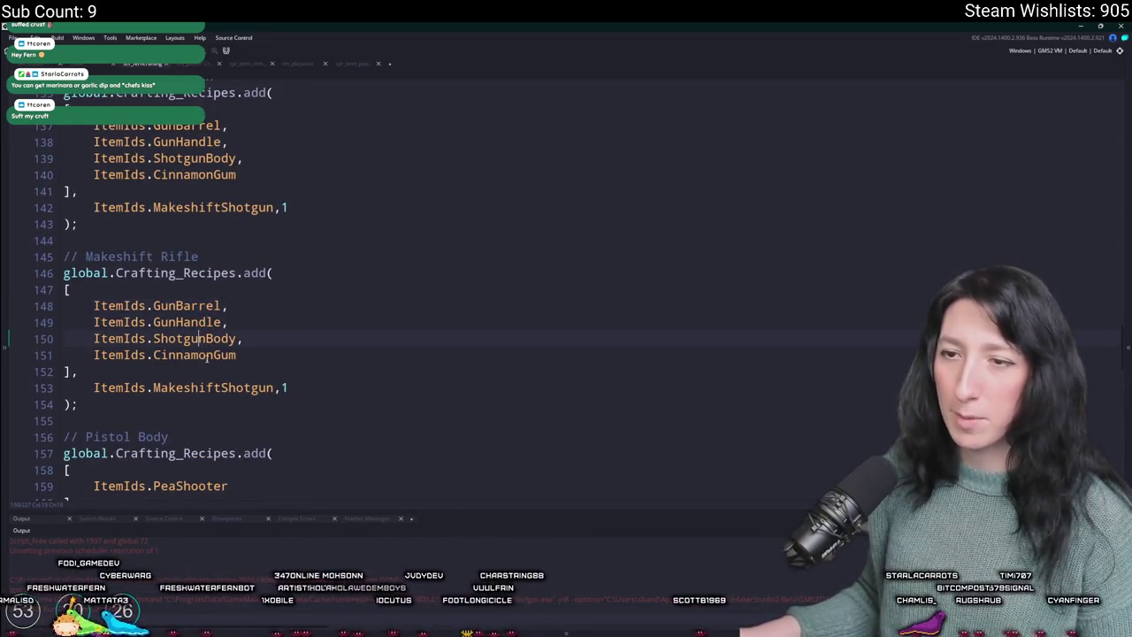
drag(201, 338, 153, 338)
text(Rifle)
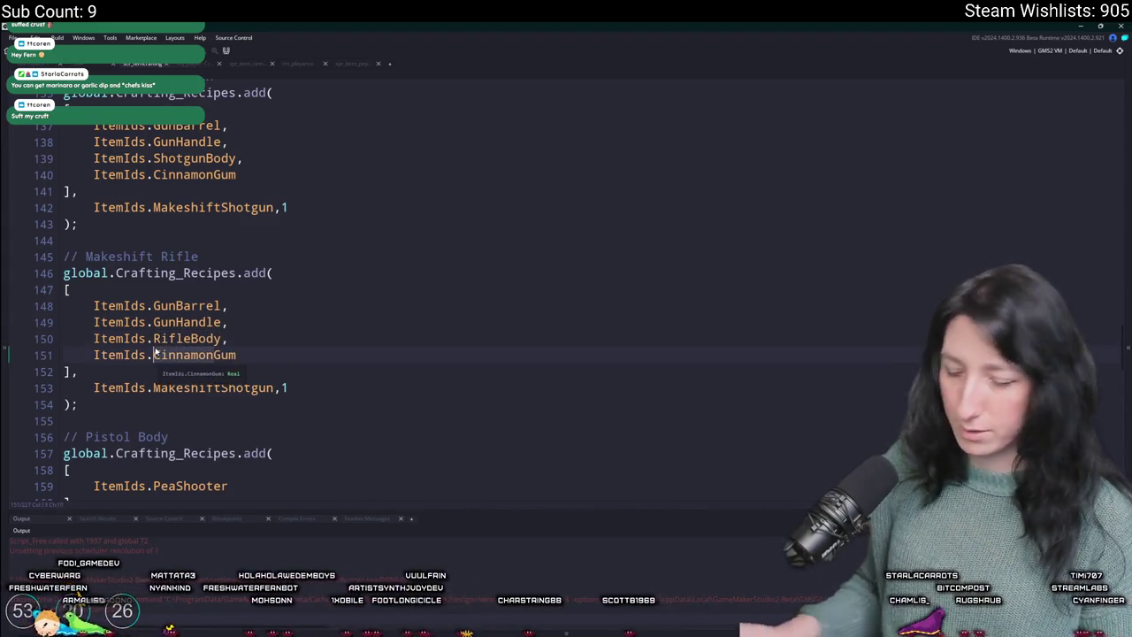
text(Pa)
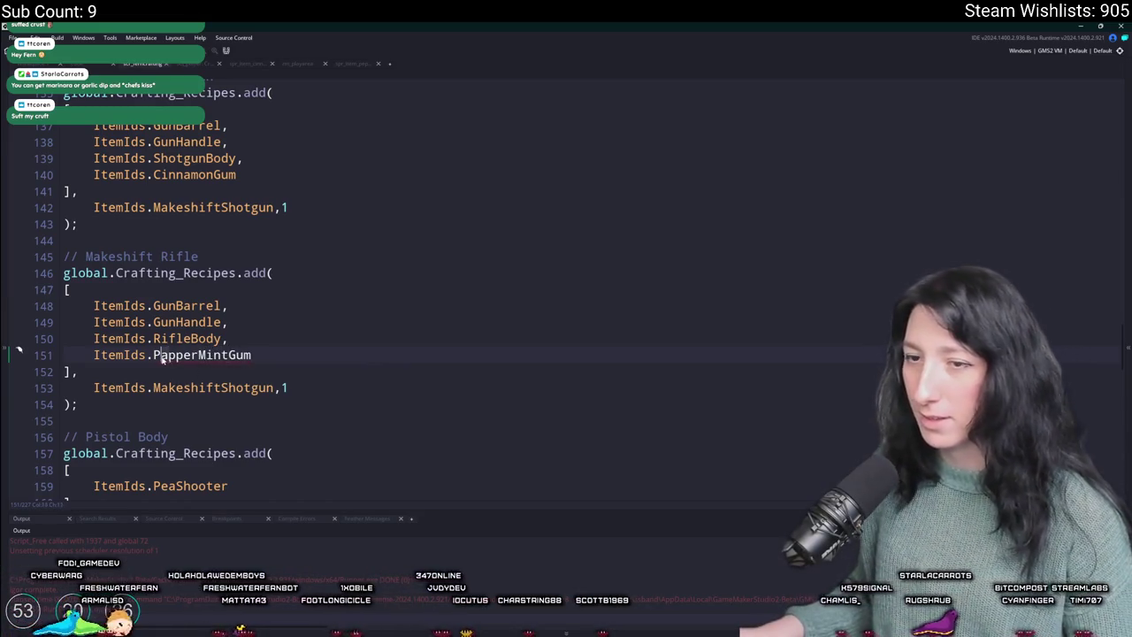
key(Down)
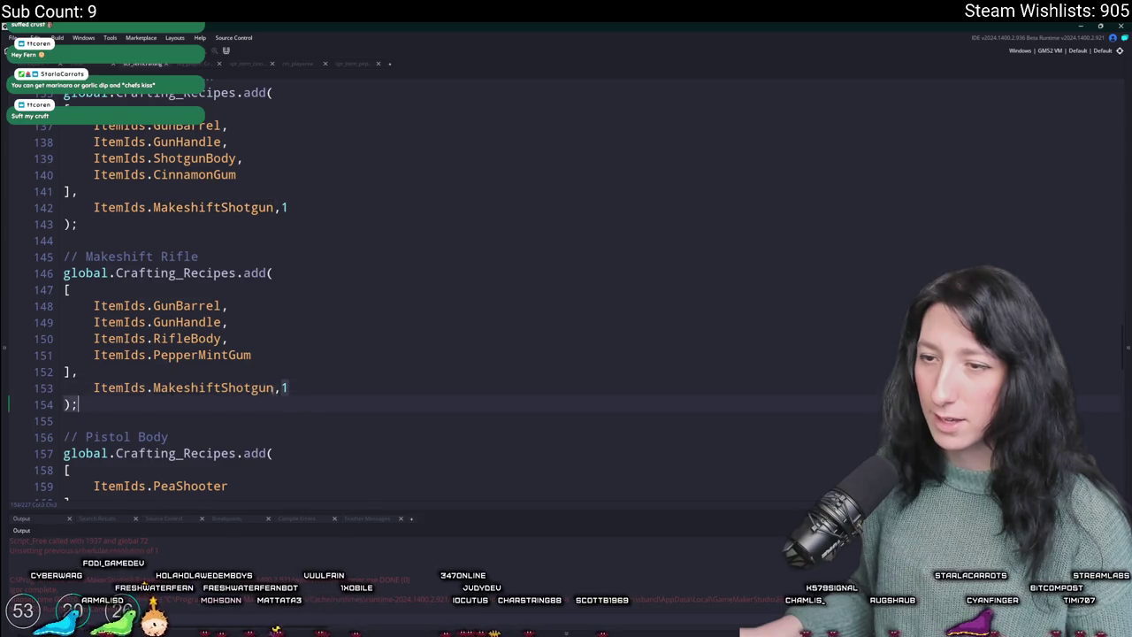
click(220, 387)
key(ctrl+Delete)
text(Rifle)
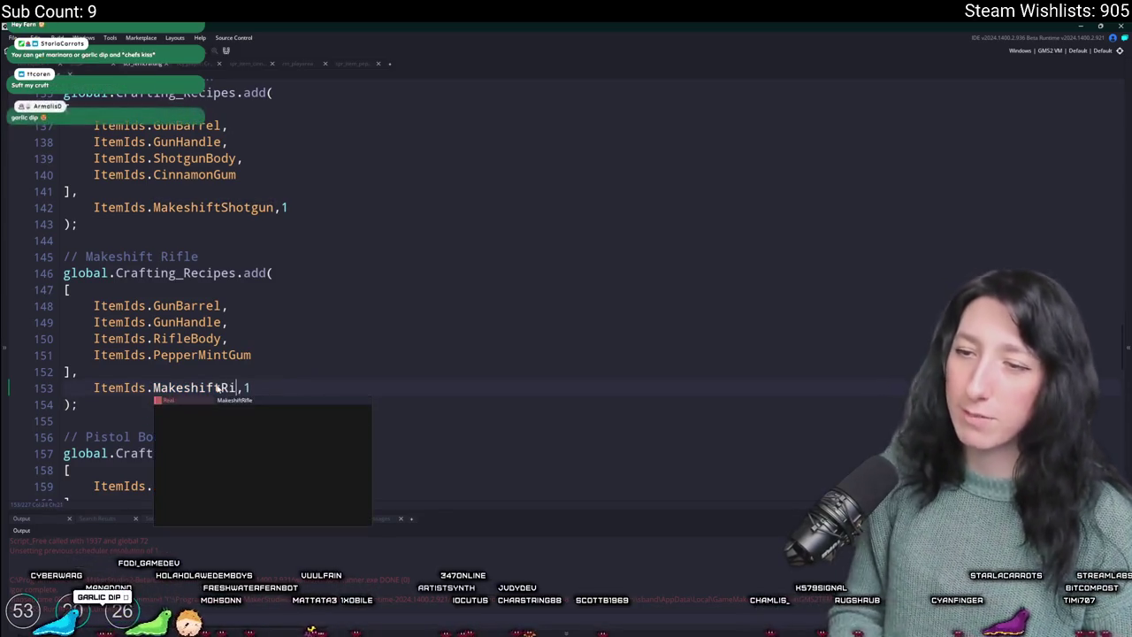
key(F5)
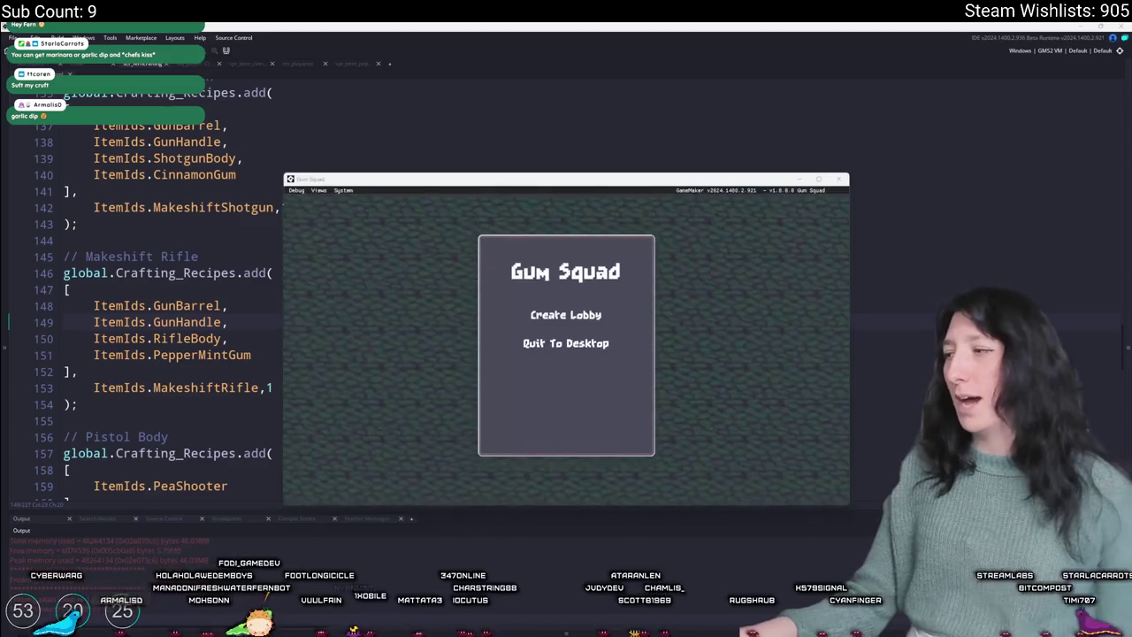
- Create a lobby, walk to the bench, move the rifle body in the crafting panel, then quit
click(538, 317)
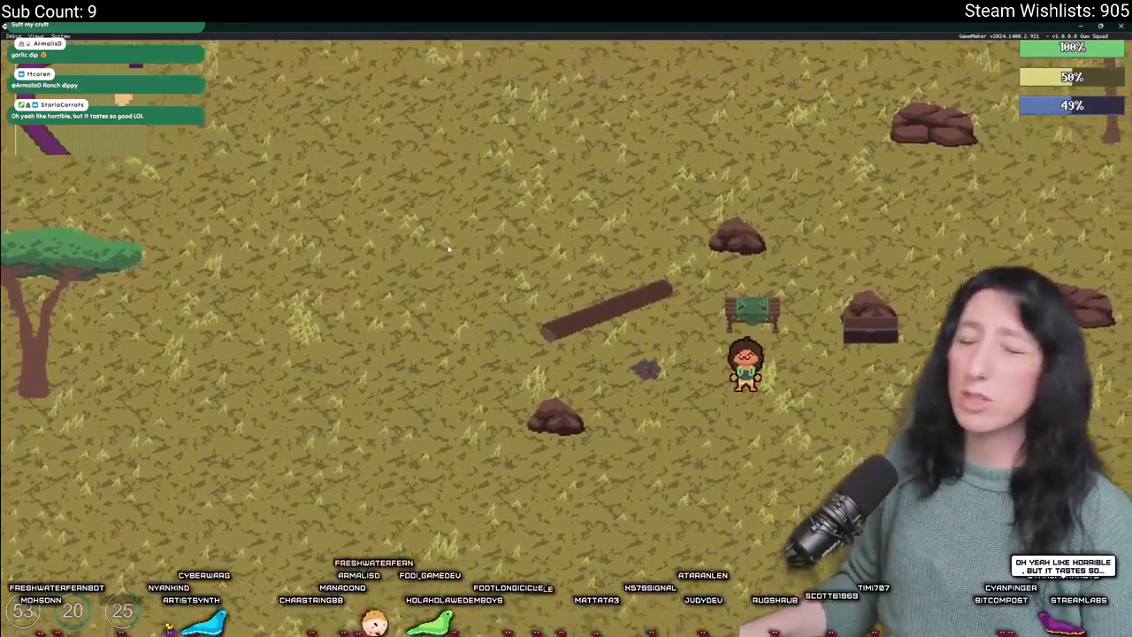
key(a)
key(w)
key(e)
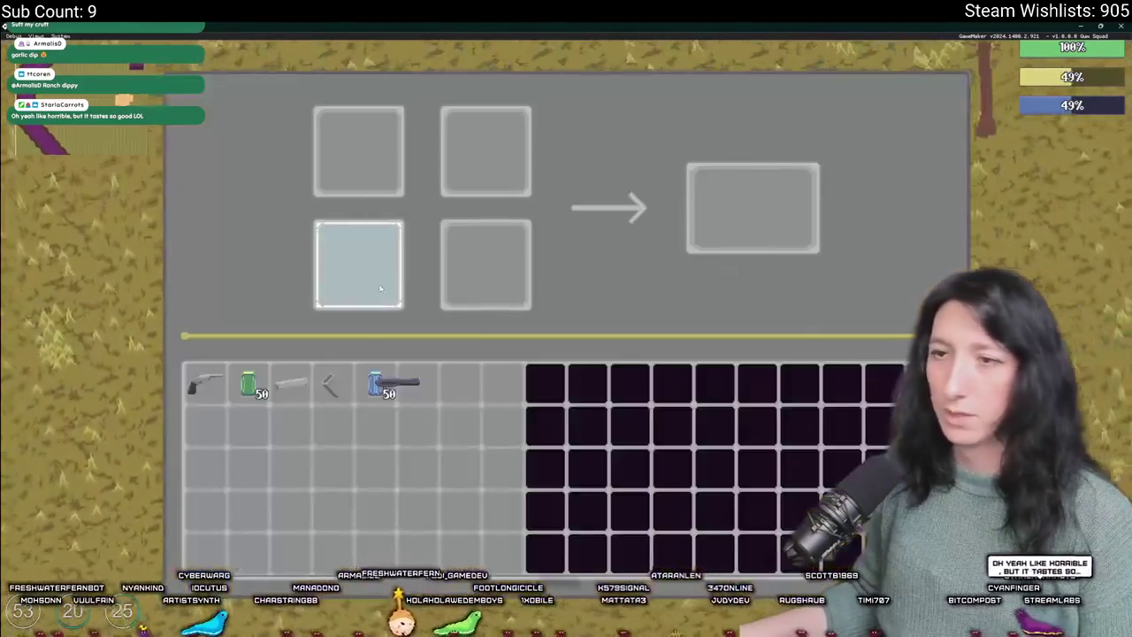
click(461, 387)
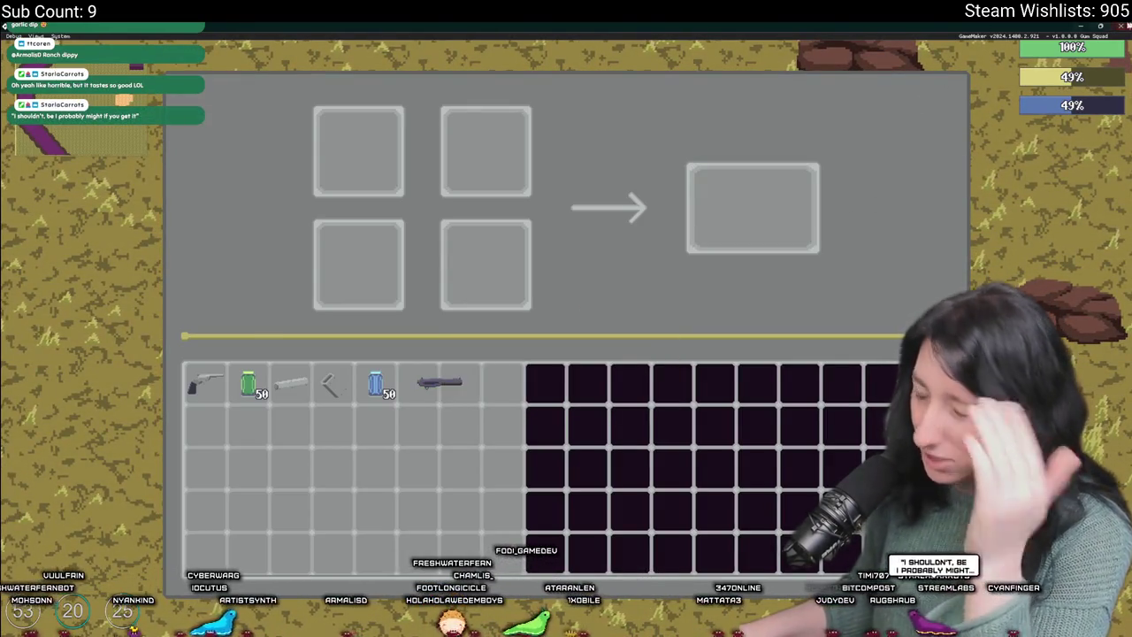
click(1121, 26)
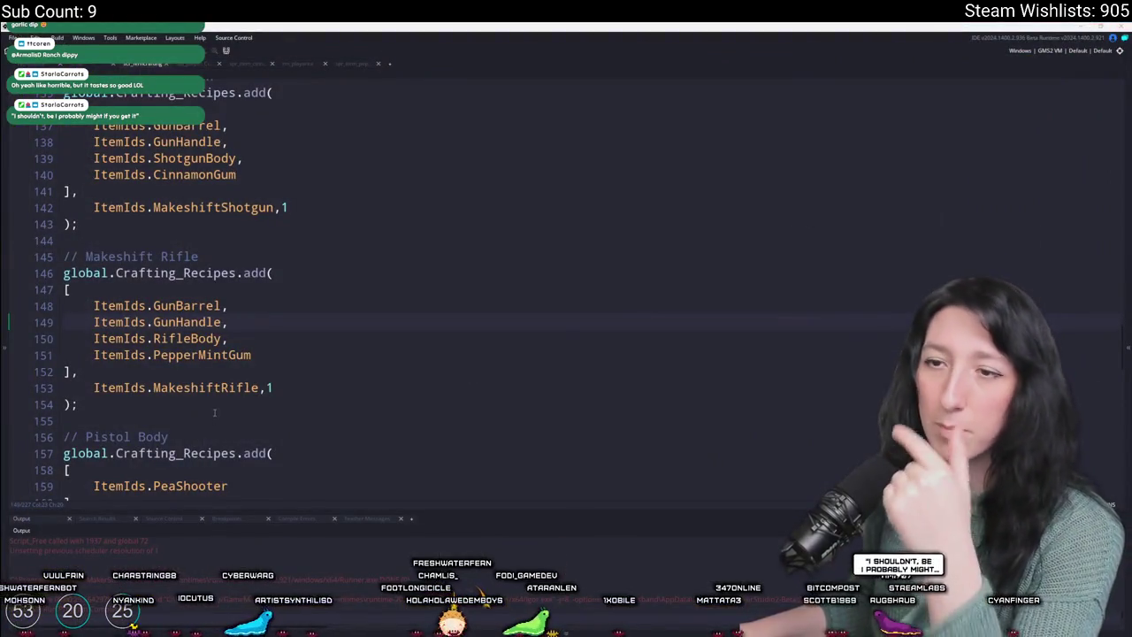
- Look over the weapon definitions code, then return to the item definitions code
scroll(254, 292, up, 2)
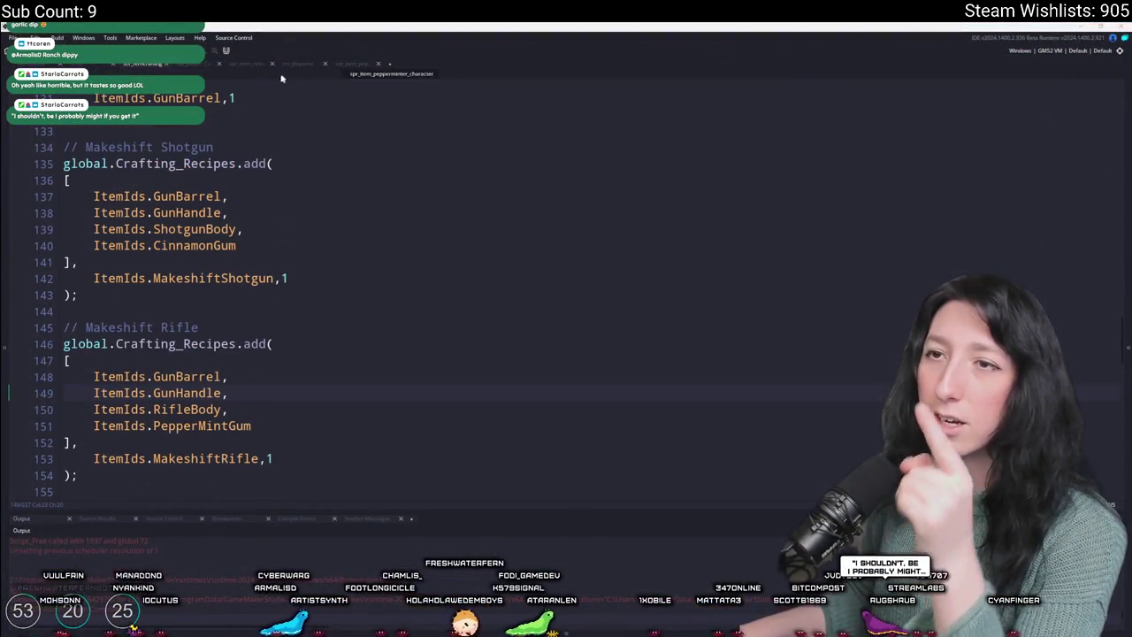
click(182, 67)
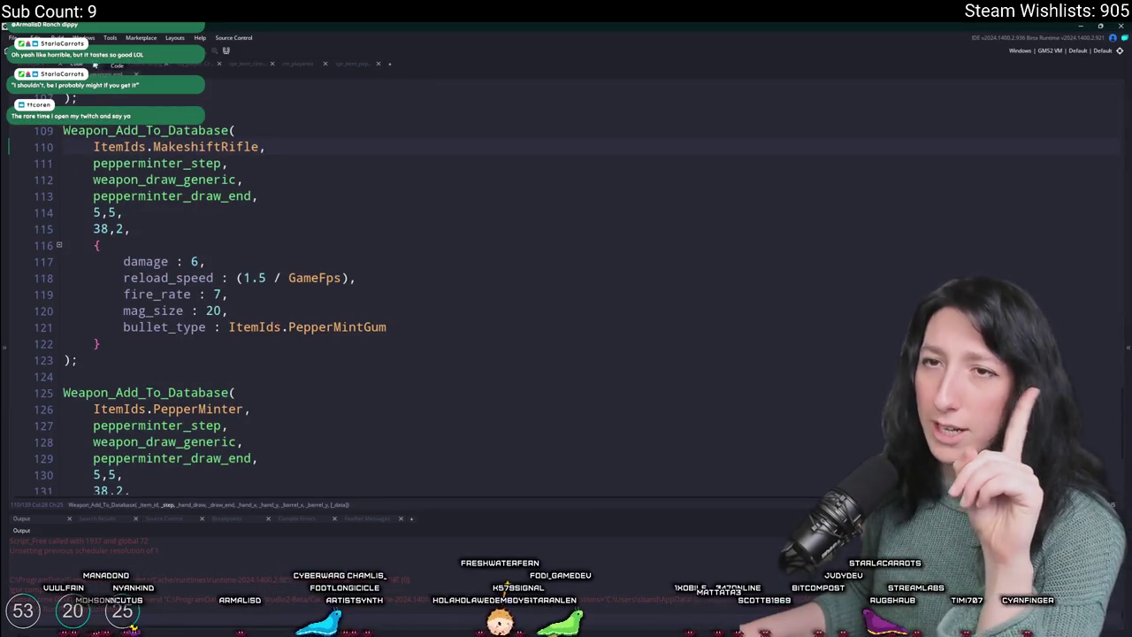
key(ctrl+Tab)
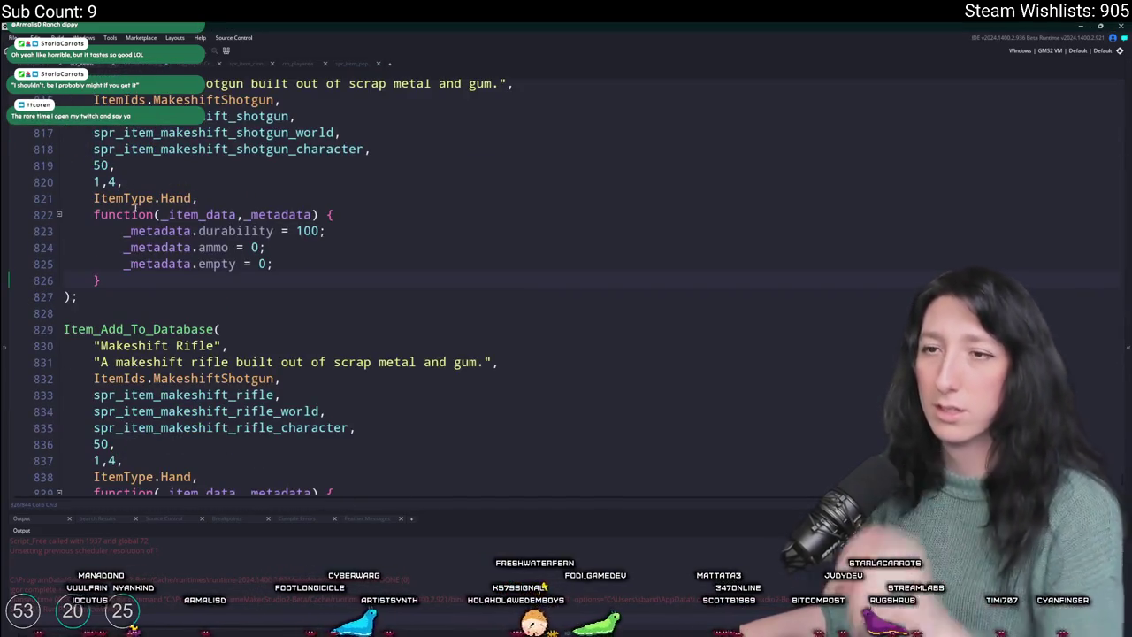
scroll(132, 202, down, 3)
scroll(255, 351, up, 7)
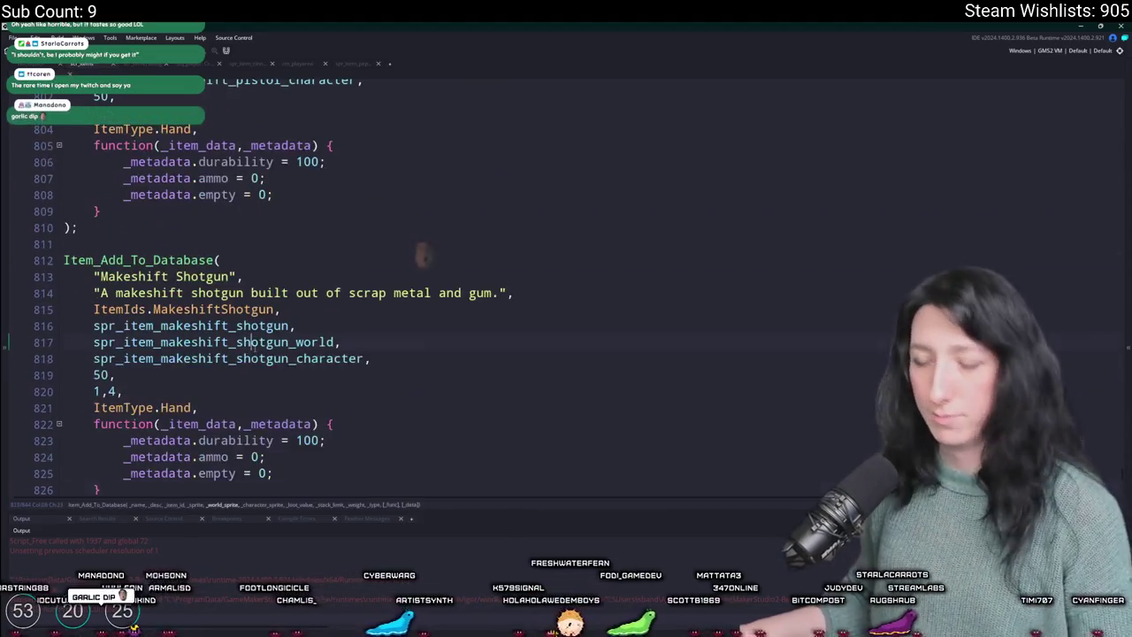
scroll(255, 351, down, 5)
scroll(240, 344, up, 8)
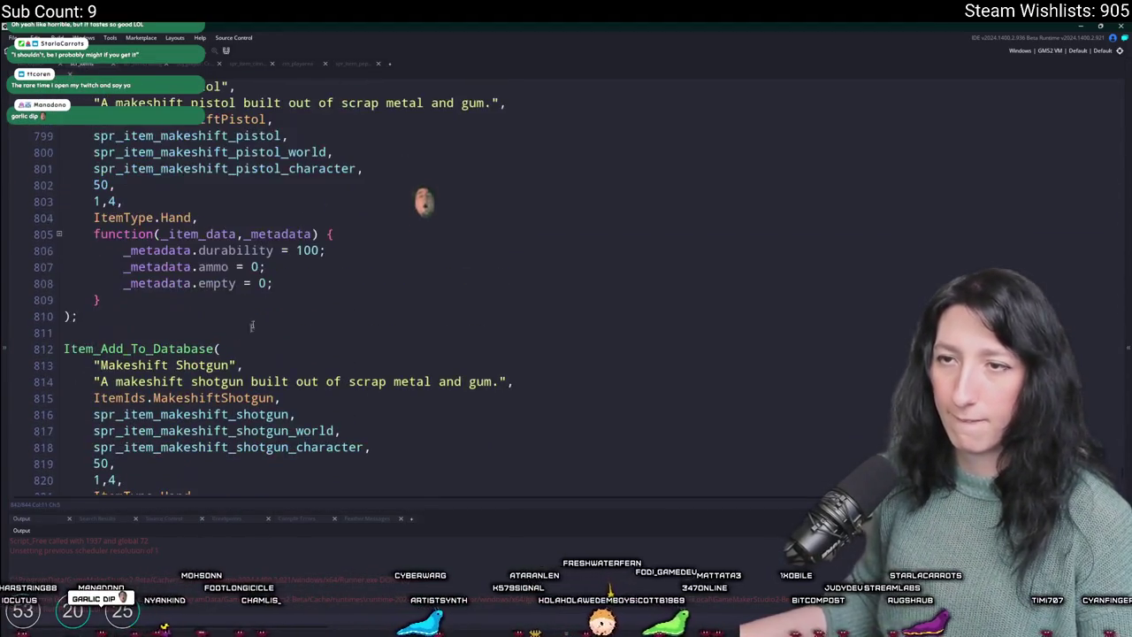
- Search the item code for 'peppermint' to locate the Pepper Minter entry
key(ctrl+f)
text(peppermint)
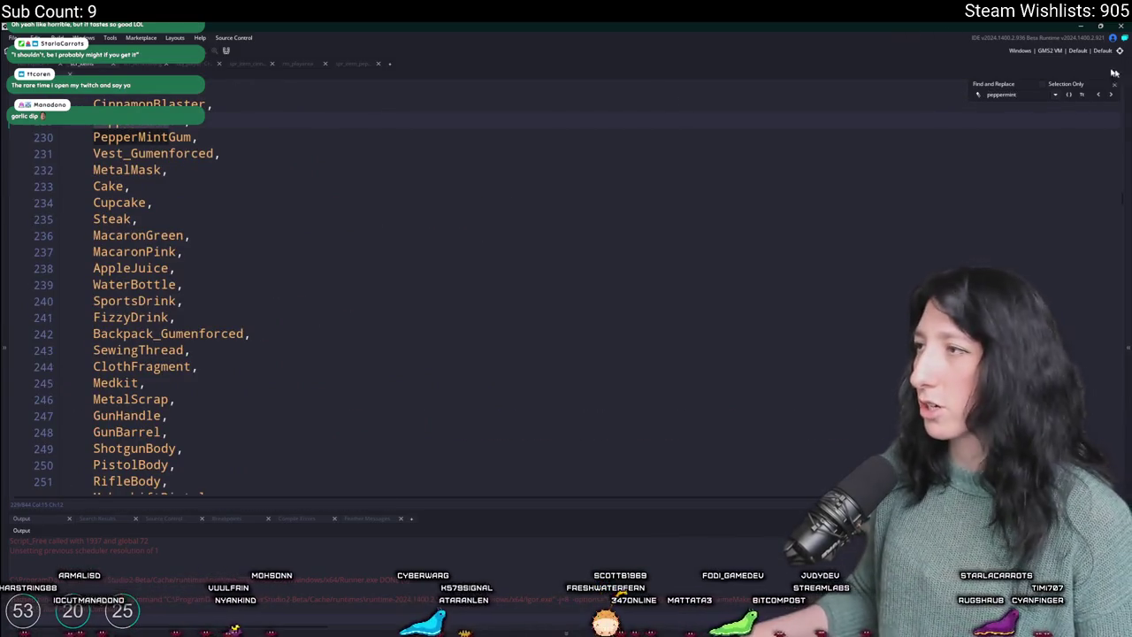
click(1097, 98)
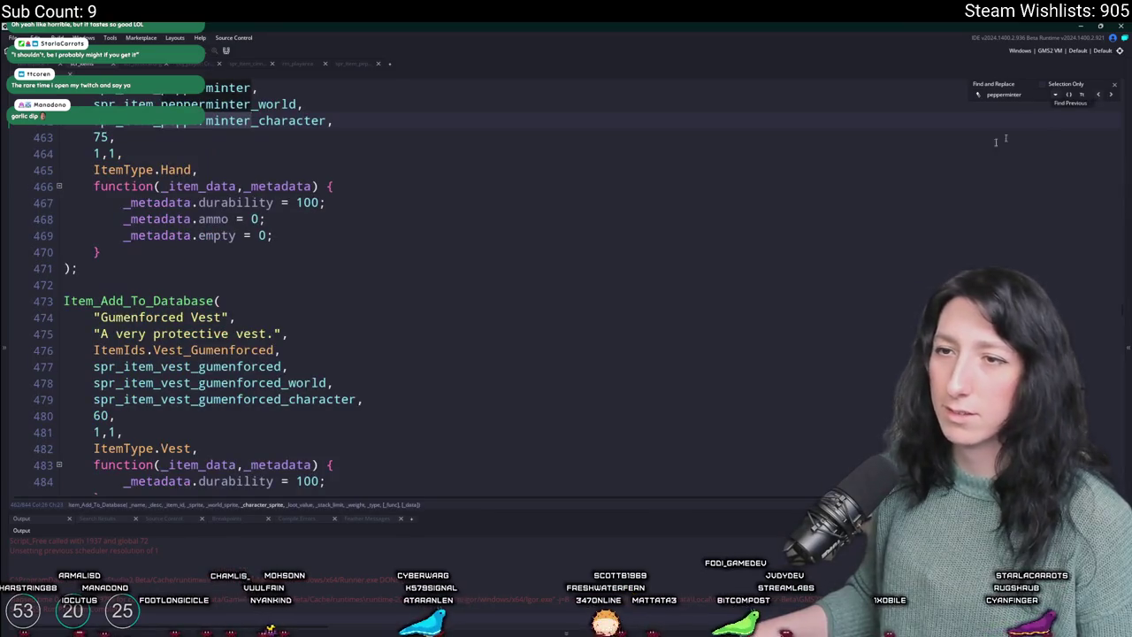
scroll(118, 226, up, 2)
click(119, 223)
scroll(119, 225, up, 1)
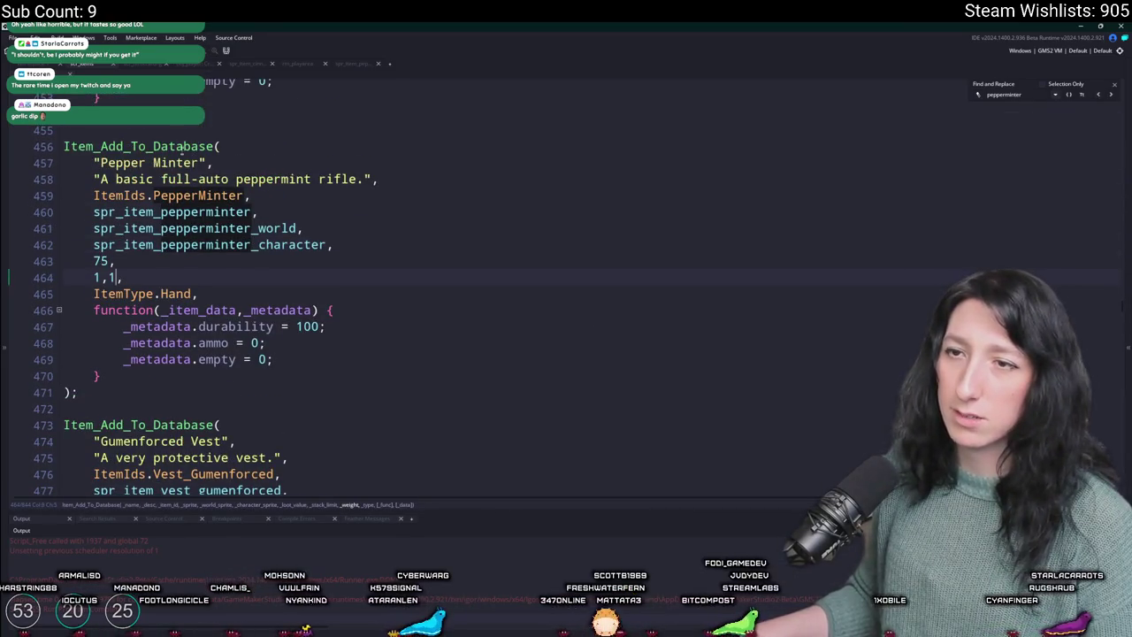
- Inspect the Pepper Minter entry's sprite argument and stack_limit value on line 464
click(99, 277)
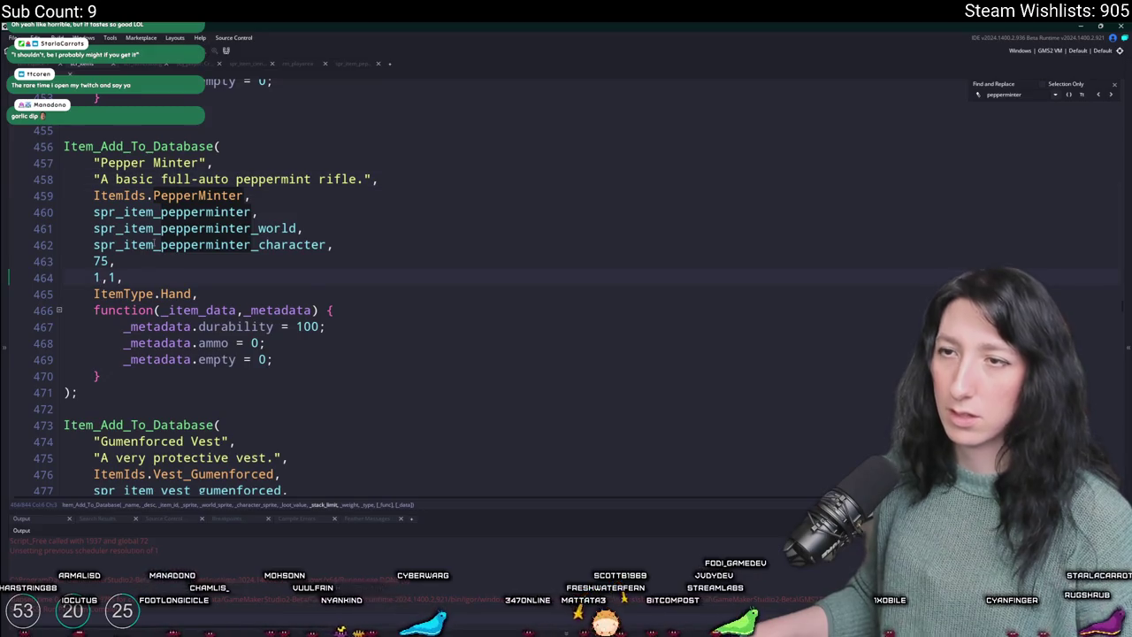
click(328, 213)
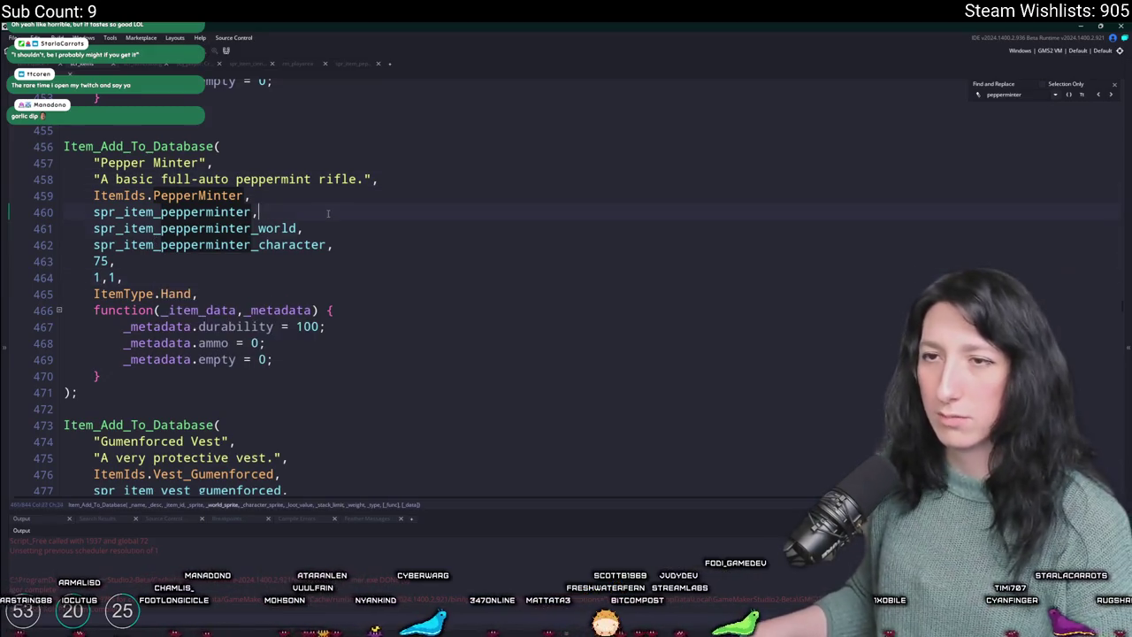
click(99, 276)
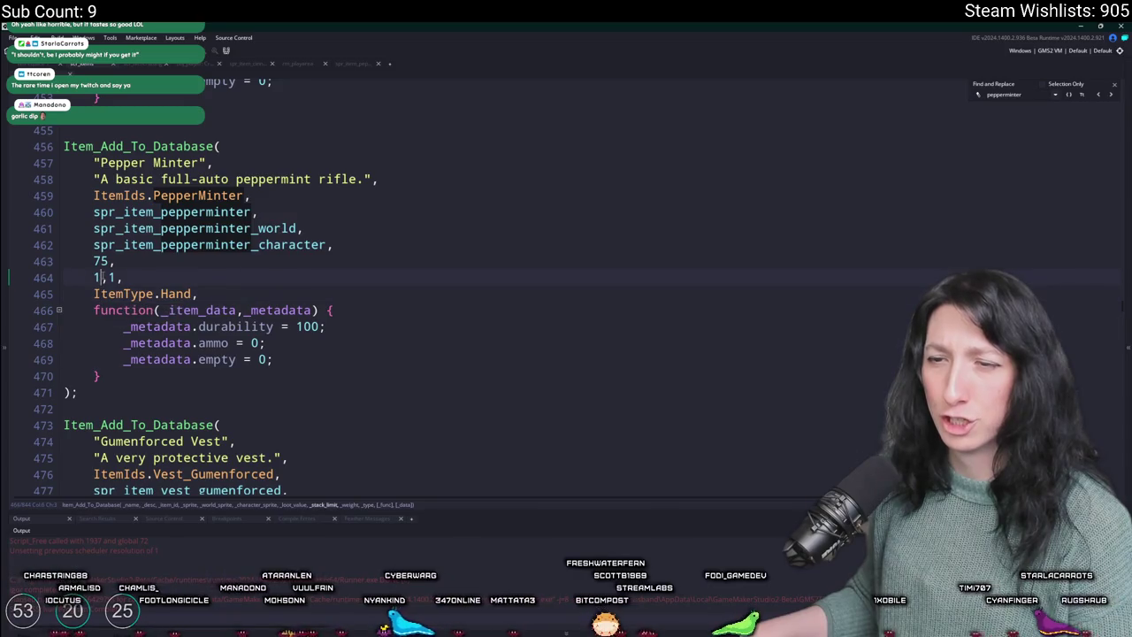
click(102, 261)
click(124, 277)
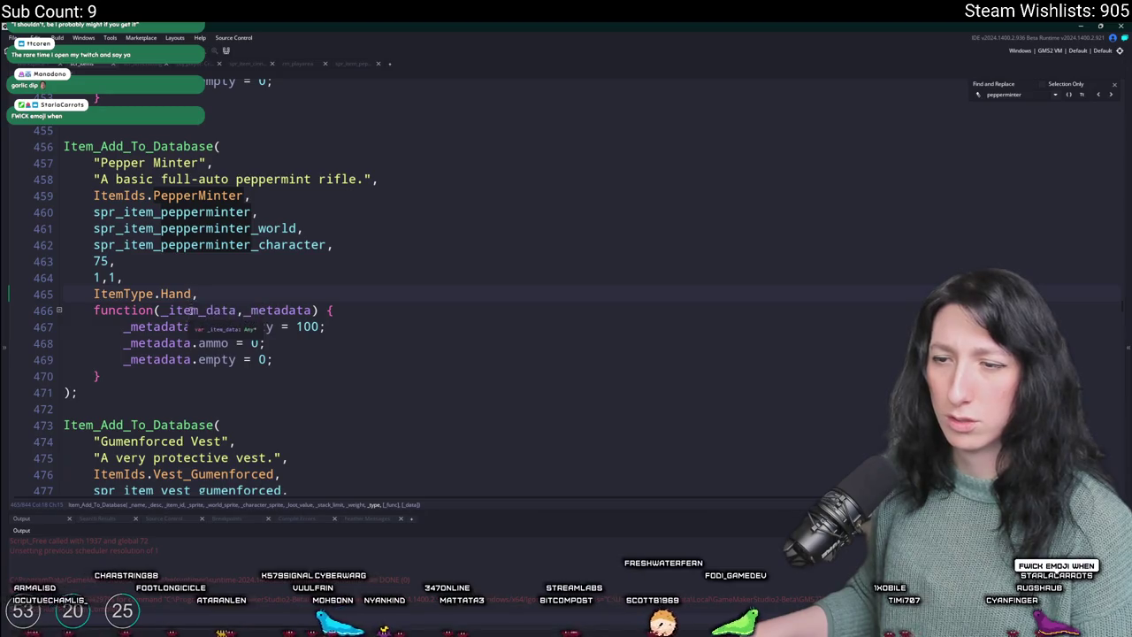
click(183, 212)
scroll(692, 177, up, 3)
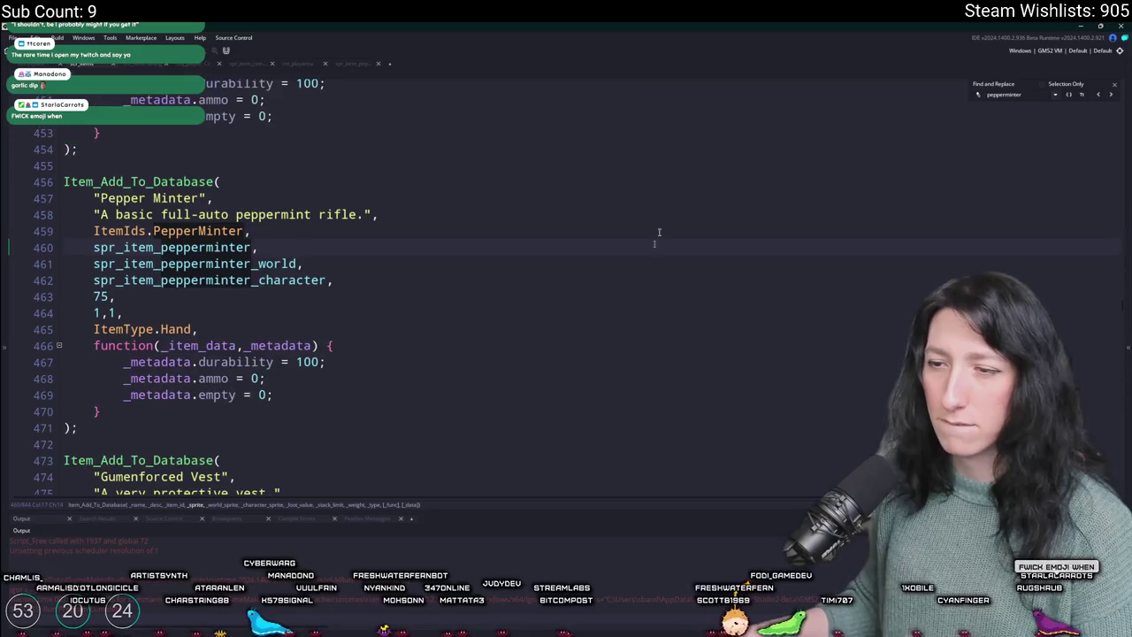
scroll(746, 213, down, 3)
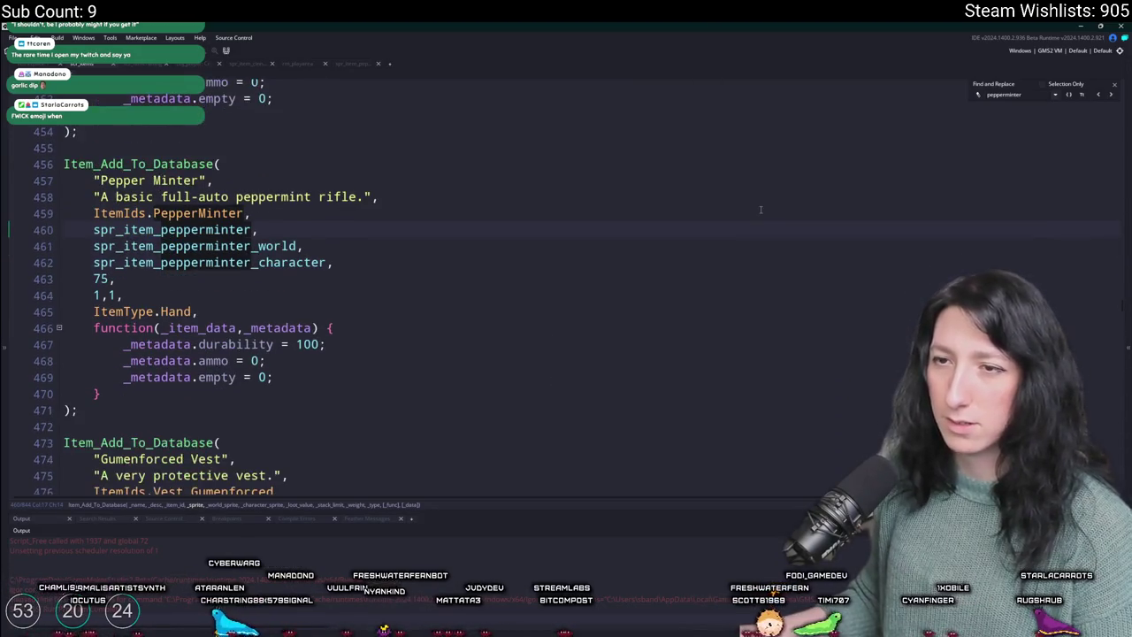
click(1114, 86)
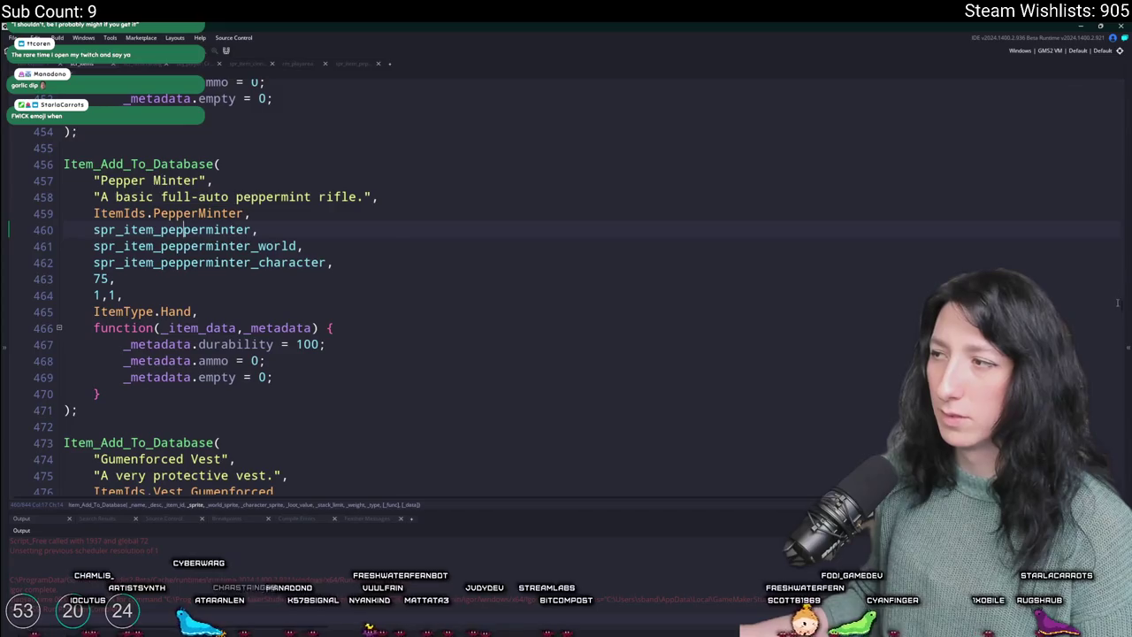
- Find the RifleBody entry and open its spr_item_riflebody sprite from line 787
drag(1122, 307, 1122, 495)
scroll(49, 331, up, 8)
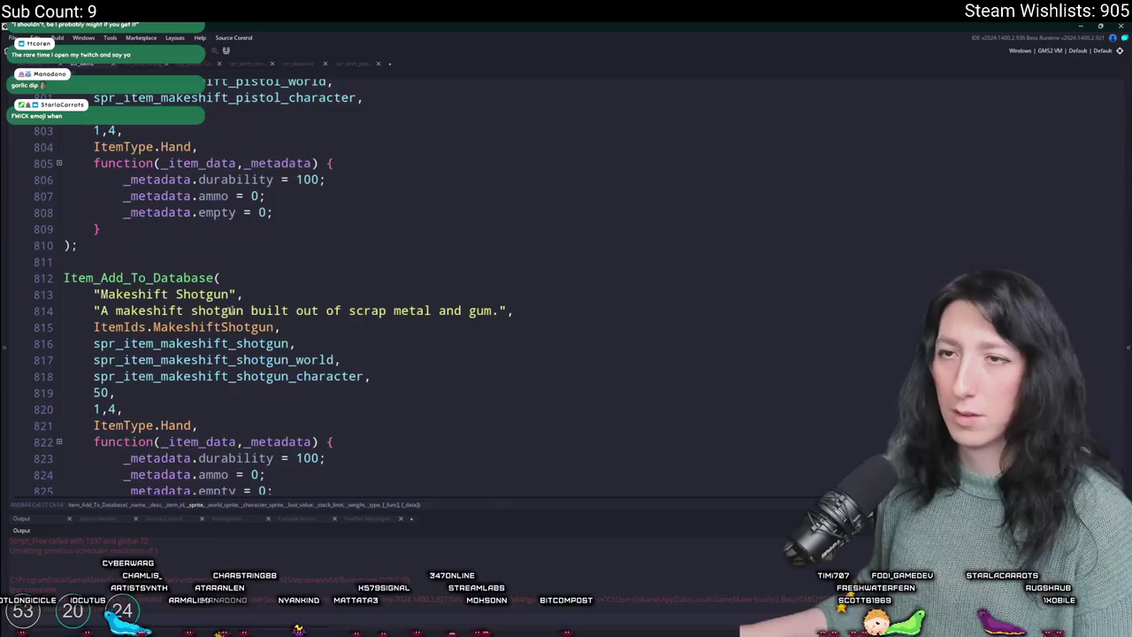
text(body)
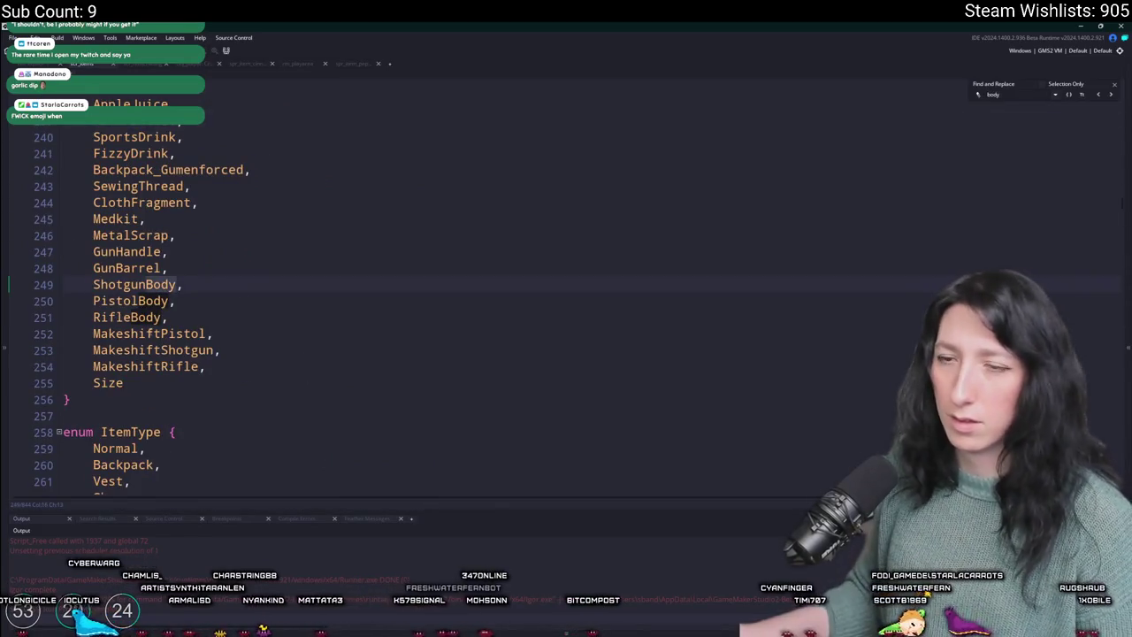
double_click(127, 316)
key(ctrl+f)
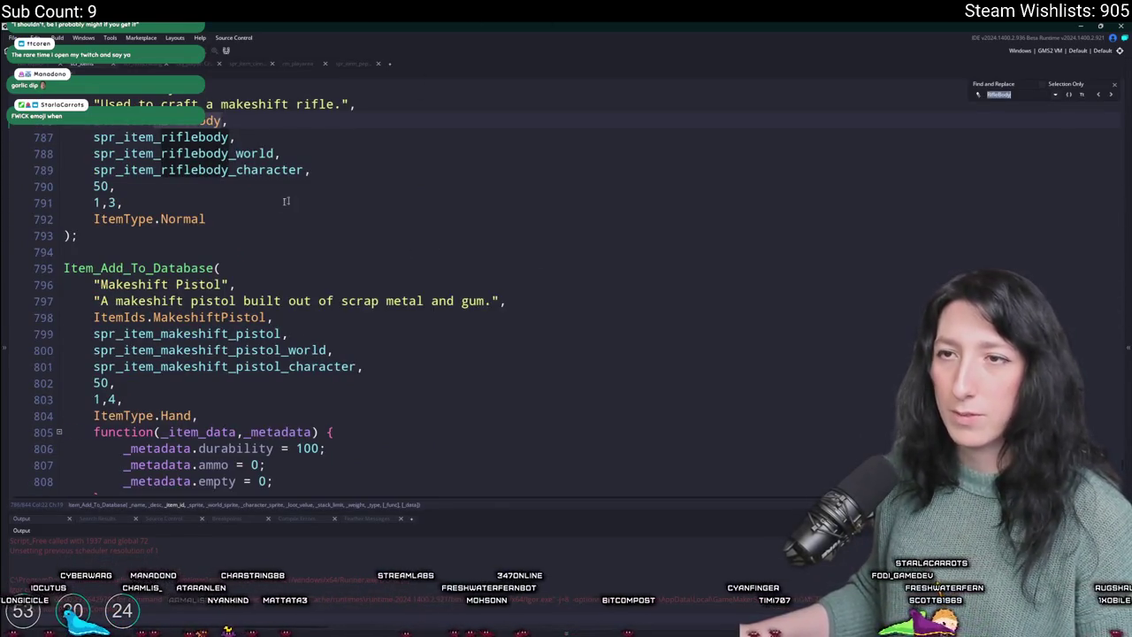
scroll(301, 193, up, 1)
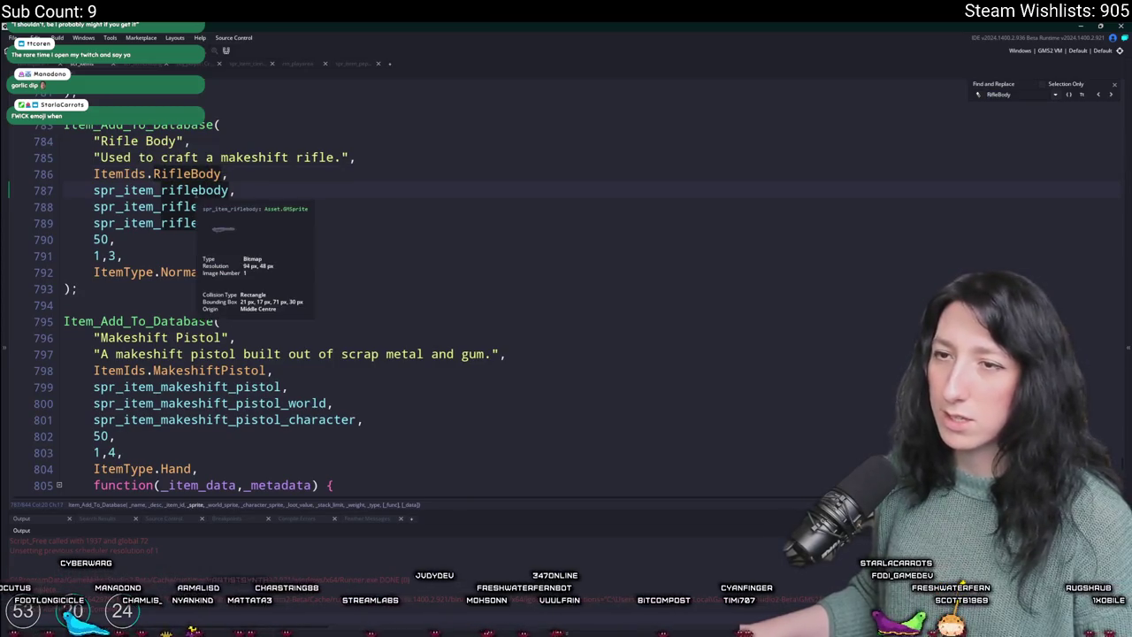
middle_click(139, 196)
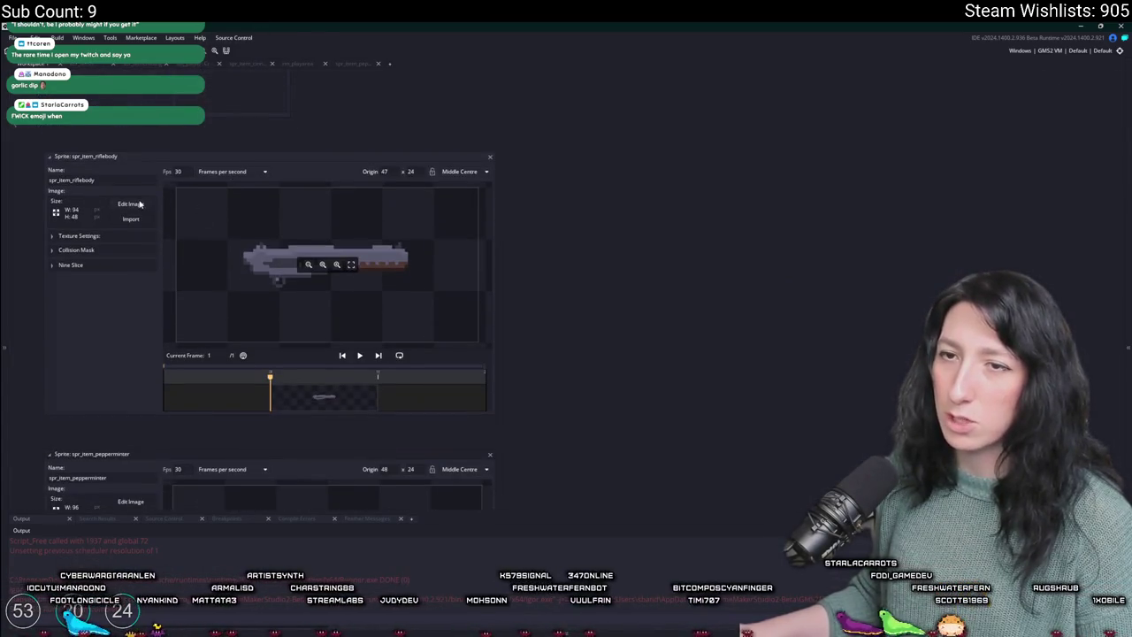
- Resize the spr_item_riflebody canvas to 96×48 across all frames, then run the game
click(131, 205)
click(268, 38)
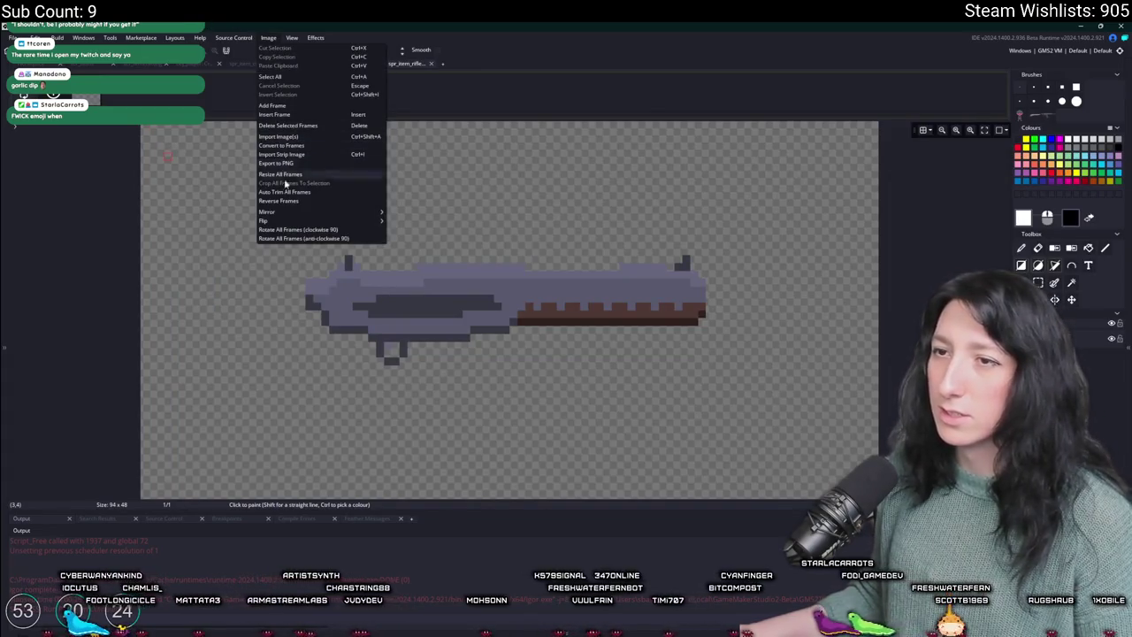
click(283, 175)
click(183, 138)
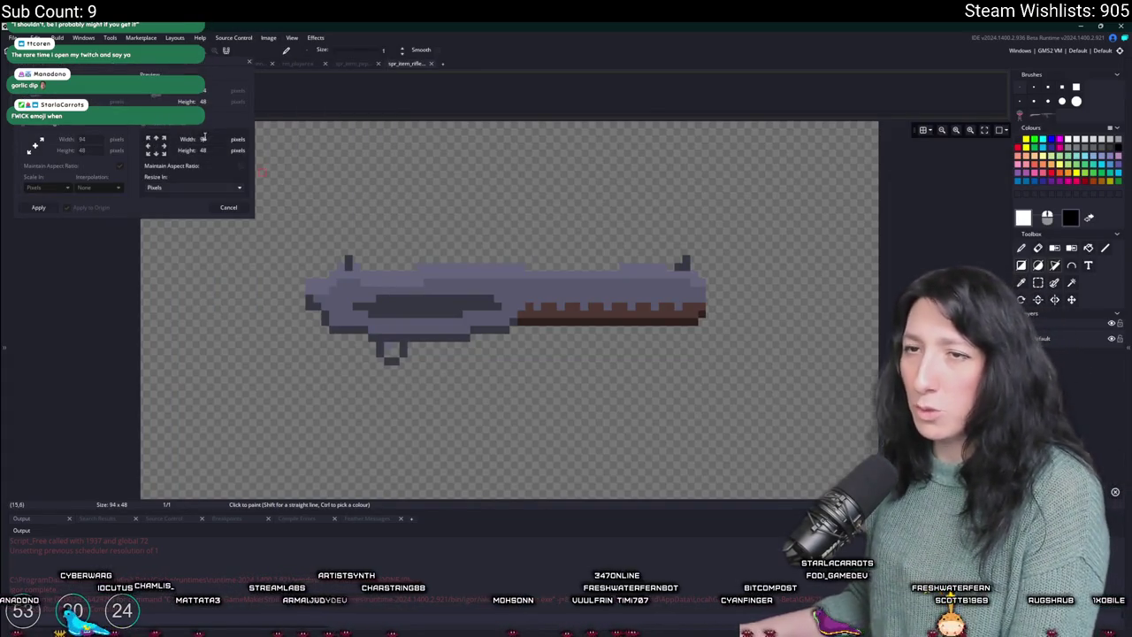
click(40, 207)
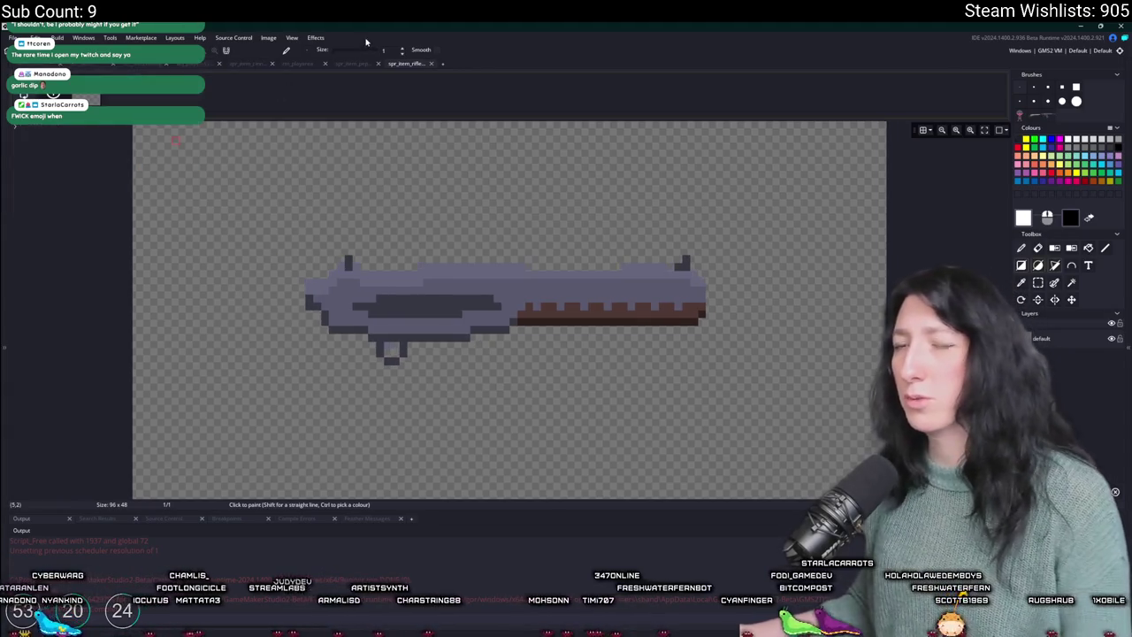
key(F5)
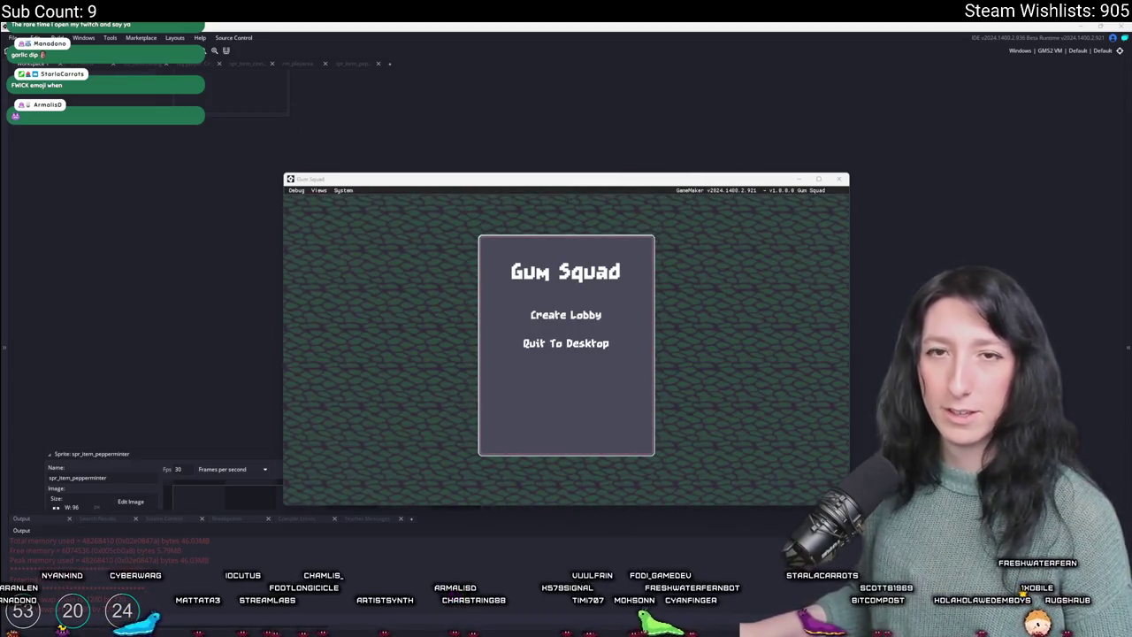
- Create a lobby, maximize the game, and move the Rifle Body into the second inventory row
click(566, 314)
double_click(635, 180)
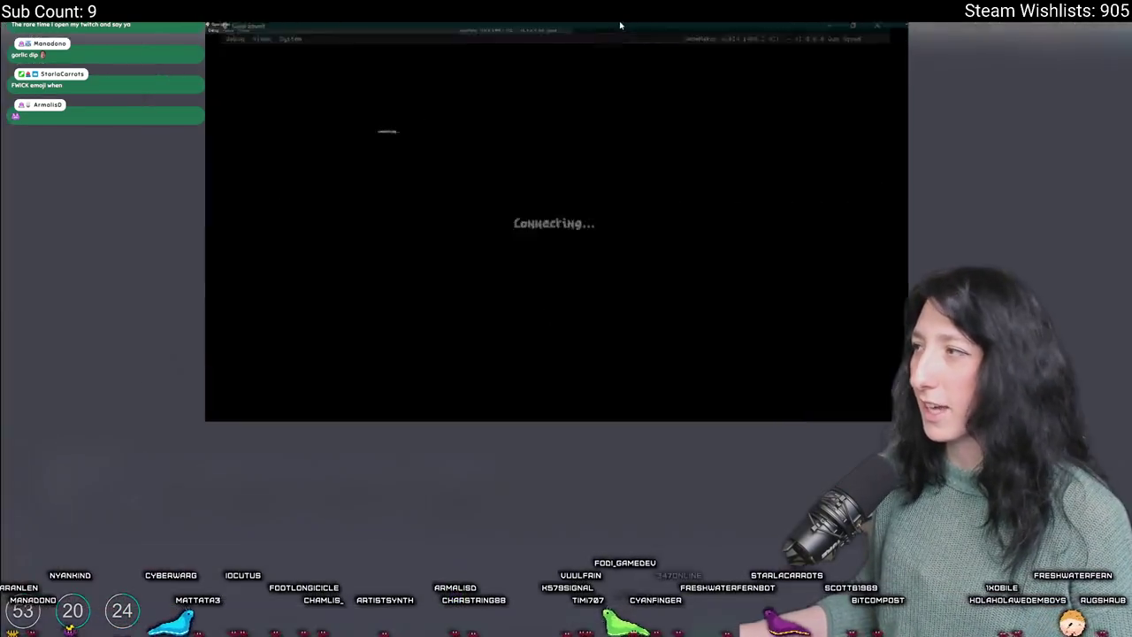
key(Tab)
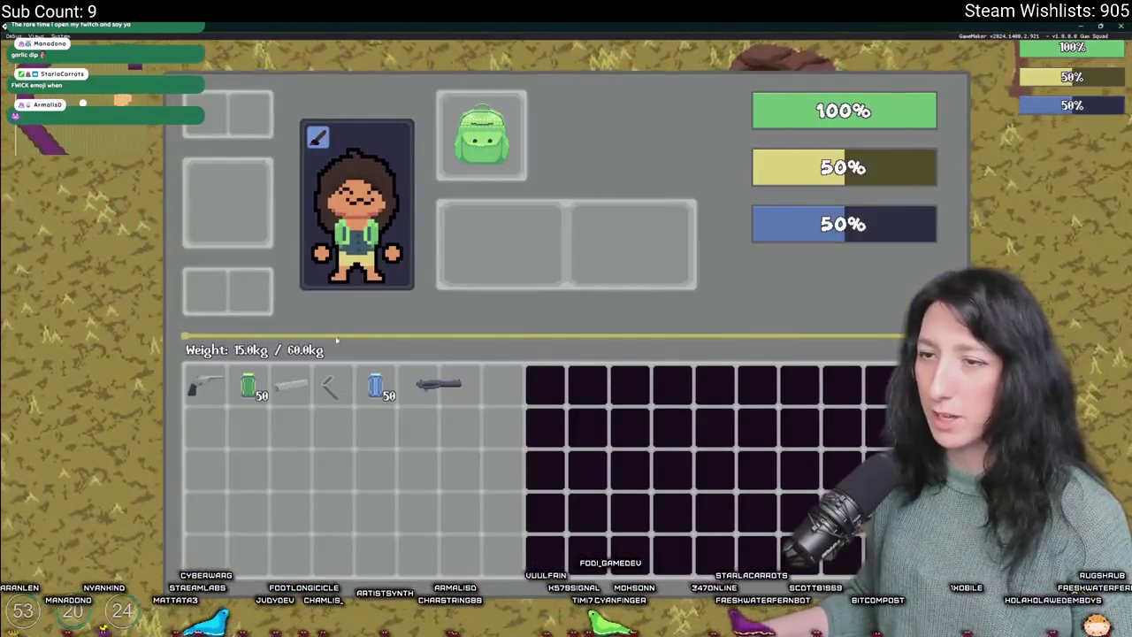
mouse_move(438, 384)
mouse_down()
mouse_move(355, 431)
mouse_move(205, 432)
mouse_up()
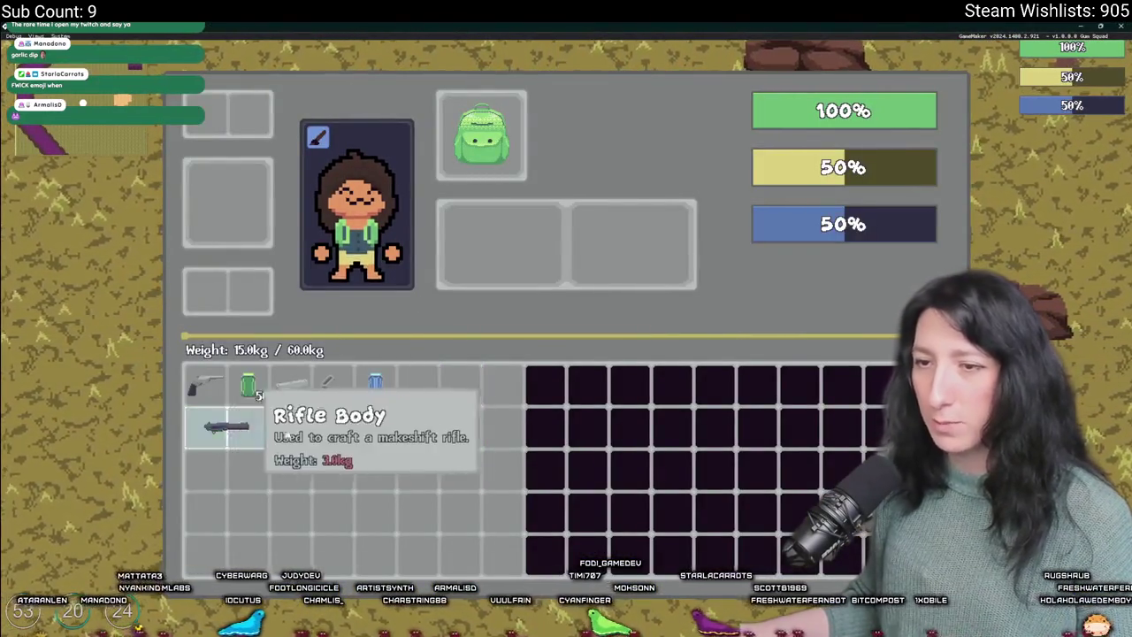
key(c)
- Send Rifle Body, Gun Barrel, Gun Handle and Peppermint Gum to crafting, then abort the error
right_click(247, 438)
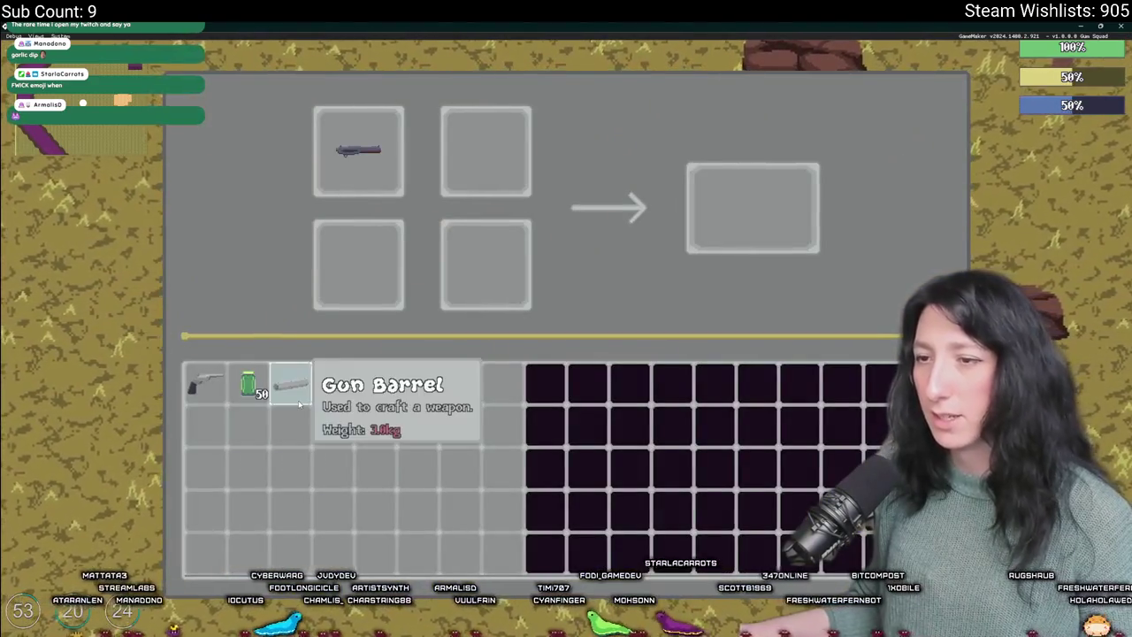
right_click(292, 386)
right_click(348, 389)
right_click(376, 386)
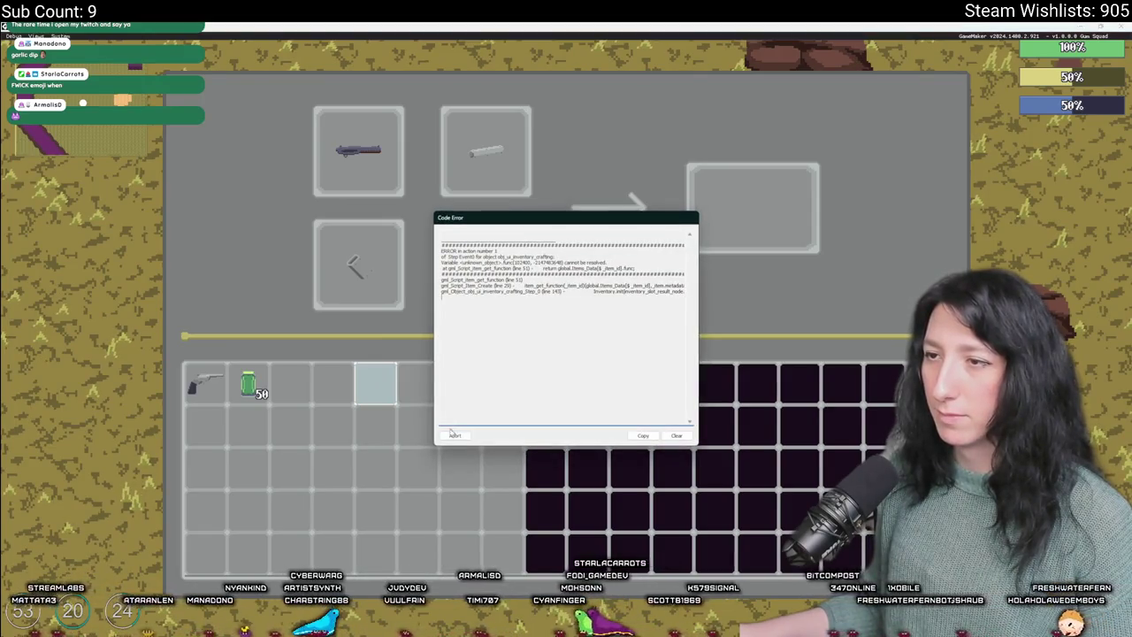
click(454, 434)
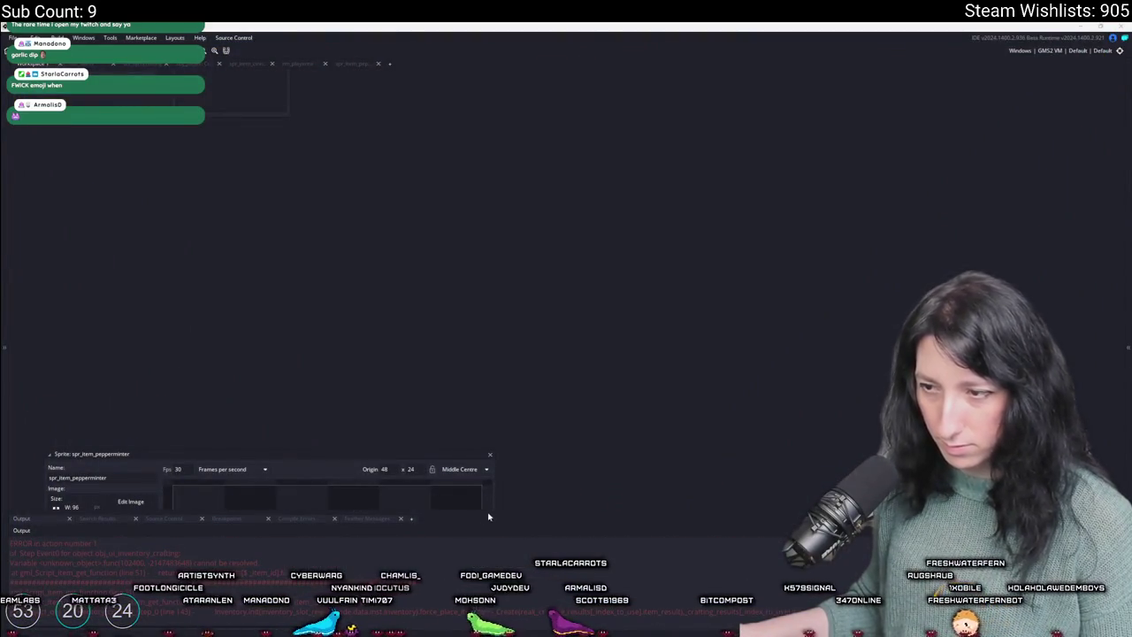
- Enlarge the Output panel, open rm_playarea, and start a lobby with the inventory open
drag(490, 511, 501, 480)
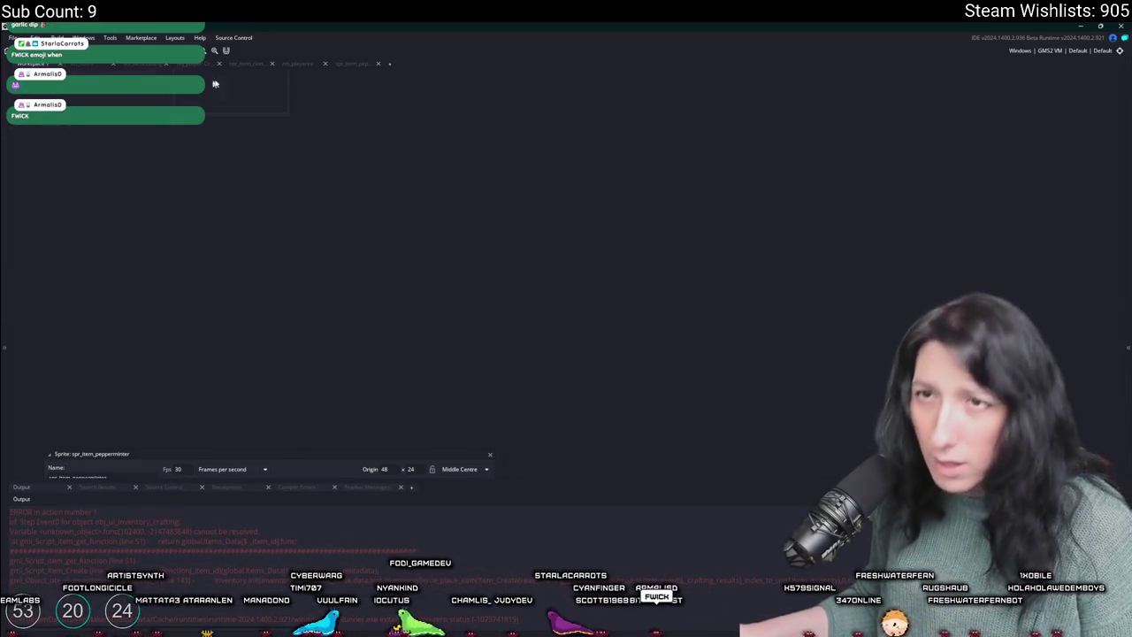
click(308, 65)
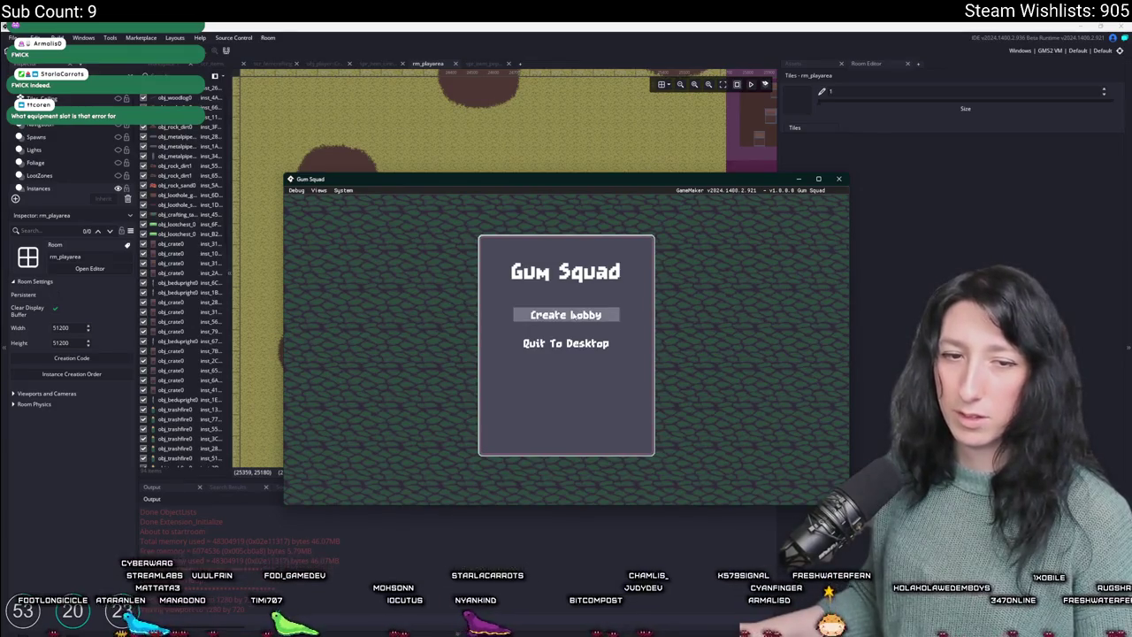
key(Return)
double_click(582, 181)
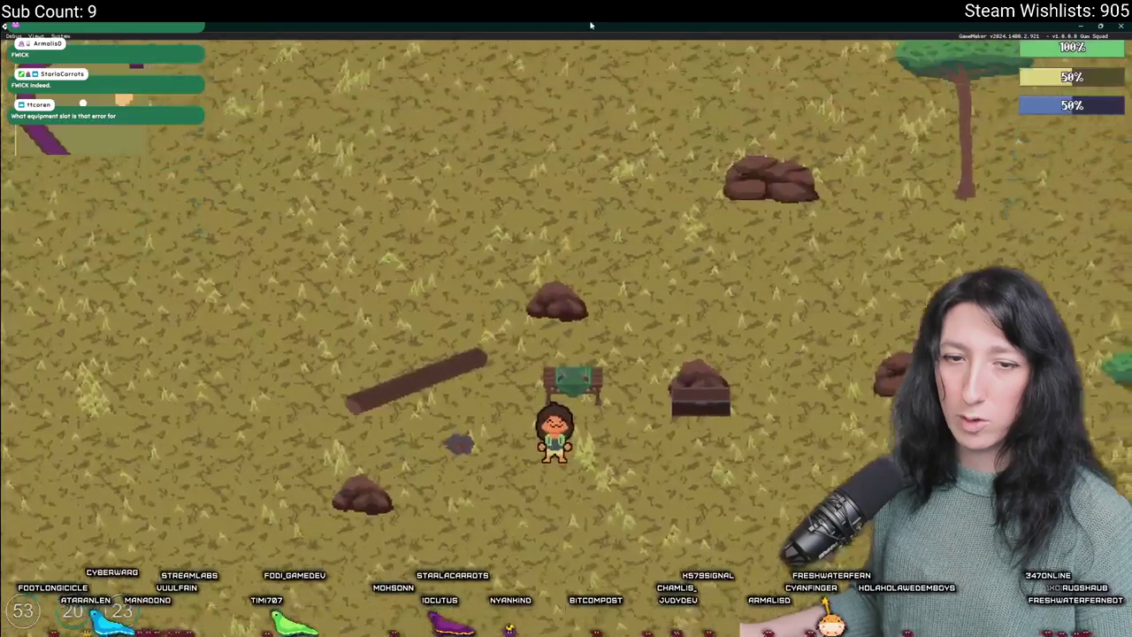
key(e)
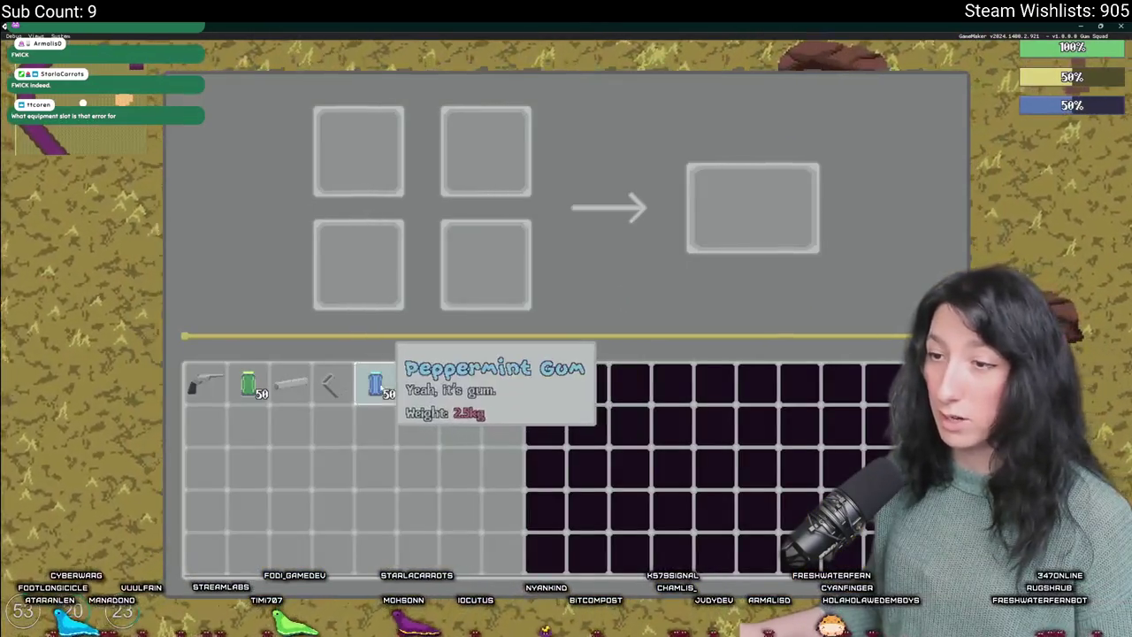
- Drag the four rifle parts into the crafting grid, abort the code error, and return to the recipes script
mouse_move(376, 382)
mouse_down()
mouse_move(376, 148)
mouse_move(487, 261)
mouse_up()
drag(333, 383, 358, 266)
drag(290, 382, 356, 144)
mouse_move(439, 382)
mouse_down()
mouse_move(460, 349)
mouse_move(487, 150)
mouse_up()
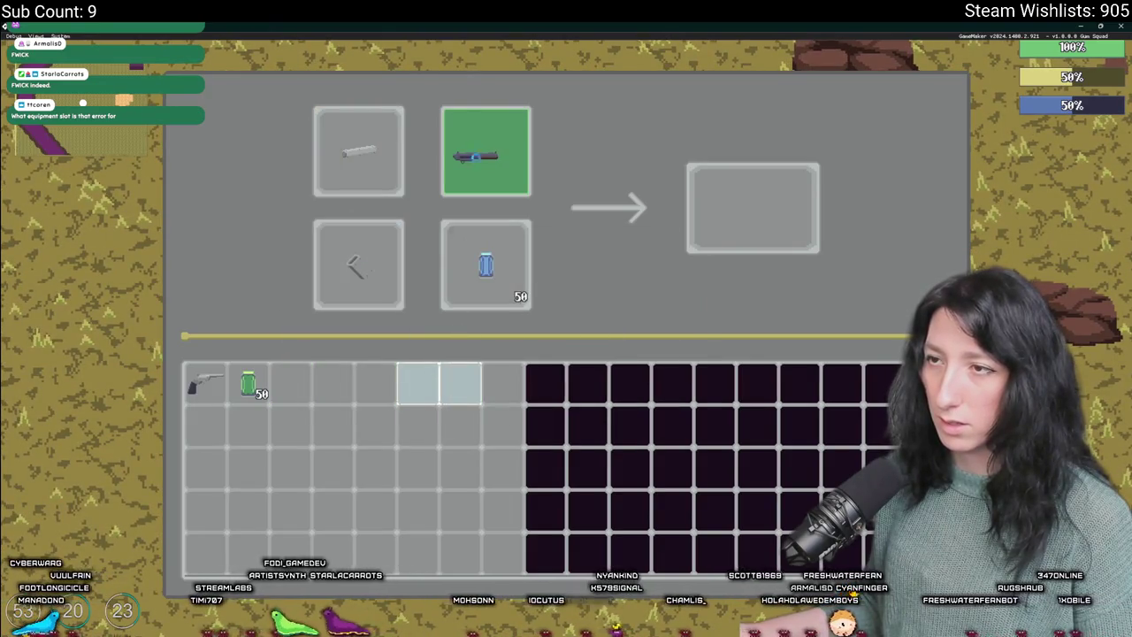
click(455, 436)
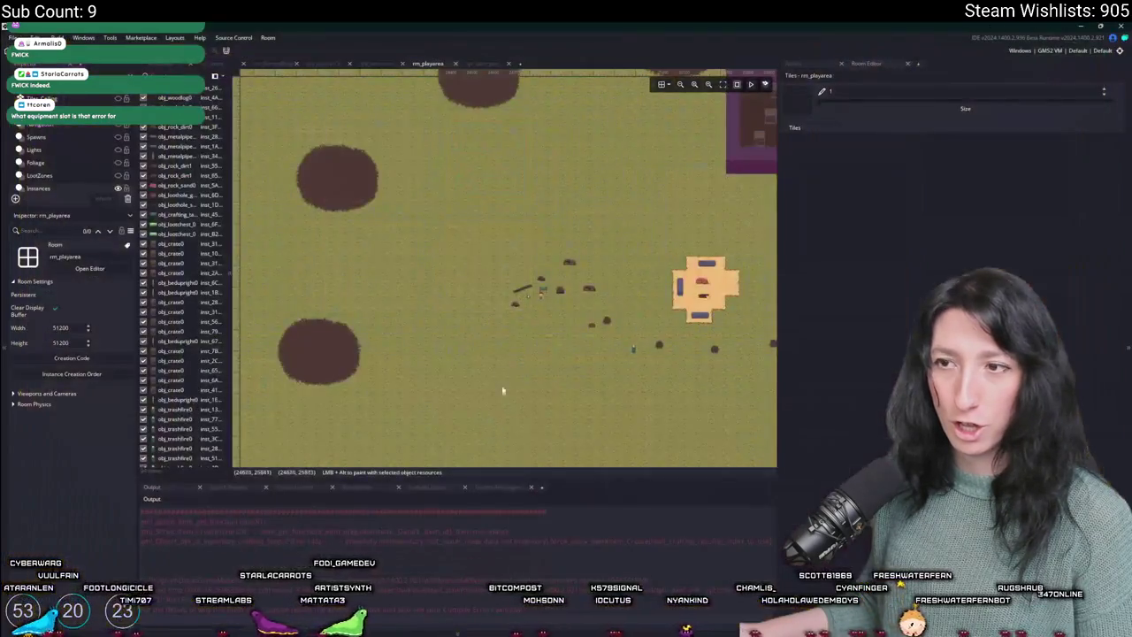
click(274, 65)
- Scroll through the crafting recipes script, then view obj_player's starter inventory code
scroll(414, 325, down, 5)
scroll(414, 325, down, 8)
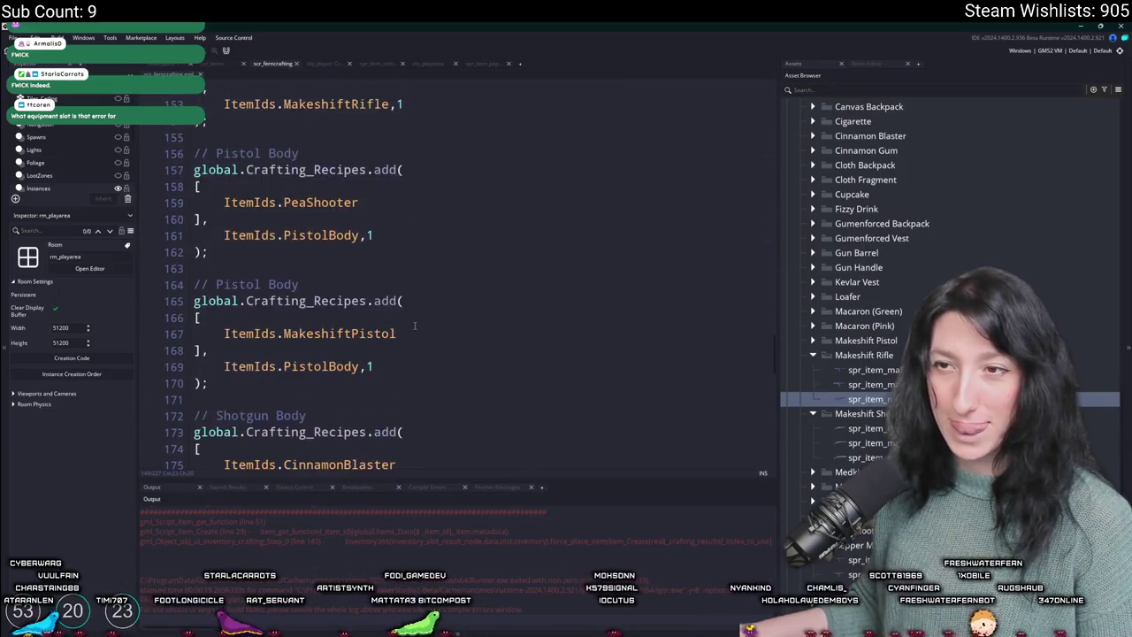
scroll(416, 326, up, 6)
scroll(397, 313, up, 4)
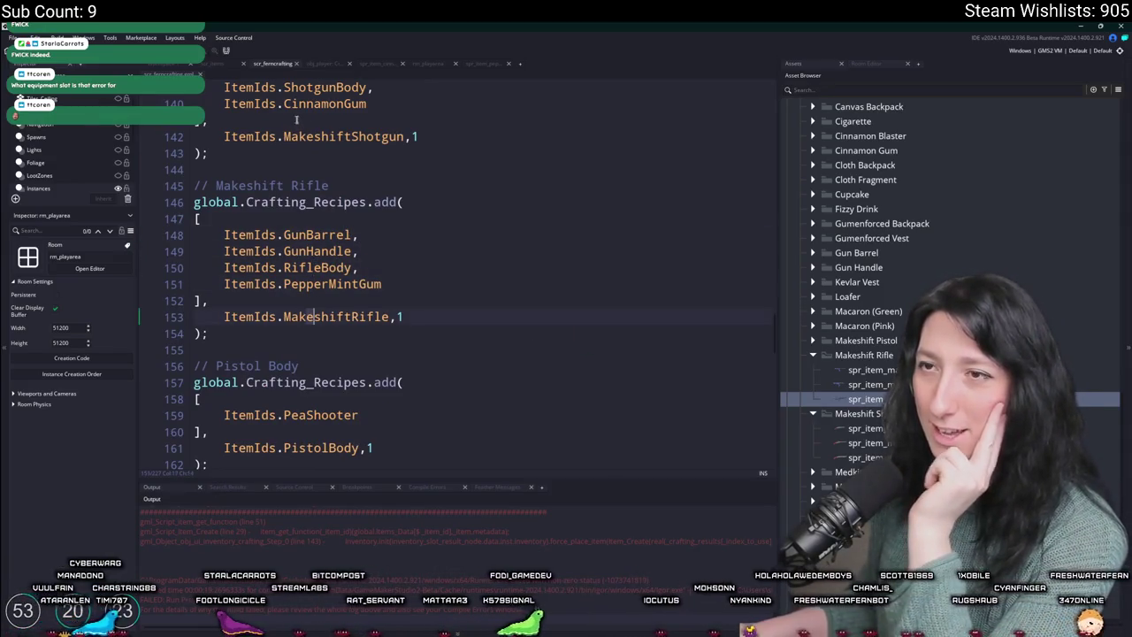
scroll(320, 281, down, 4)
scroll(371, 221, up, 4)
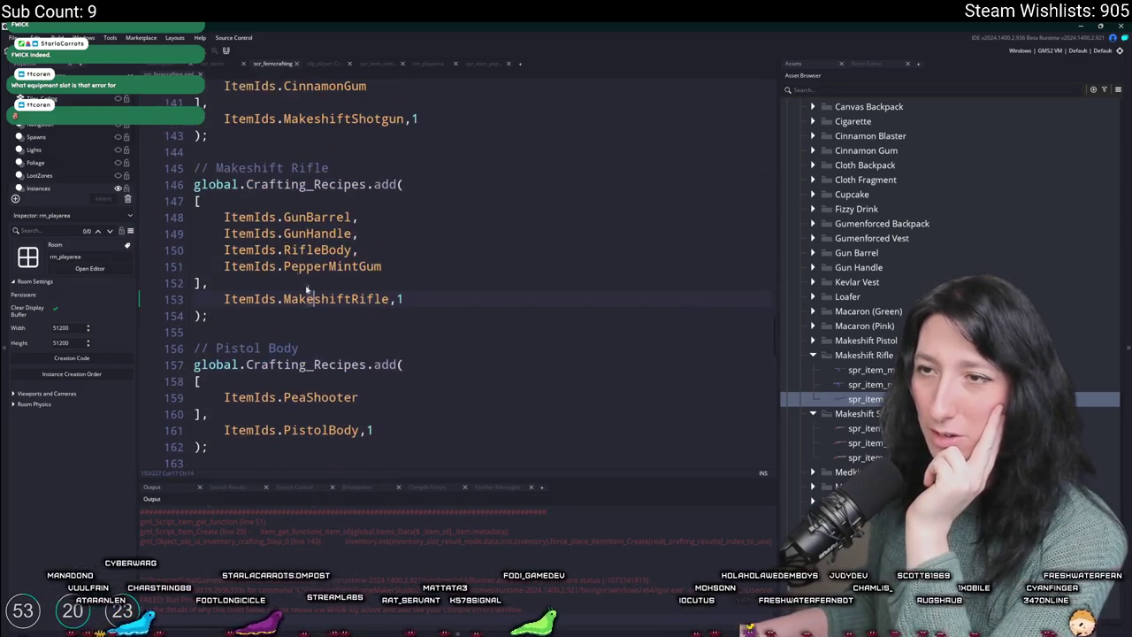
click(339, 65)
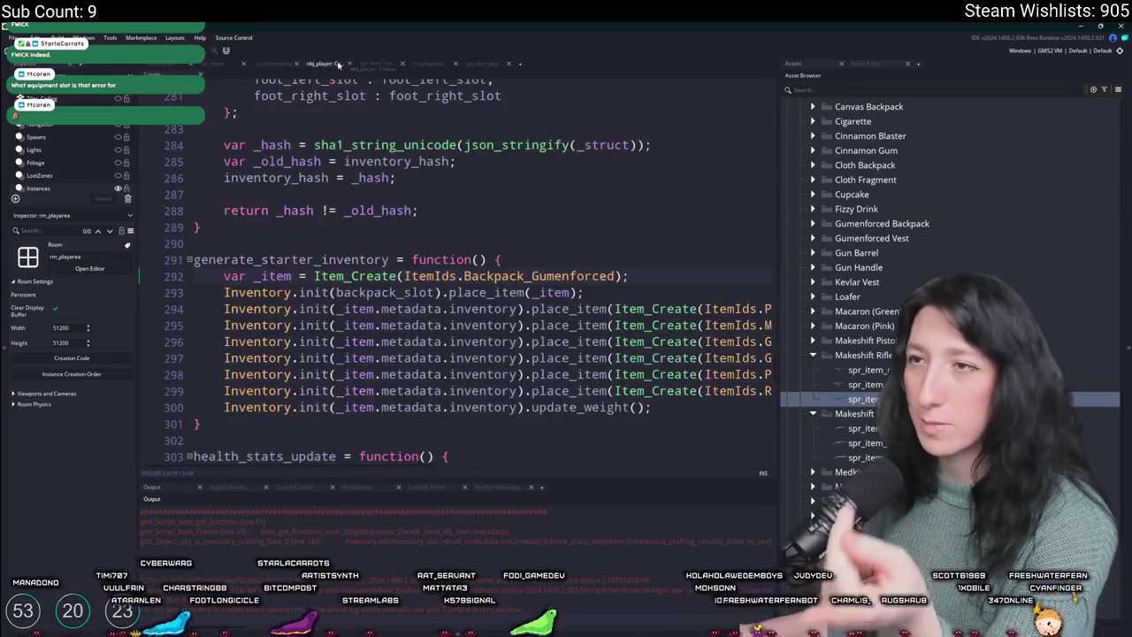
- Search the item database for 'pepperminter' and bring the Makeshift Rifle entry into view
click(783, 325)
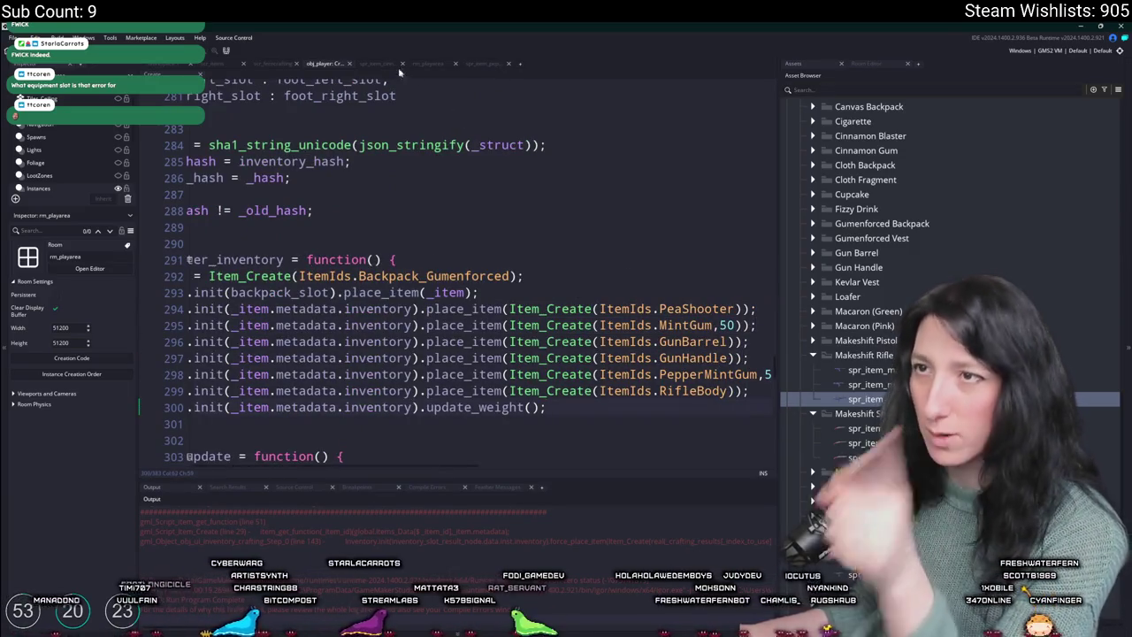
click(225, 64)
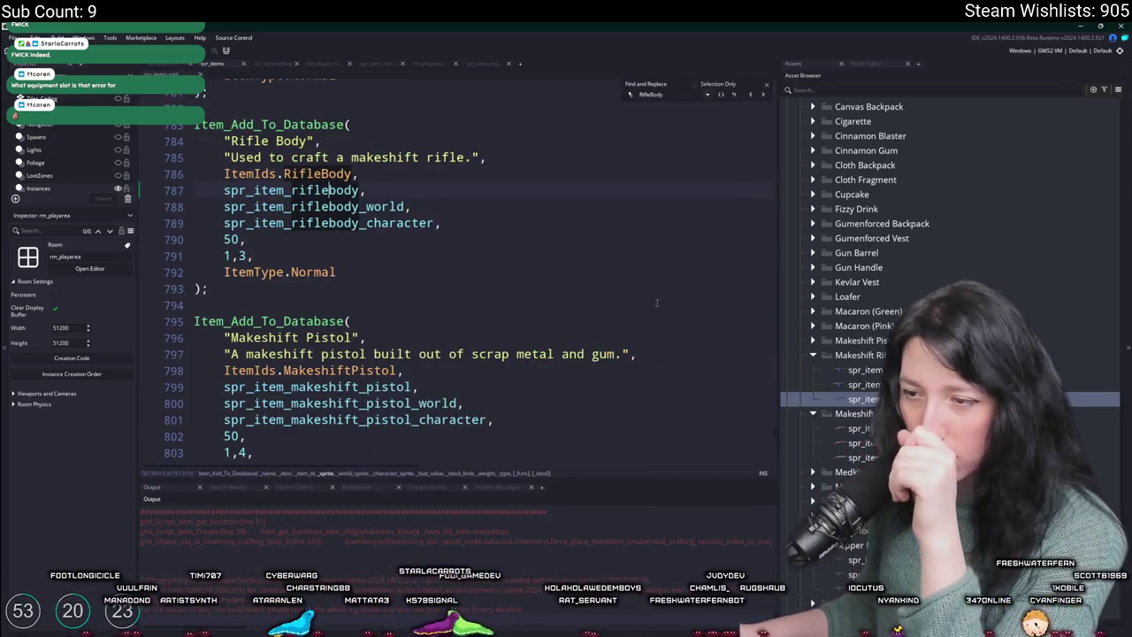
scroll(656, 303, down, 10)
click(531, 387)
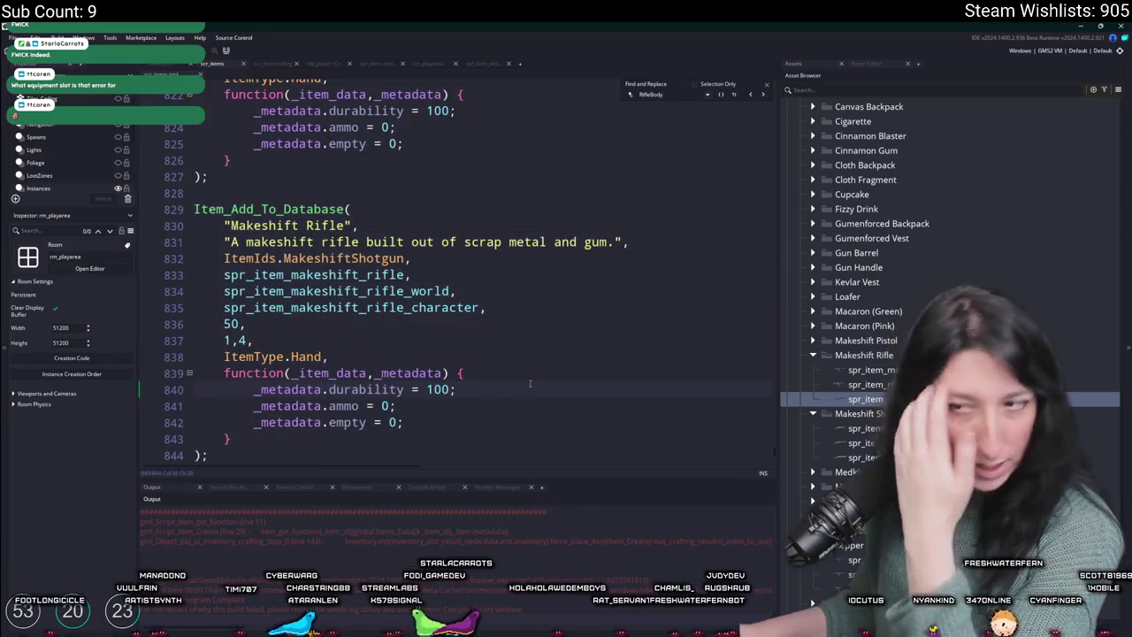
scroll(530, 383, up, 1)
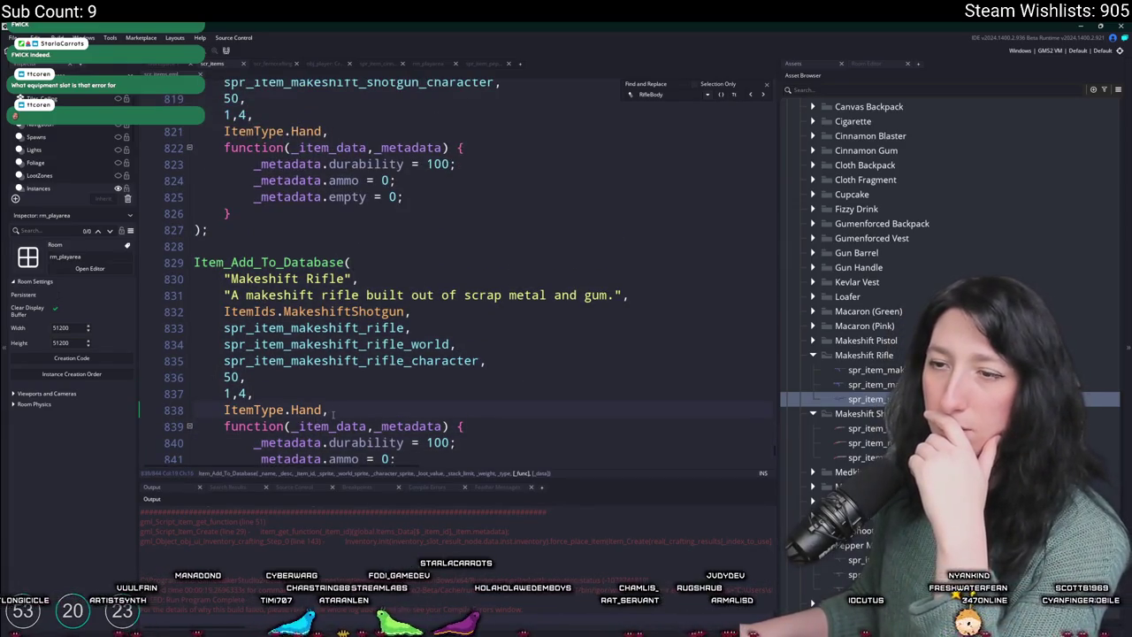
scroll(334, 389, up, 5)
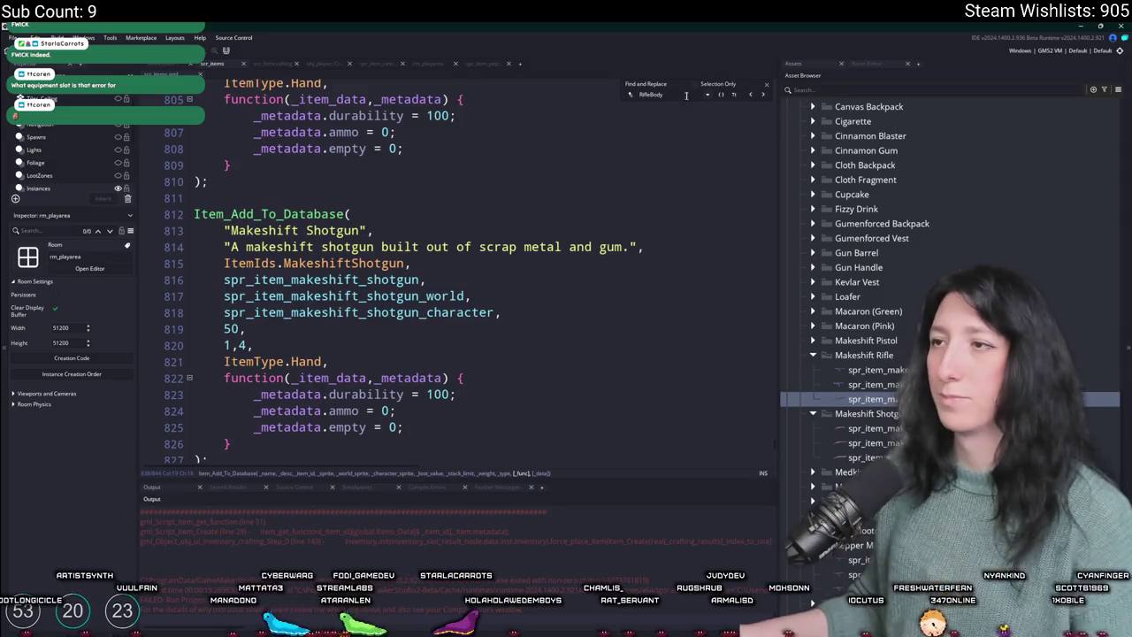
text(pepperminter)
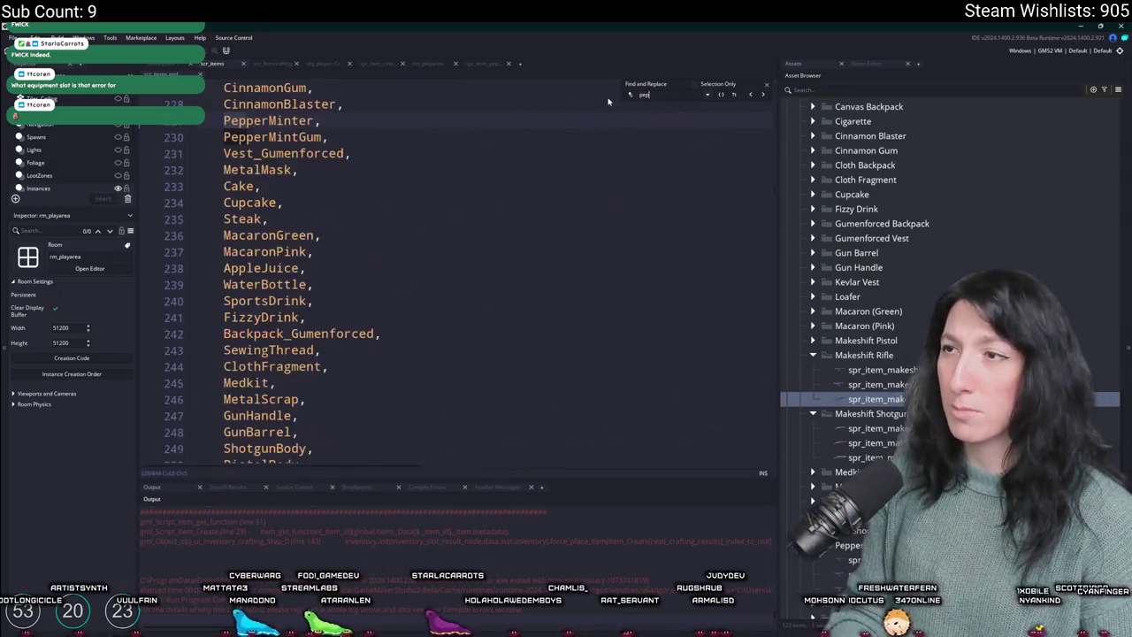
click(765, 99)
scroll(400, 283, up, 2)
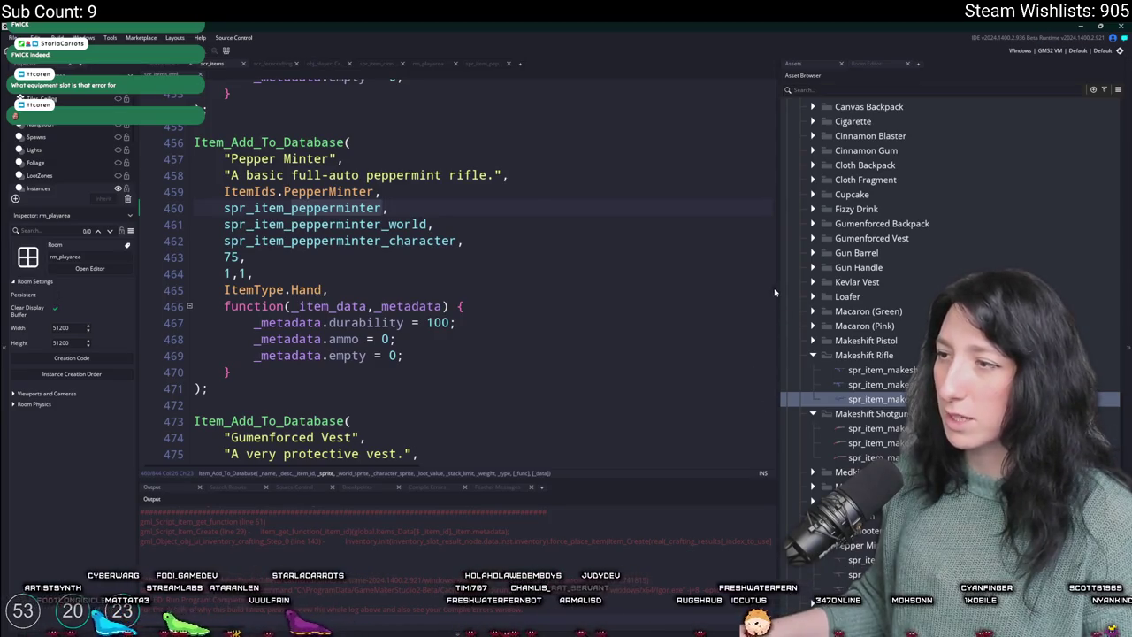
drag(775, 292, 751, 464)
- Change line 832's item id to ItemIds.MakeshiftRifle and create a lobby in the game
click(376, 221)
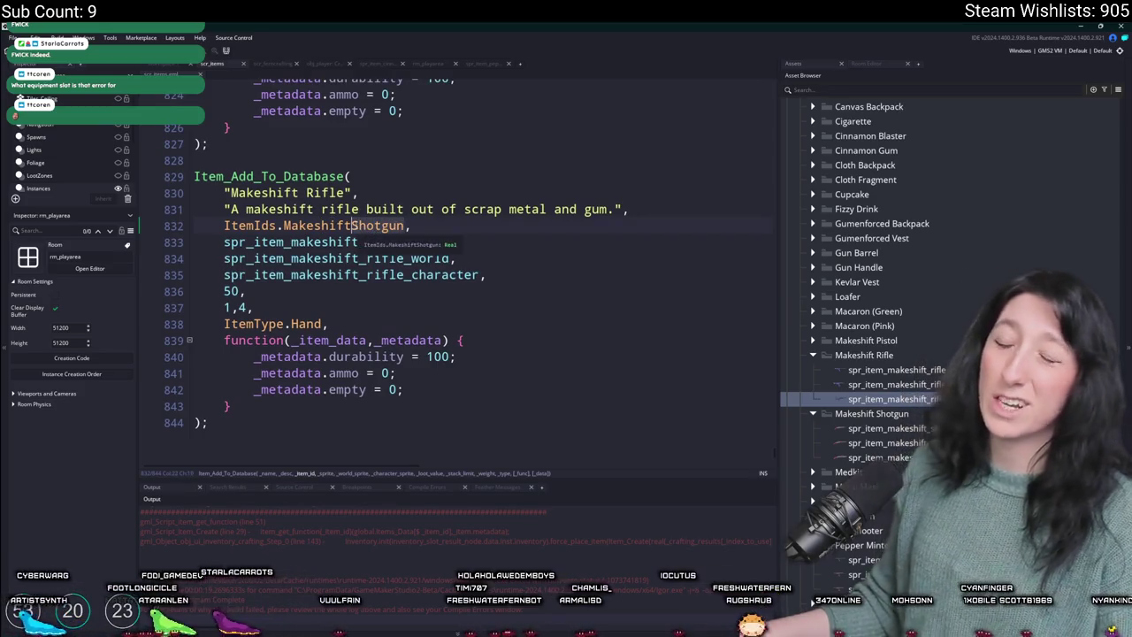
text(Rif)
key(Return)
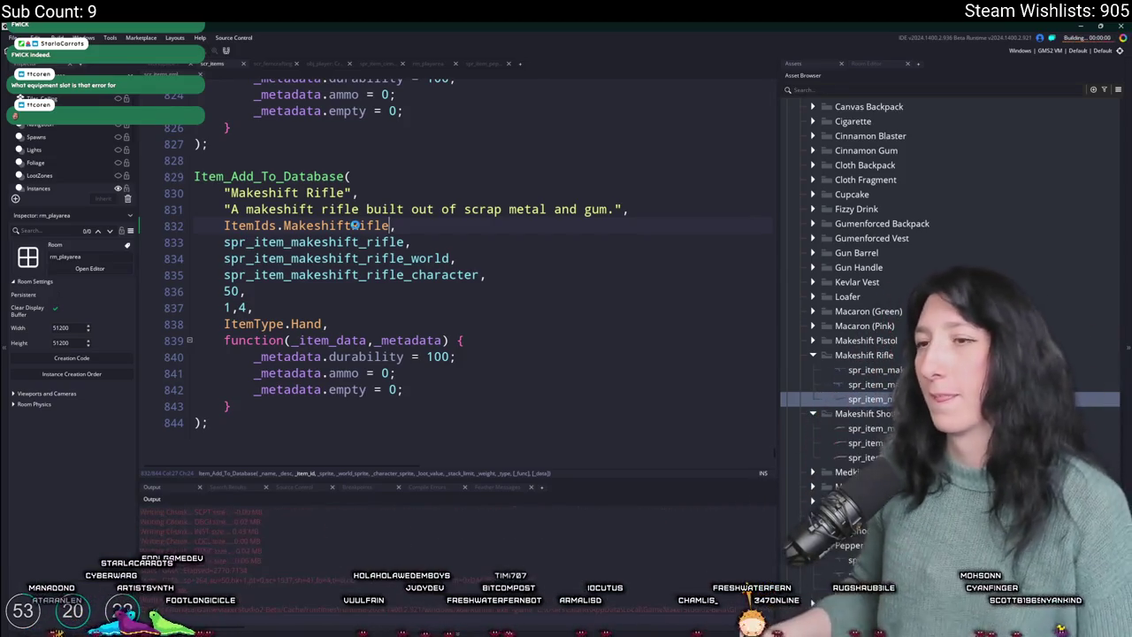
click(535, 318)
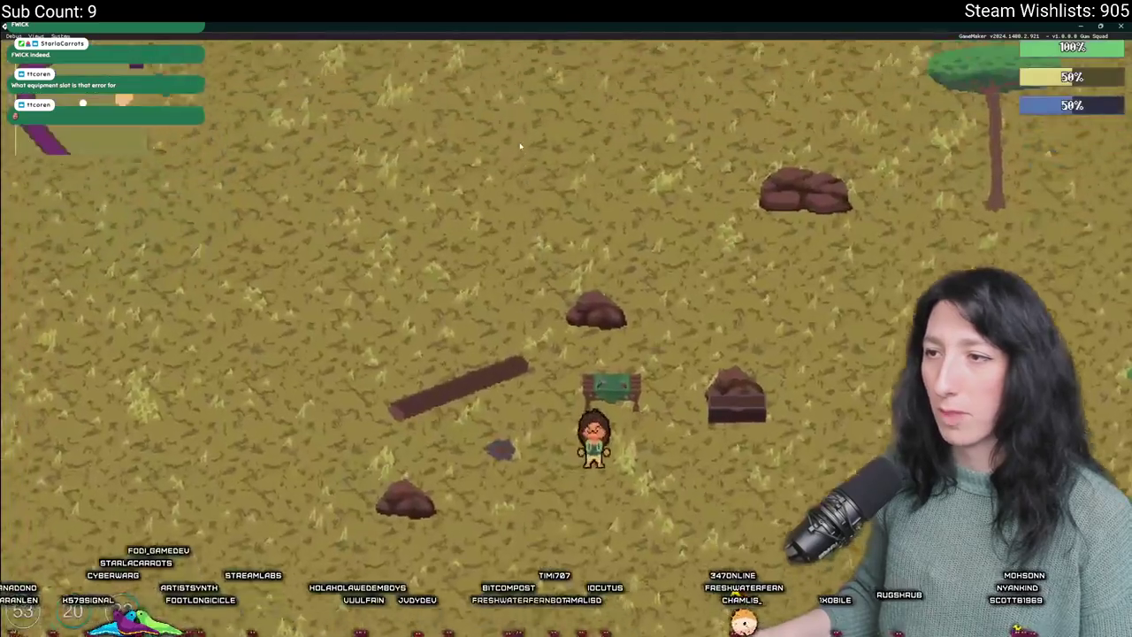
- Craft a Makeshift Rifle from gum, bracket and pipe and store it in the inventory
key(Tab)
click(376, 382)
click(331, 382)
click(292, 380)
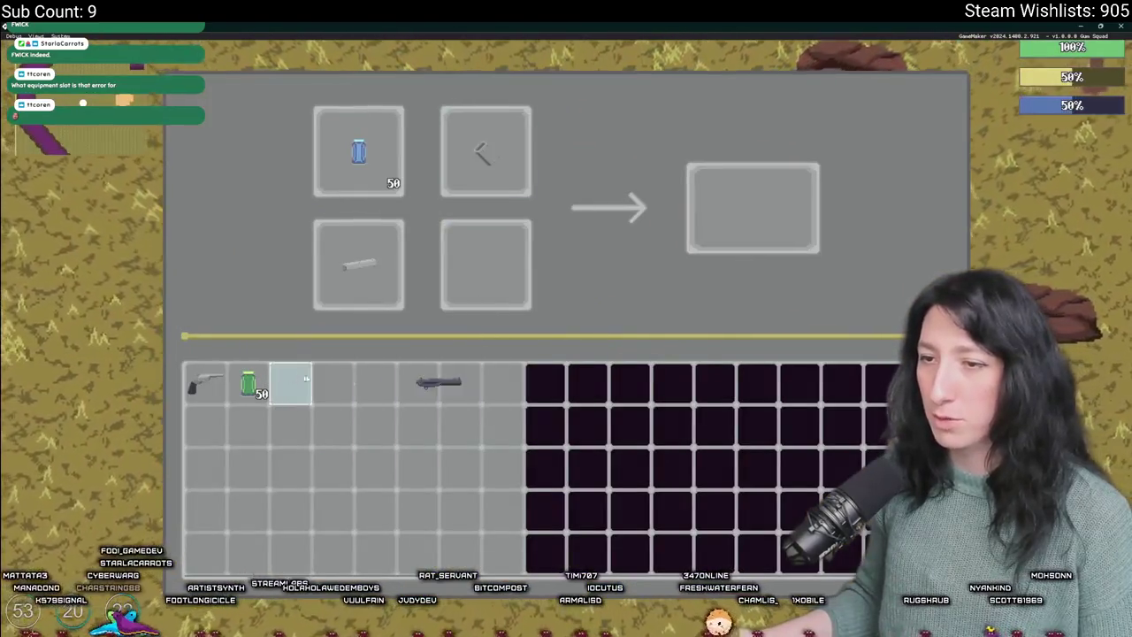
click(769, 214)
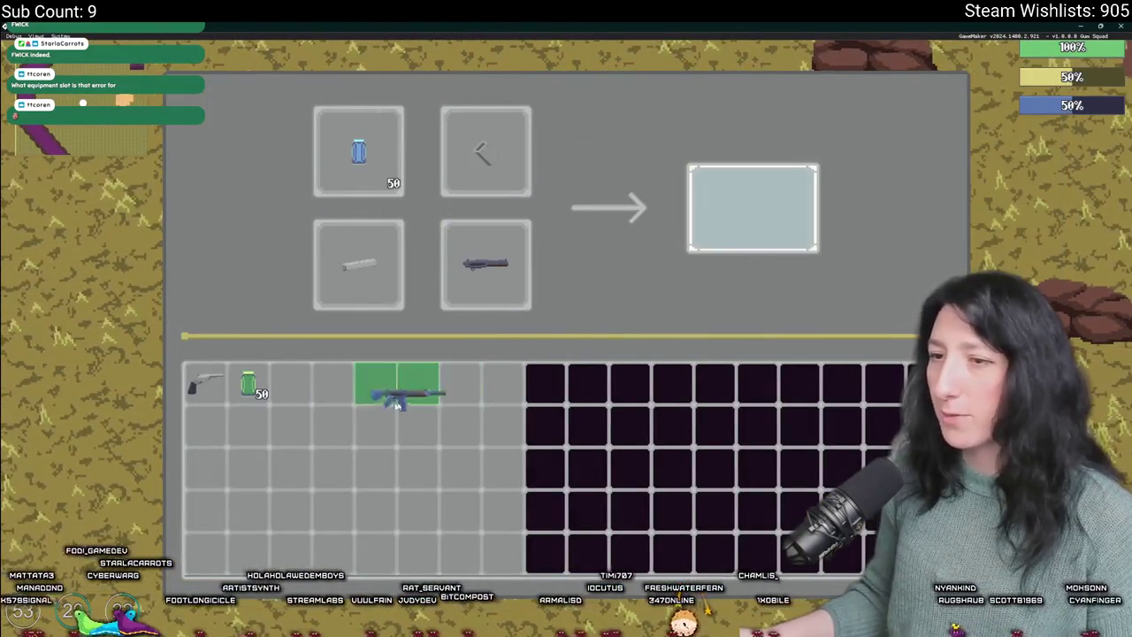
click(320, 403)
key(Escape)
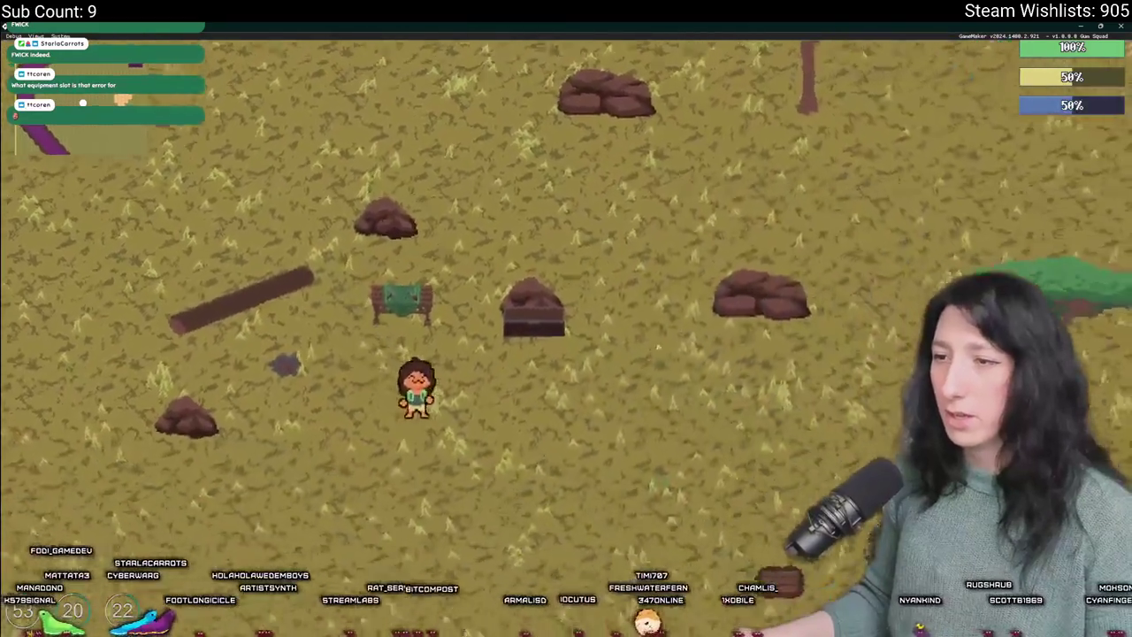
- Equip the Makeshift Rifle in the weapon slot
key(Tab)
key(Tab)
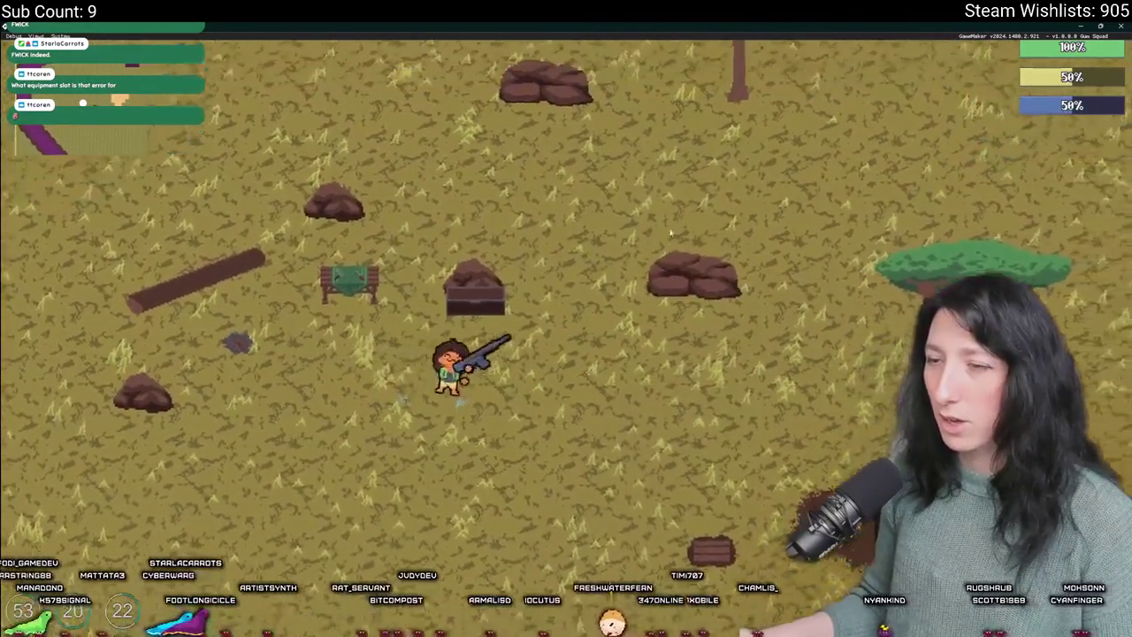
key(Tab)
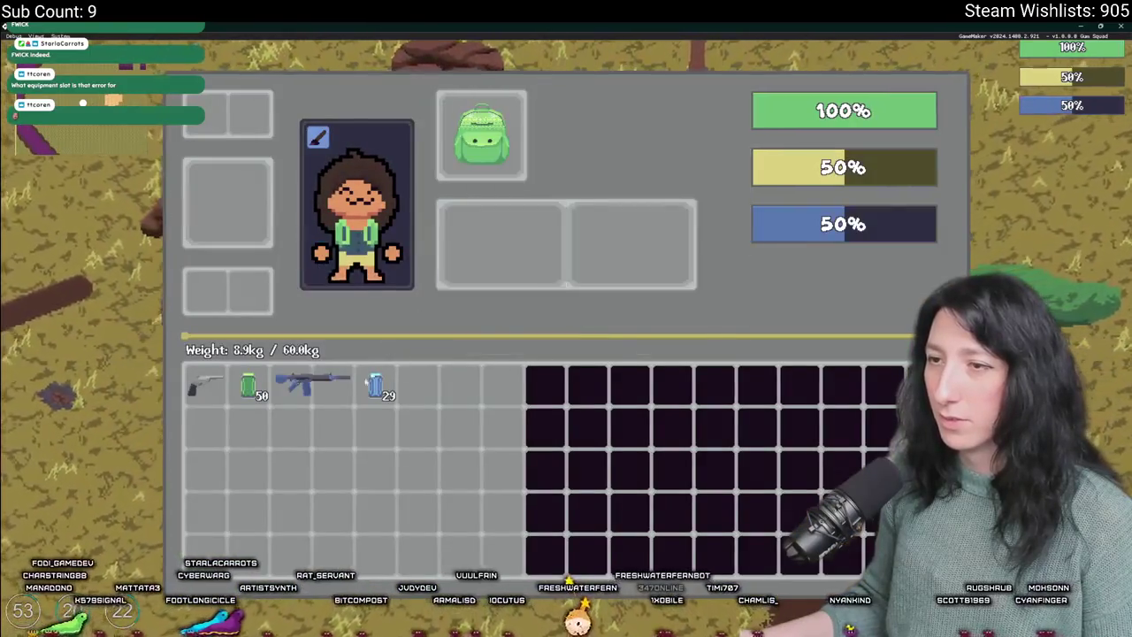
drag(305, 381, 586, 281)
key(Tab)
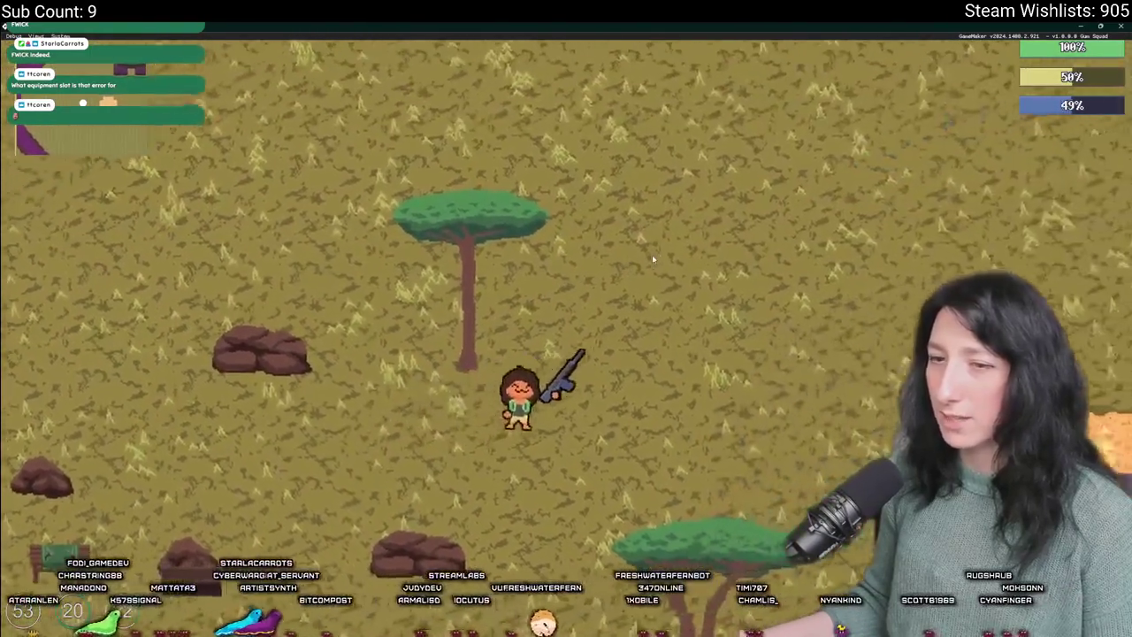
- Approach the building and fight the enemies along its lower edge with the rifle
key(w+d)
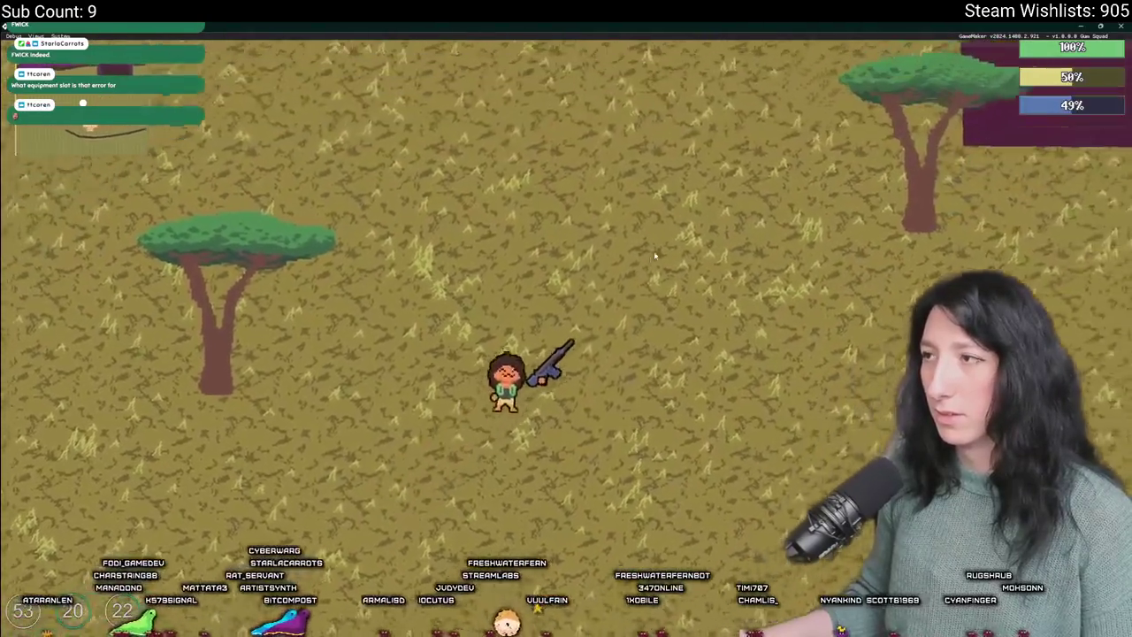
key(w+d)
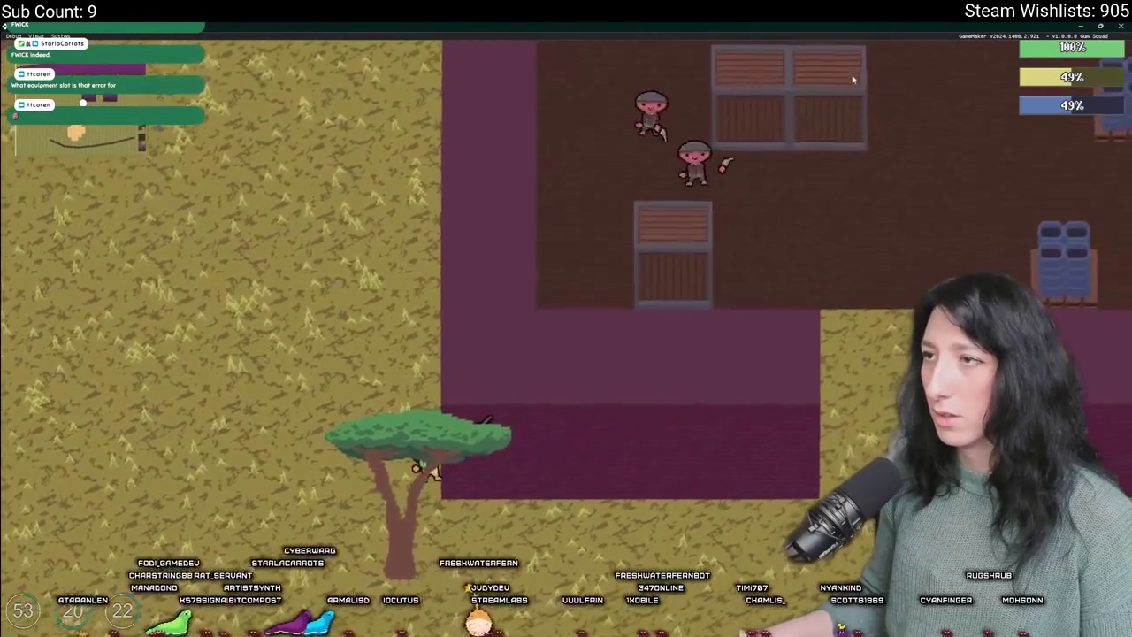
key(d)
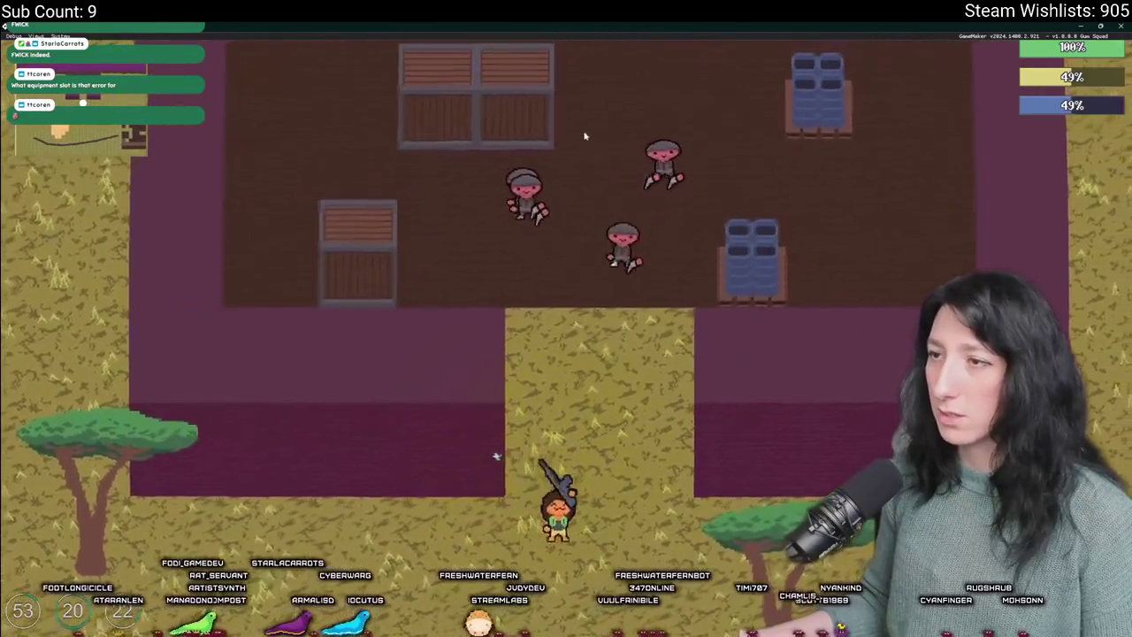
key(d)
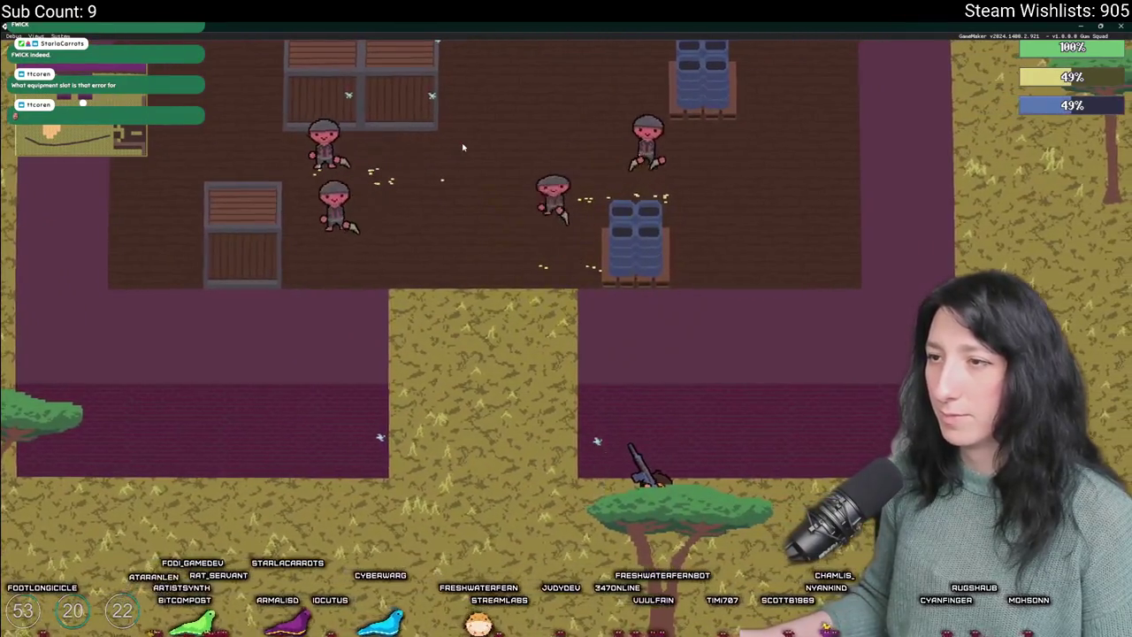
key(a)
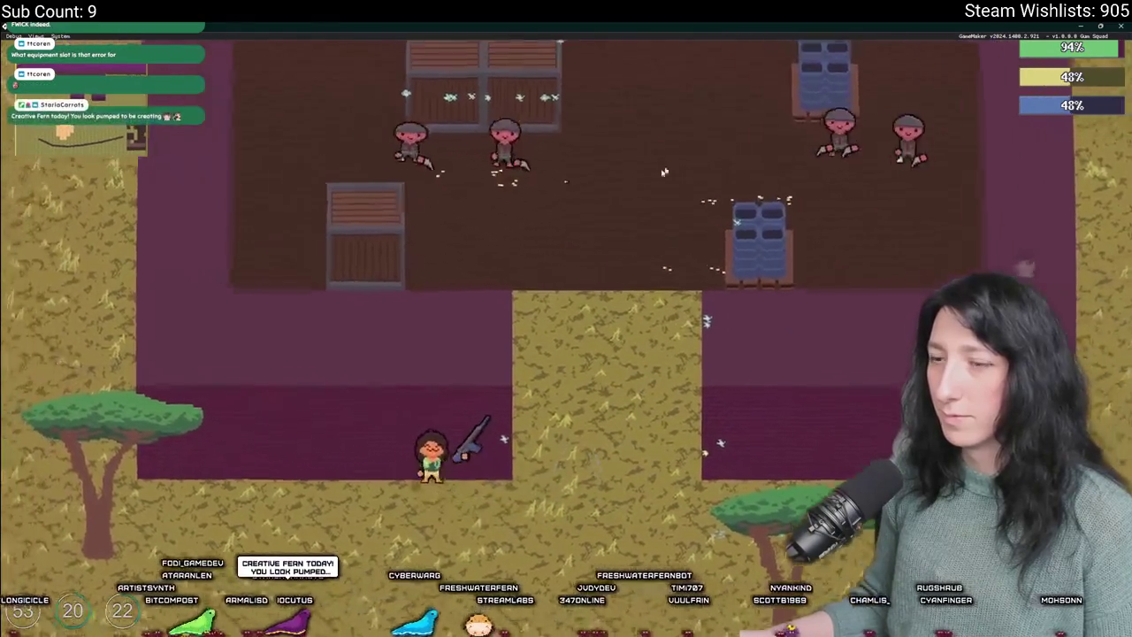
key(i)
key(i)
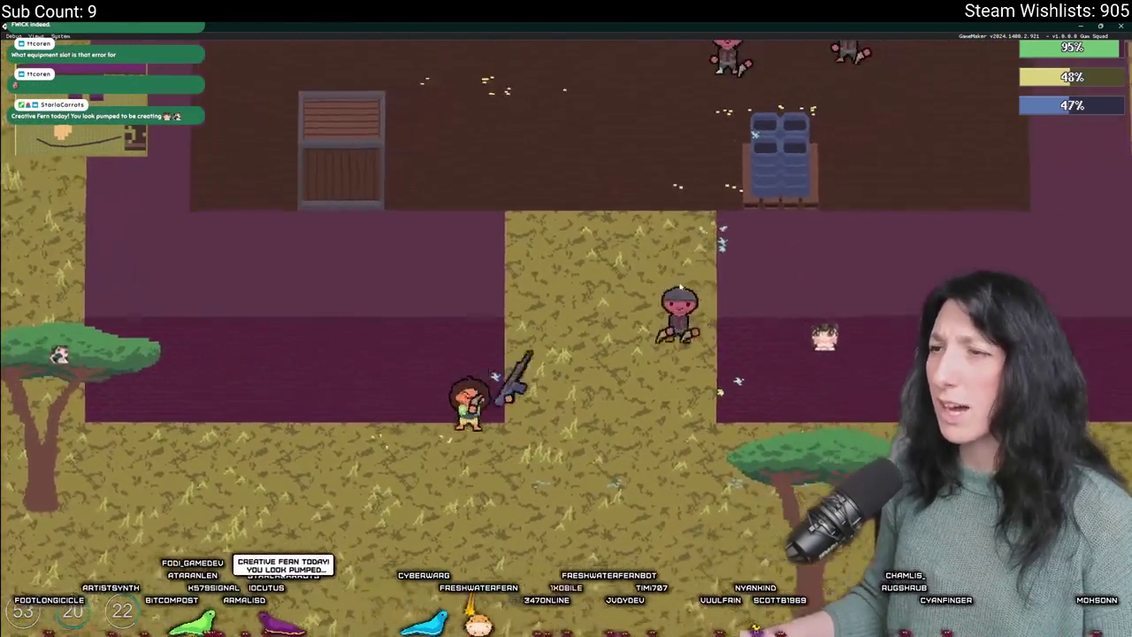
key(s)
key(a)
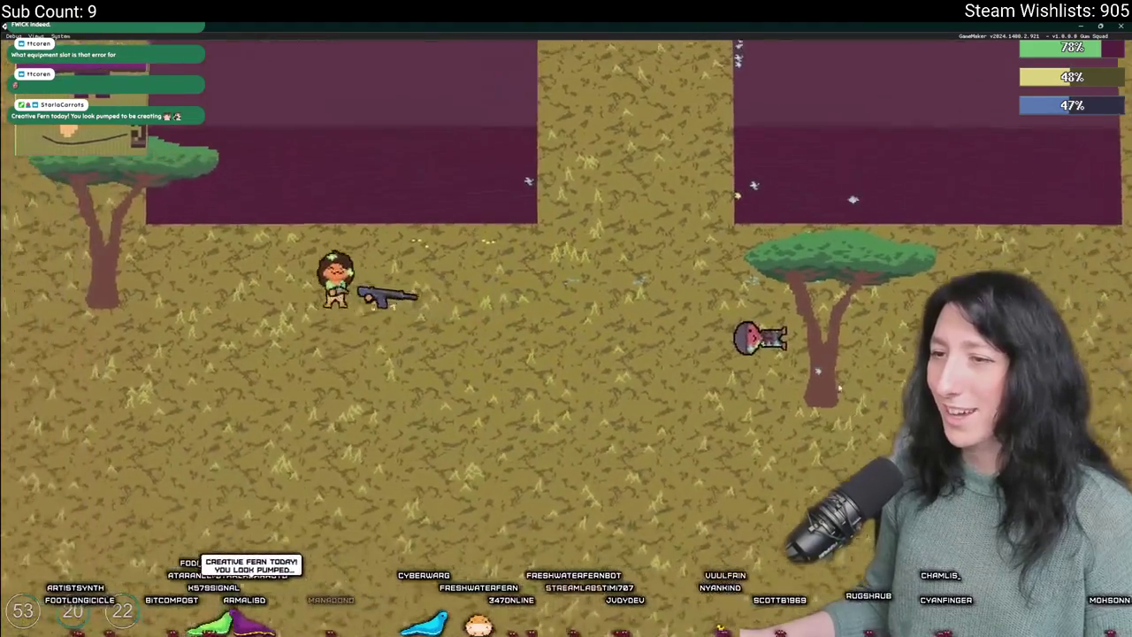
key(i)
key(i)
key(w)
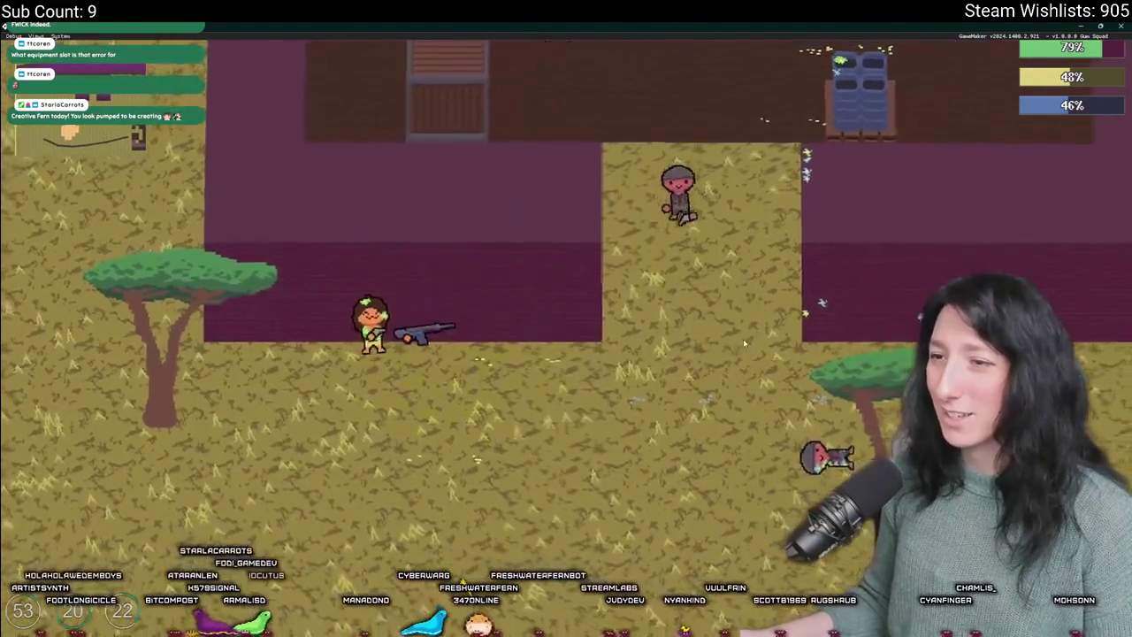
- Roam the savanna, check the equipment and a storage container, then return to the building
key(d)
key(s)
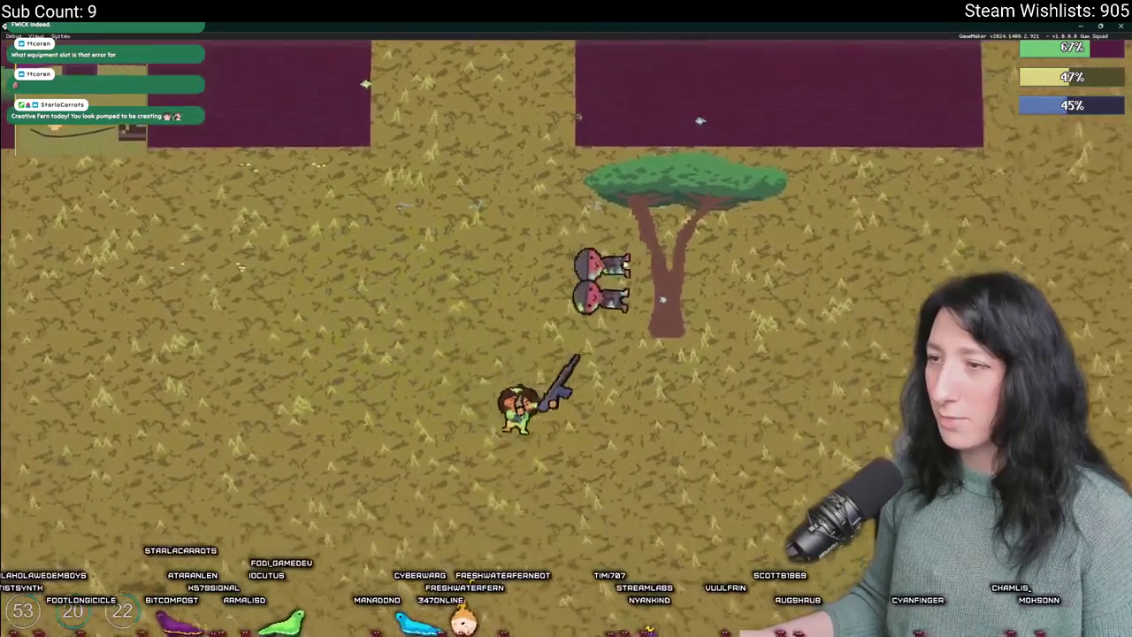
key(d)
key(i)
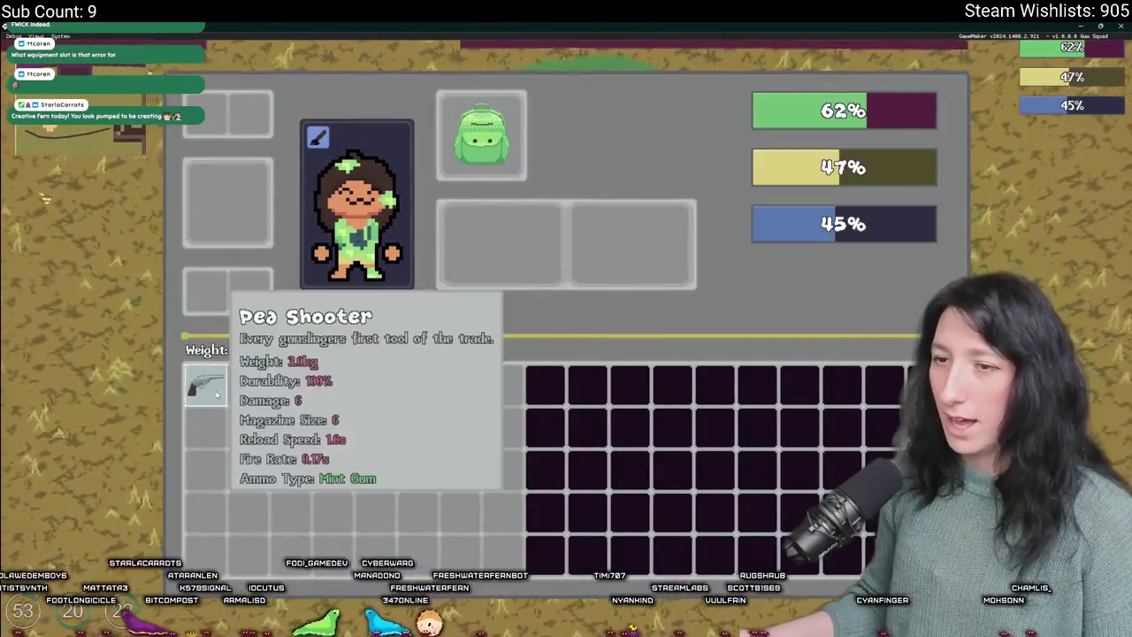
key(i)
key(w)
key(e)
key(e)
key(w)
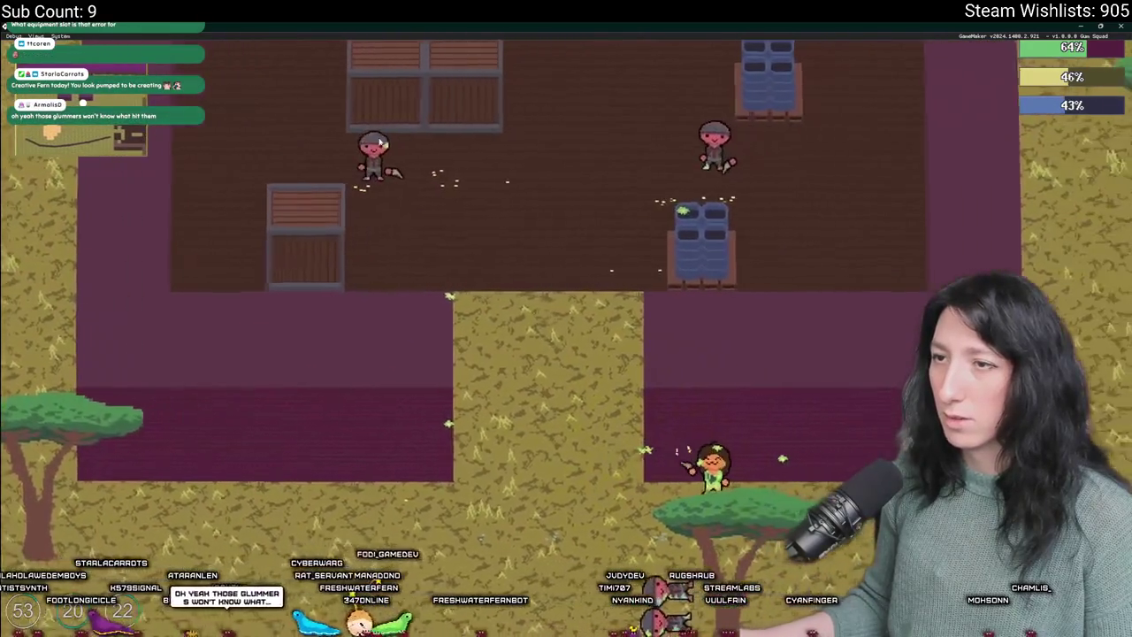
key(s)
key(a)
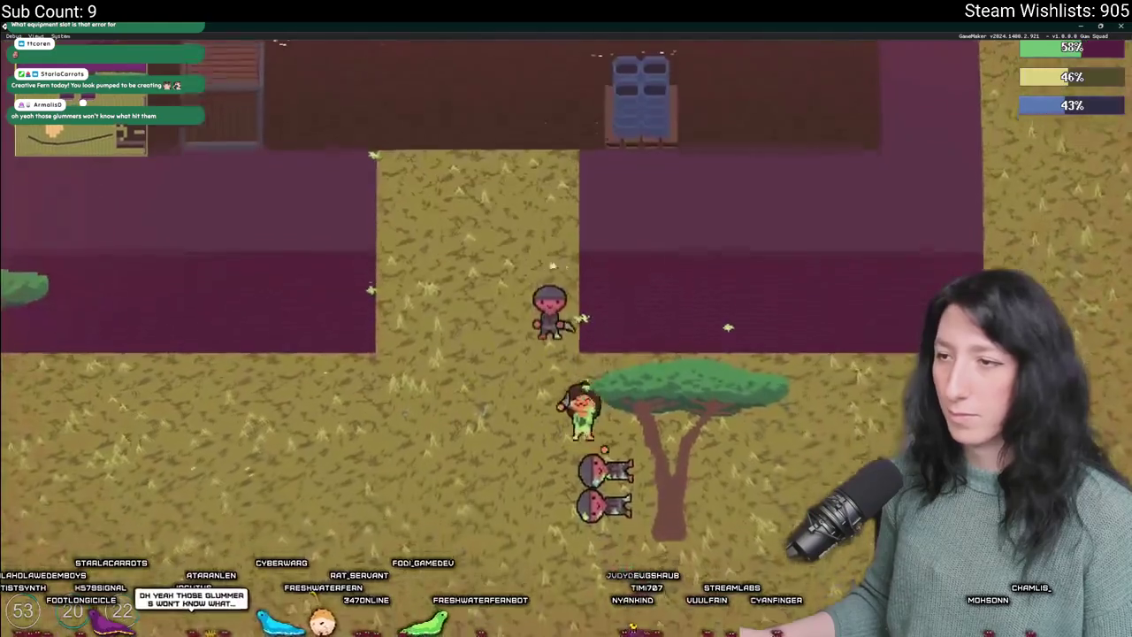
key(w)
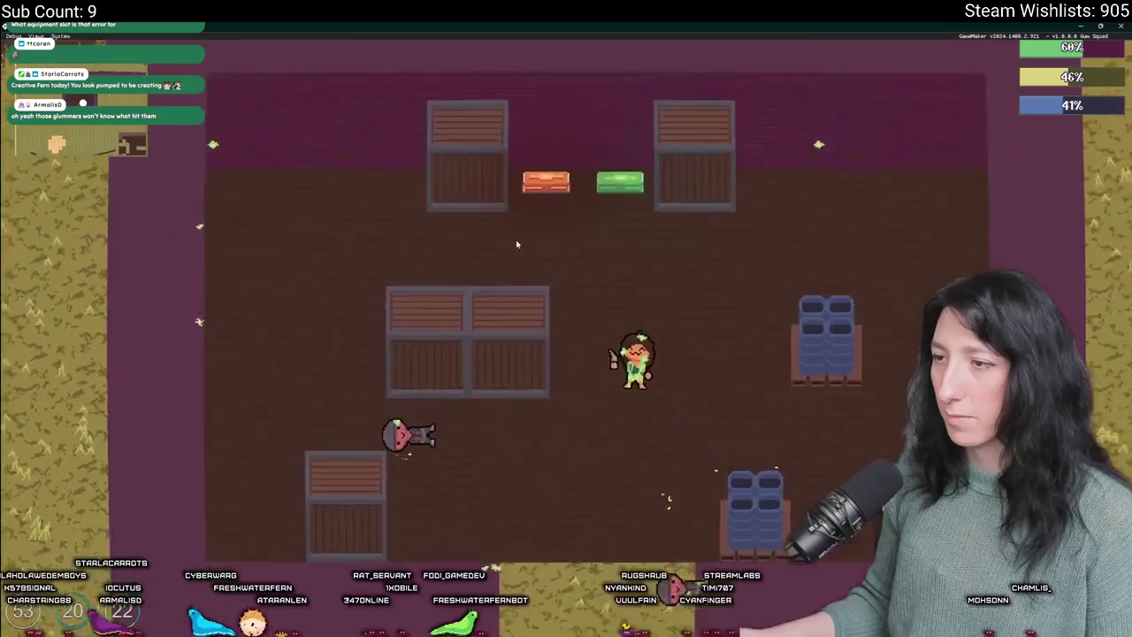
- Look through the storage of two crates among the buildings
key(i)
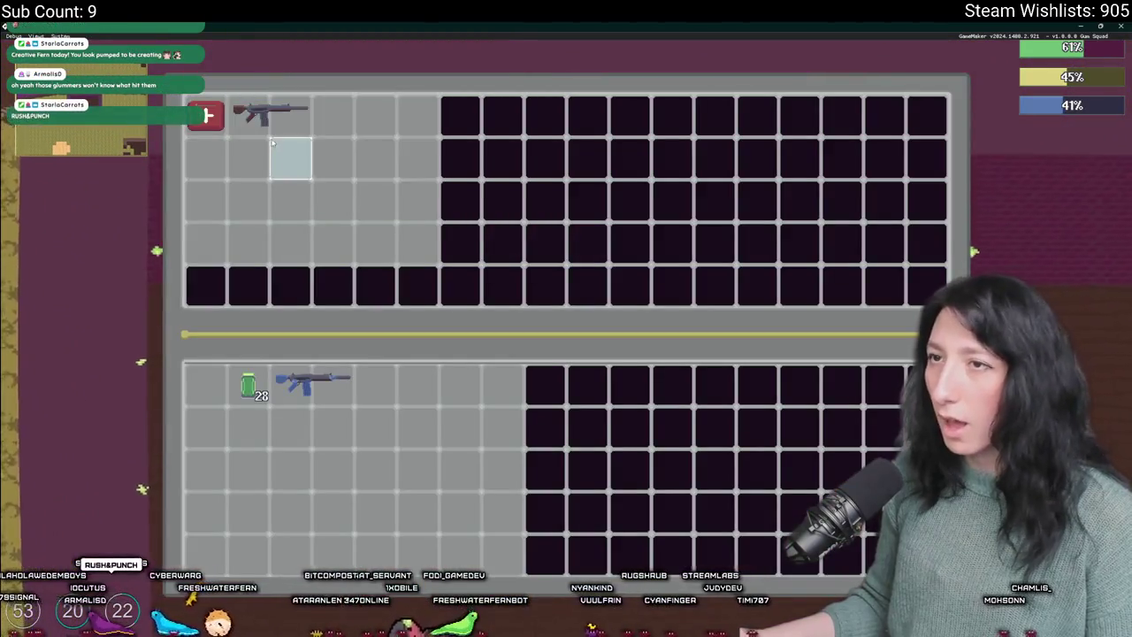
key(e)
key(d)
key(e)
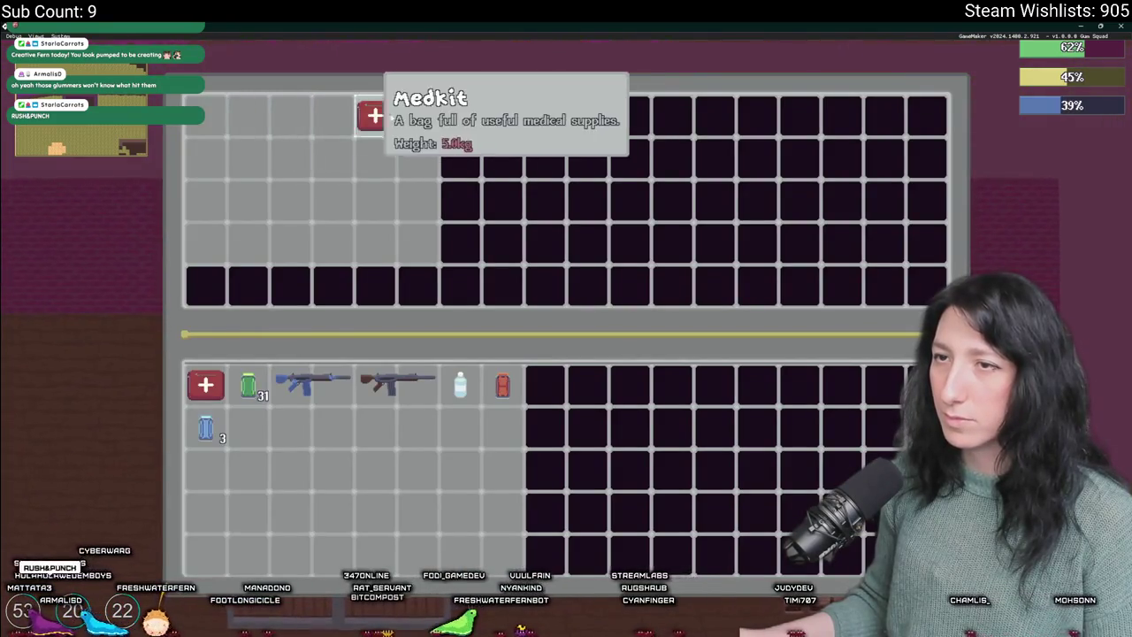
key(e)
key(w)
- Equip the Makeshift Rifle from the inventory and walk out into the grassland
key(i)
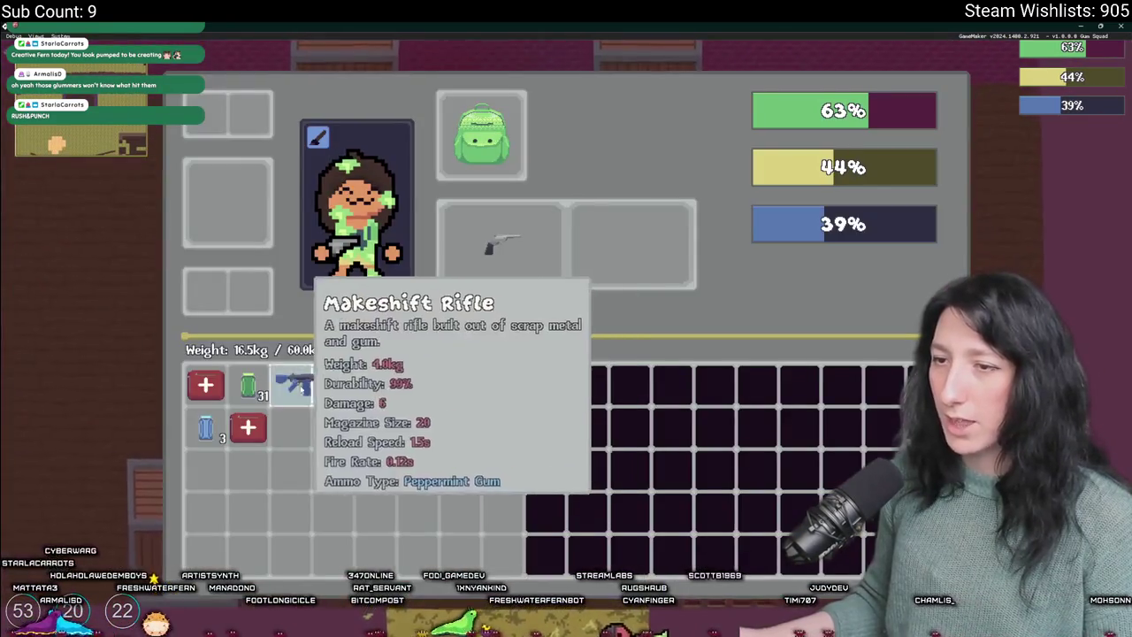
click(296, 382)
key(i)
key(i)
key(i)
key(s)
key(a)
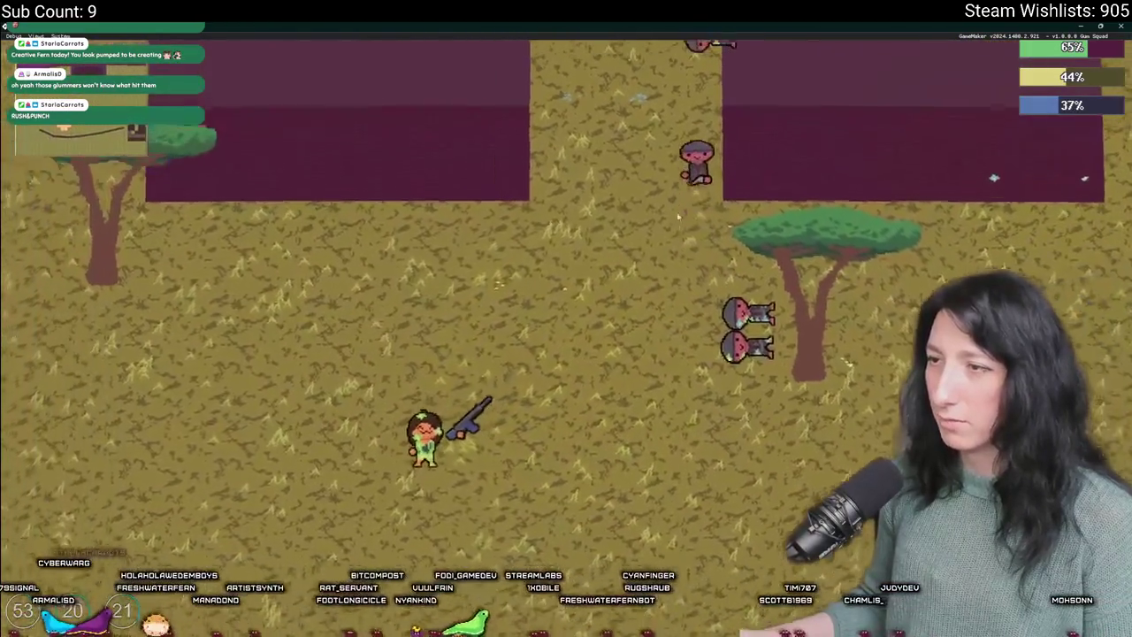
key(w)
- Walk north into the crate room and shoot a nearby enemy with the rifle
key(i)
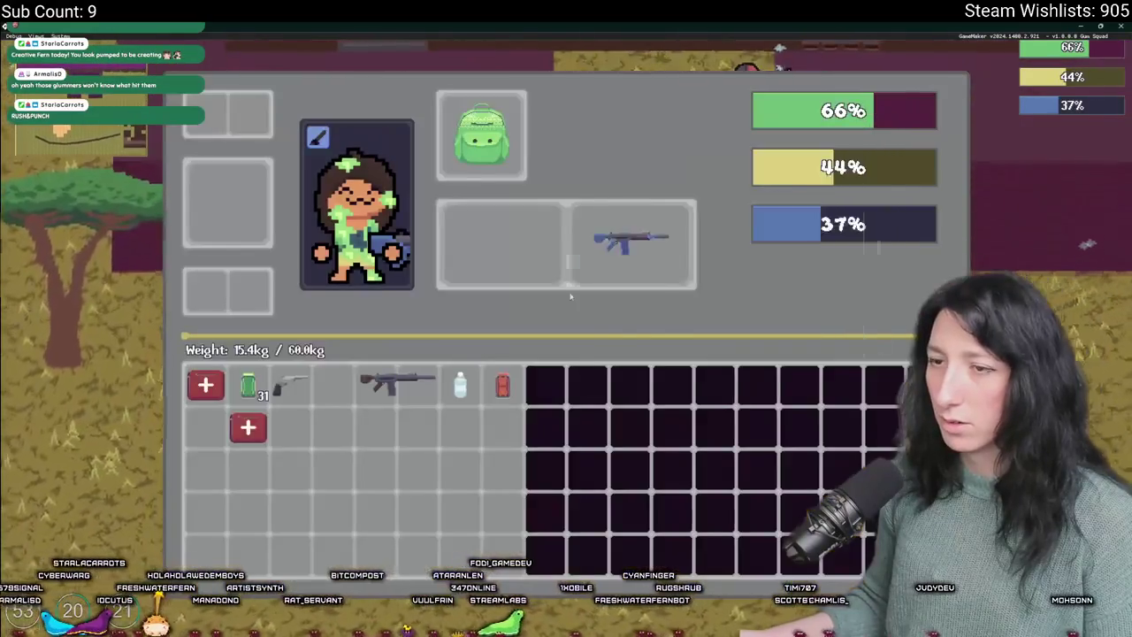
key(i)
key(w)
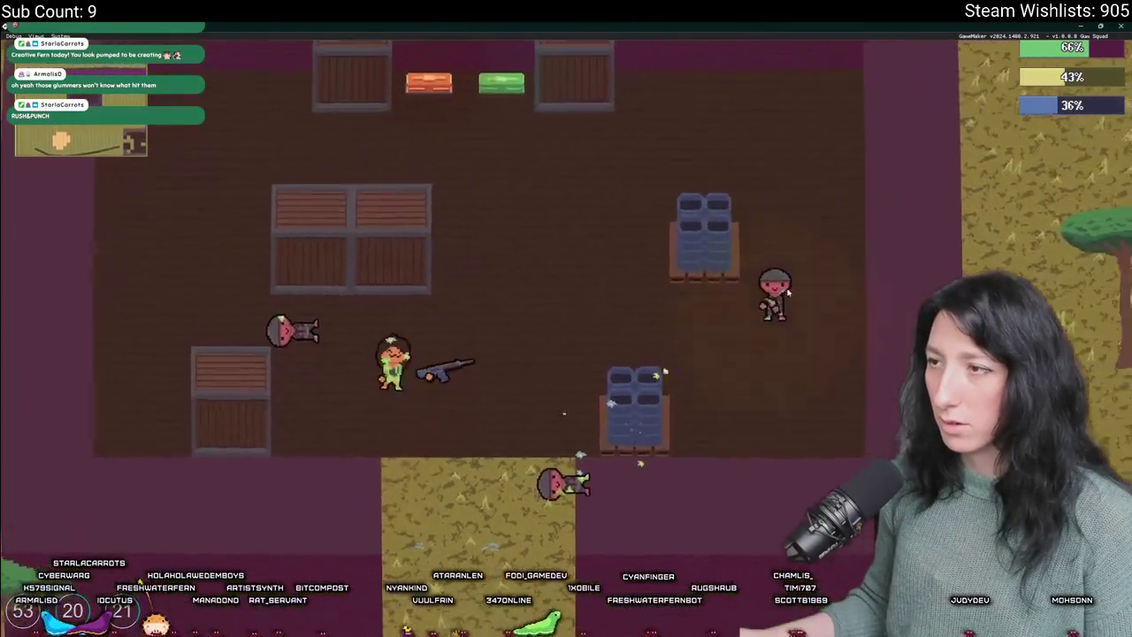
key(w)
click(787, 291)
key(i)
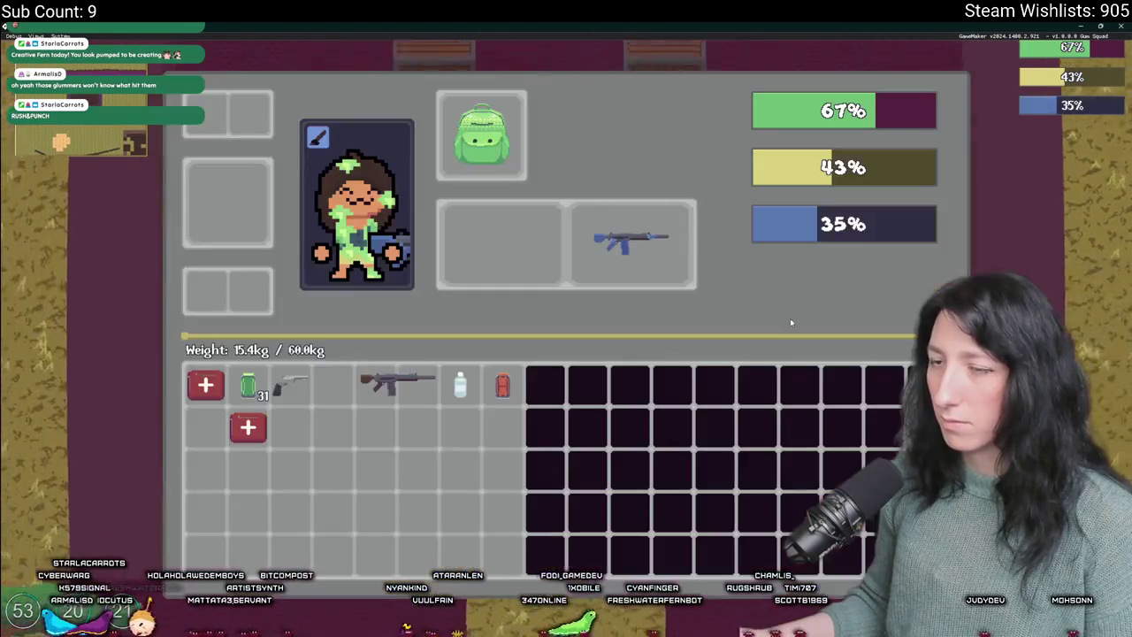
key(i)
key(d)
key(s)
key(s)
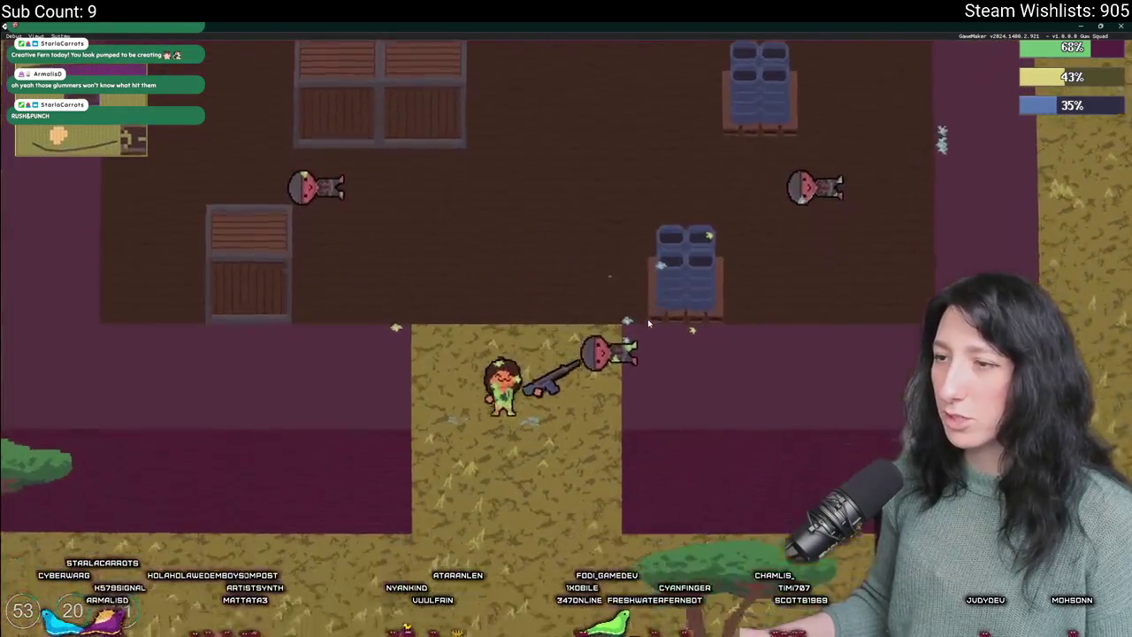
- Put the Makeshift Rifle in one hand and the pistol in the first hand
key(i)
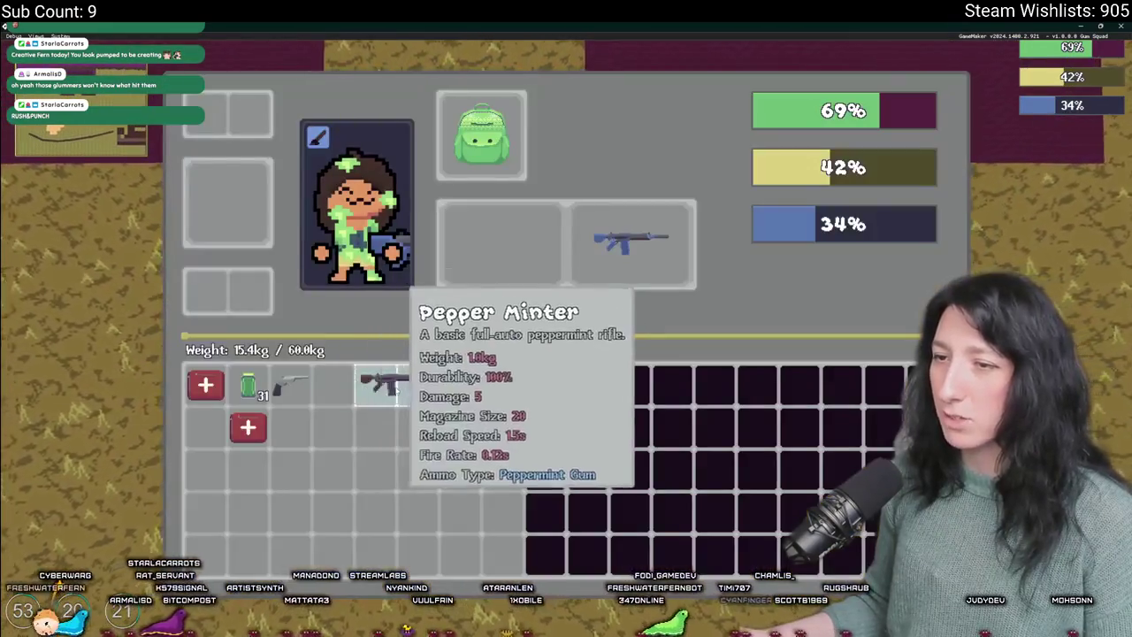
click(398, 382)
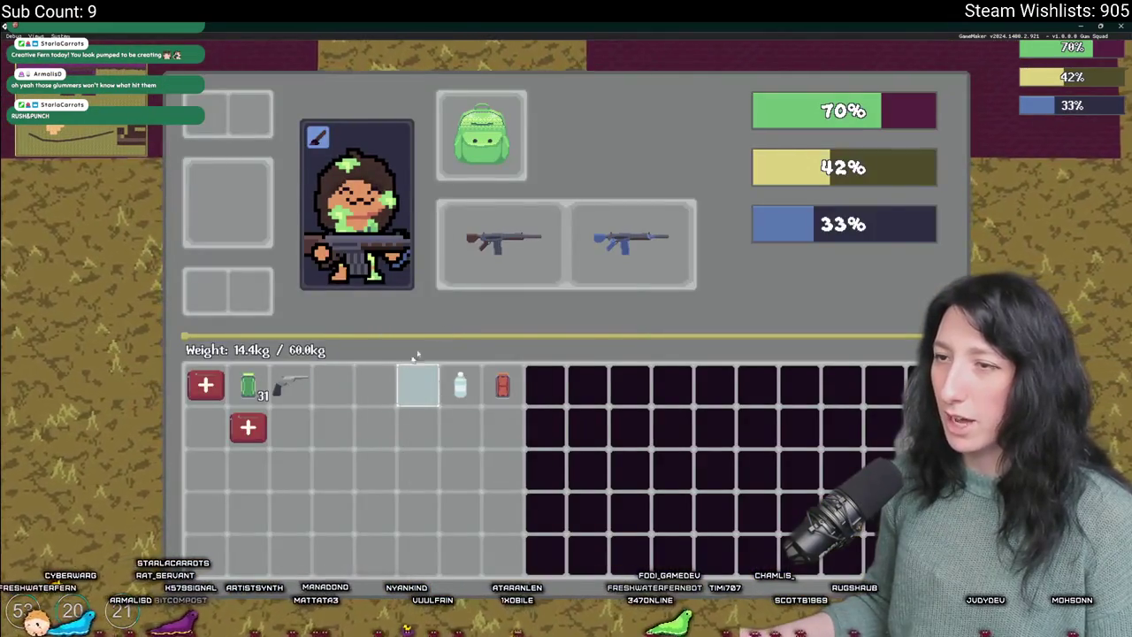
click(487, 252)
click(292, 382)
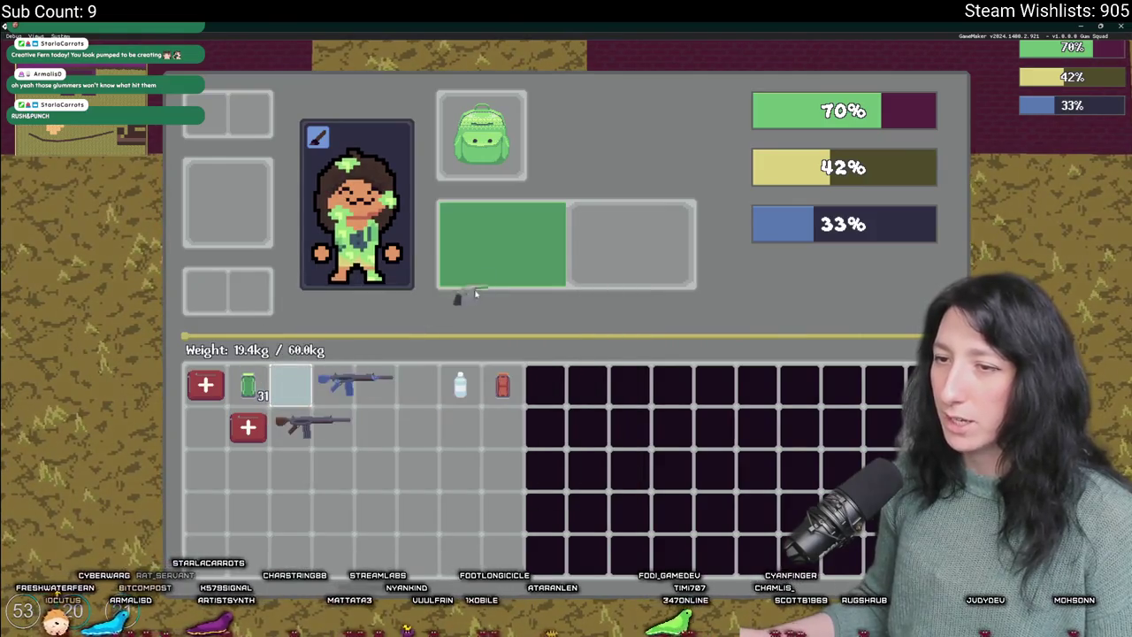
click(495, 248)
key(i)
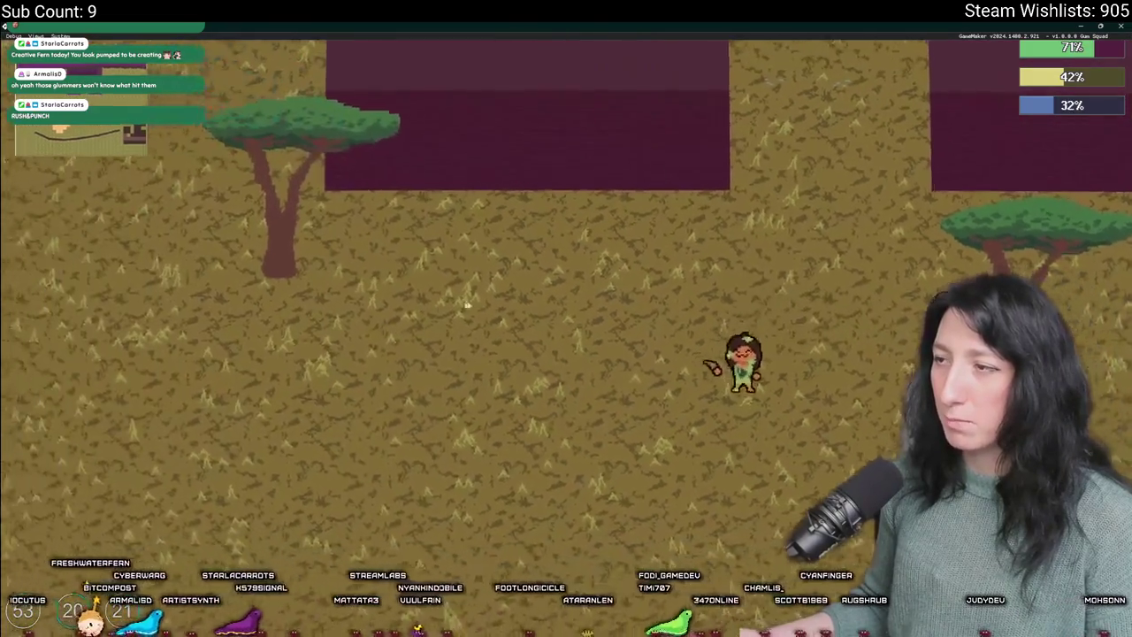
- Walk south-west across the grass and equip Pea Shooter pistols in both hands
key(s)
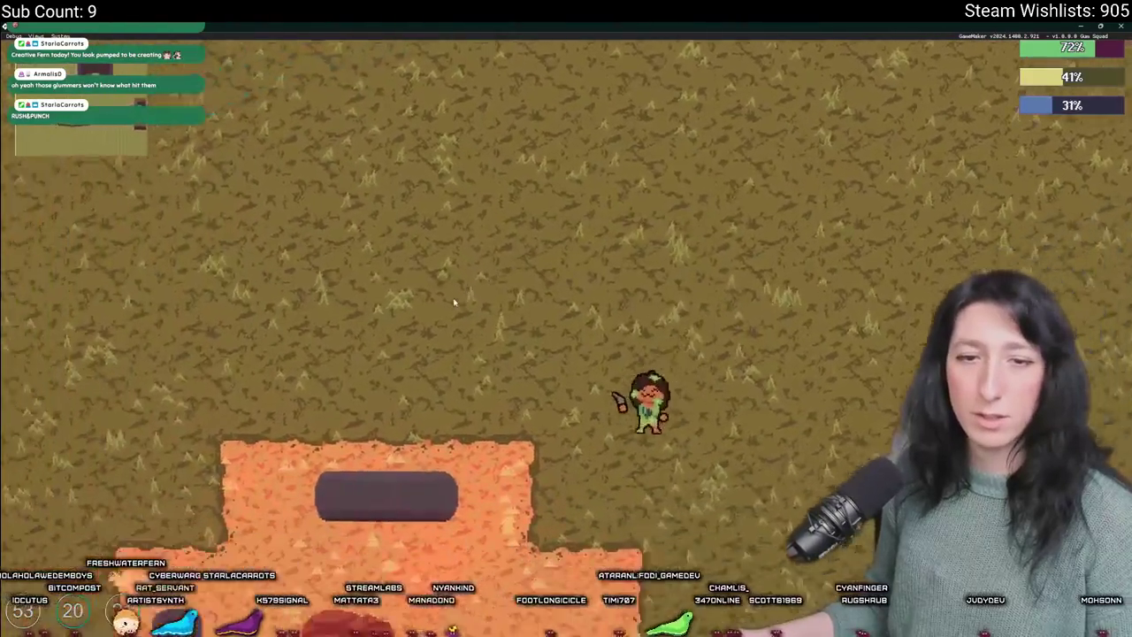
key(a)
key(i)
key(i)
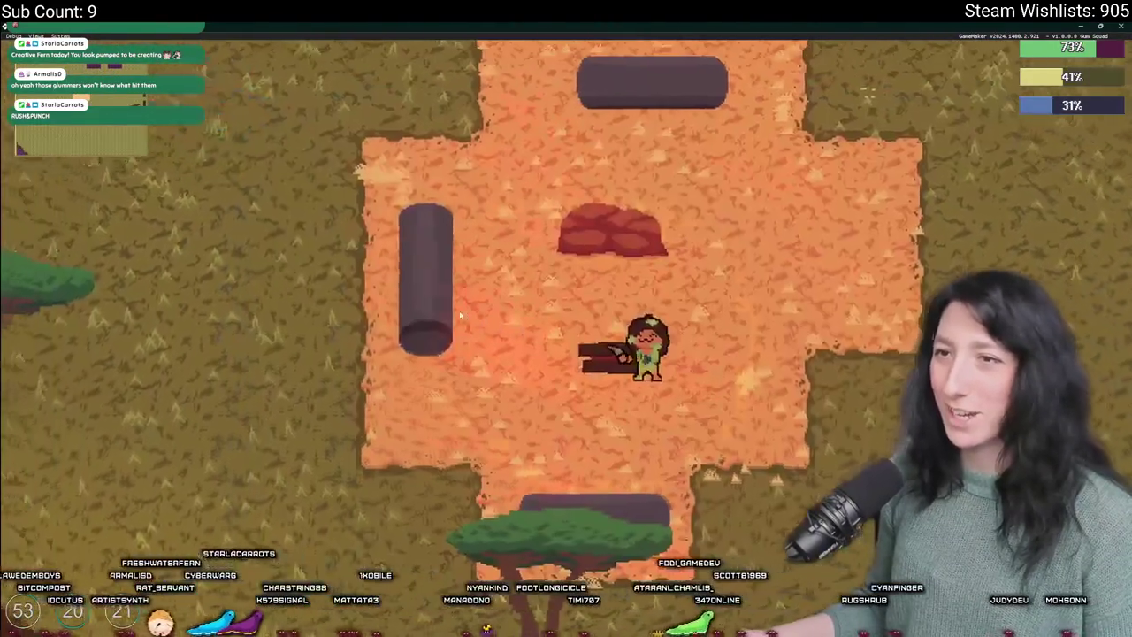
key(s)
key(a)
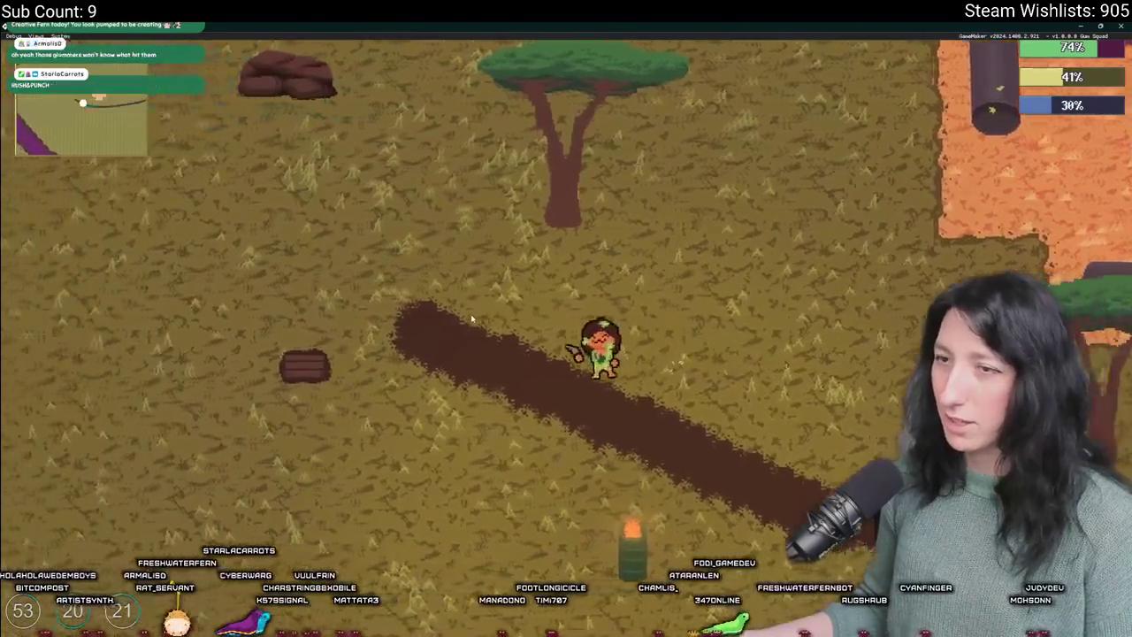
key(i)
key(i)
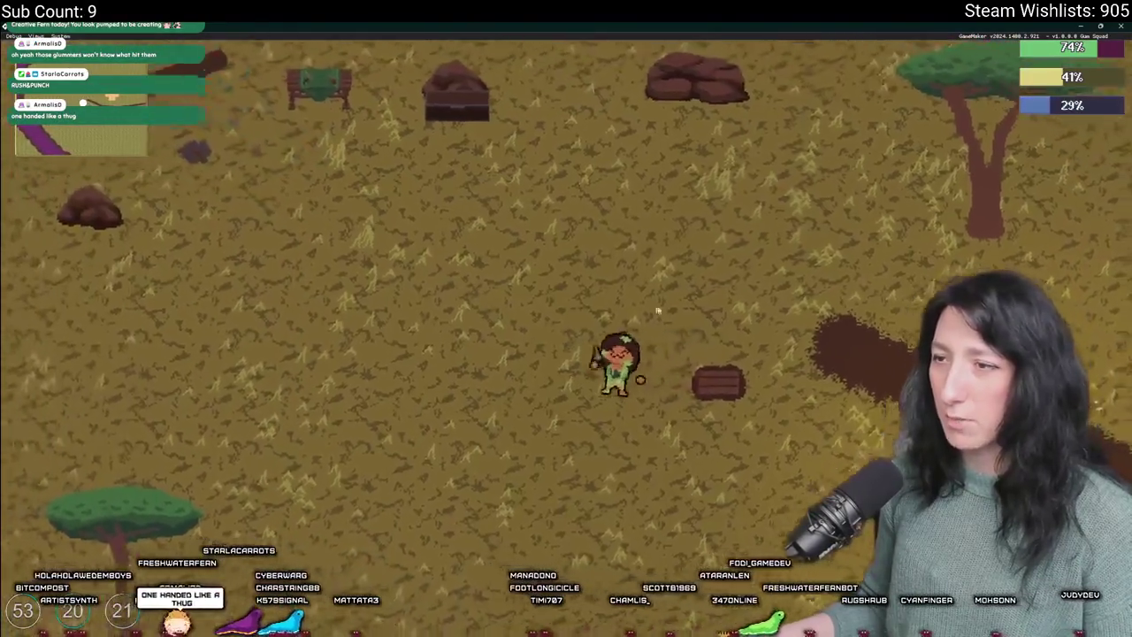
key(i)
click(332, 118)
key(i)
key(a)
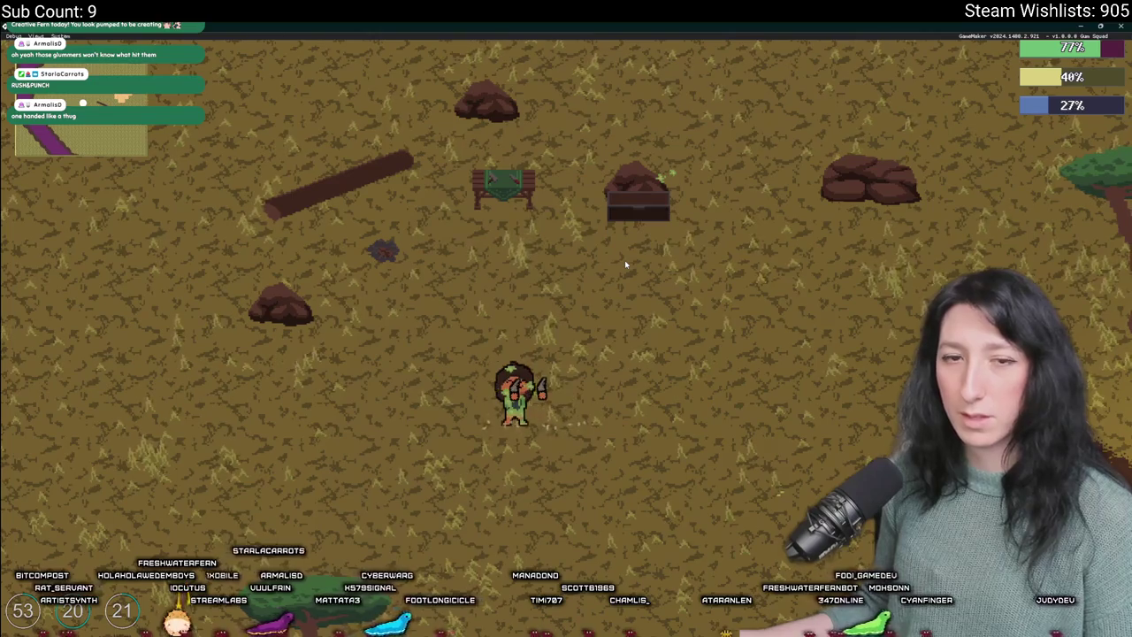
key(w)
key(a)
- Move the second Pea Shooter pistol from its hand slot into the backpack
key(s)
key(d)
key(i)
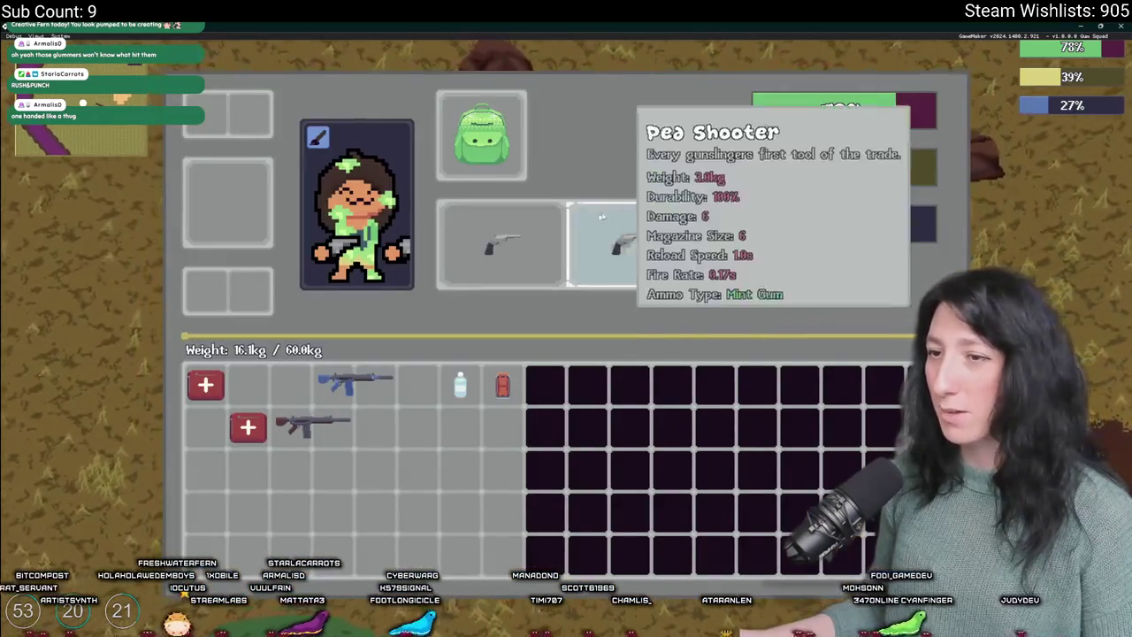
key(i)
key(d)
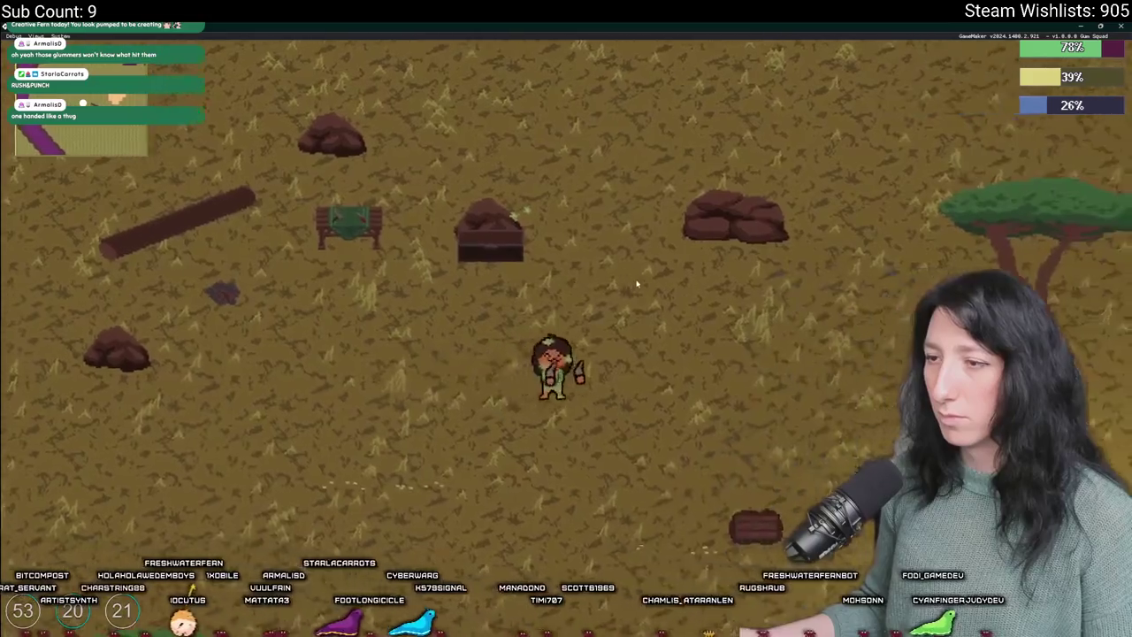
key(i)
click(595, 285)
key(i)
key(d)
key(s)
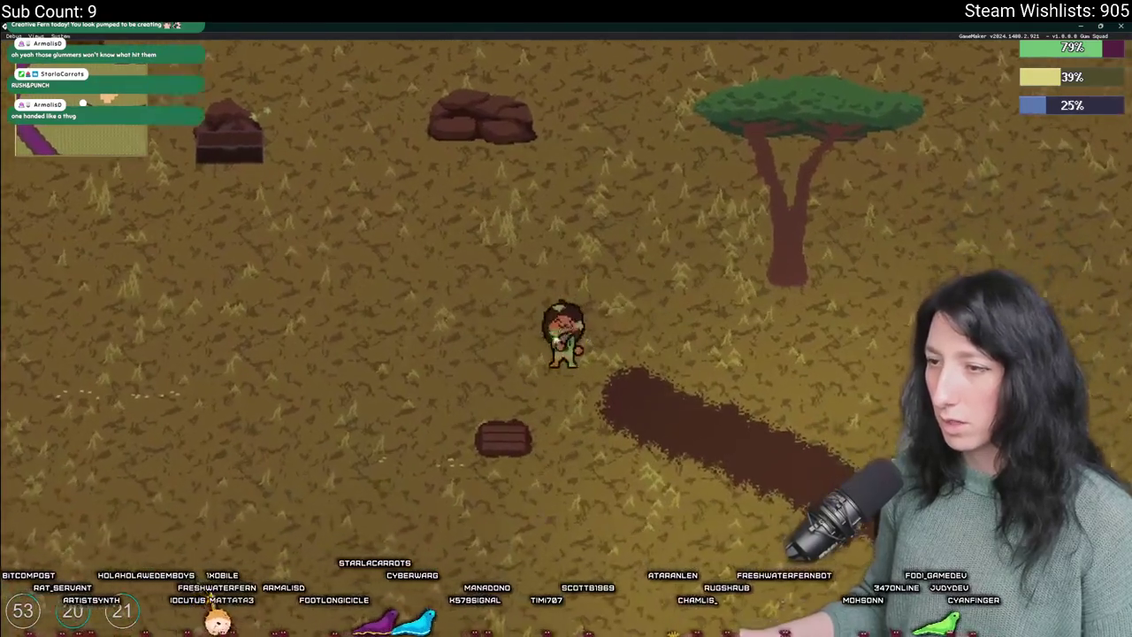
- Inspect the Mint Gum in a container by the red bush, then return to GameMaker
key(i)
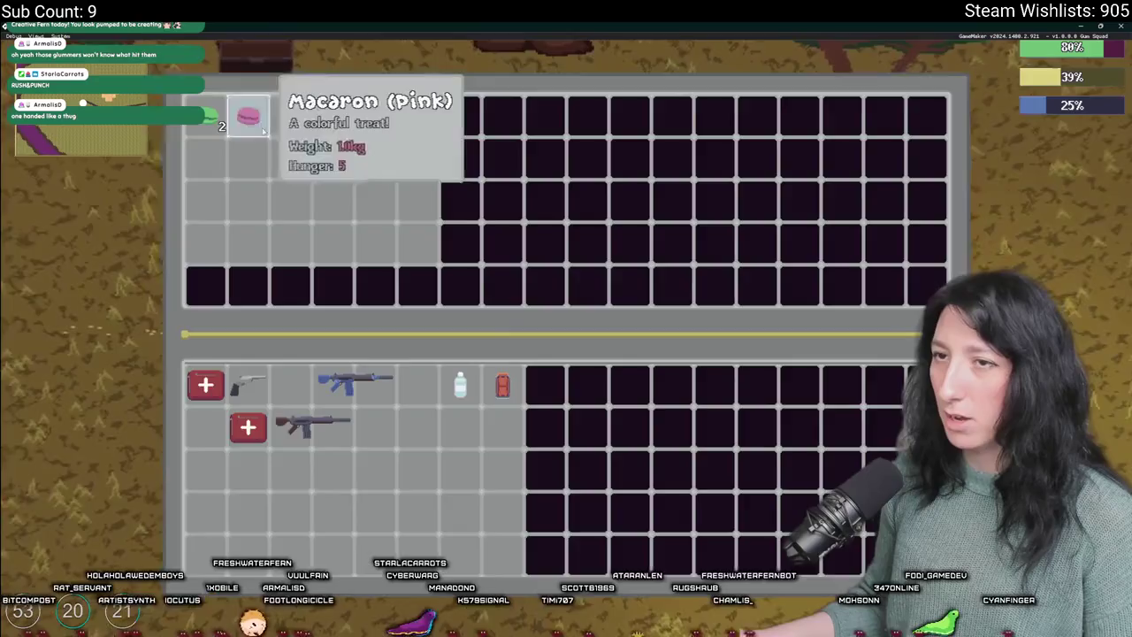
key(i)
key(d)
key(i)
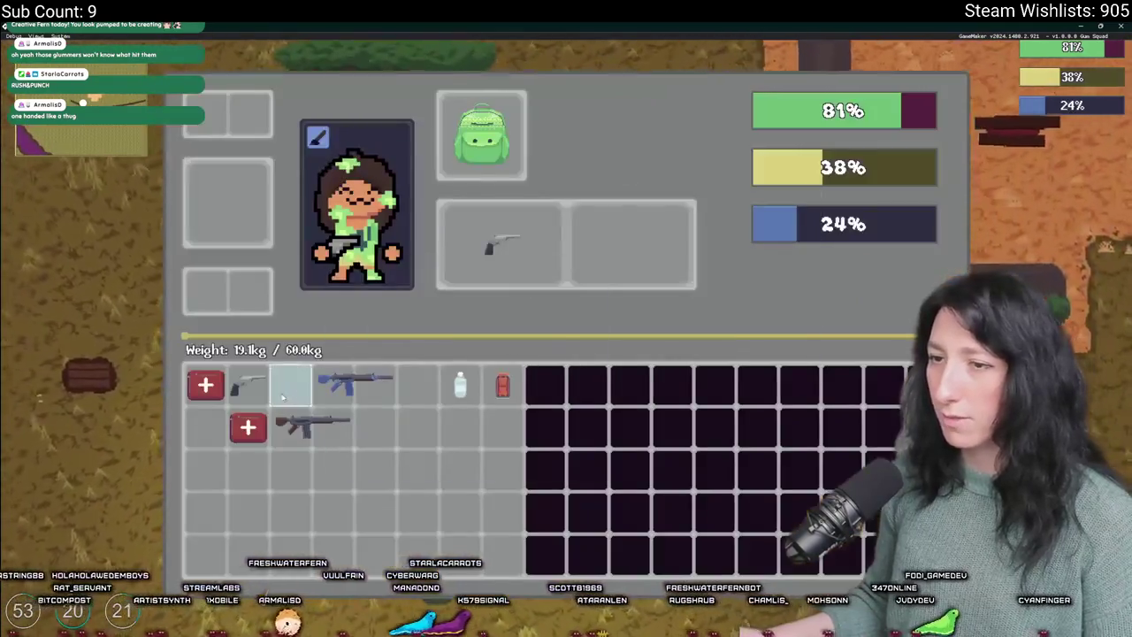
key(i)
key(d)
key(w)
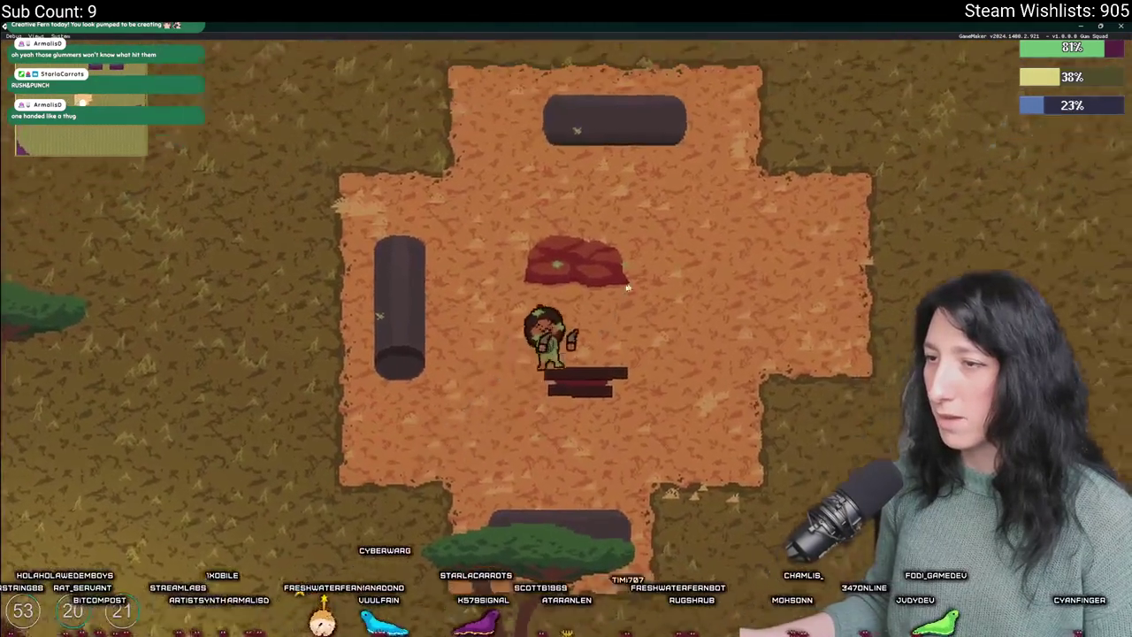
key(i)
key(i)
click(621, 267)
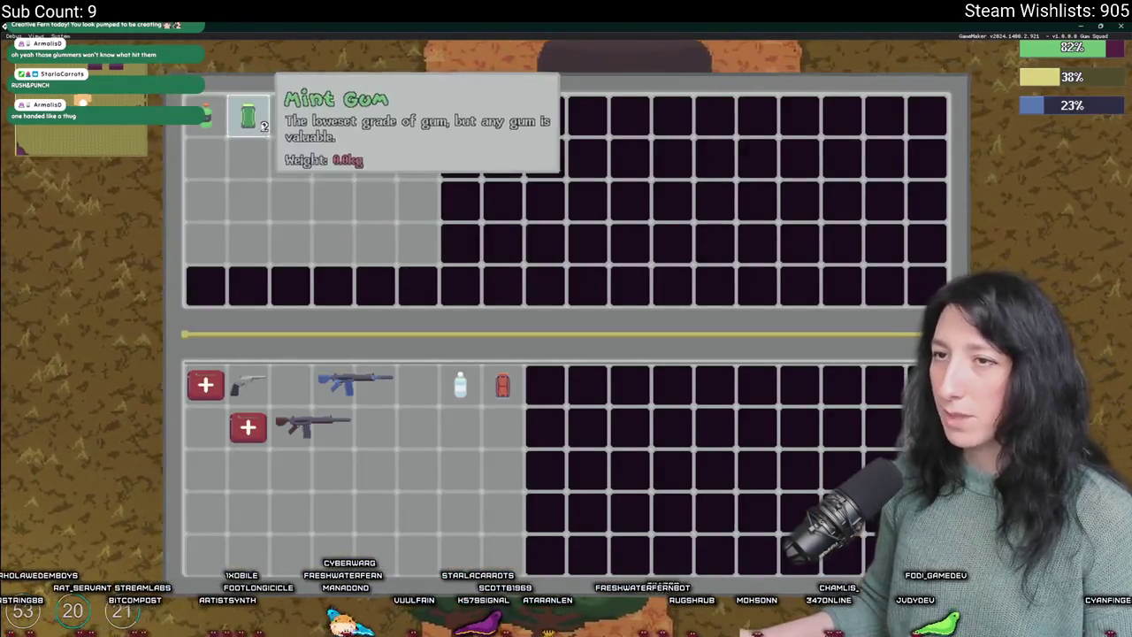
key(i)
key(s)
key(a)
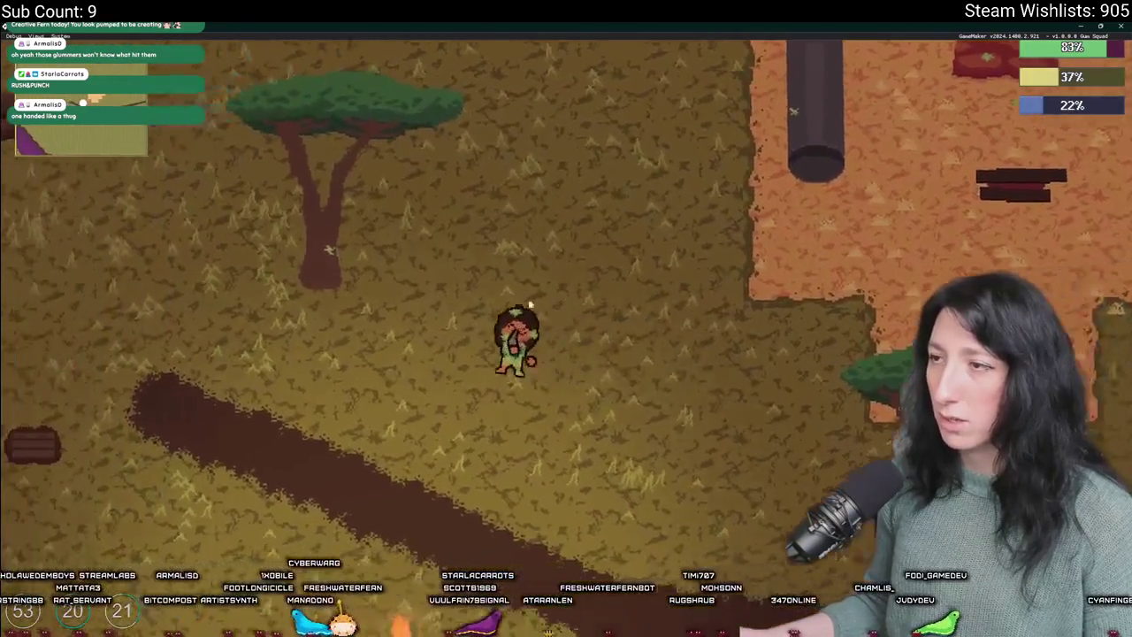
key(a)
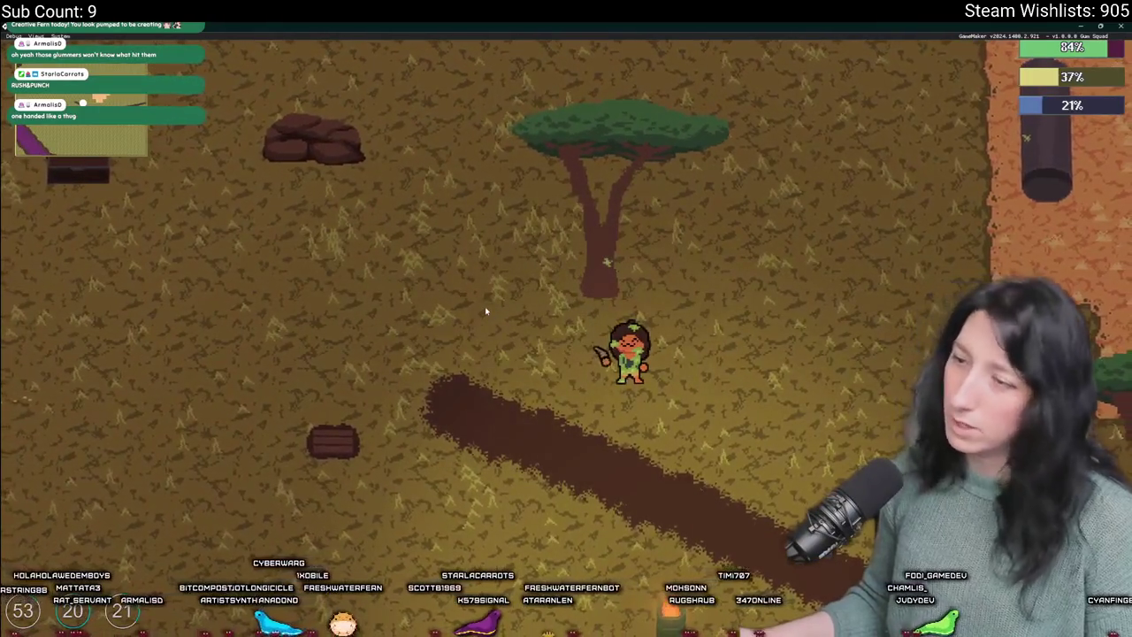
key(alt+Tab)
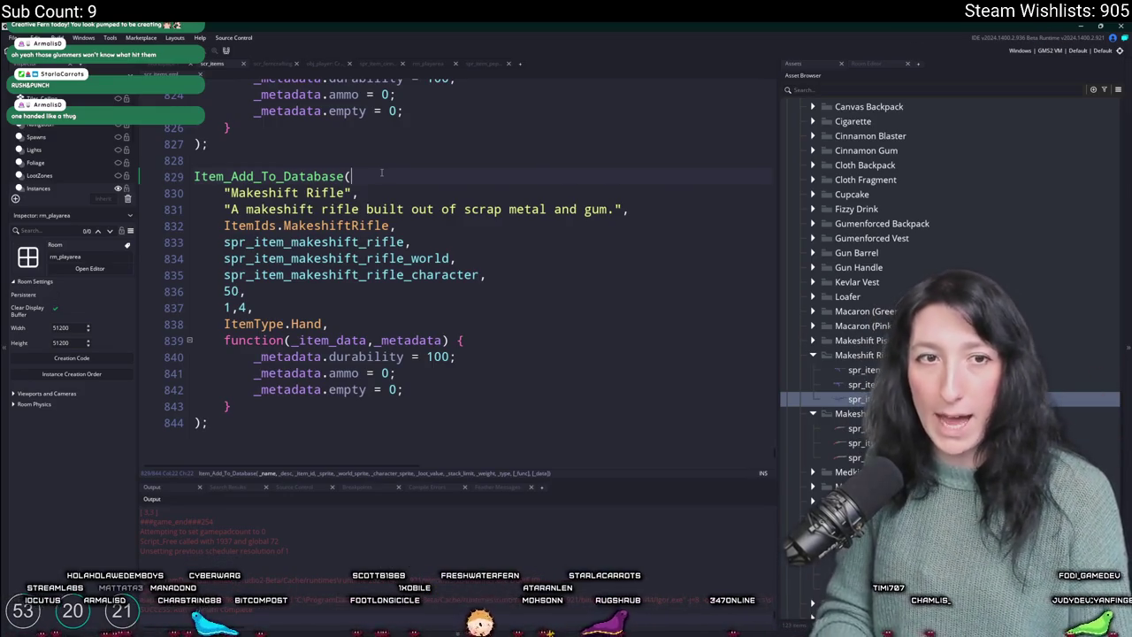
- Open the peashooter_step script via asset search and expand the code editor to fill the window
key(ctrl+t)
text(peashoot)
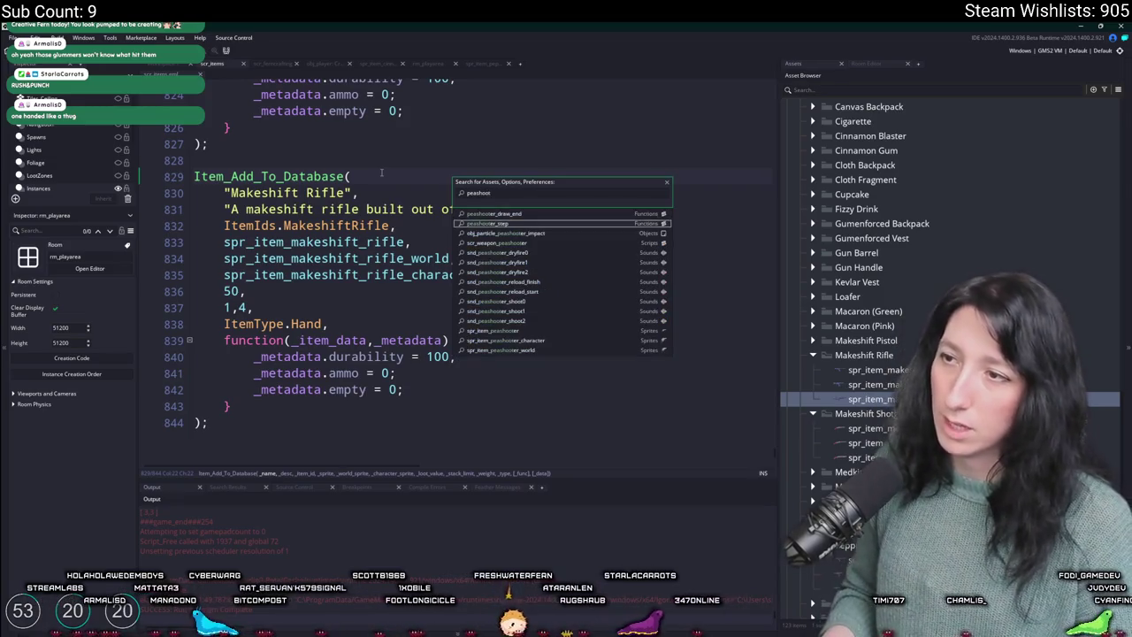
key(Return)
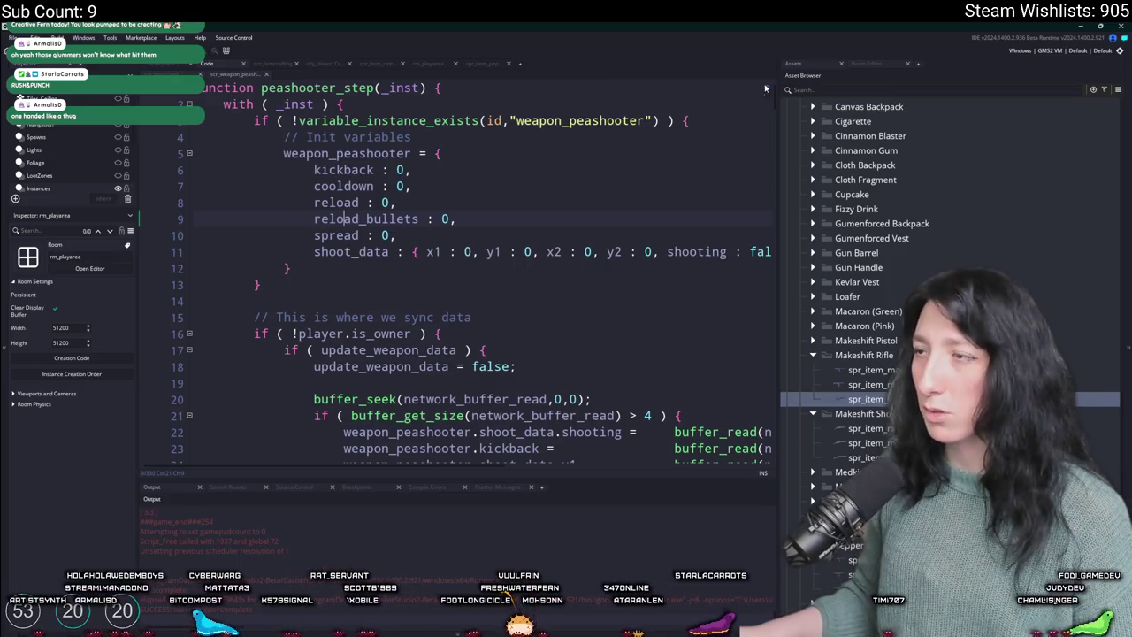
key(F12)
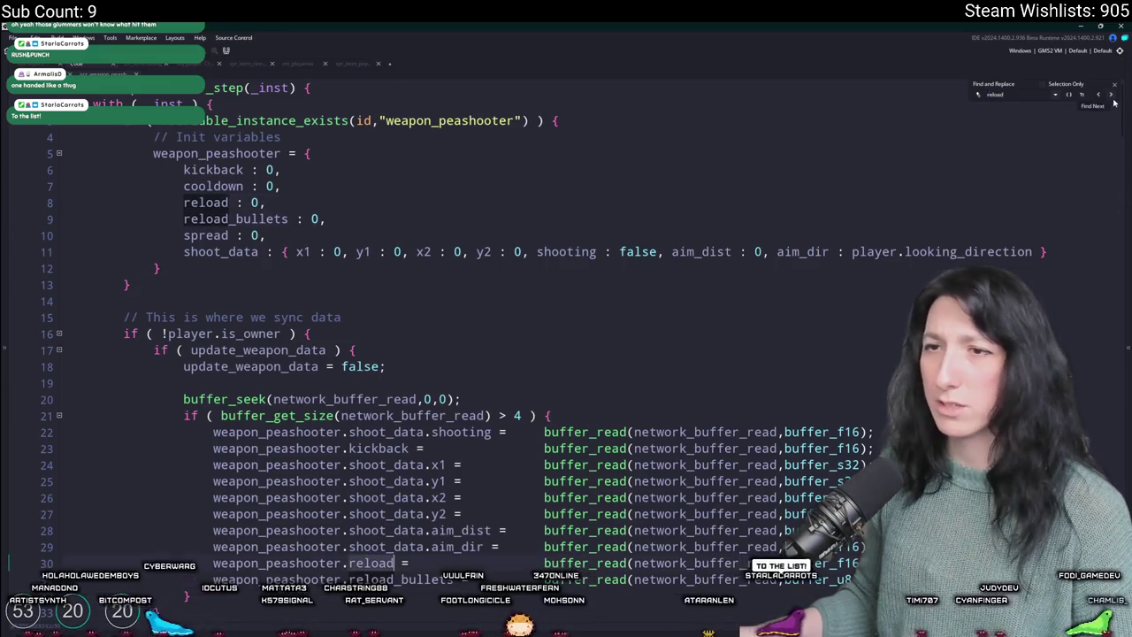
click(1113, 100)
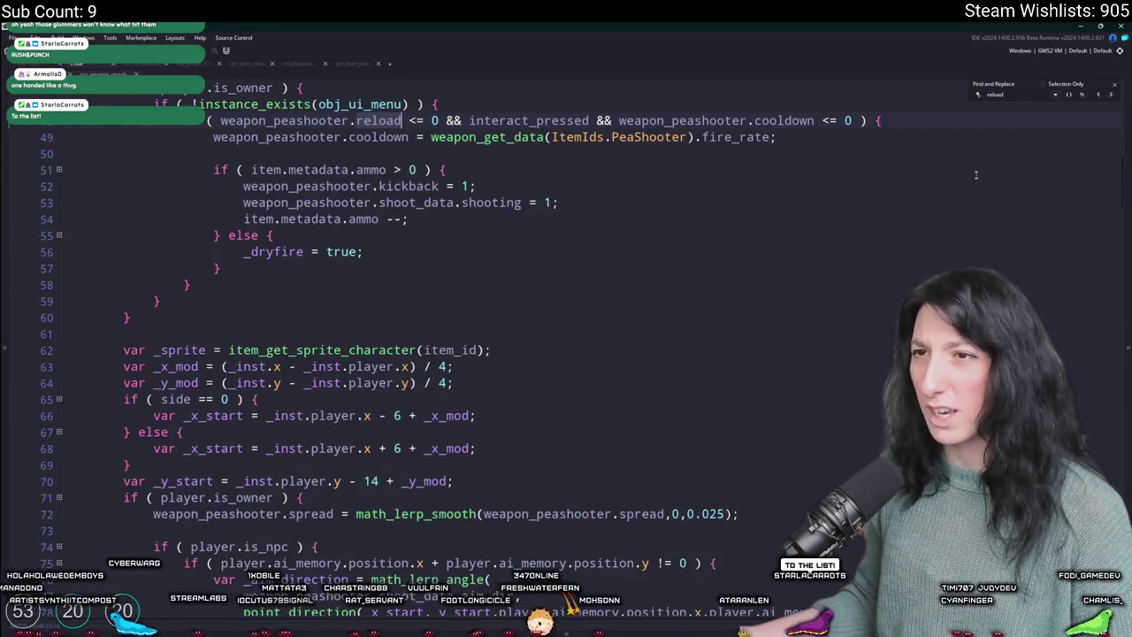
scroll(384, 228, up, 1)
click(380, 224)
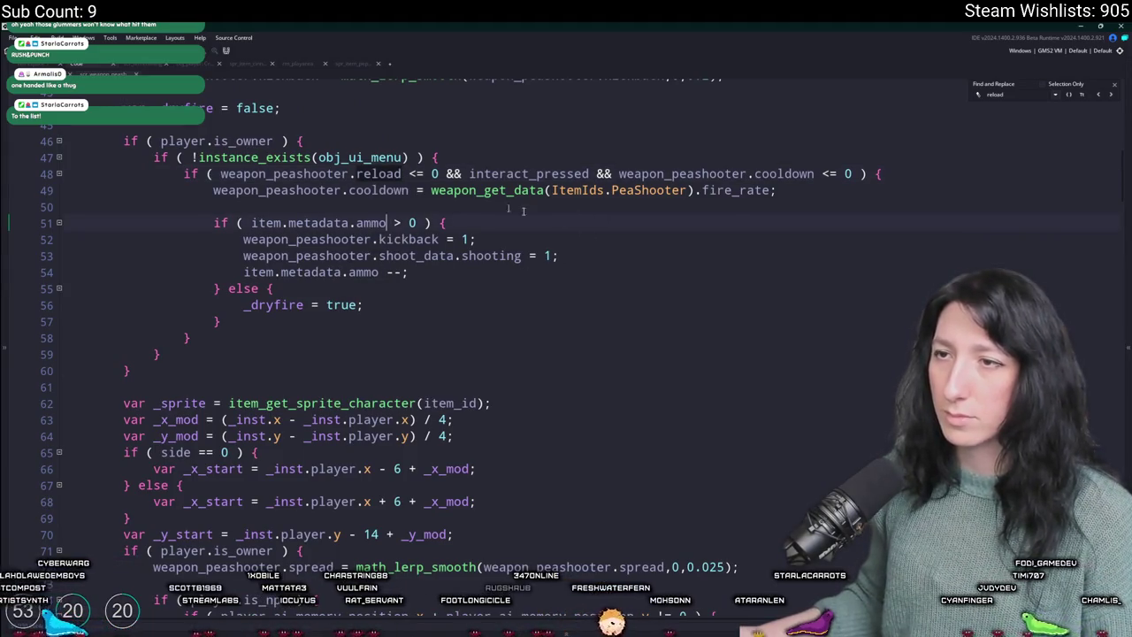
click(1077, 103)
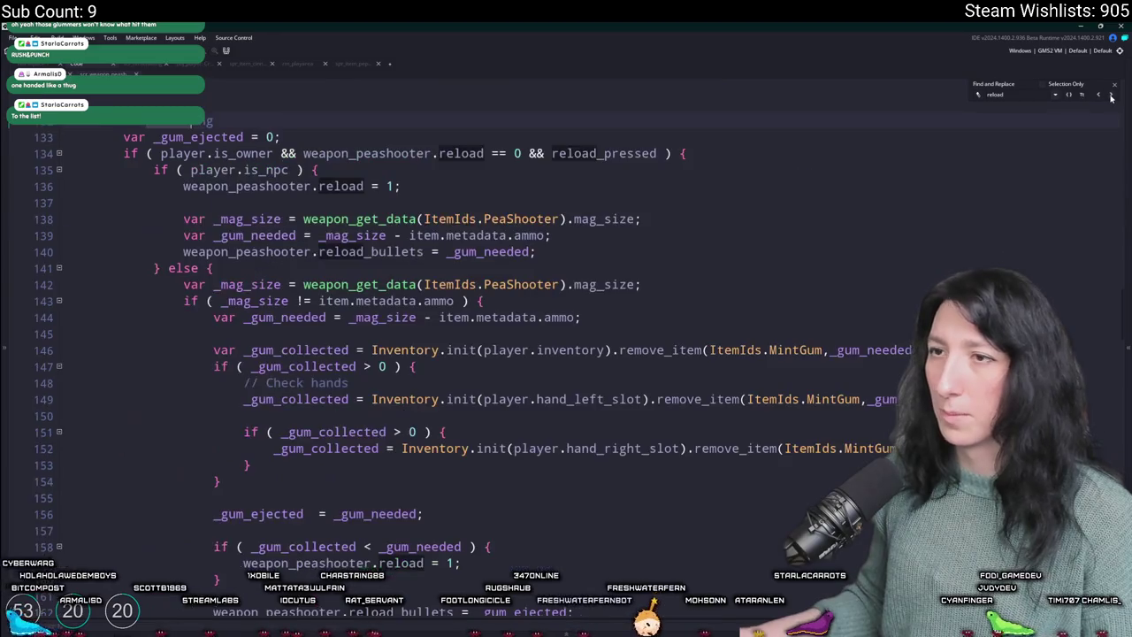
click(1077, 103)
click(1114, 85)
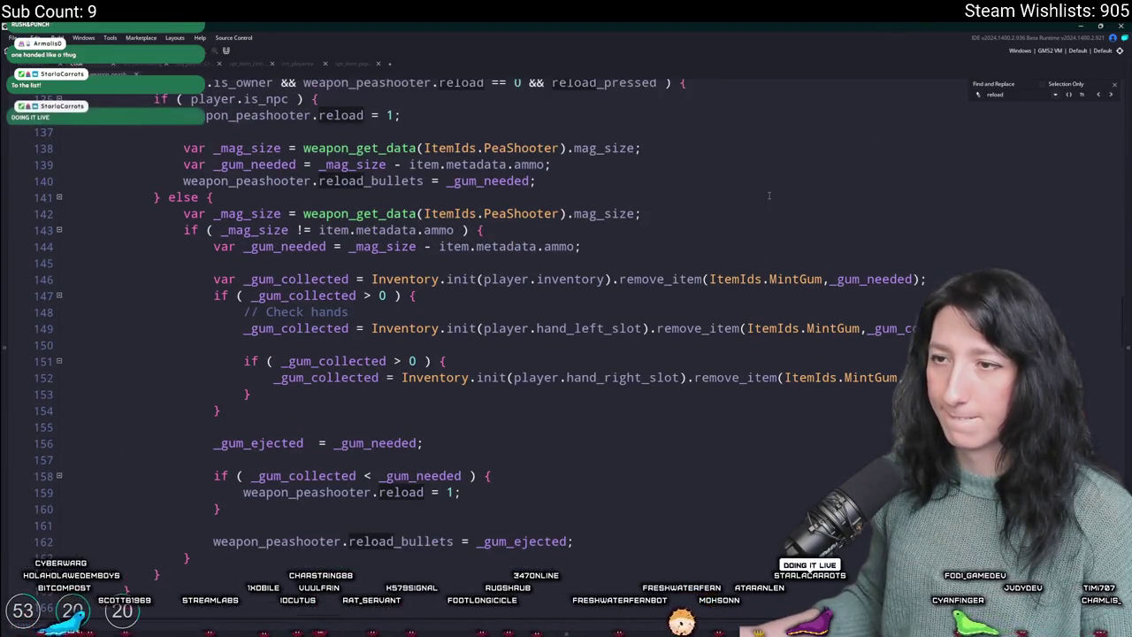
click(306, 279)
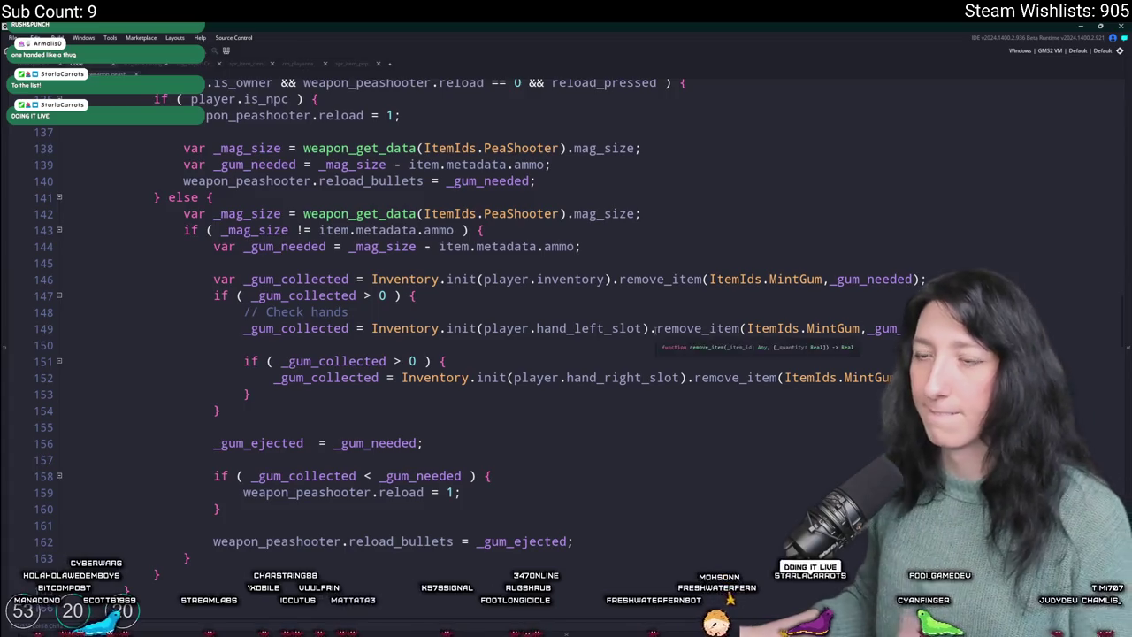
double_click(306, 279)
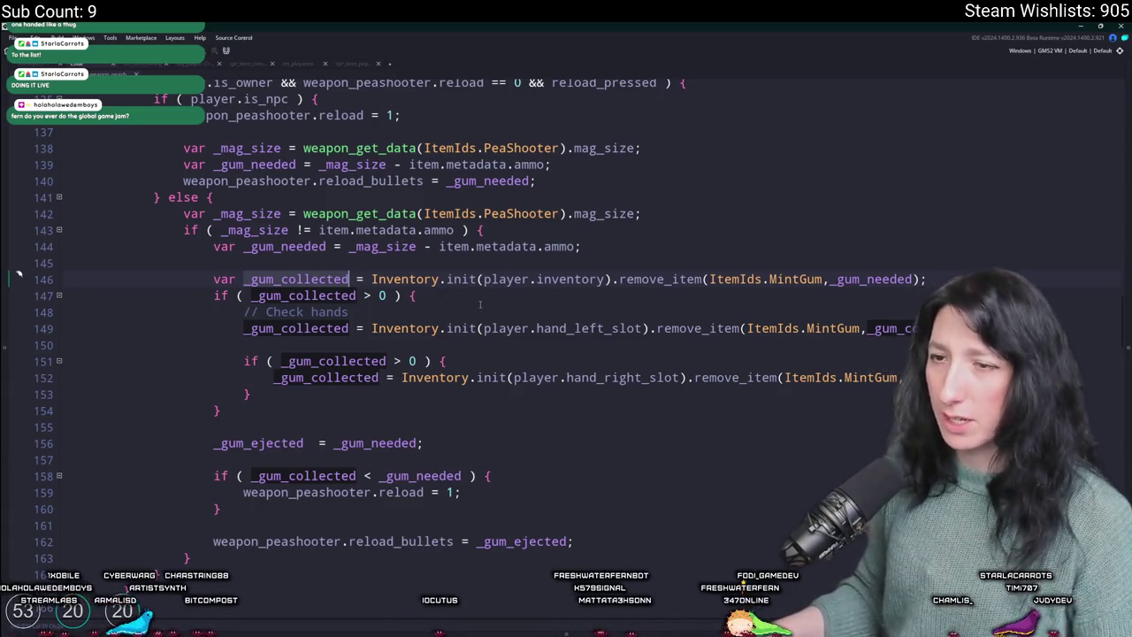
click(446, 308)
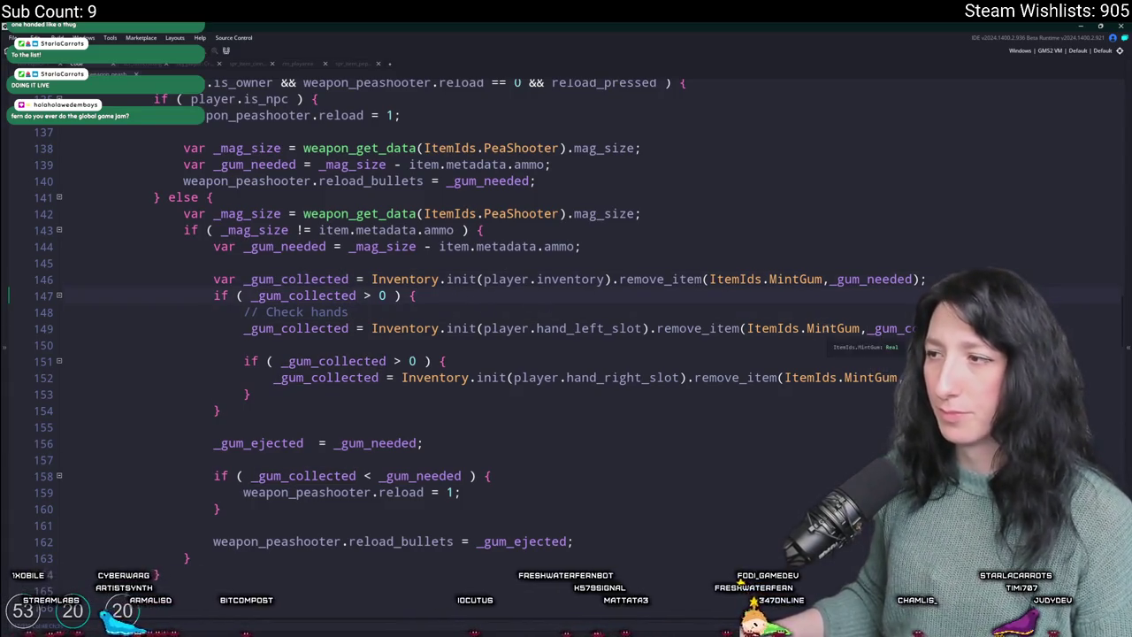
click(743, 329)
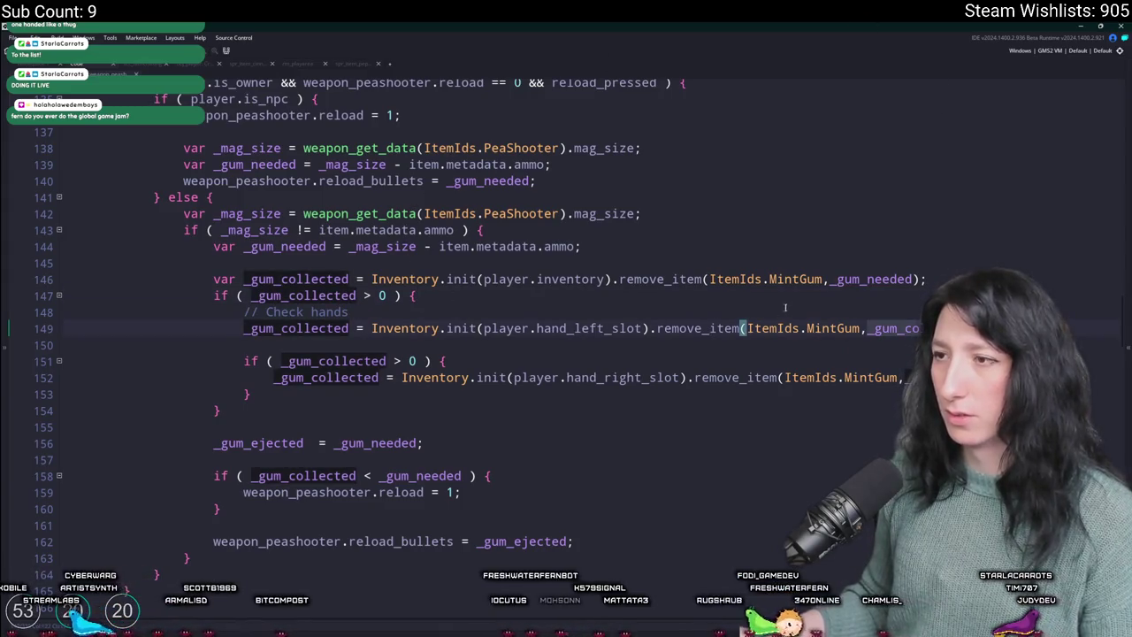
double_click(295, 278)
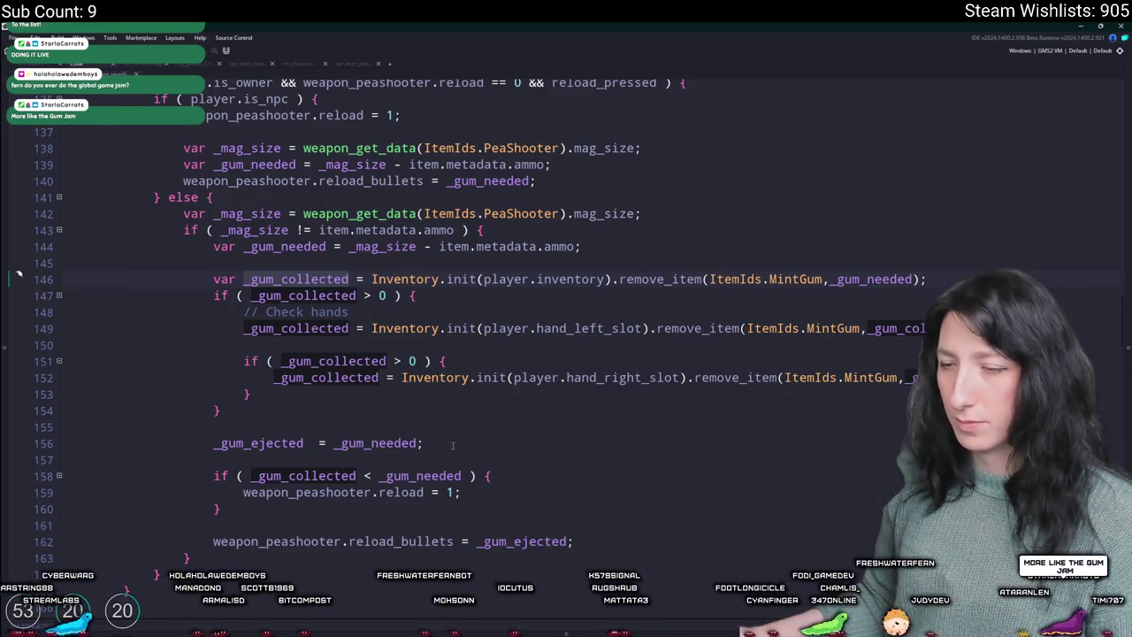
double_click(433, 476)
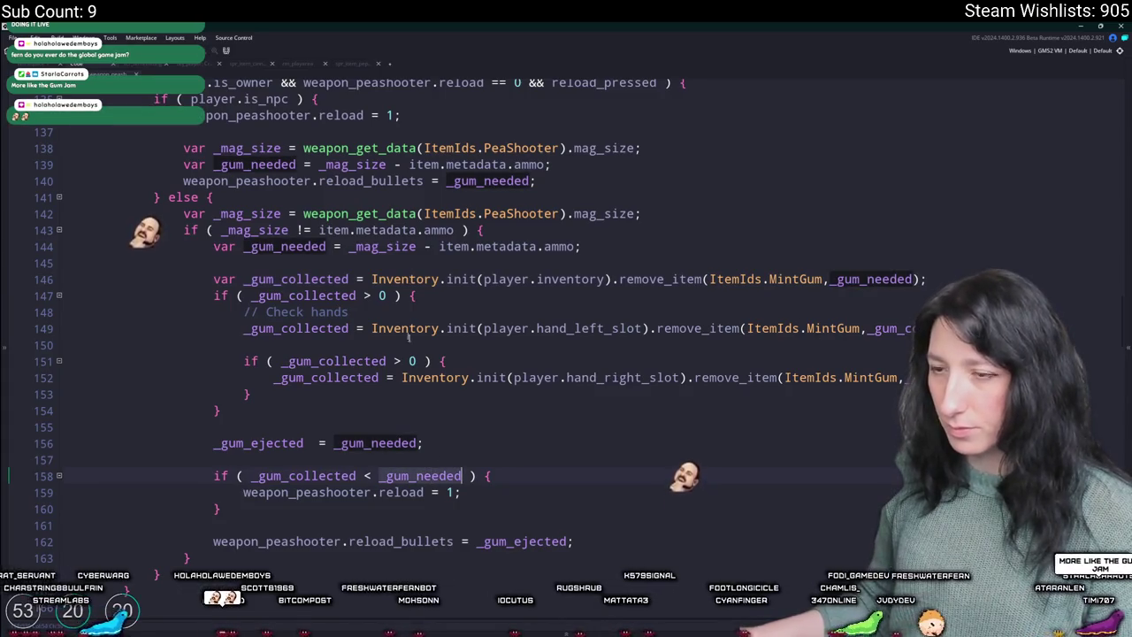
double_click(310, 476)
double_click(411, 475)
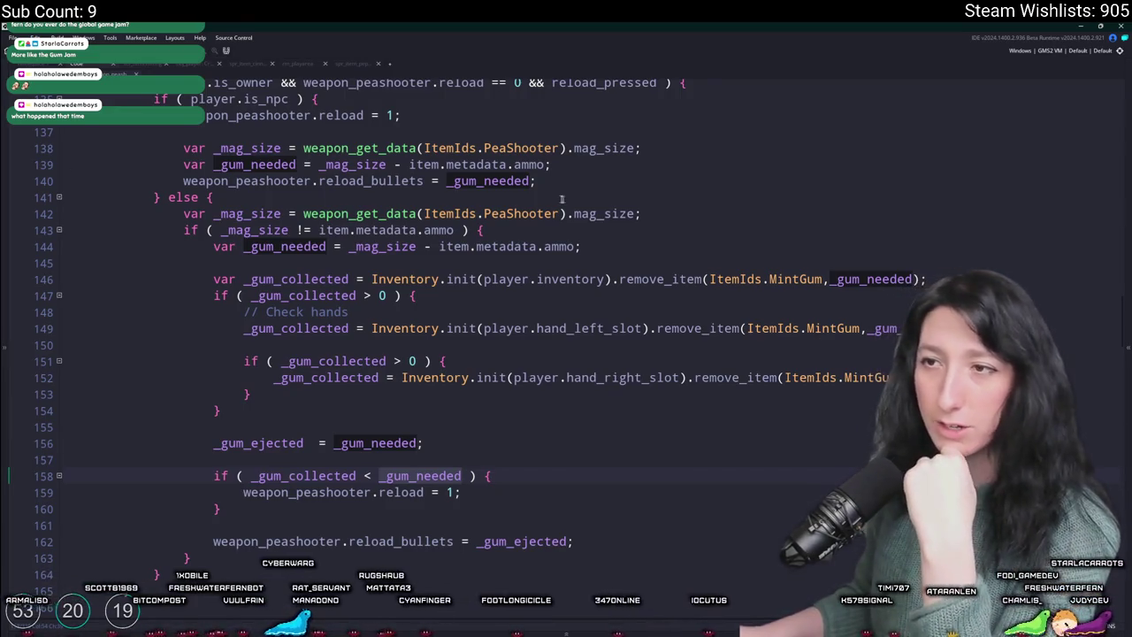
scroll(571, 203, up, 1)
click(416, 156)
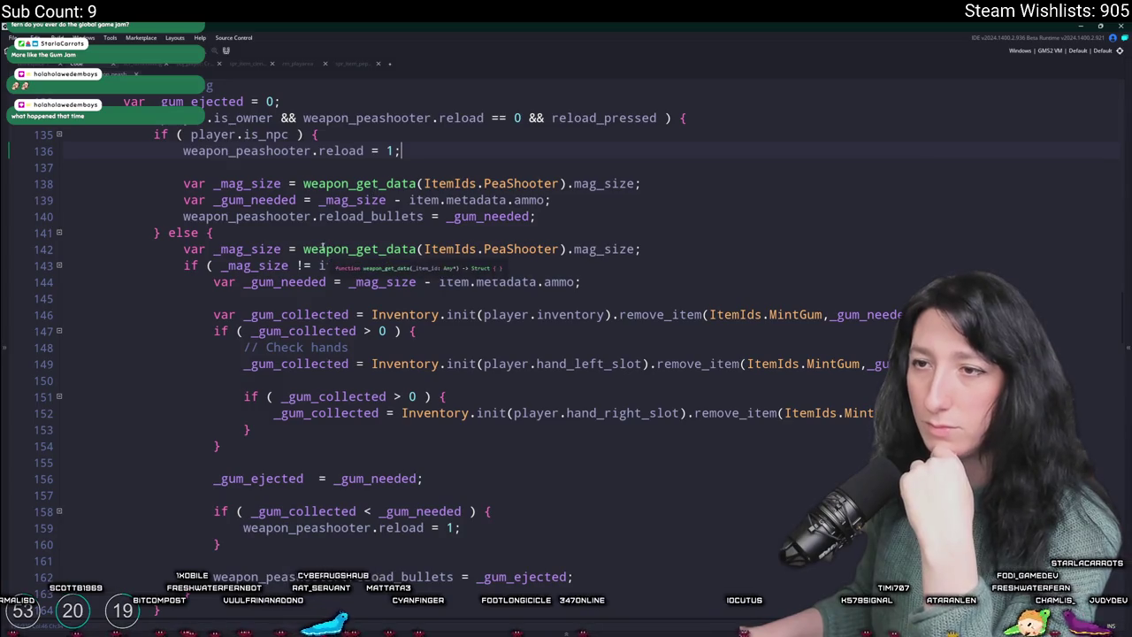
double_click(280, 249)
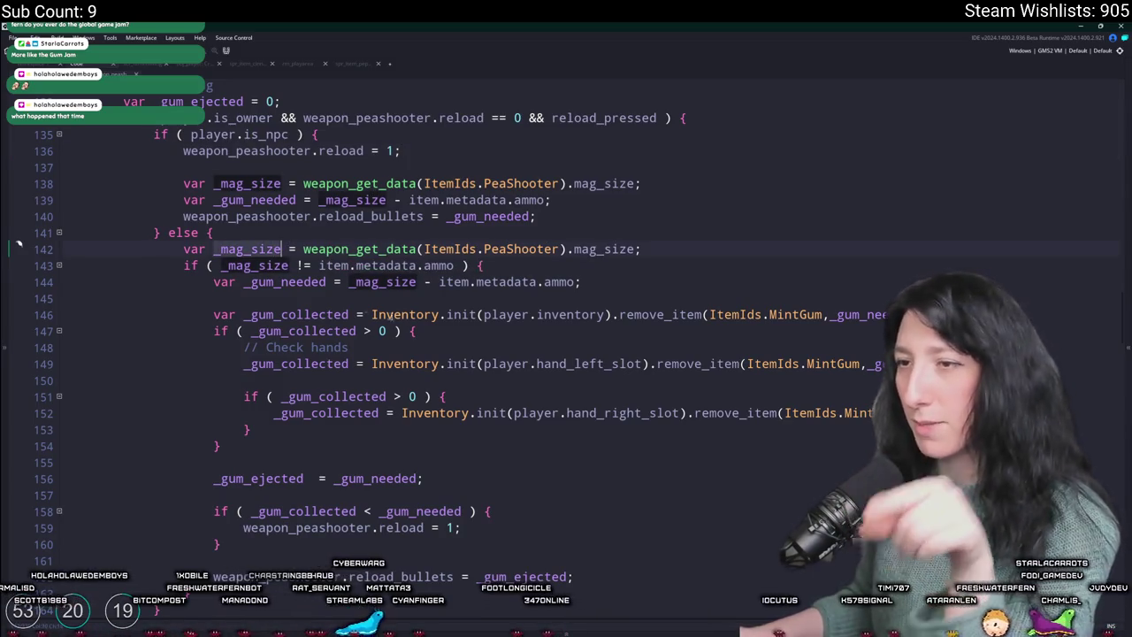
double_click(265, 265)
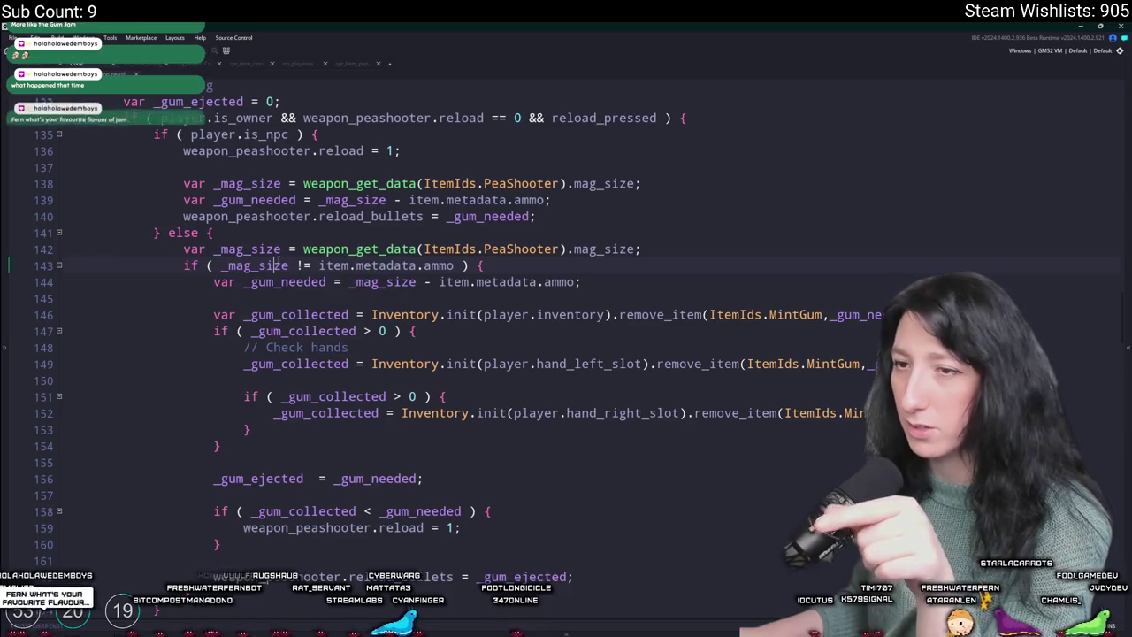
click(383, 265)
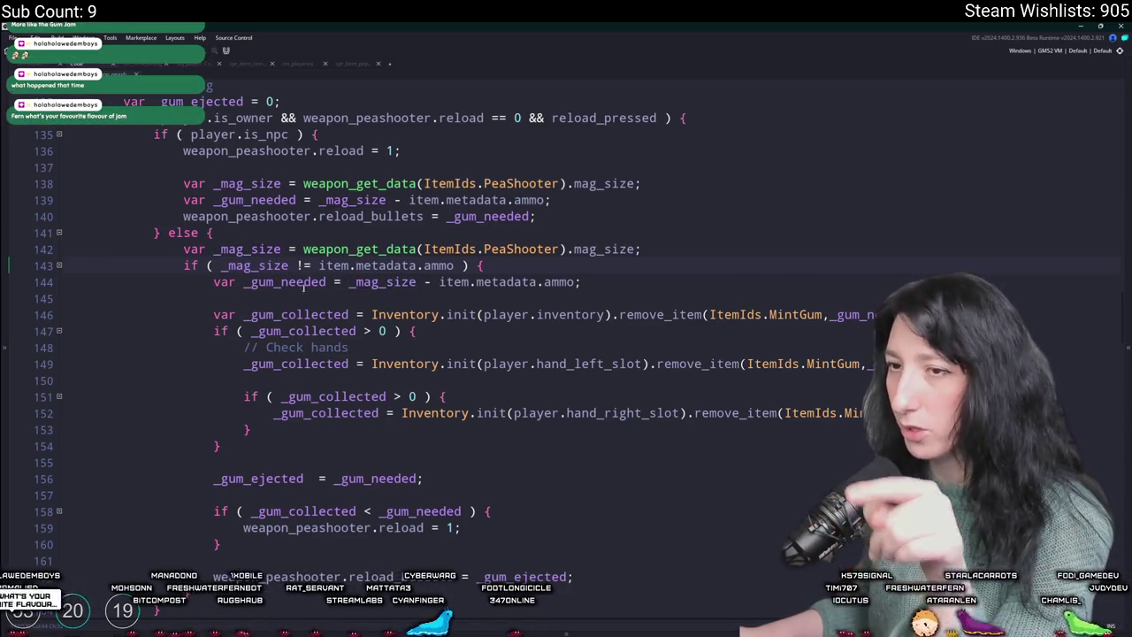
drag(249, 282, 538, 281)
click(410, 281)
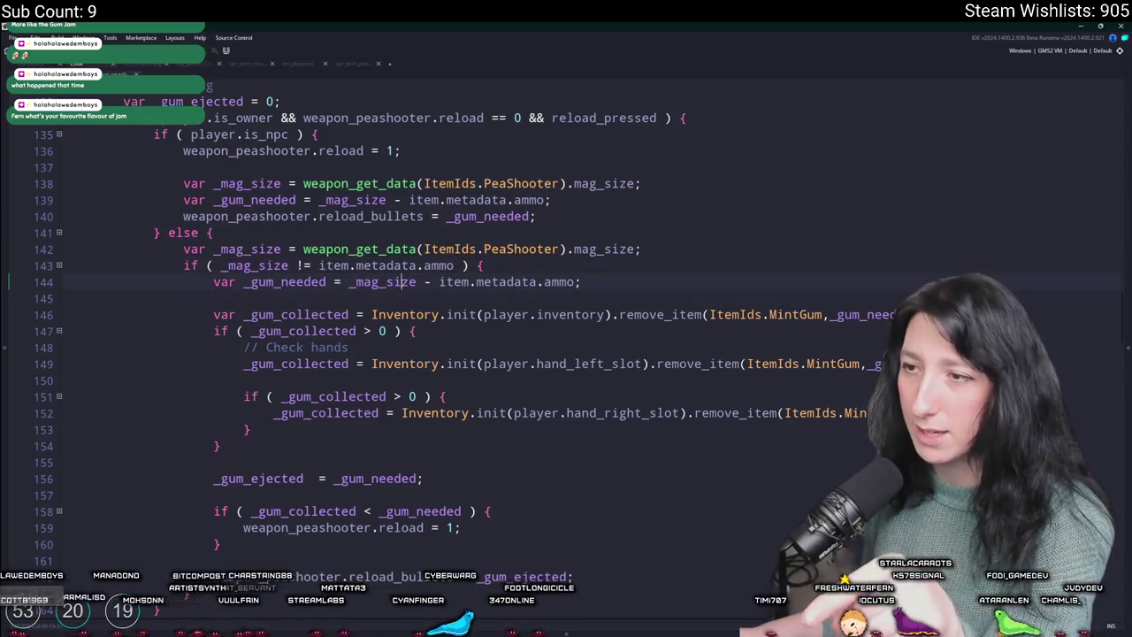
drag(438, 282, 577, 281)
click(328, 281)
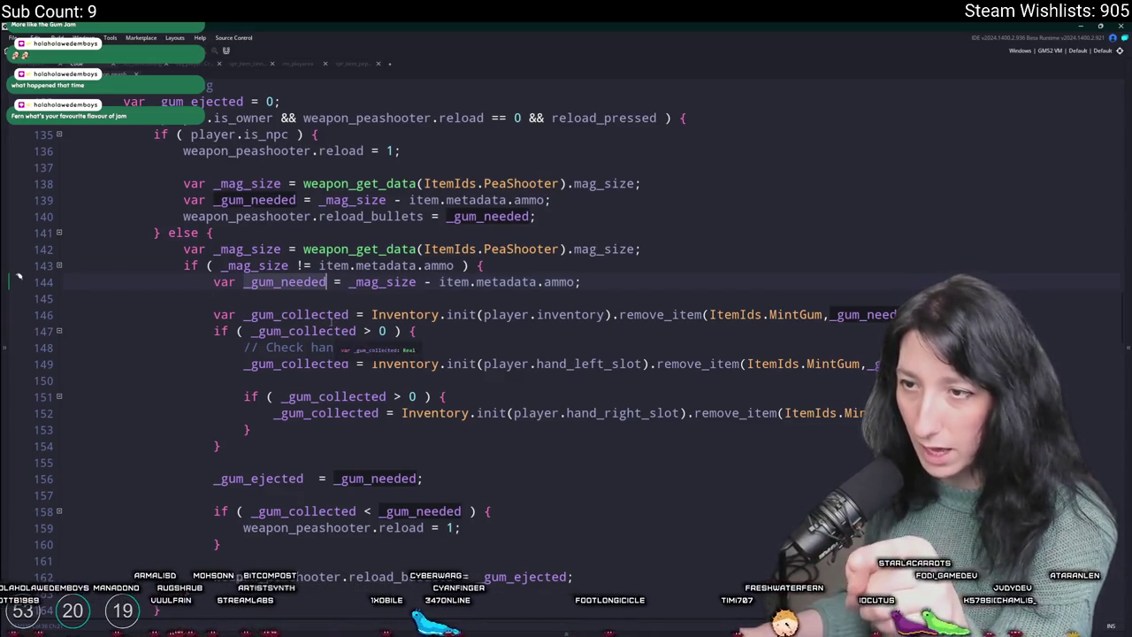
click(710, 314)
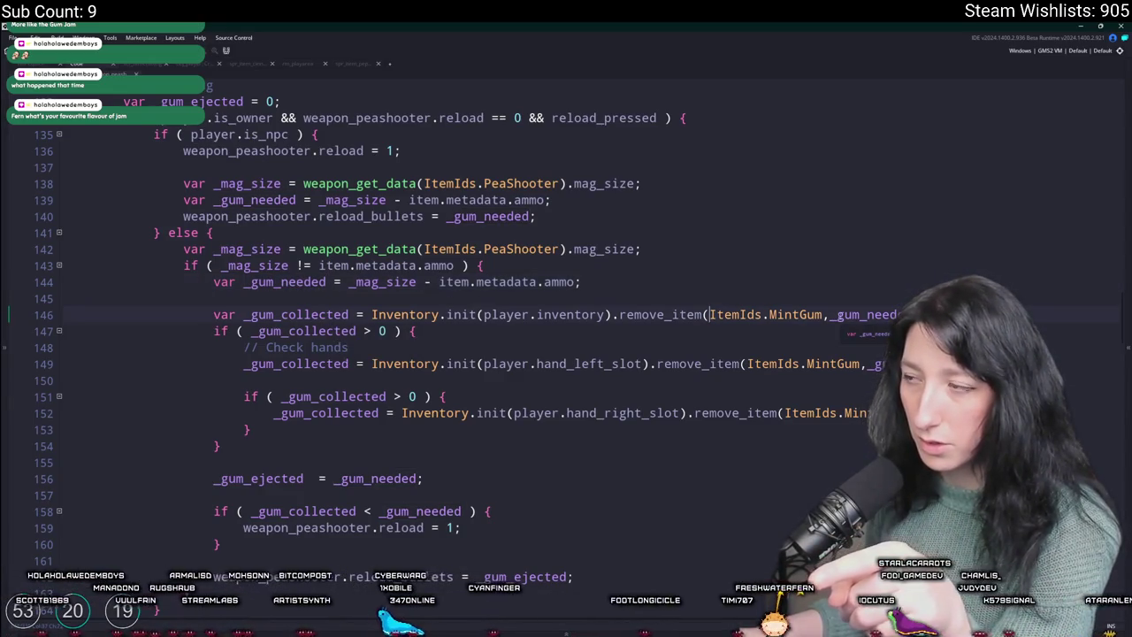
double_click(676, 316)
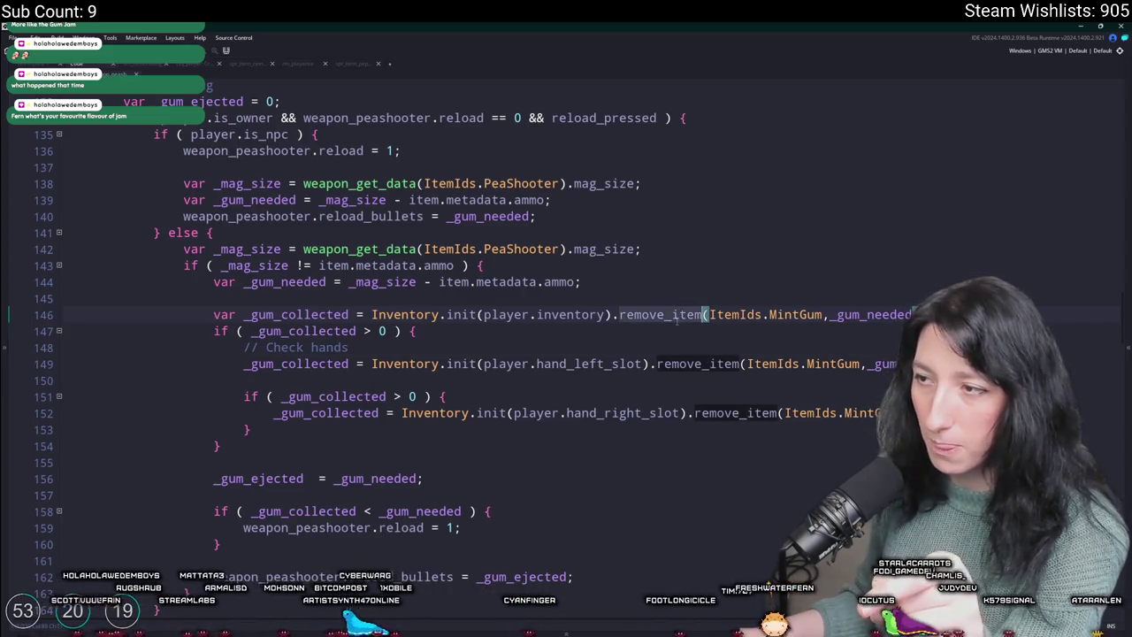
key(ctrl+f)
- Search for "= func" and jump to the remove_item definition at line 242
text(= func)
key(Return)
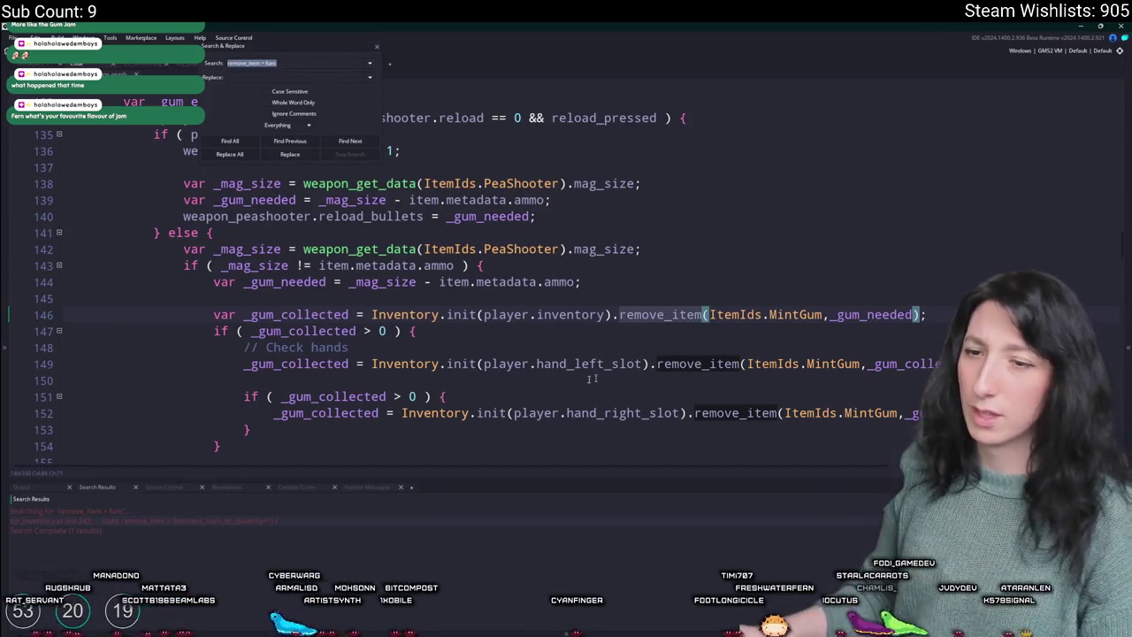
double_click(277, 518)
scroll(350, 375, down, 6)
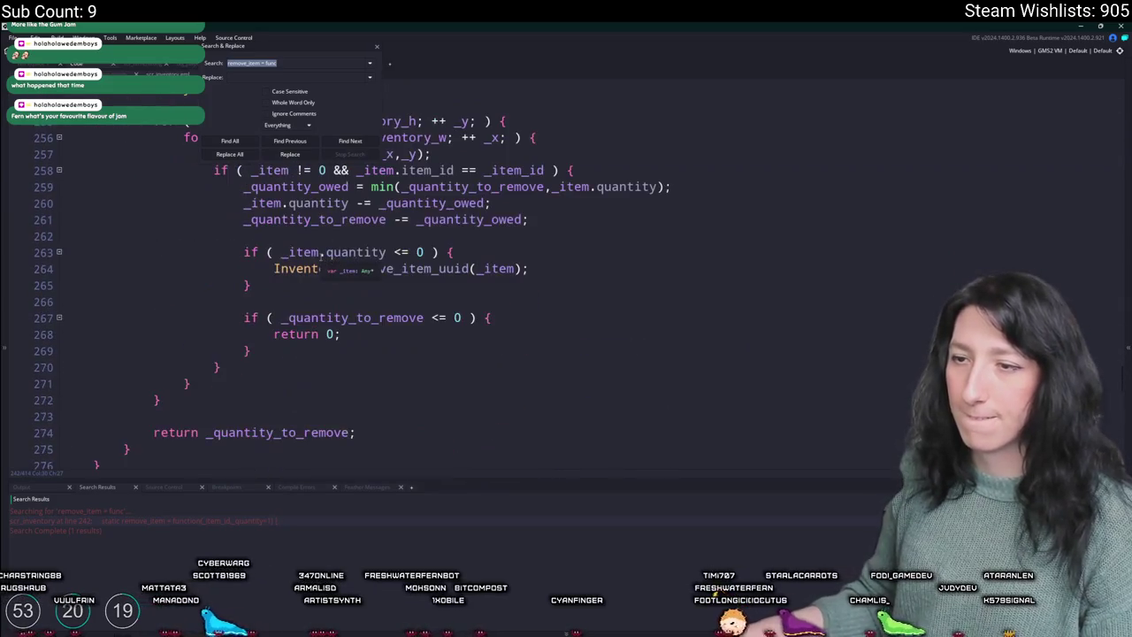
click(378, 51)
scroll(462, 458, up, 3)
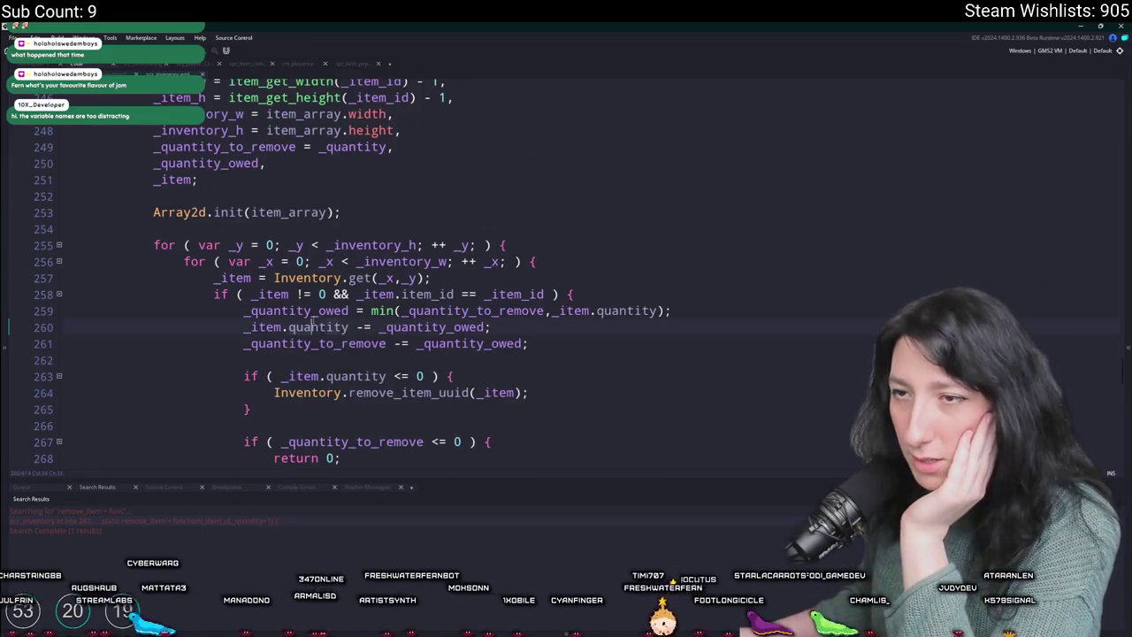
- Highlight the _quantity_owed and _quantity_to_remove usages throughout the remove_item function
double_click(316, 310)
click(369, 376)
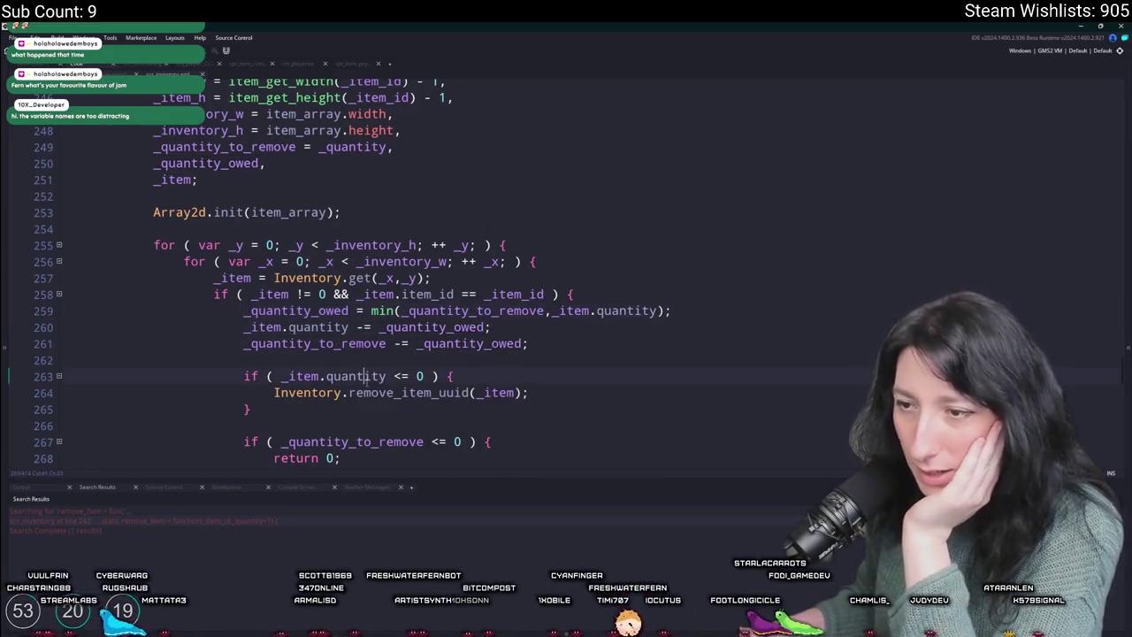
click(400, 393)
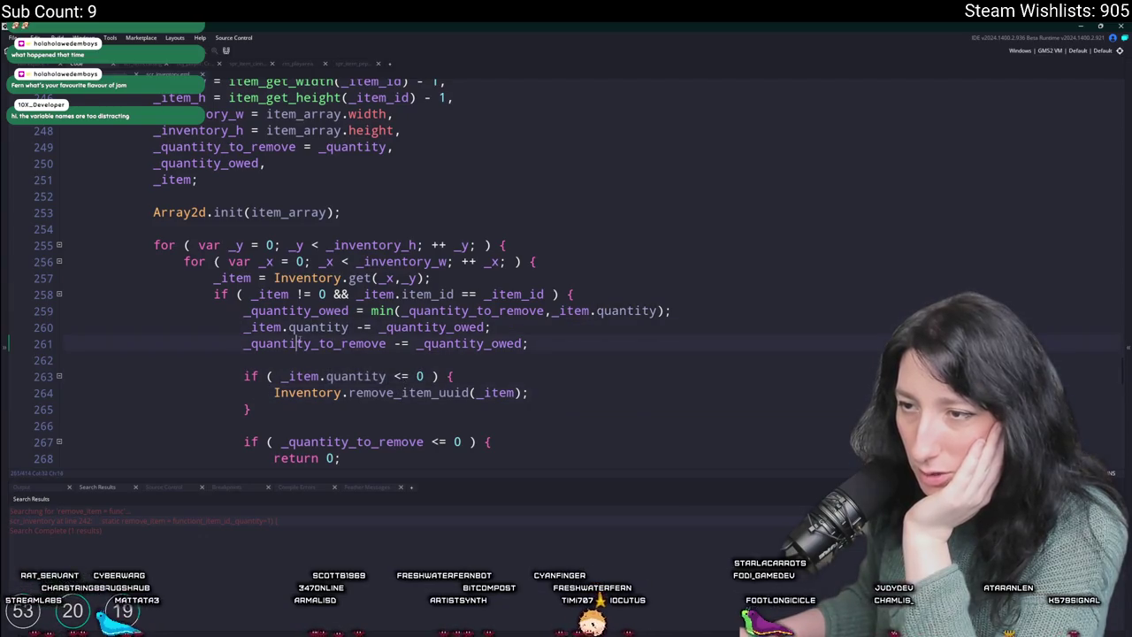
double_click(464, 343)
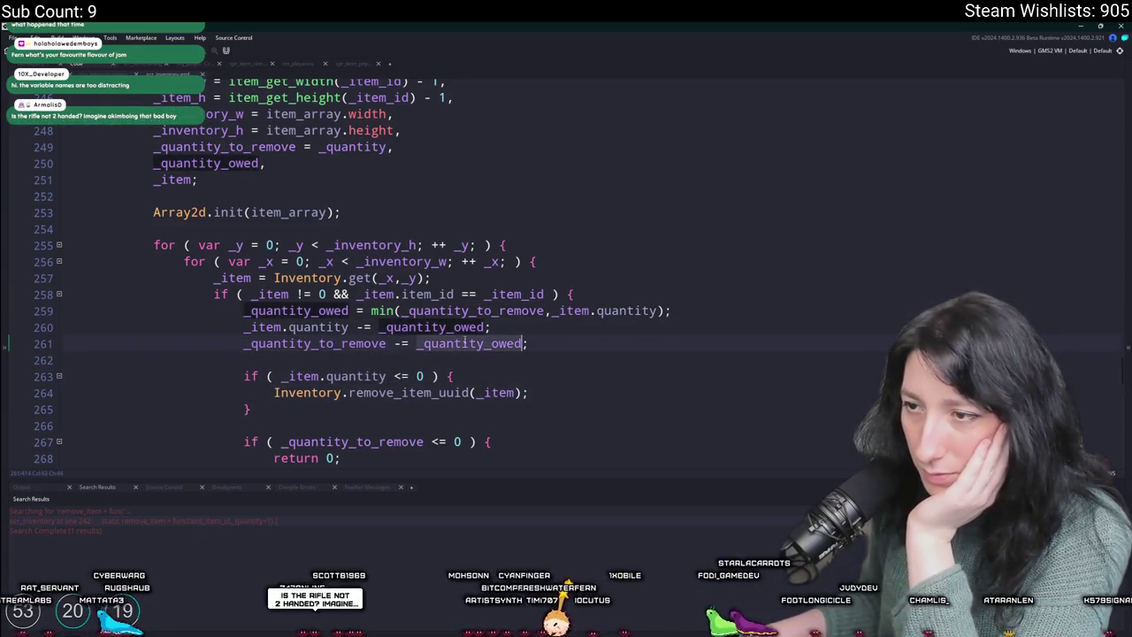
double_click(348, 345)
scroll(348, 349, down, 2)
scroll(351, 353, down, 2)
scroll(349, 318, up, 2)
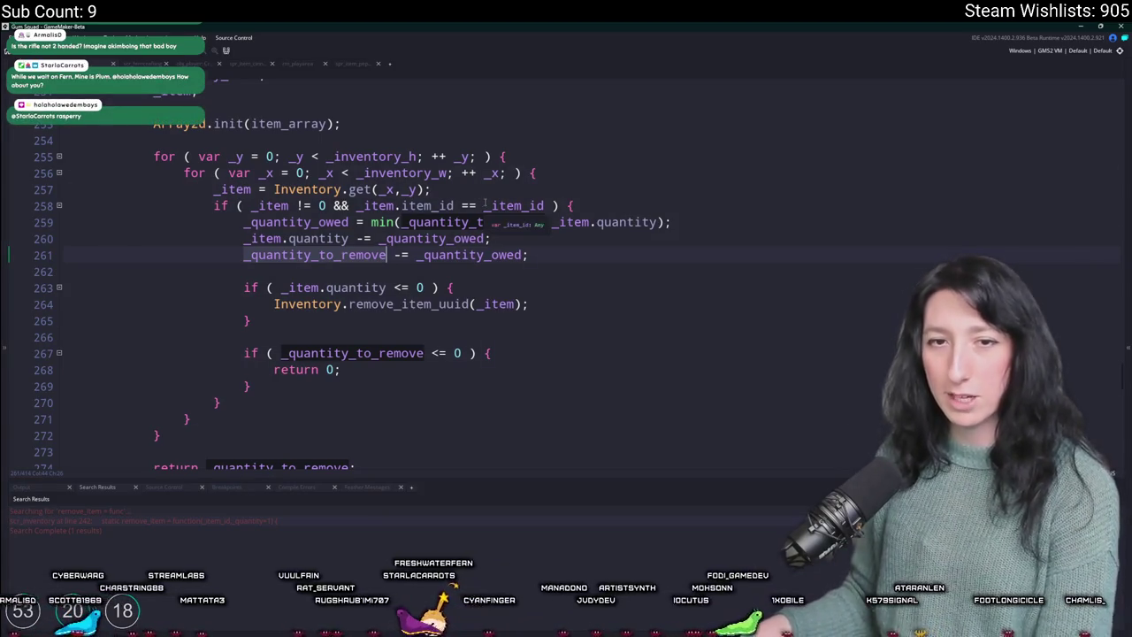
scroll(502, 205, up, 1)
click(686, 280)
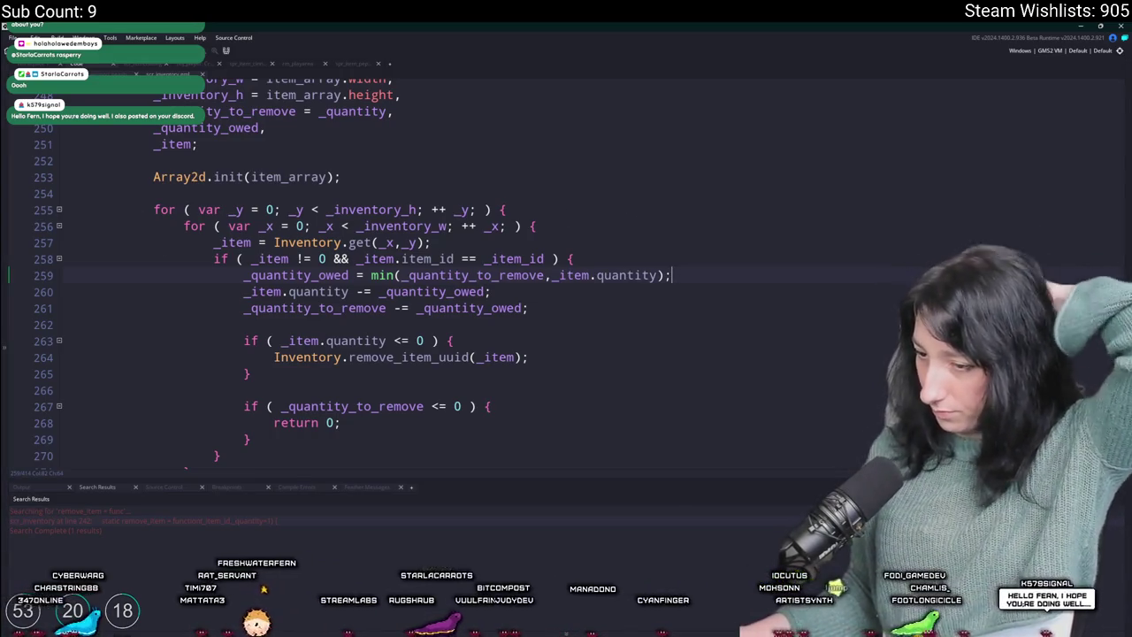
- Launch Discord from the system search
key(super)
text(discord)
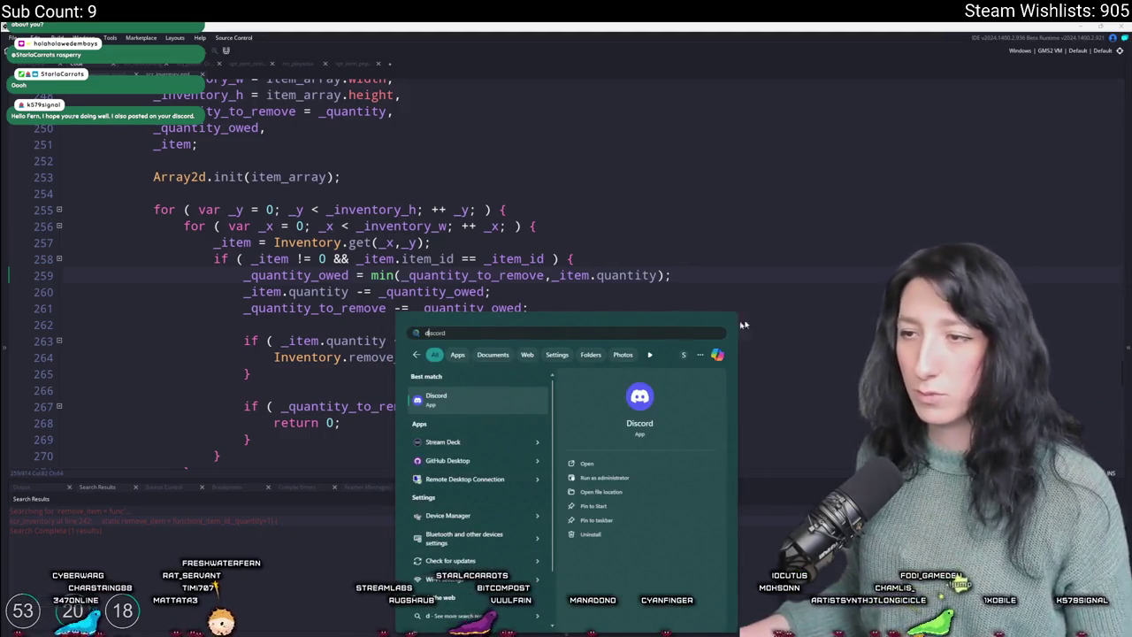
key(Return)
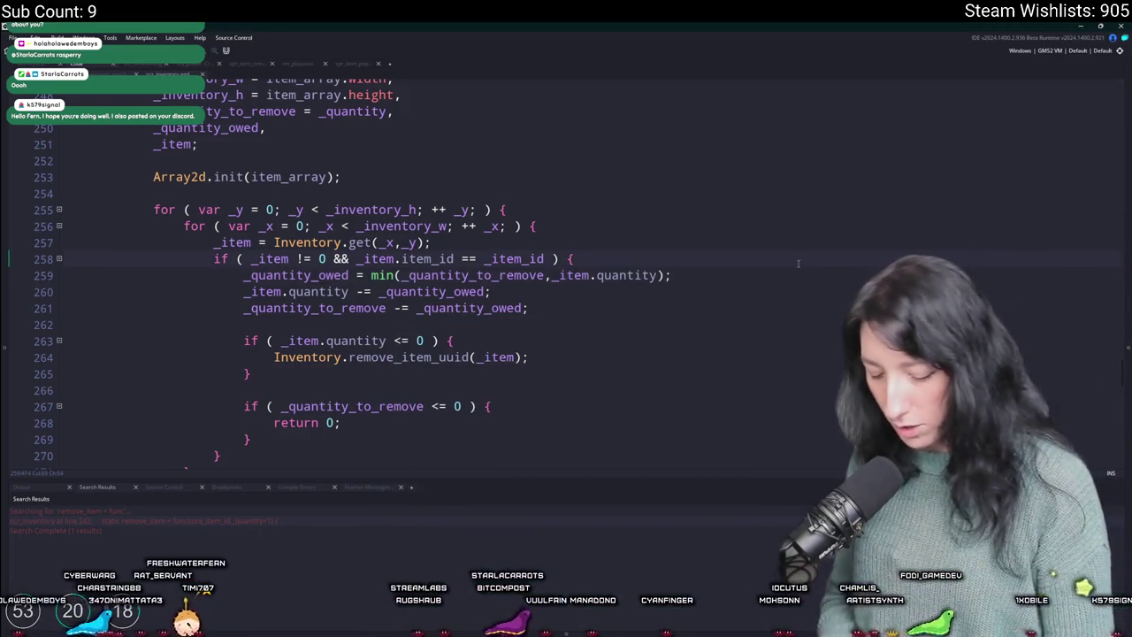
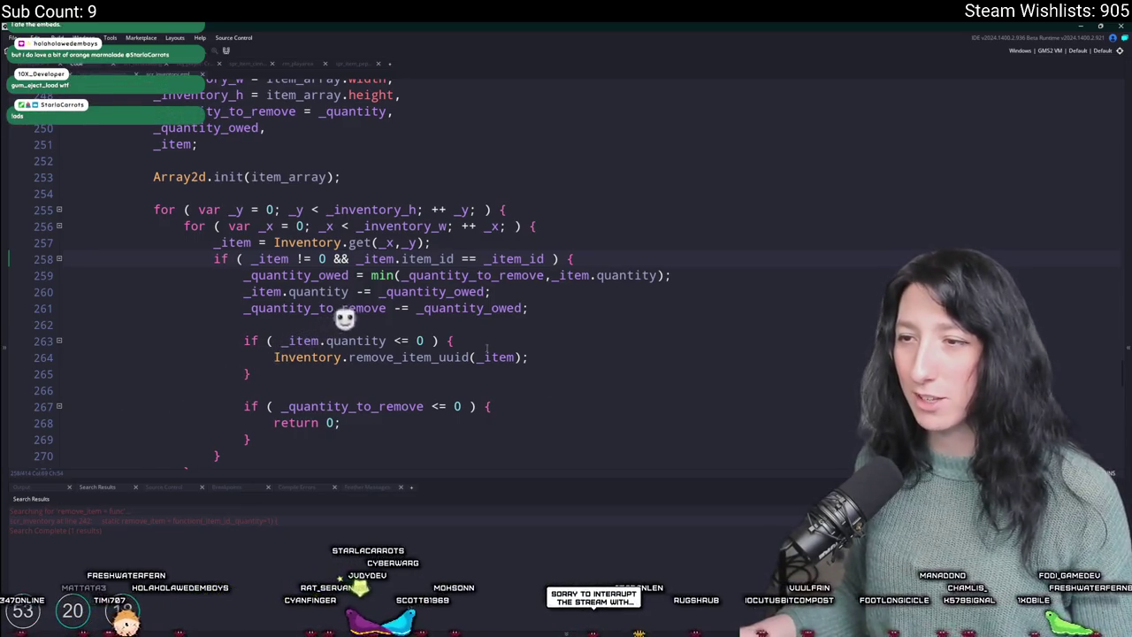
- Leave remove_item and return to line 146 of the Peashooter reload code
scroll(337, 270, up, 1)
scroll(417, 277, down, 3)
scroll(265, 221, up, 3)
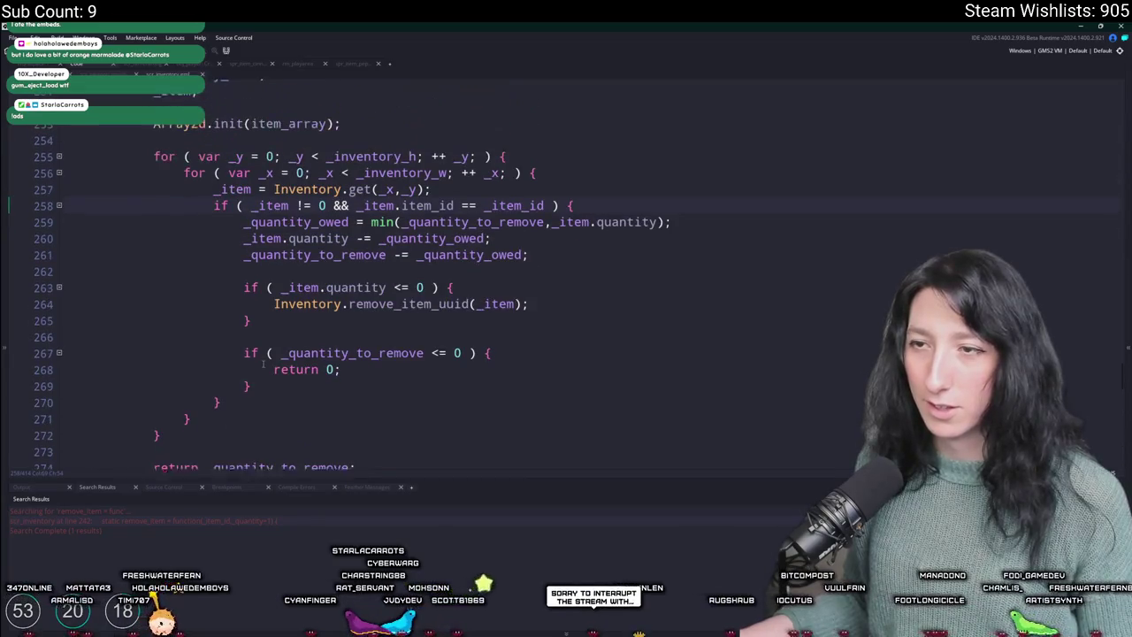
scroll(266, 213, up, 2)
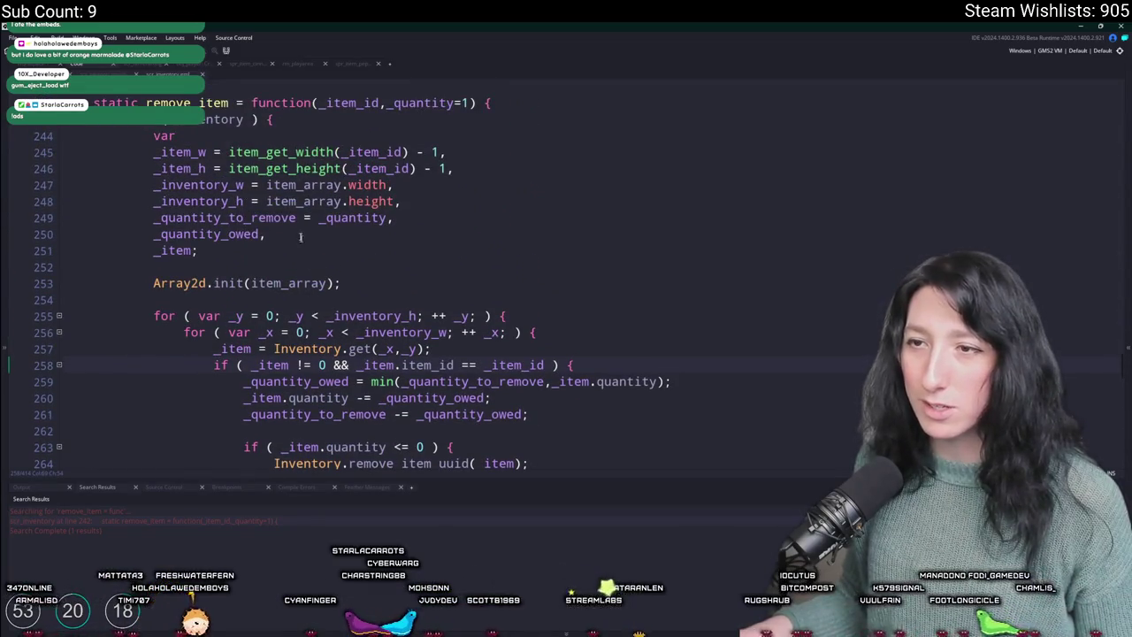
scroll(304, 352, down, 1)
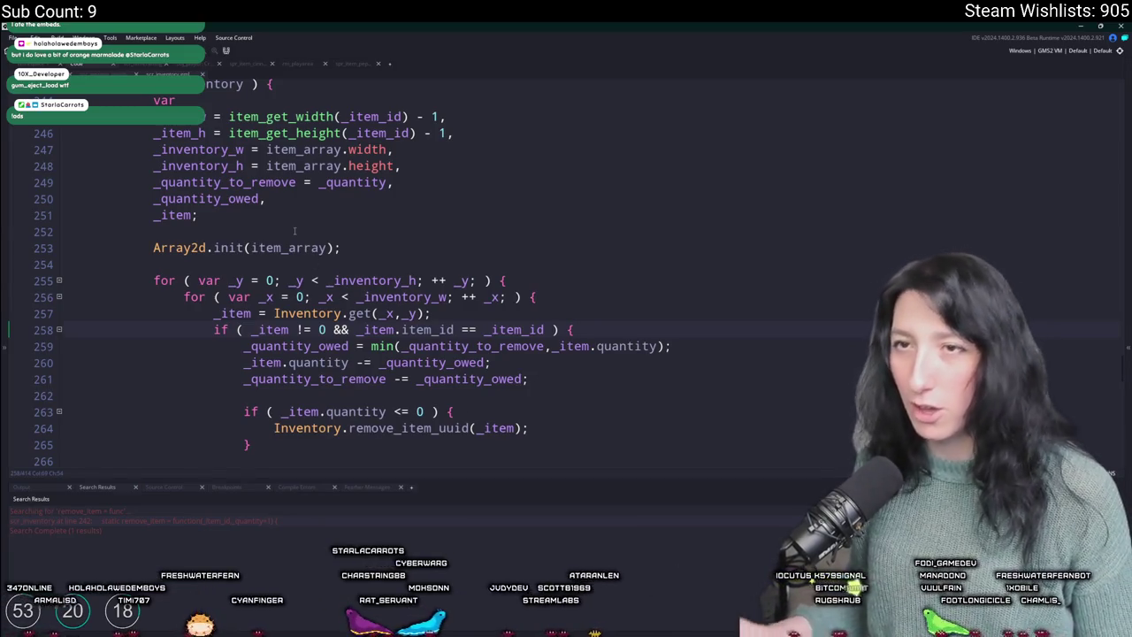
key(alt+Left)
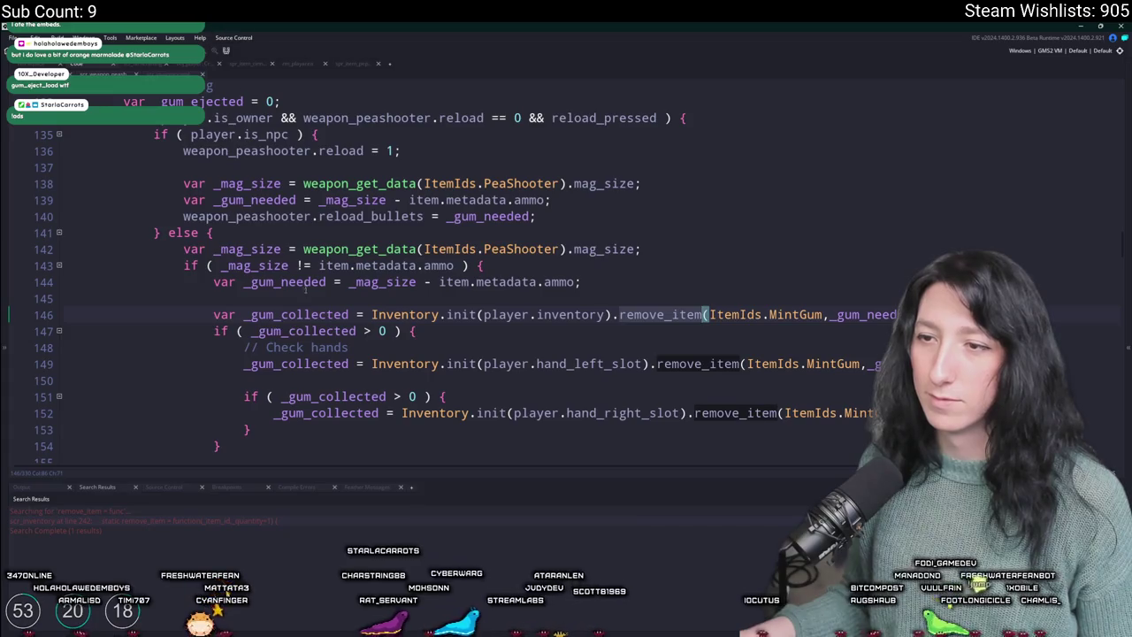
- Review the _gum_needed calculation on line 144 and where _gum_collected is used
scroll(235, 199, down, 2)
scroll(256, 151, up, 2)
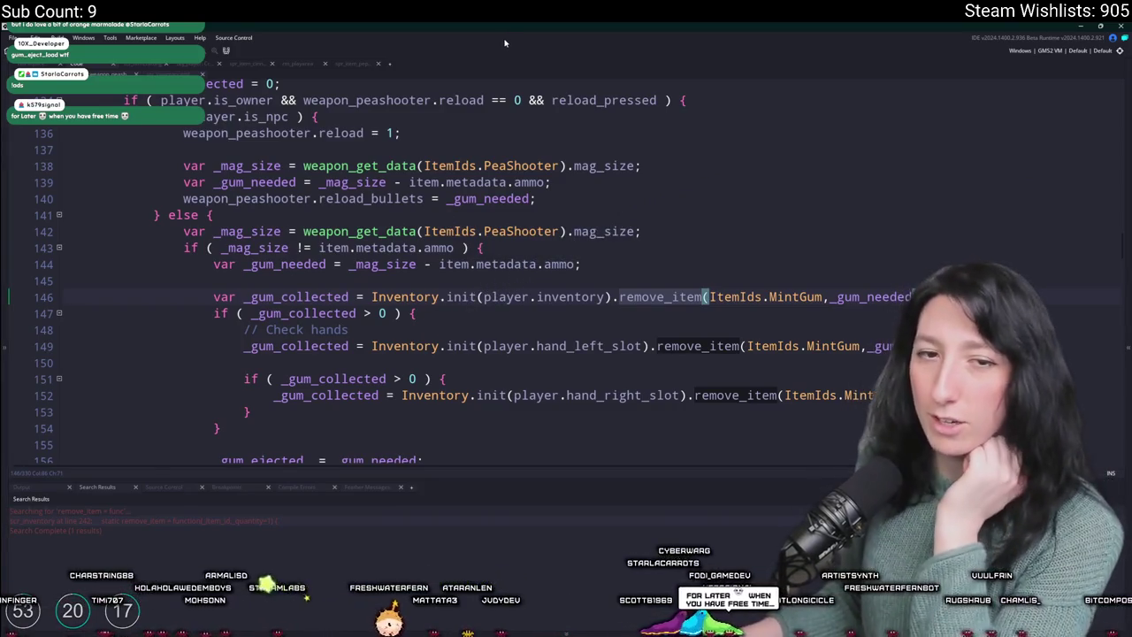
click(406, 263)
click(530, 263)
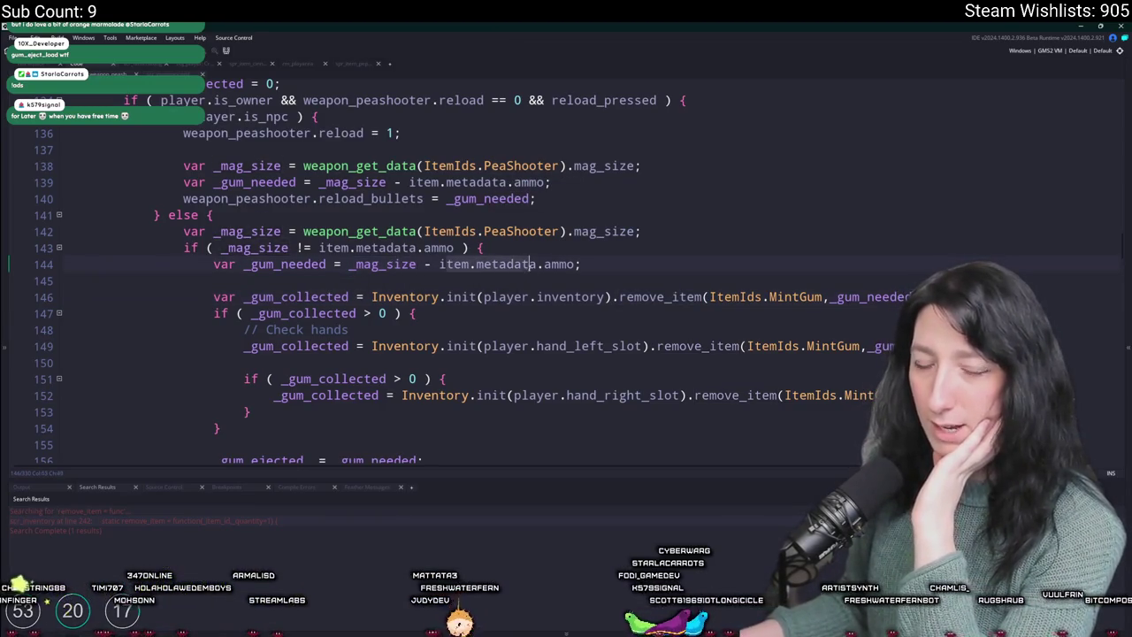
click(628, 258)
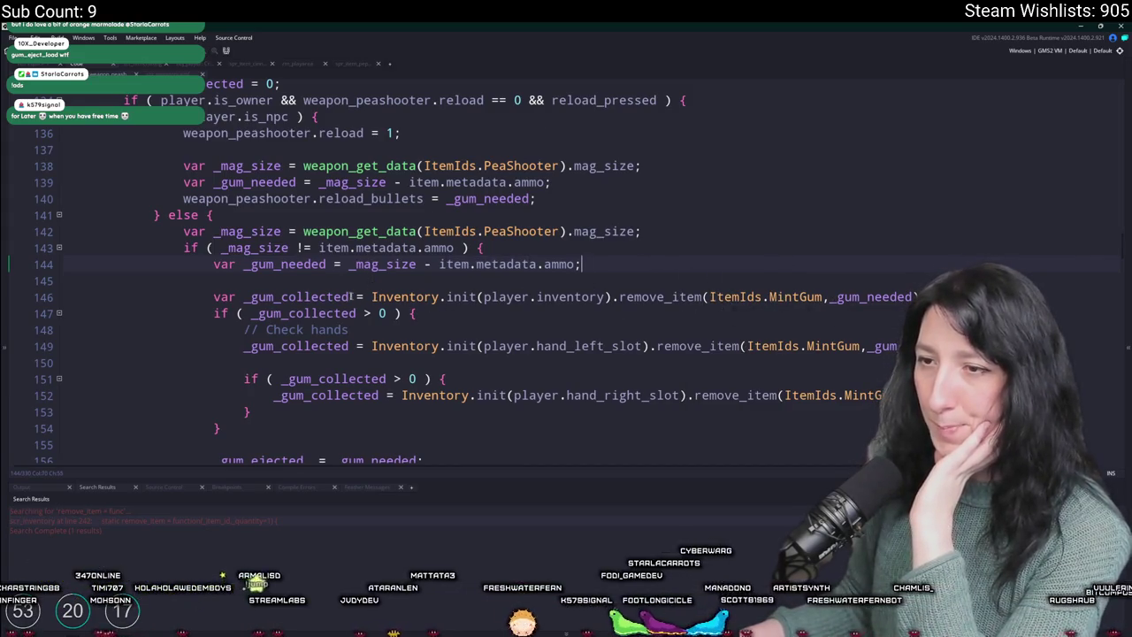
click(311, 297)
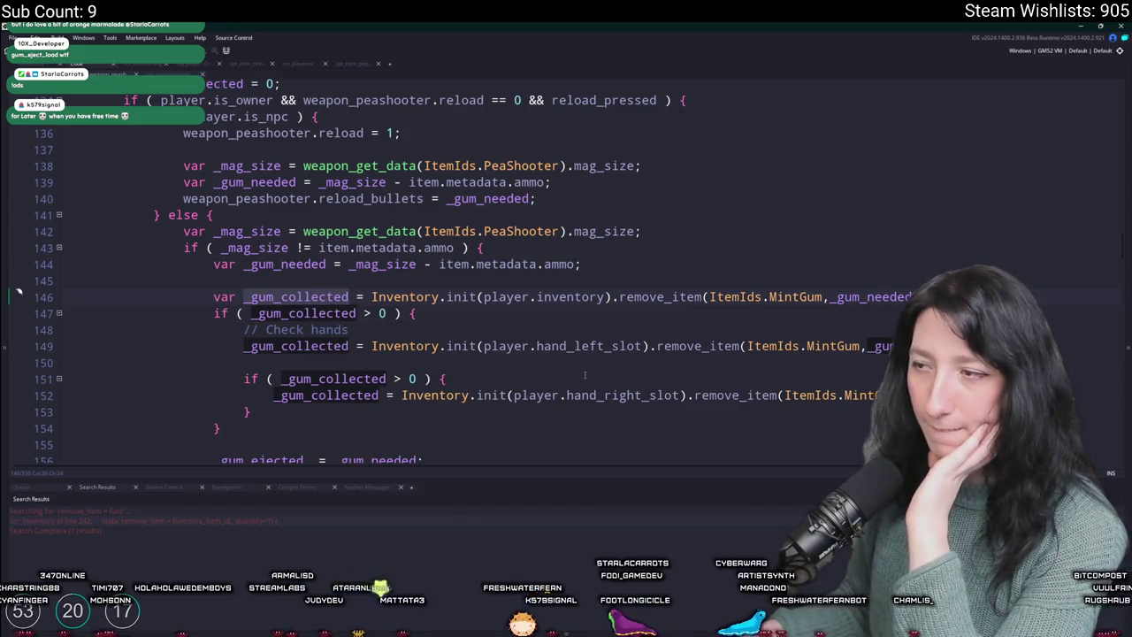
click(348, 297)
- Check the uses of _gum_needed and delete the '> 0' comparison in the first hand check
scroll(250, 277, up, 3)
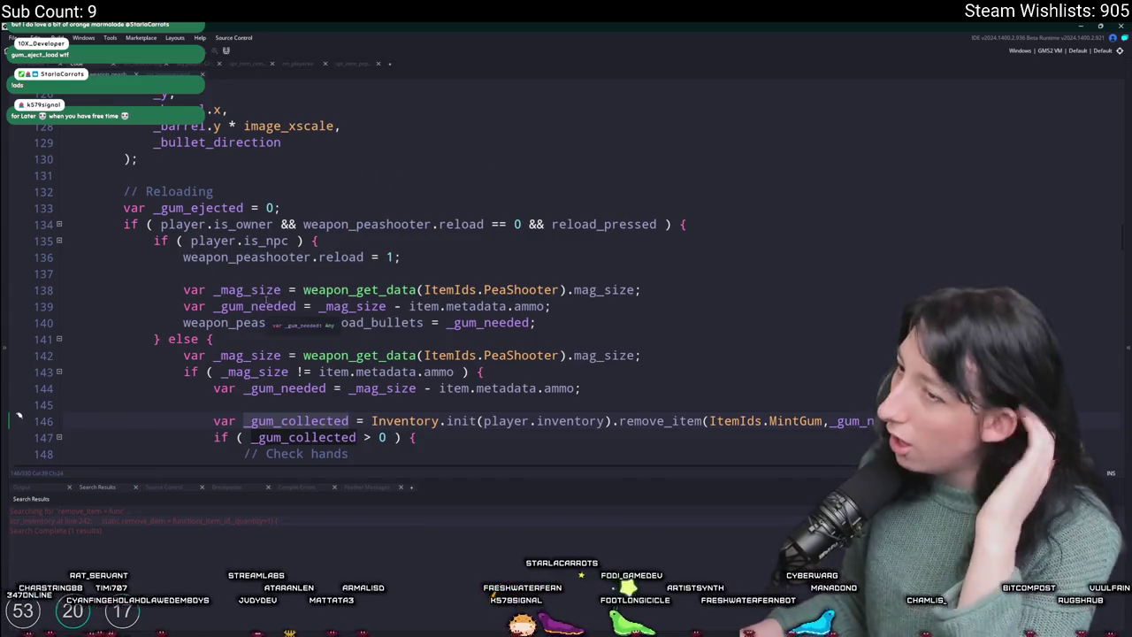
click(256, 306)
scroll(326, 412, down, 2)
scroll(327, 412, down, 2)
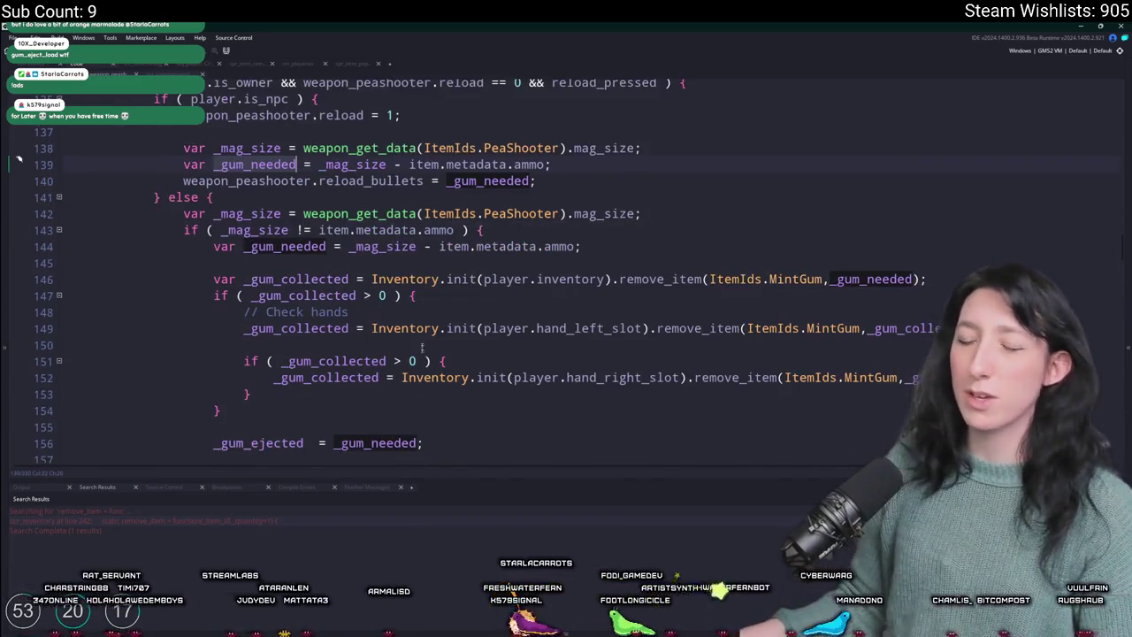
click(383, 295)
key(BackSpace)
key(BackSpace)
key(BackSpace)
- Make the hand checks compare '< _gum_needed' and change both hand-slot removals to '+='
text(< )
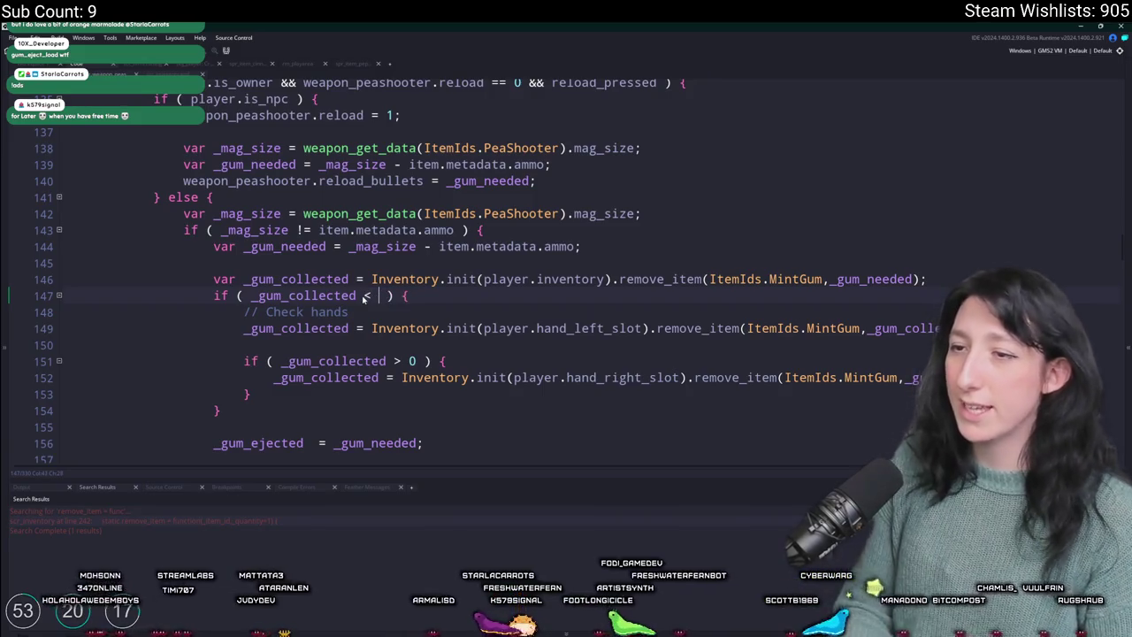
text(_gum_needed)
click(395, 361)
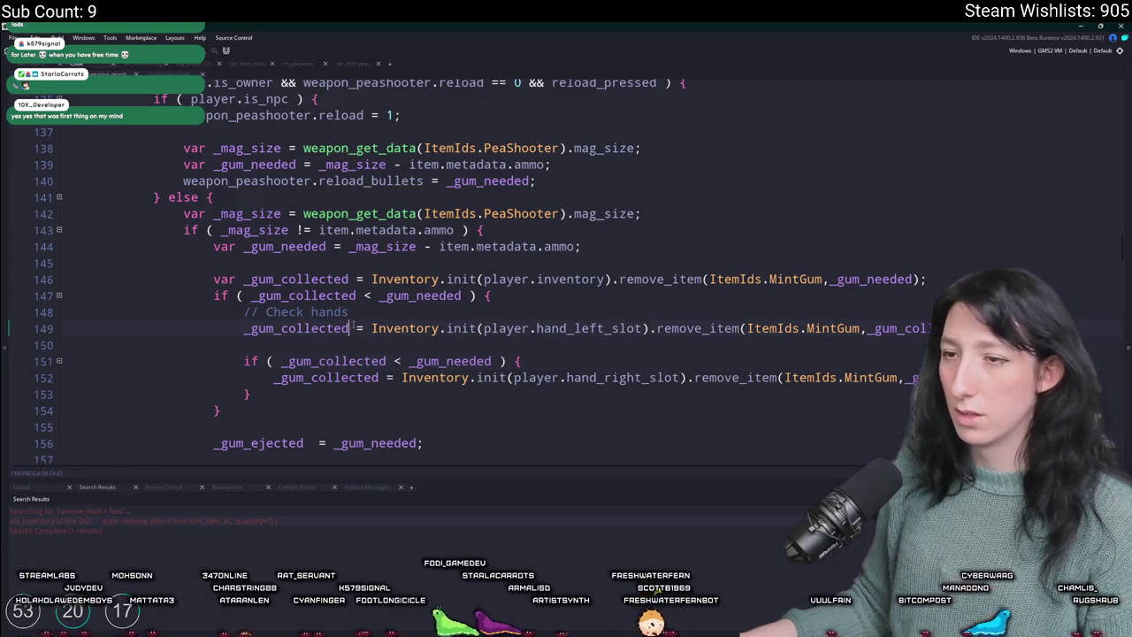
text(+)
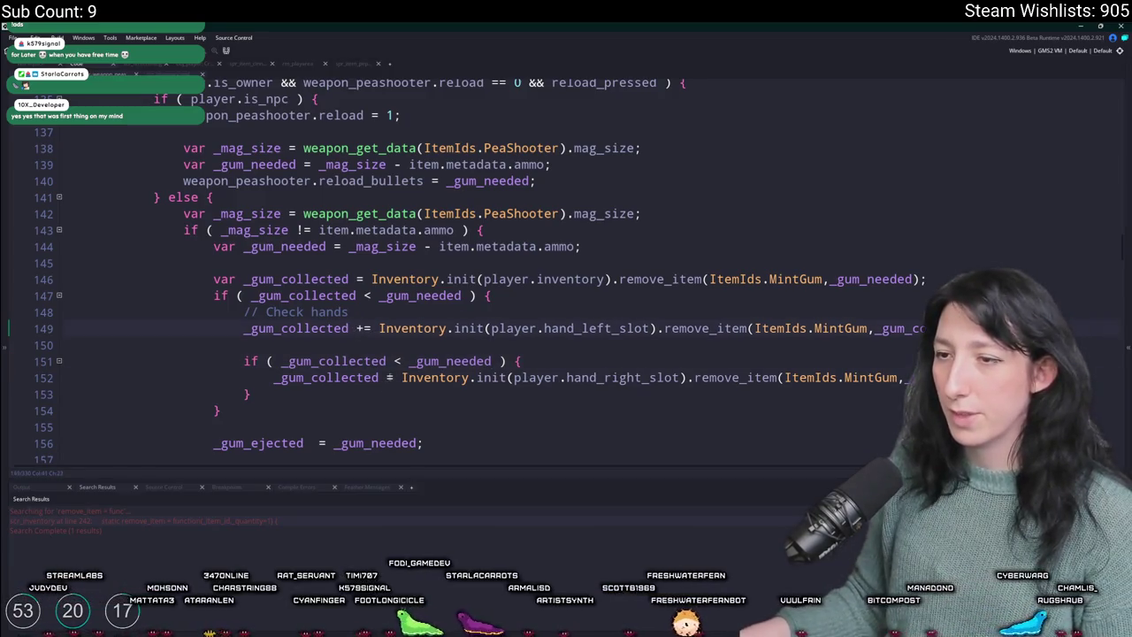
click(387, 378)
text(+)
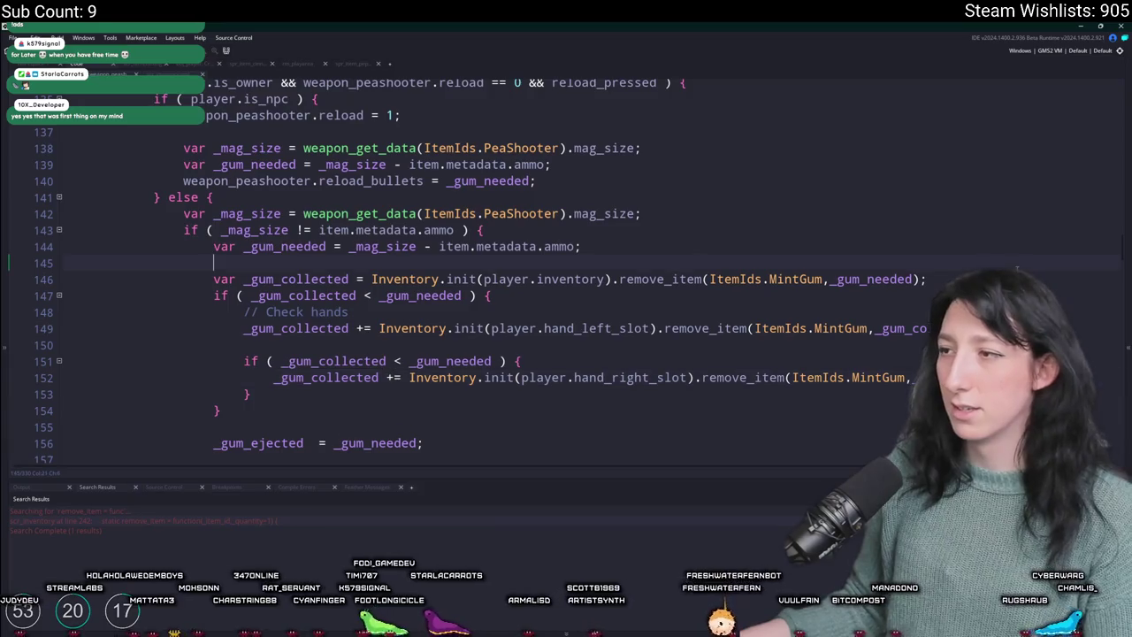
- Add a show_message(_gum_collected); debug line after line 146
key(Return)
text(show_mes)
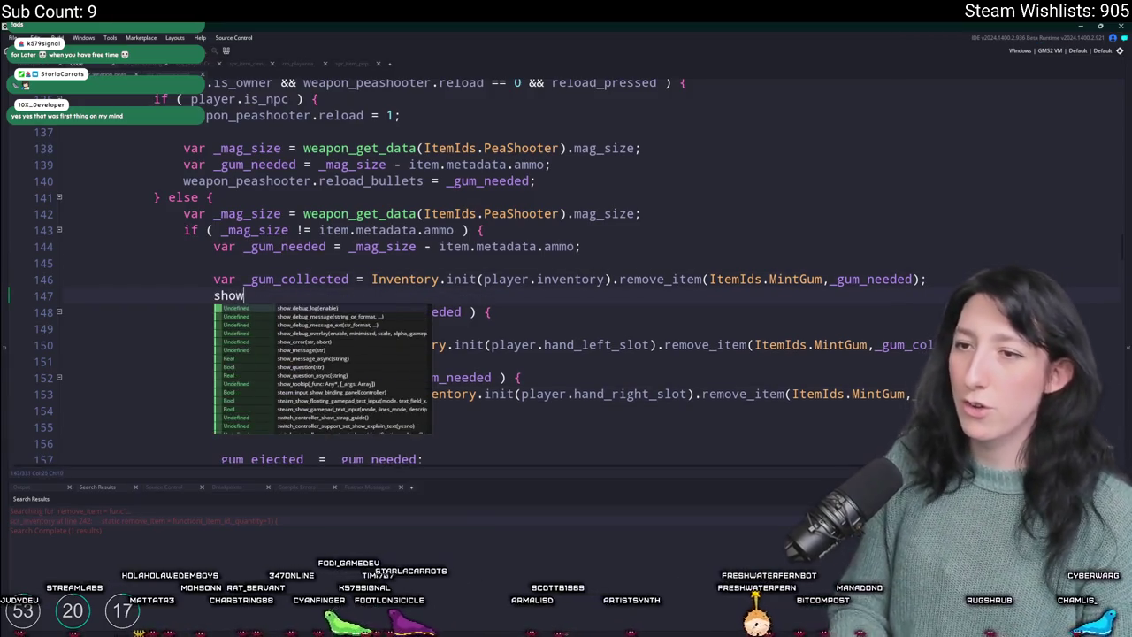
key(Return)
text(_gum_cl)
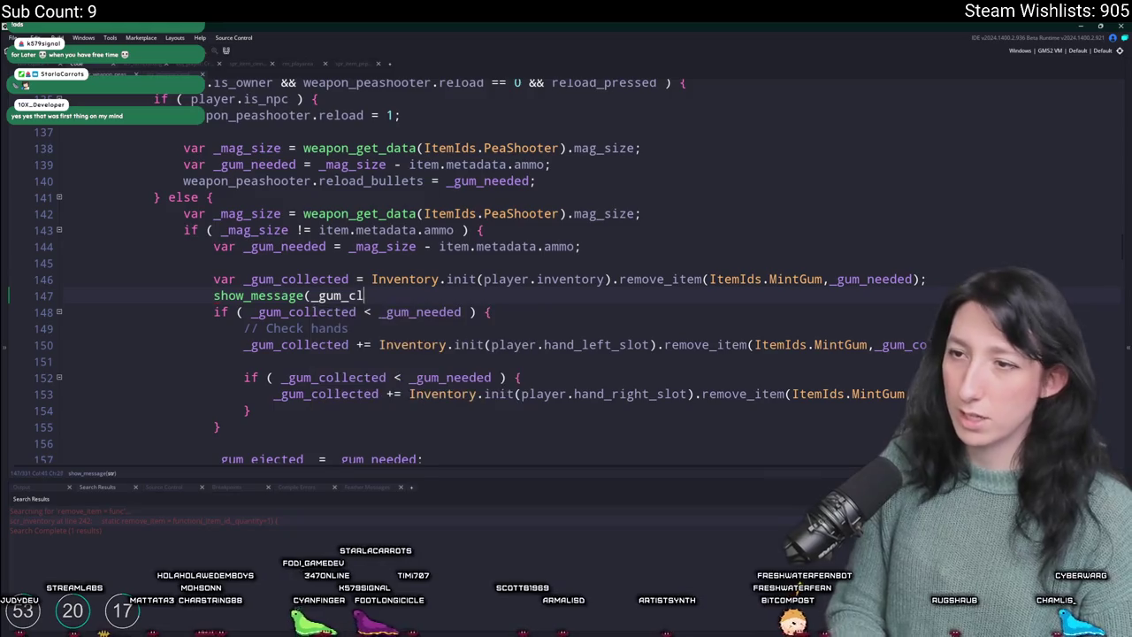
key(BackSpace)
text(ollecte)
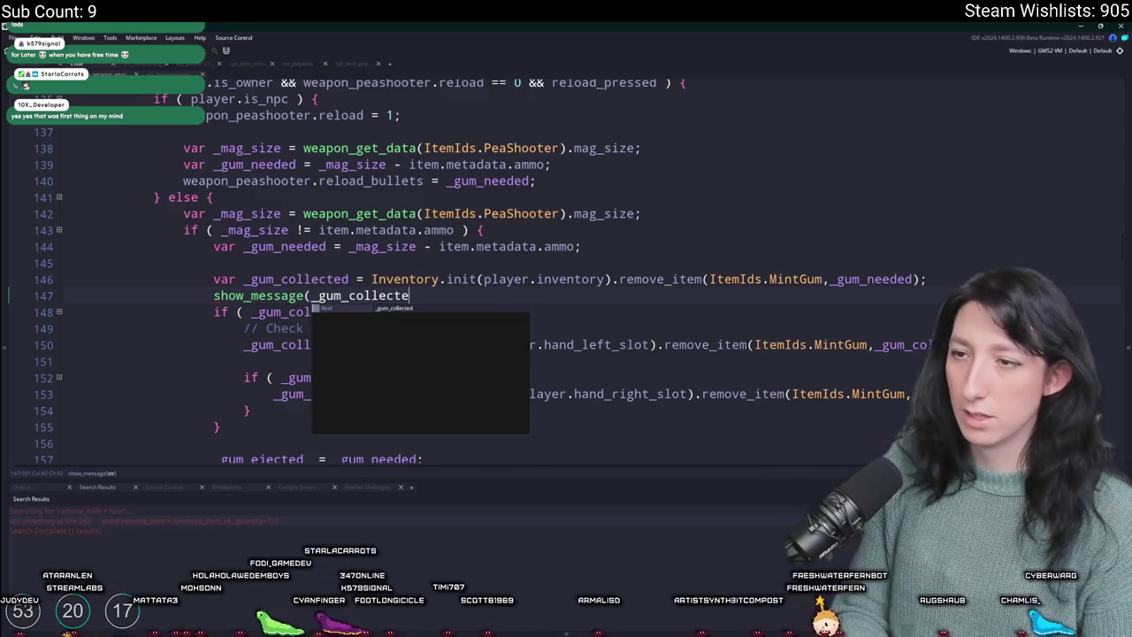
text(d);)
key(ctrl+t)
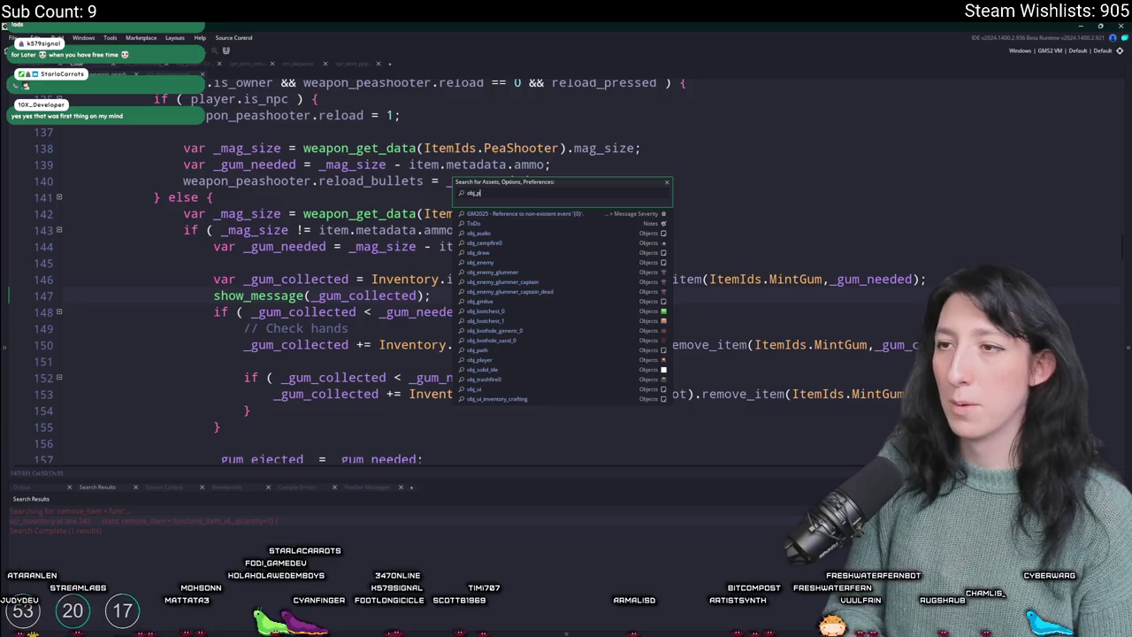
- Inspect generate_starter_inventory in obj_player's Create event, then switch back to the reload code
text(player)
key(Return)
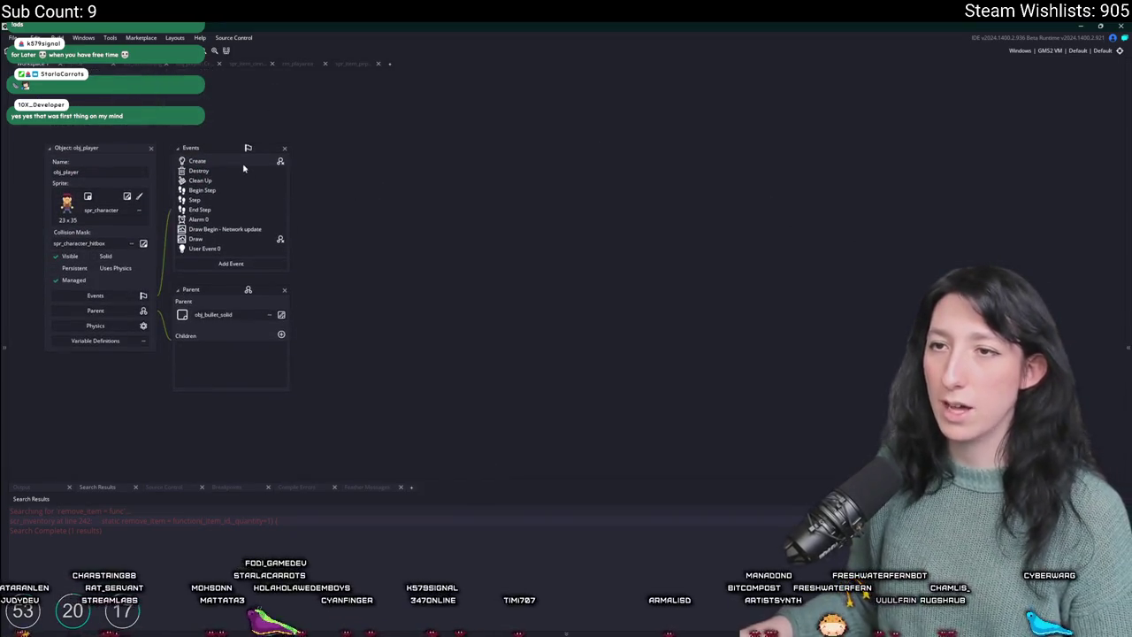
double_click(245, 164)
scroll(506, 304, up, 15)
scroll(506, 303, up, 12)
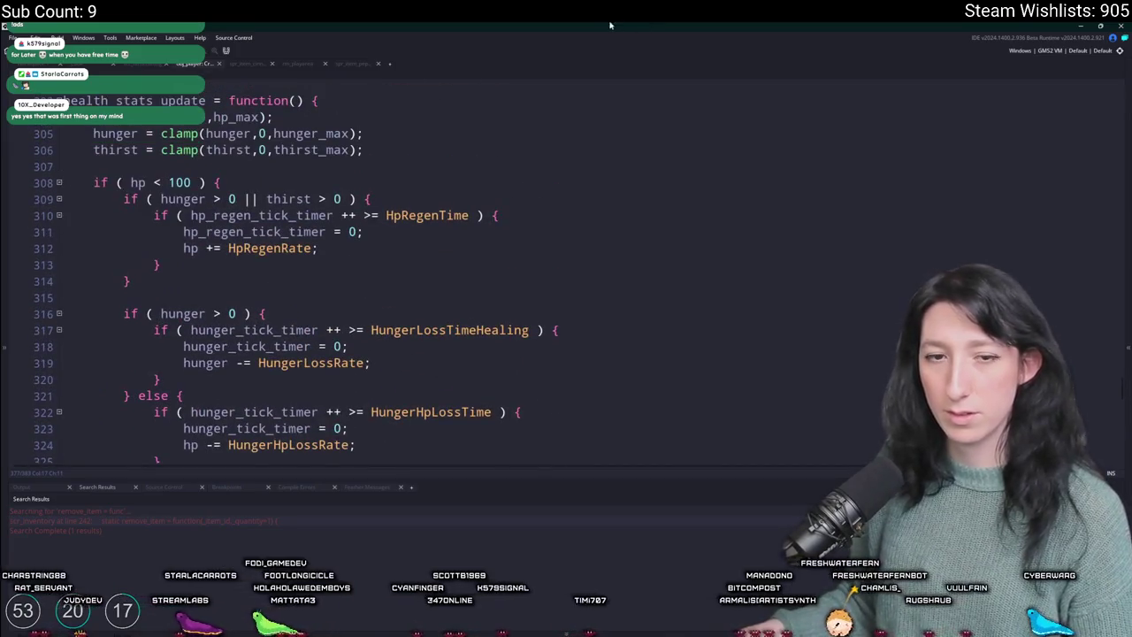
scroll(628, 150, up, 5)
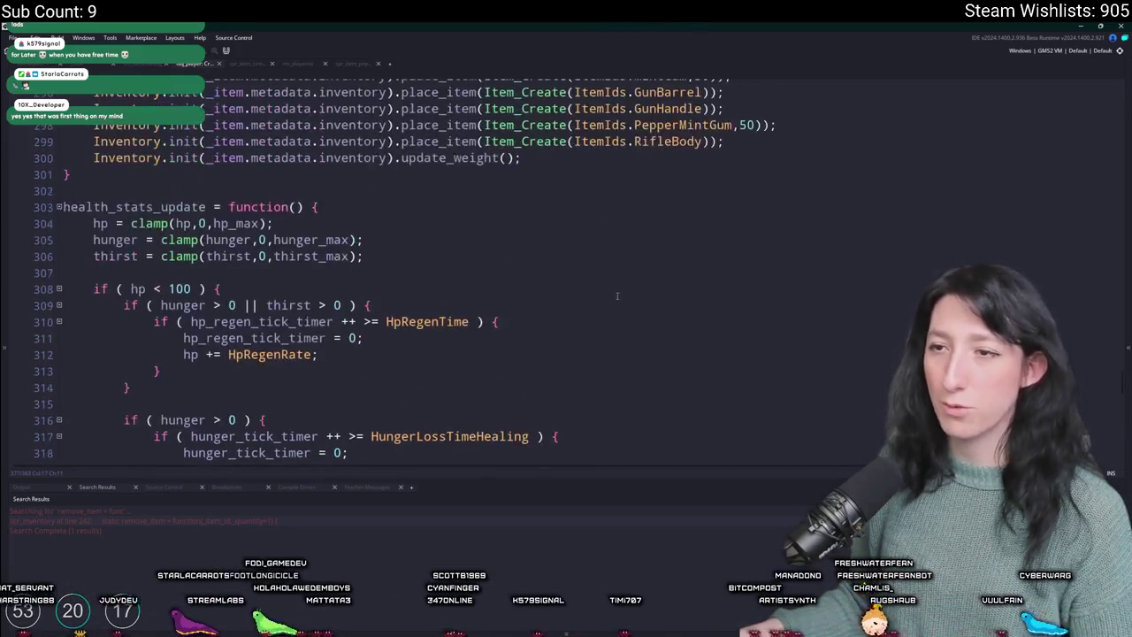
click(677, 266)
key(ctrl+Tab)
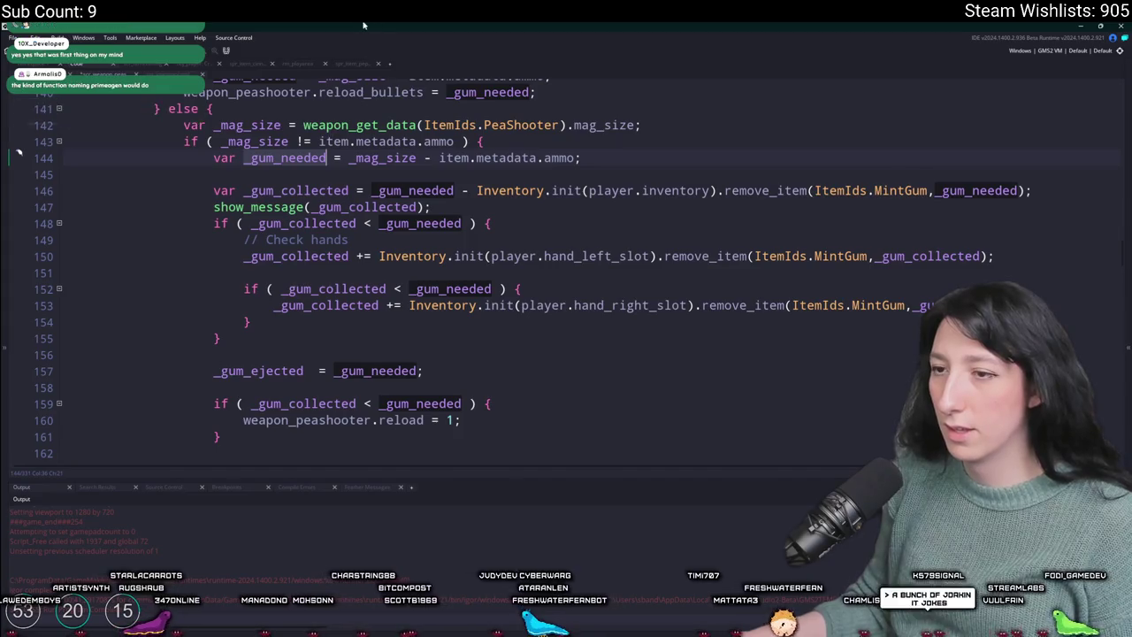
- Insert '_gum_ejected = _gum_needed;' right after the _gum_needed calculation on line 144
click(249, 371)
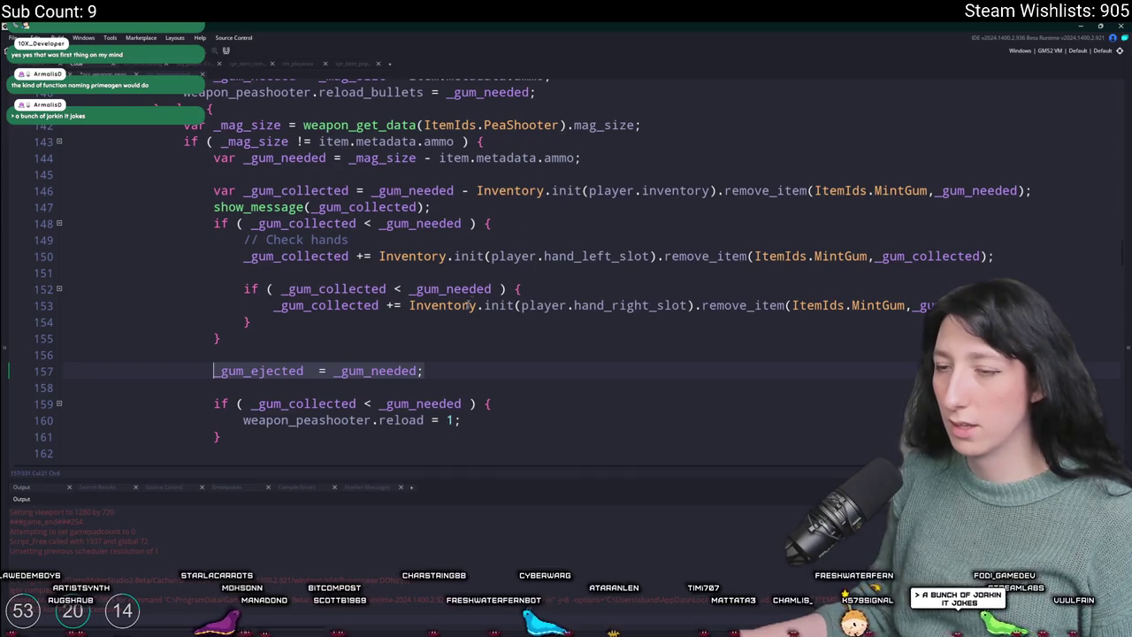
click(333, 142)
scroll(607, 134, up, 1)
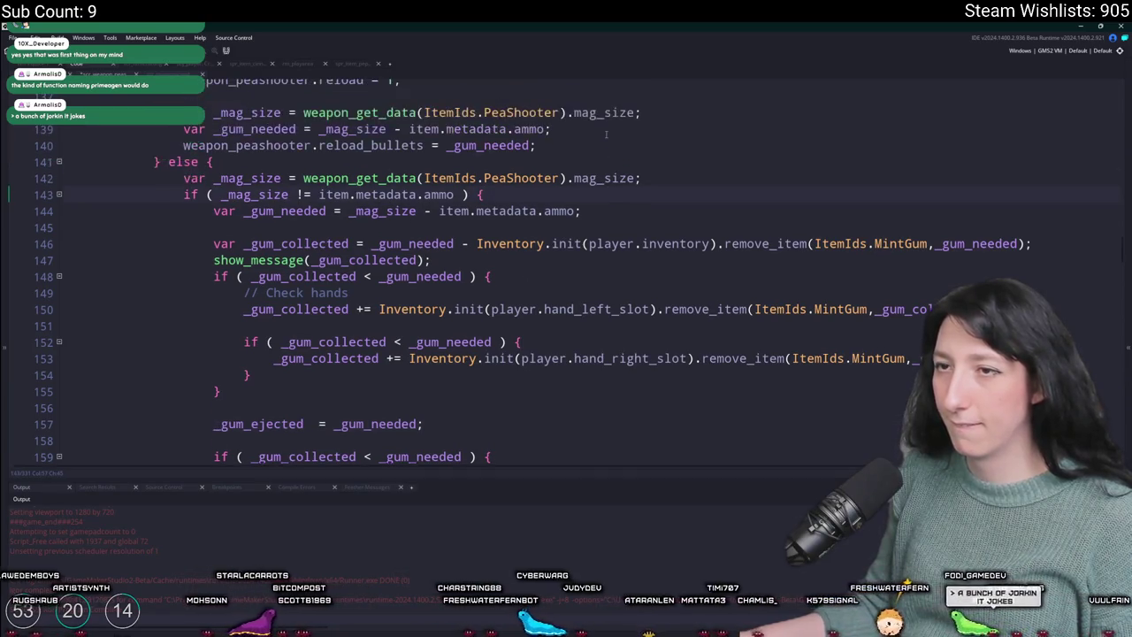
scroll(607, 134, up, 4)
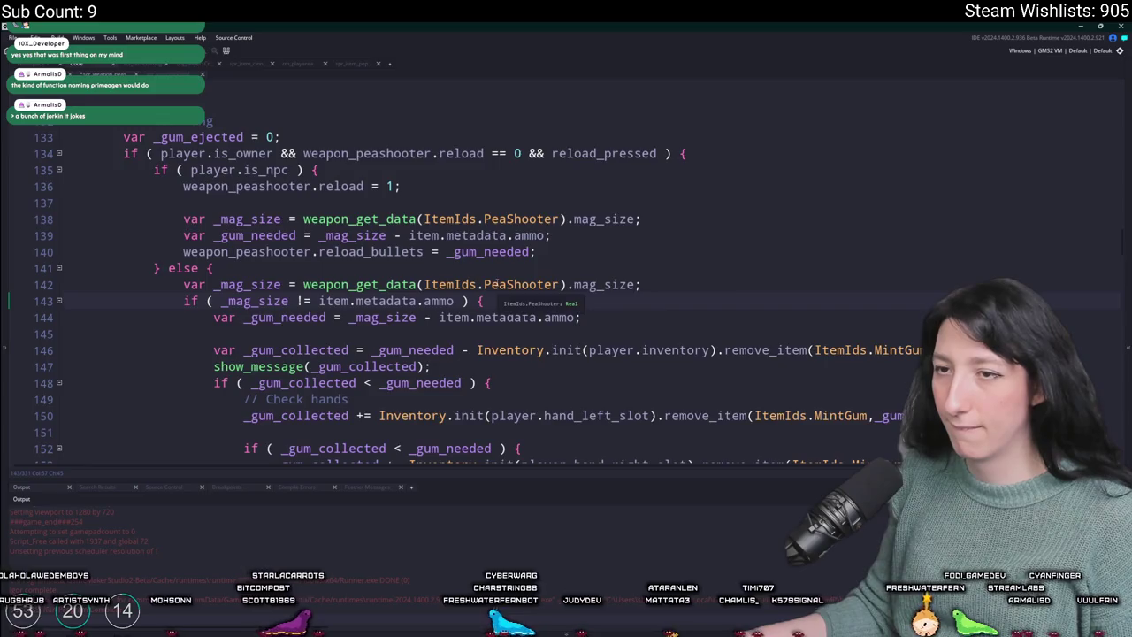
scroll(545, 230, down, 3)
key(Return)
key(BackSpace)
click(623, 231)
key(Return)
key(Delete)
key(Return)
text(_gum_ejected  = _gum_needed;)
- Delete the old duplicate _gum_ejected assignment below the hand checks
scroll(623, 243, down, 1)
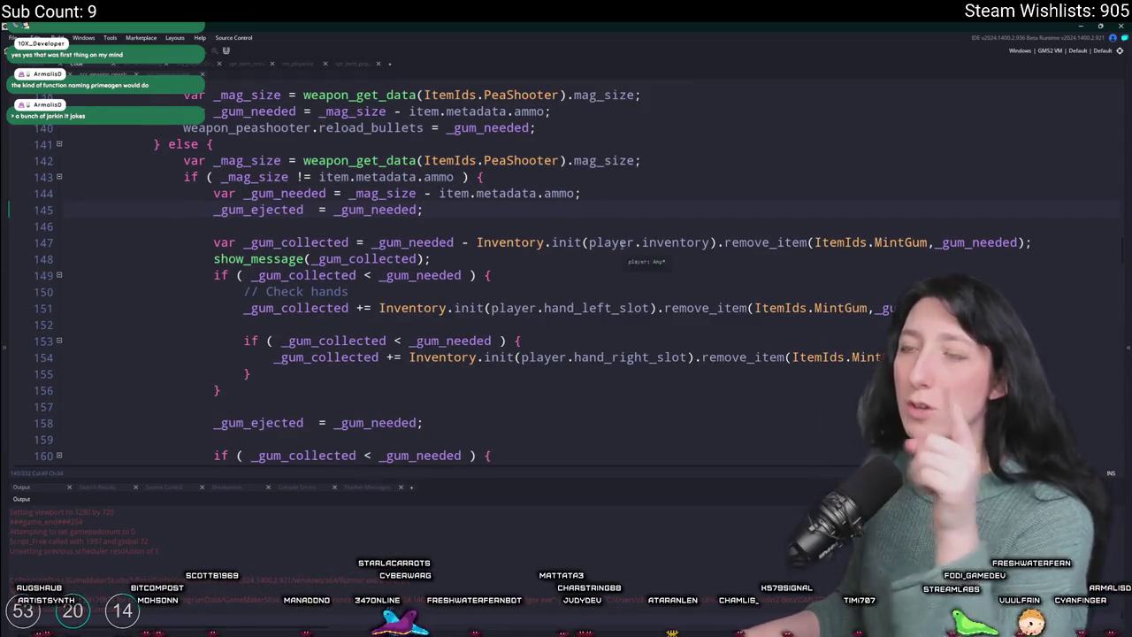
scroll(427, 223, down, 1)
drag(464, 378, 97, 352)
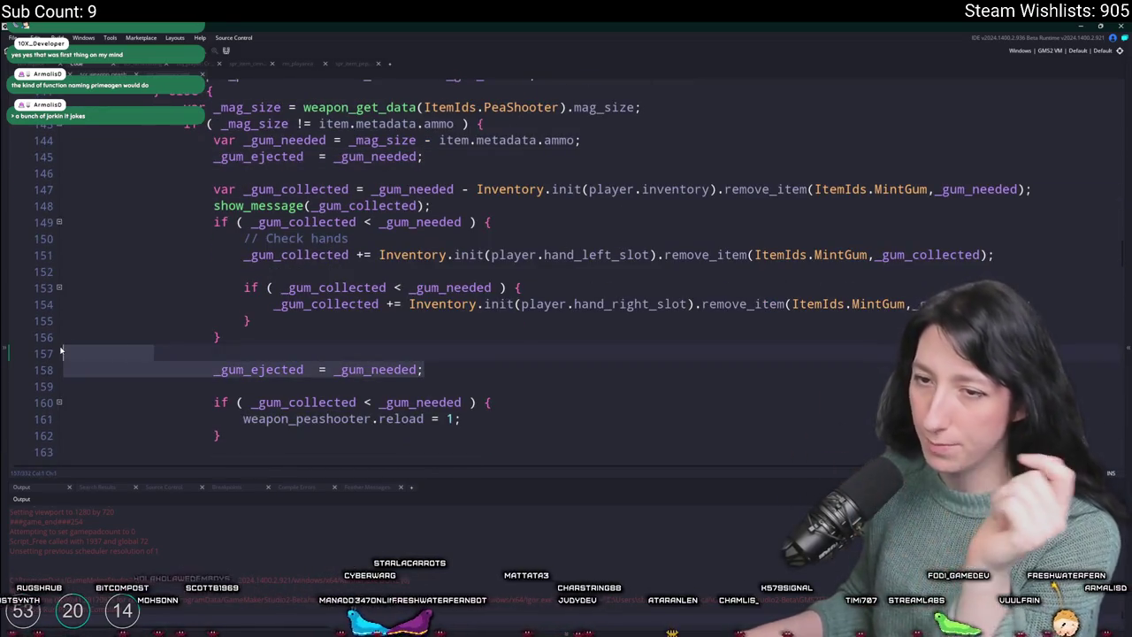
key(BackSpace)
key(BackSpace)
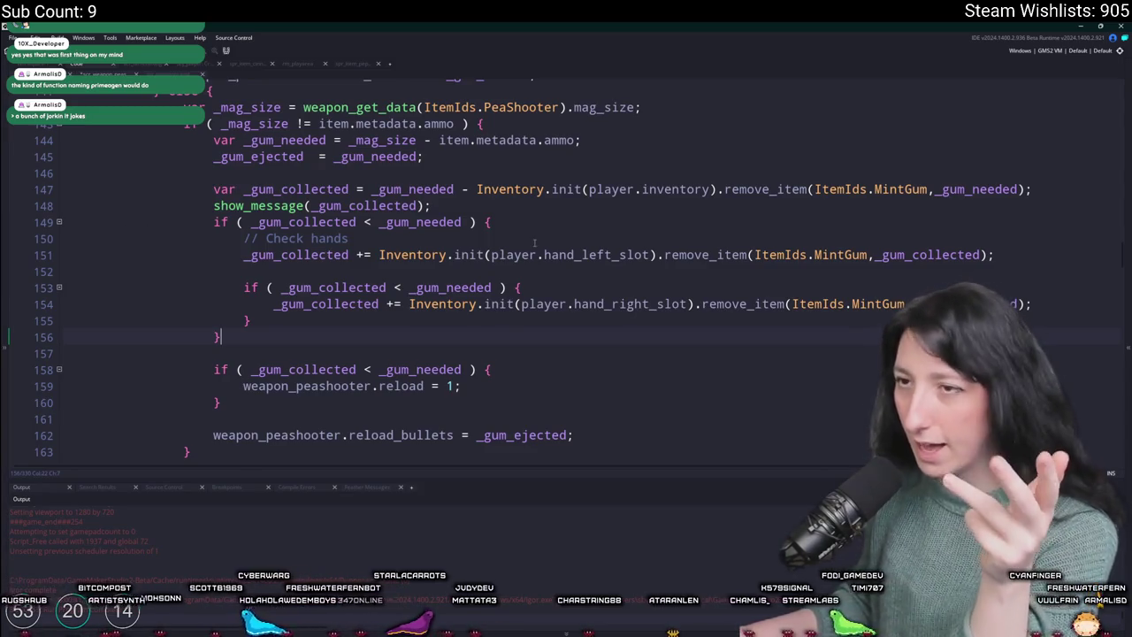
drag(213, 140, 580, 140)
click(581, 140)
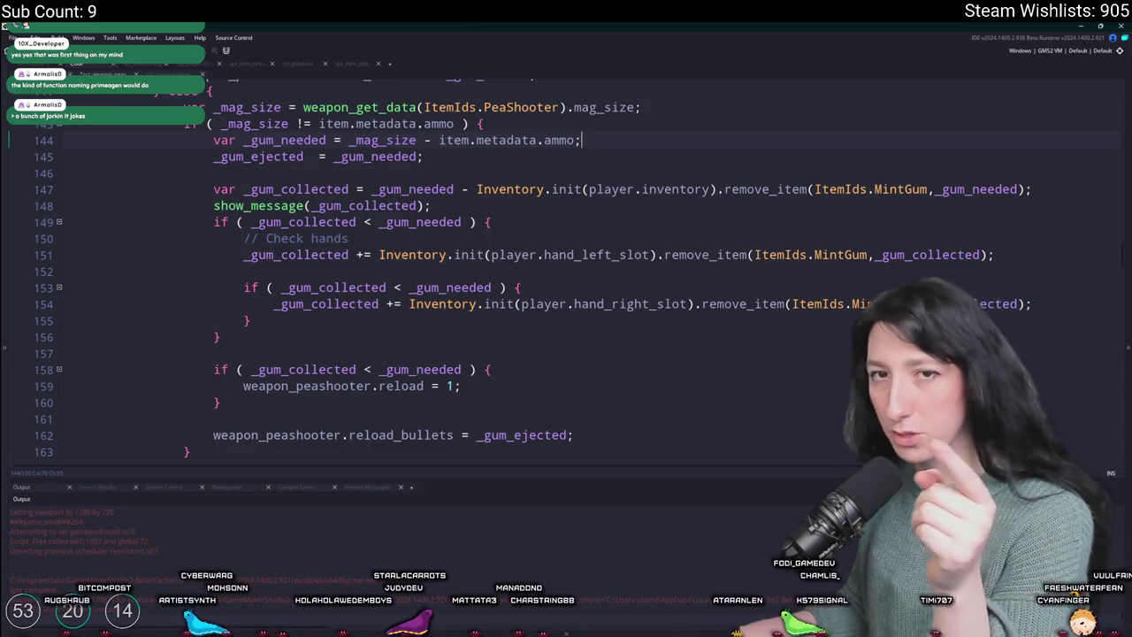
scroll(546, 278, down, 1)
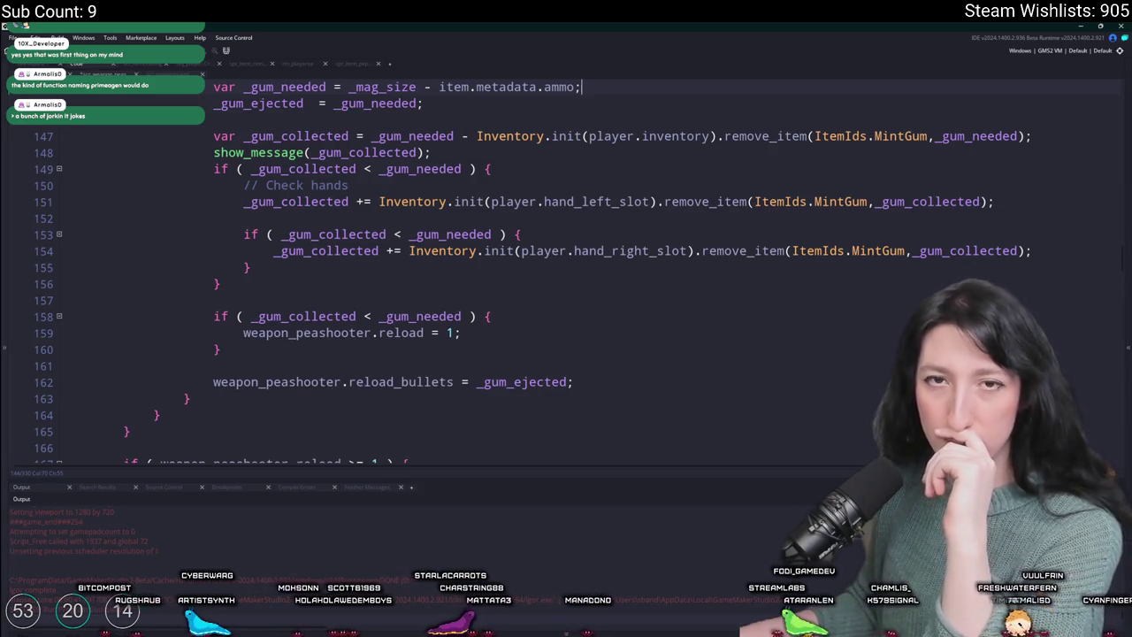
- Delete the show_message(_gum_collected); debug line from the reload code
scroll(428, 214, up, 2)
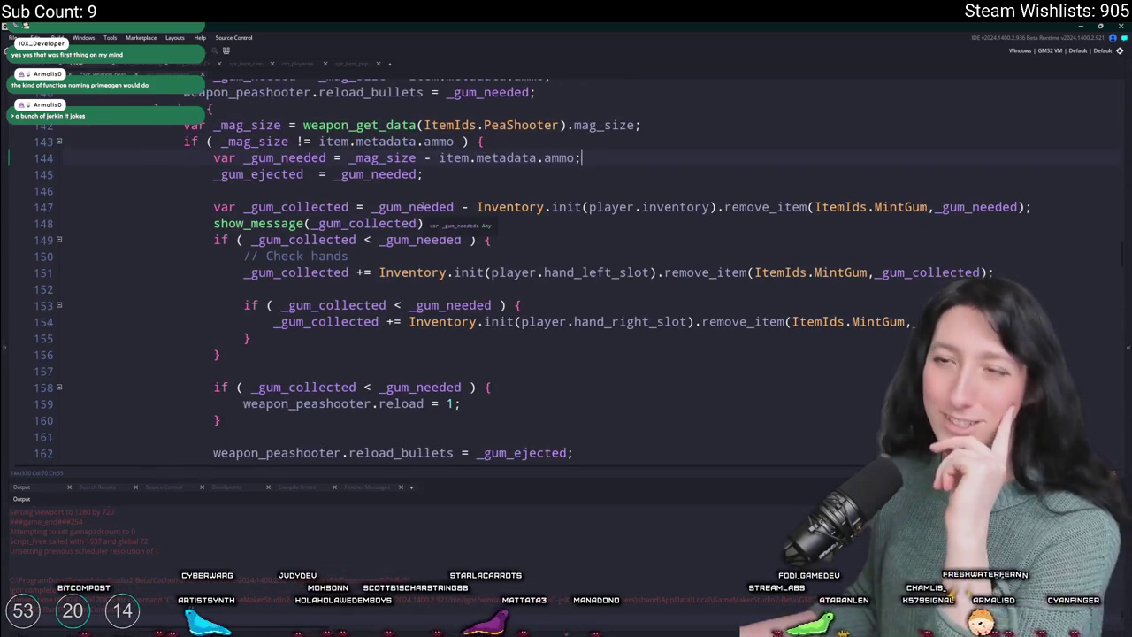
click(295, 207)
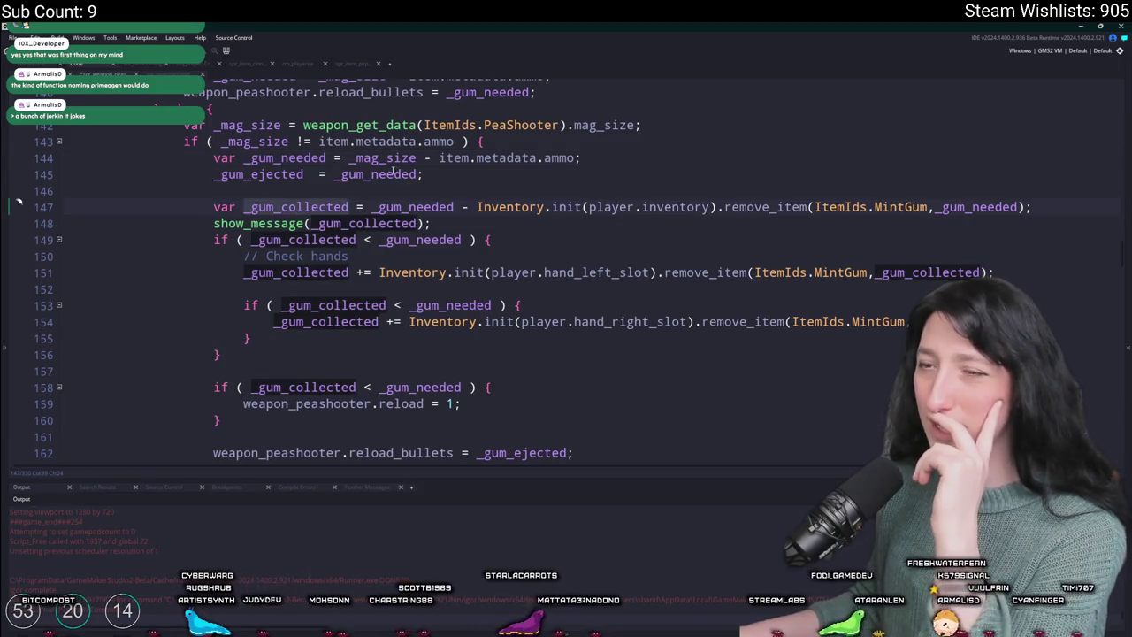
key(ctrl+Right)
key(ctrl+Right)
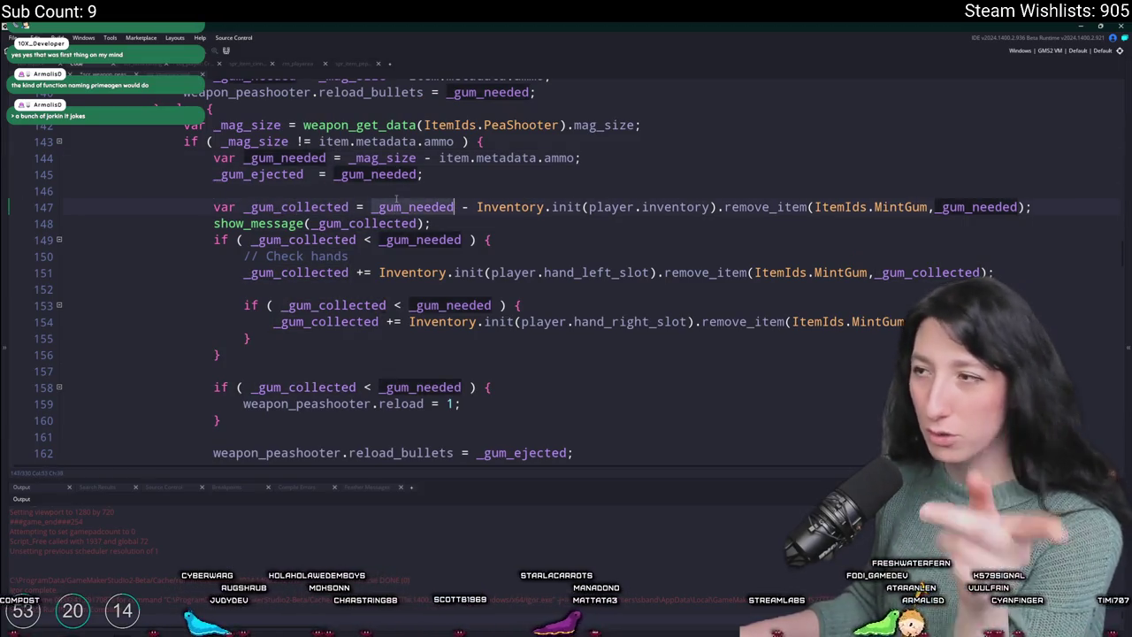
key(End)
key(Left)
key(Left)
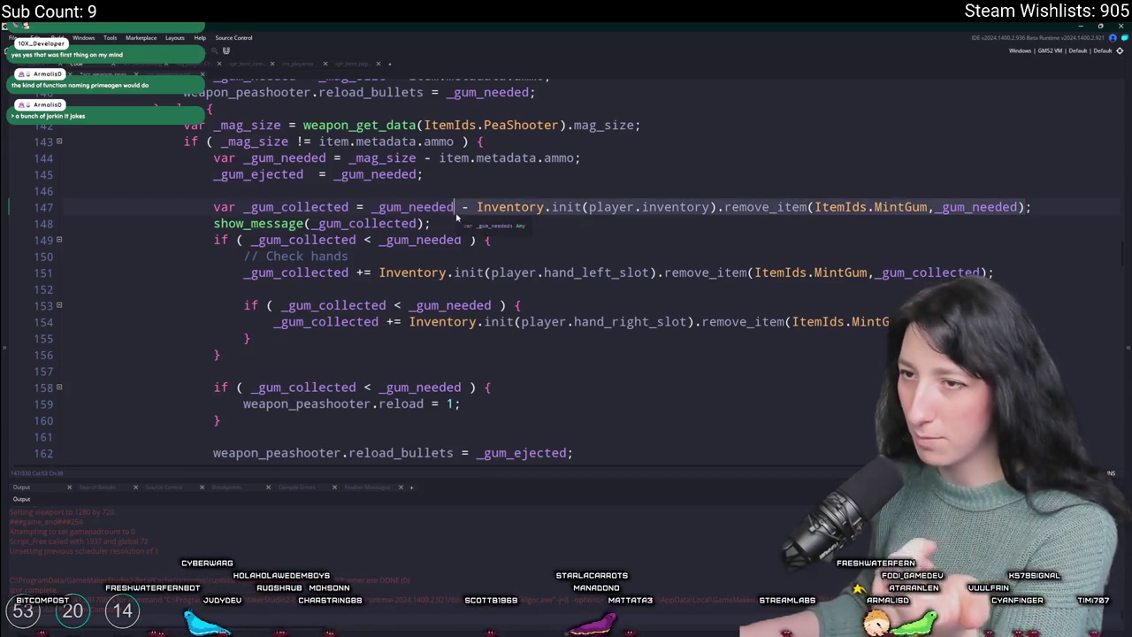
click(319, 207)
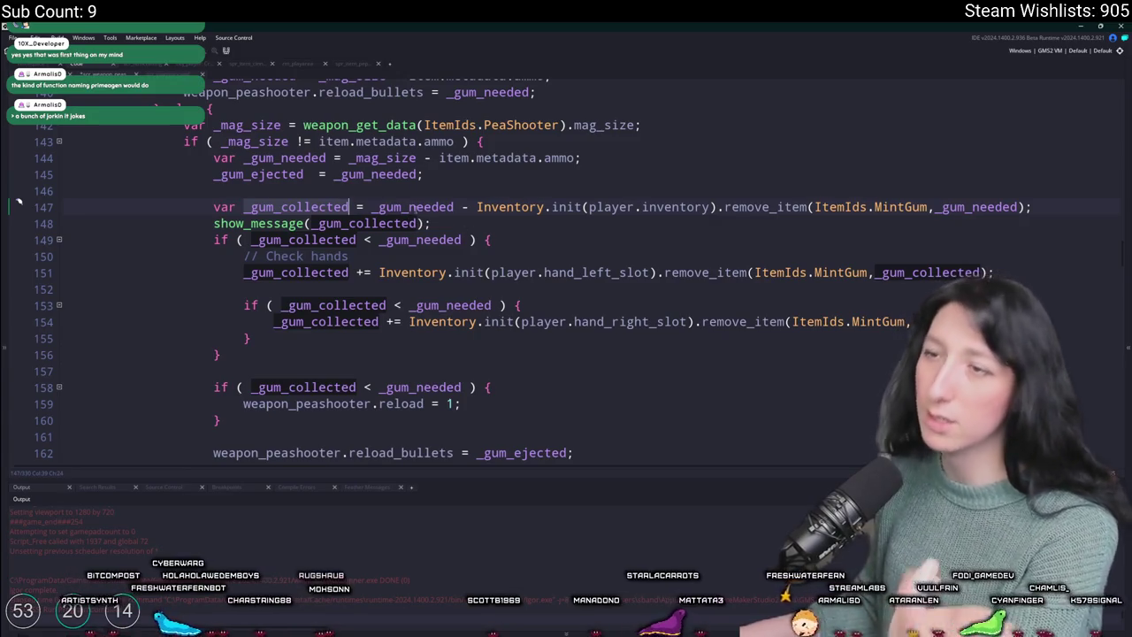
drag(478, 207, 123, 223)
key(shift+End)
key(BackSpace)
key(BackSpace)
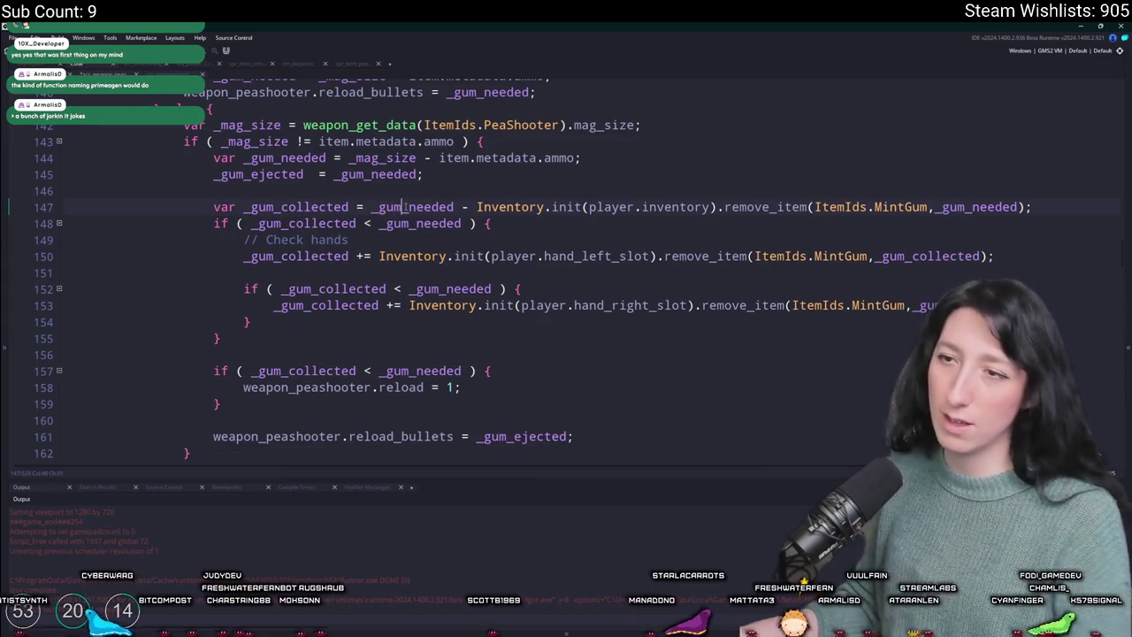
- Remove the '_gum_needed -' part from the inventory collection line
double_click(402, 206)
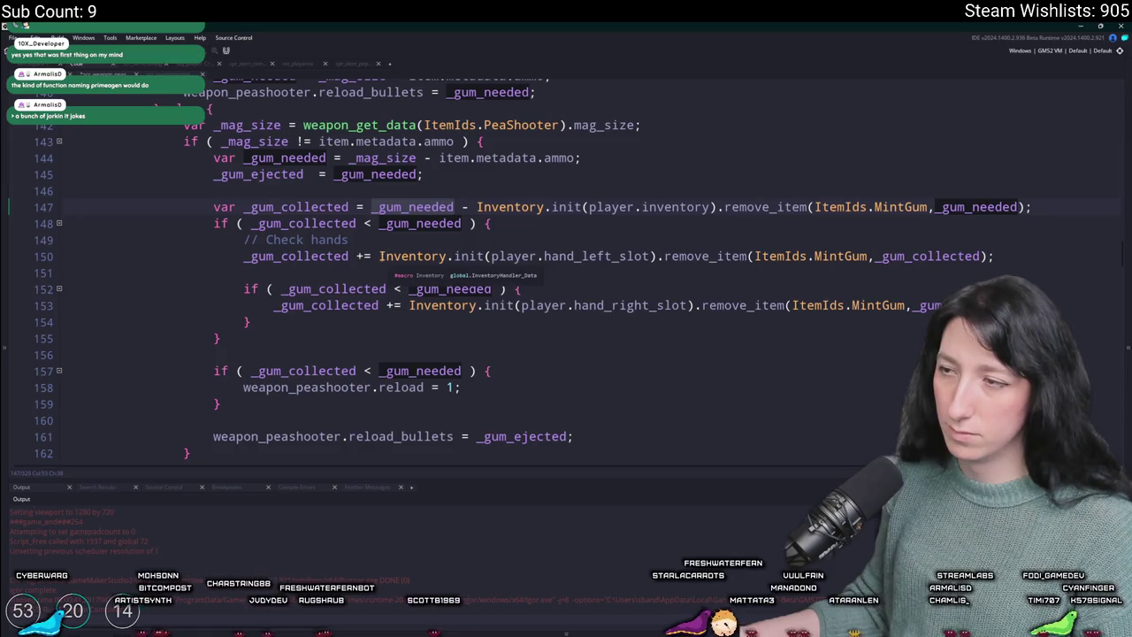
click(376, 256)
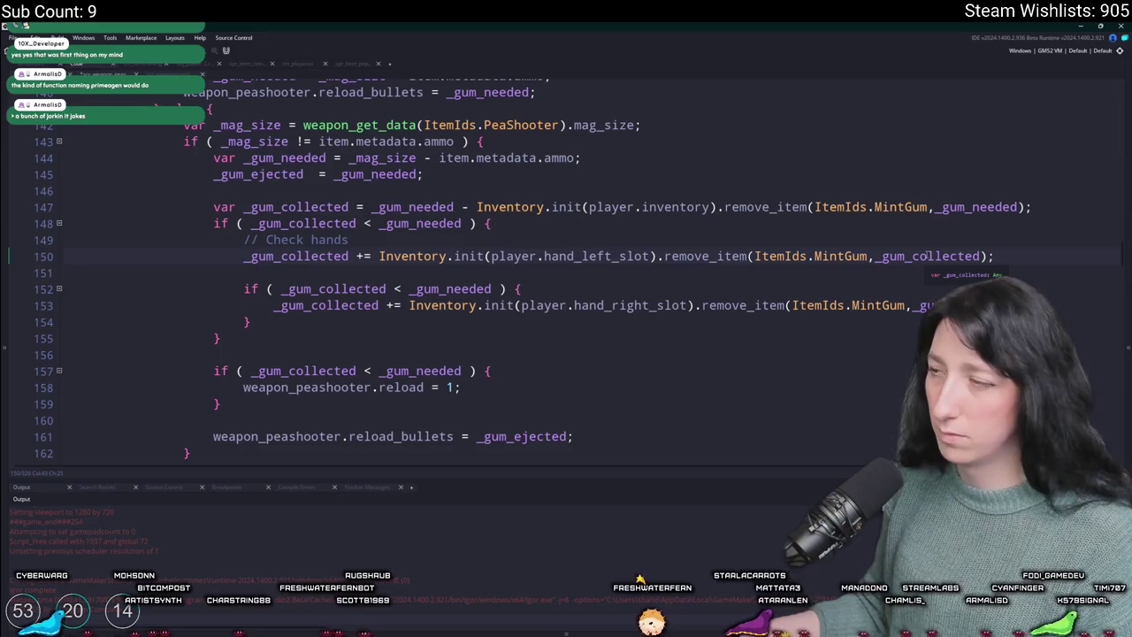
click(925, 256)
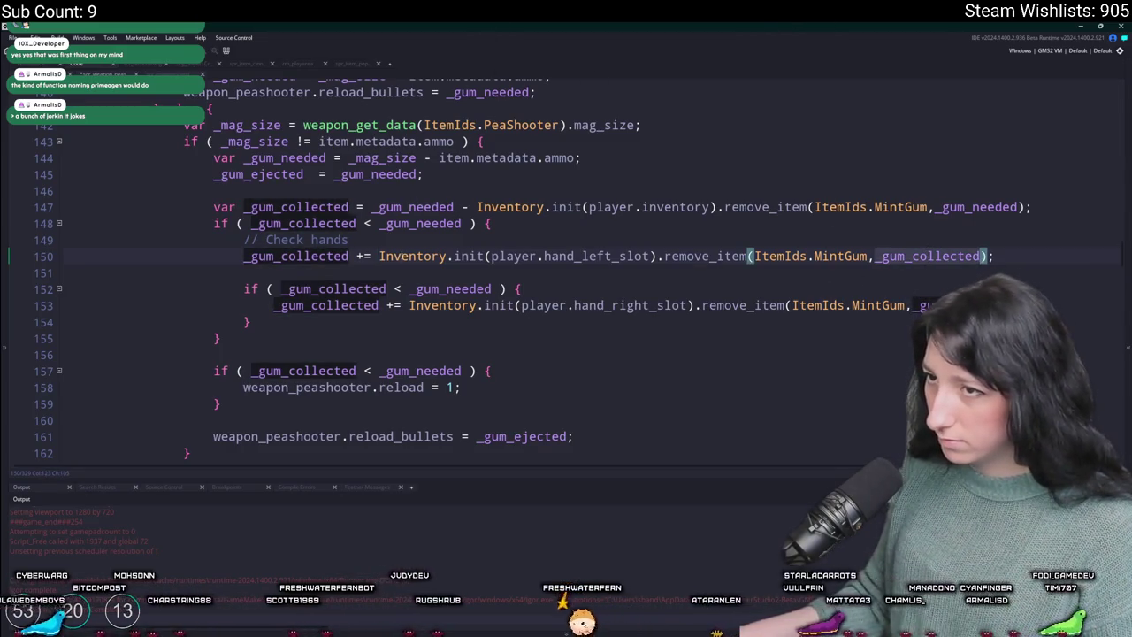
click(371, 191)
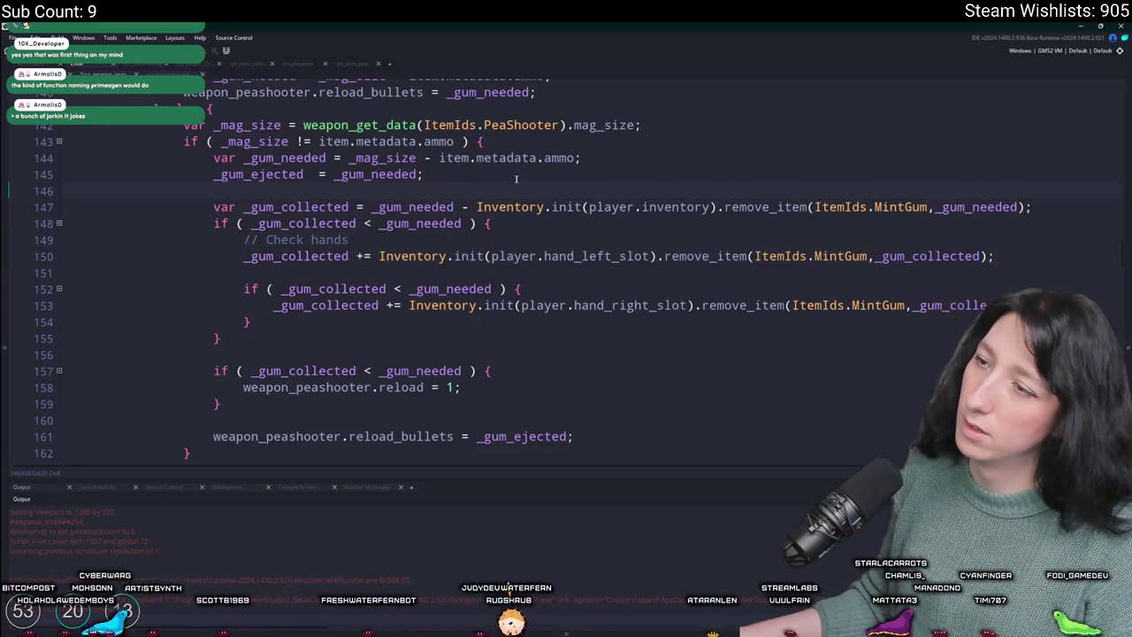
click(372, 207)
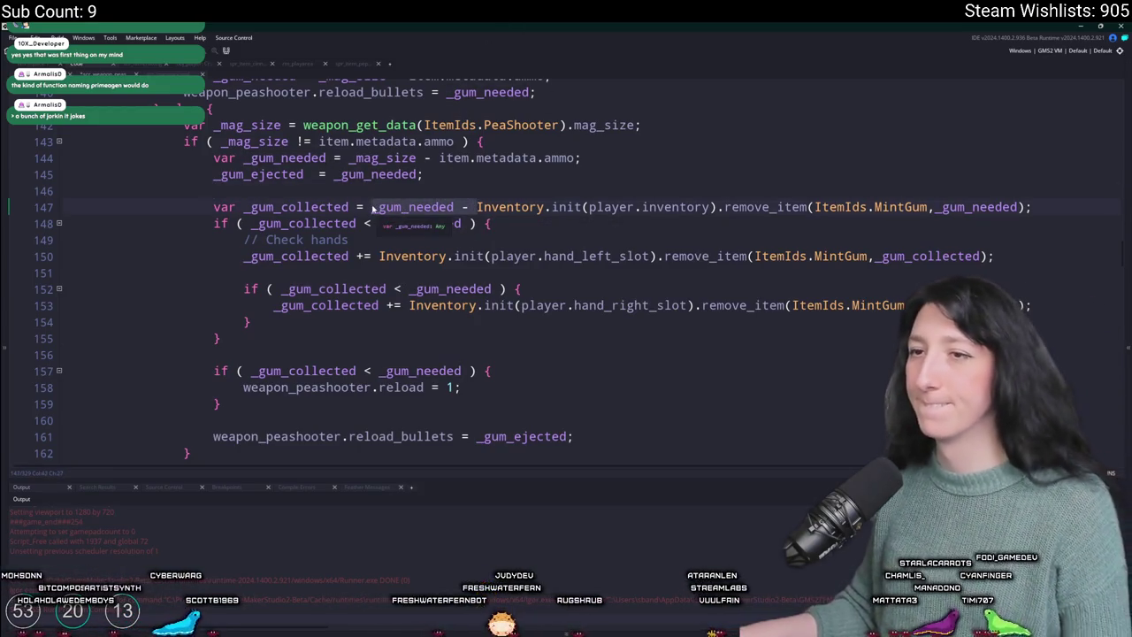
key(ctrl+Delete)
key(ctrl+Delete)
- Declare 'var _gum_reloaded = 0;' above the inventory collection line
key(Up)
key(End)
key(Return)
text(var _gum_rel)
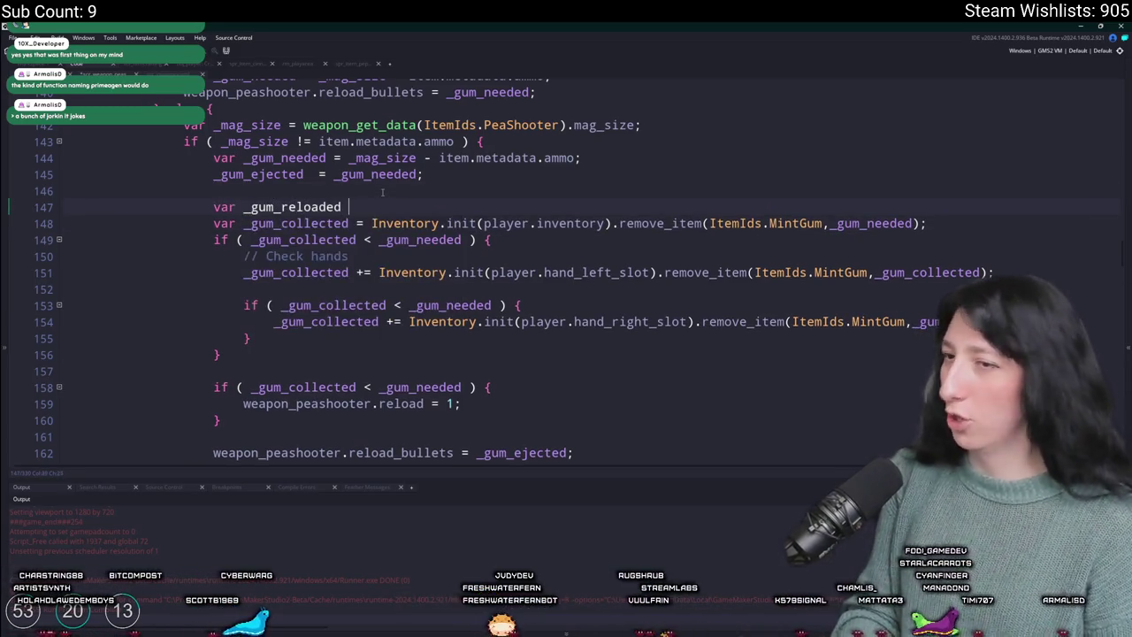
double_click(332, 205)
key(ctrl+c)
- Add the tally line '_gum_reloaded += _gum_needed - _gum_collected;' below the collection
click(940, 224)
key(Return)
key(ctrl+v)
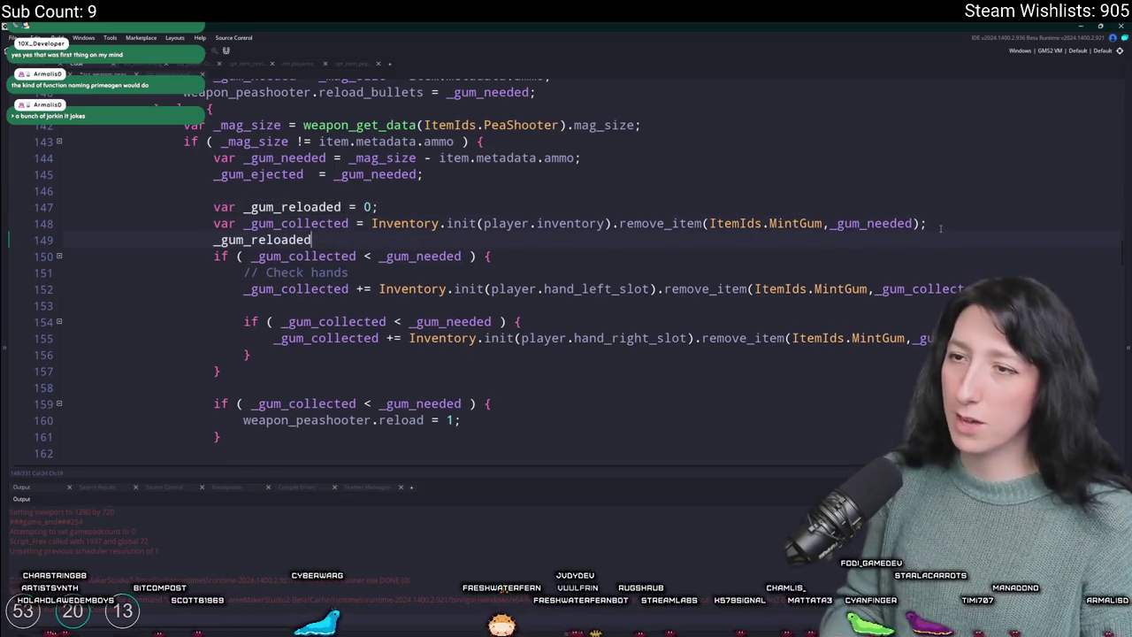
text( += _)
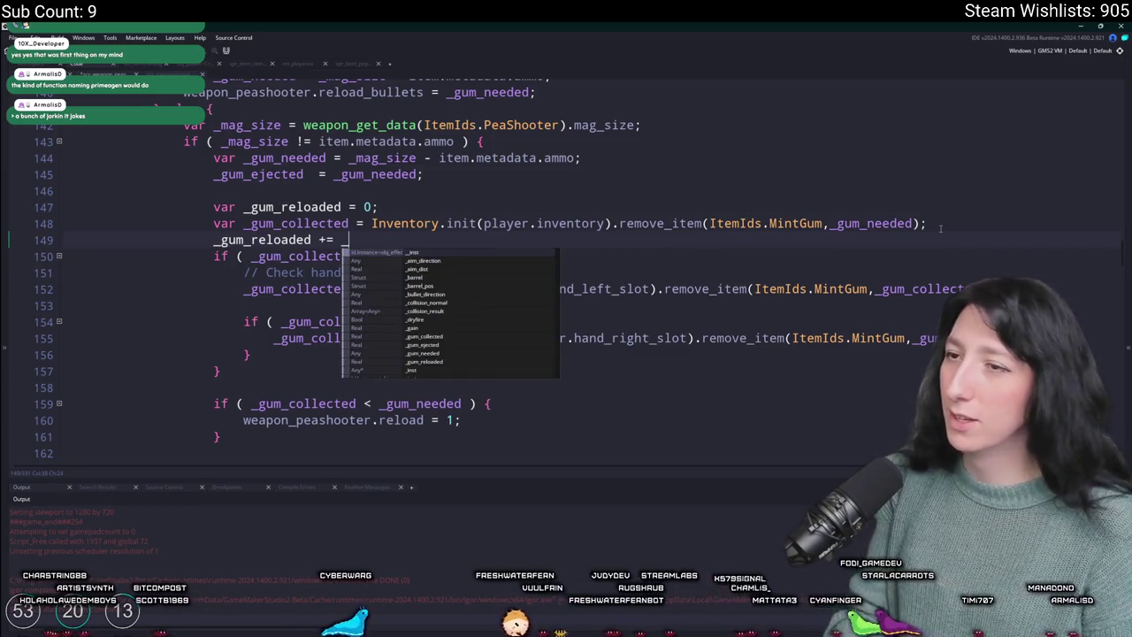
text(gum)
key(Down)
key(Down)
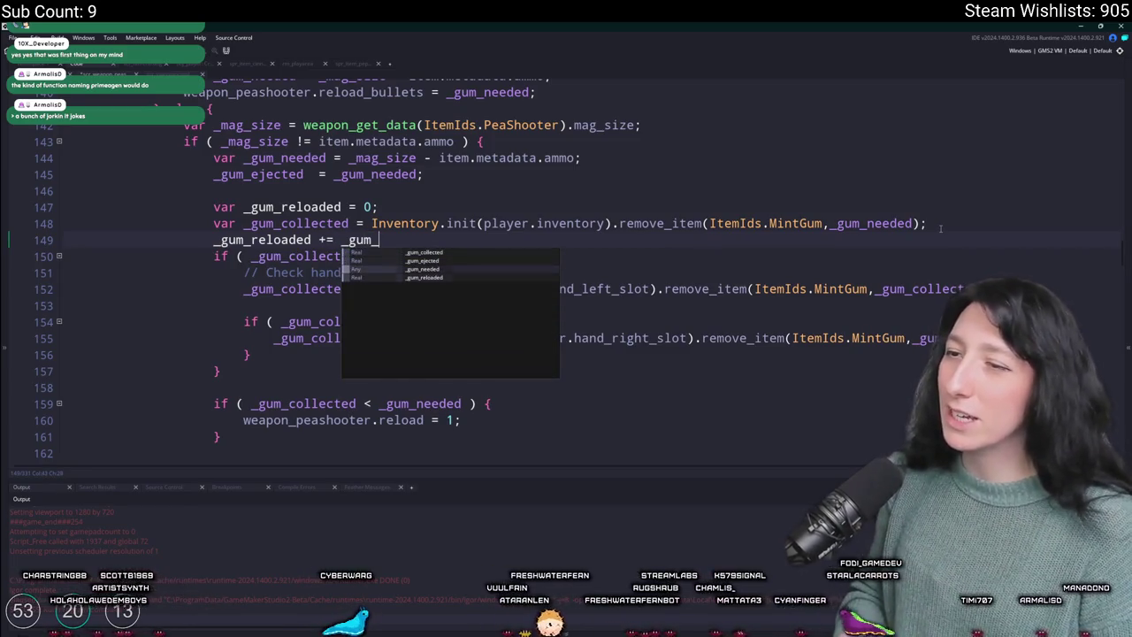
key(Return)
text(_gu)
text(m_collec)
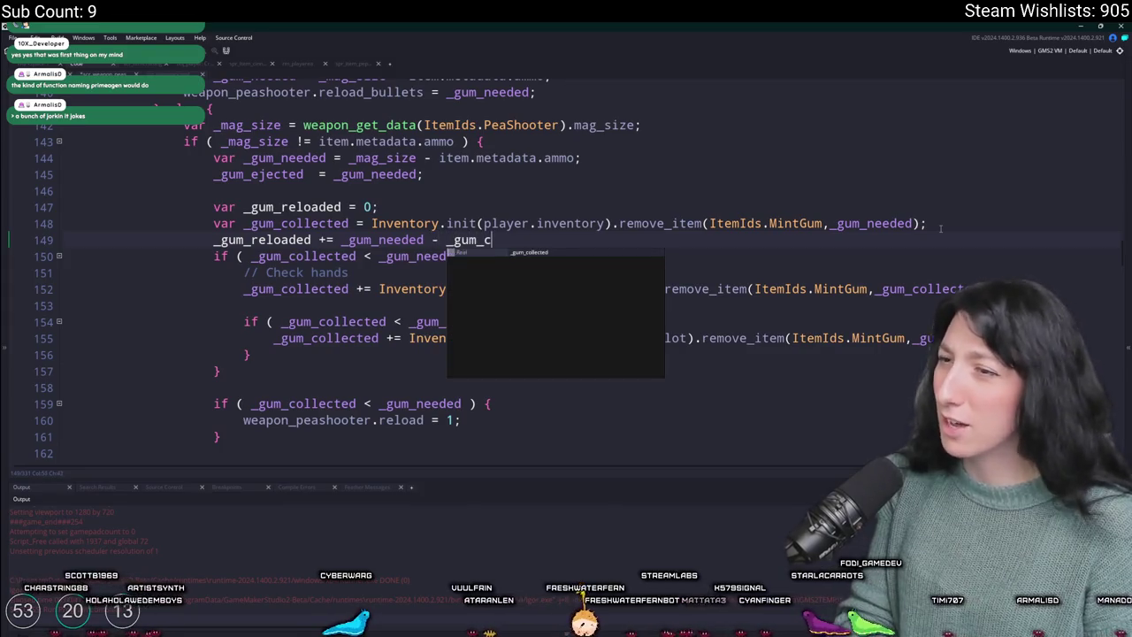
key(Return)
text(;)
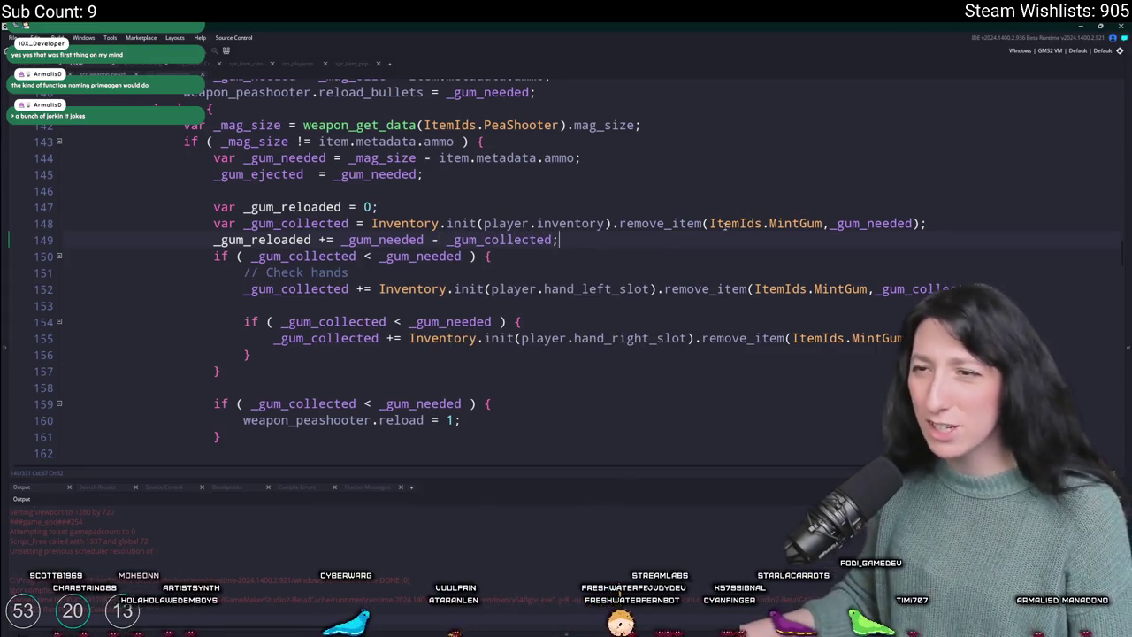
- Surround the tally line with blank lines and save the script
click(940, 227)
key(Return)
click(871, 250)
key(Return)
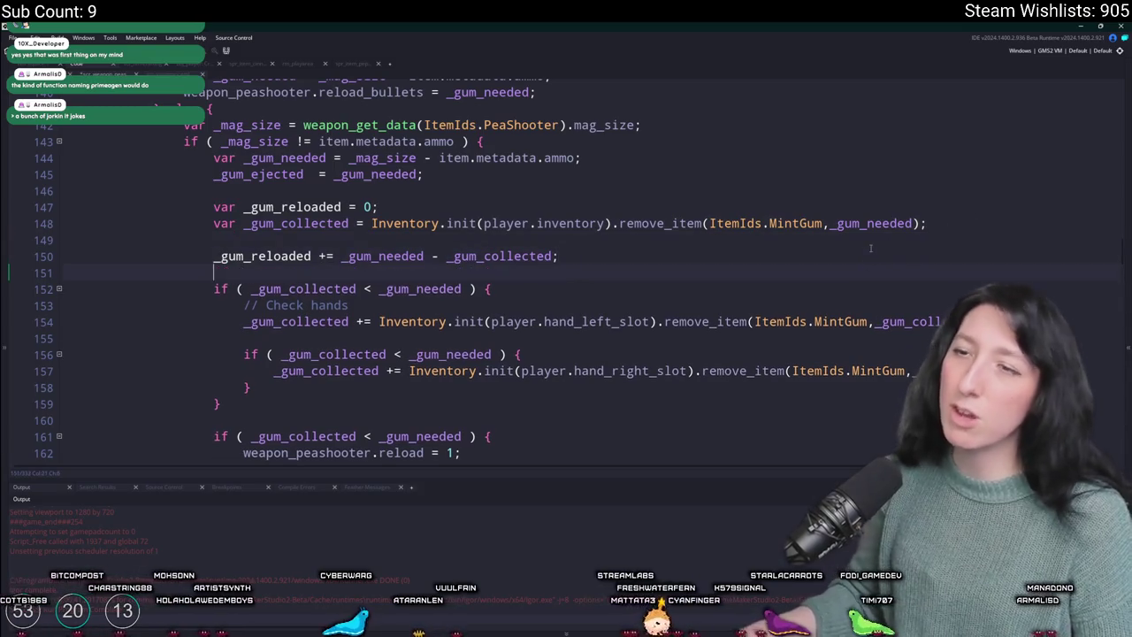
click(388, 245)
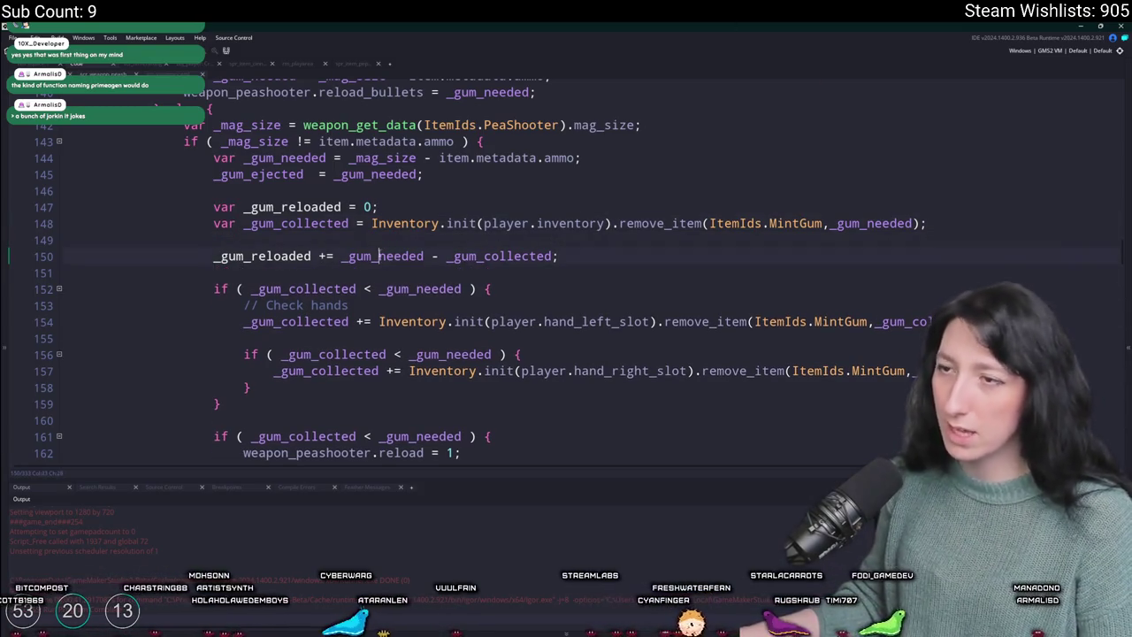
triple_click(382, 256)
key(ctrl+s)
- Make the first hand check test _gum_reloaded instead of _gum_collected
click(354, 295)
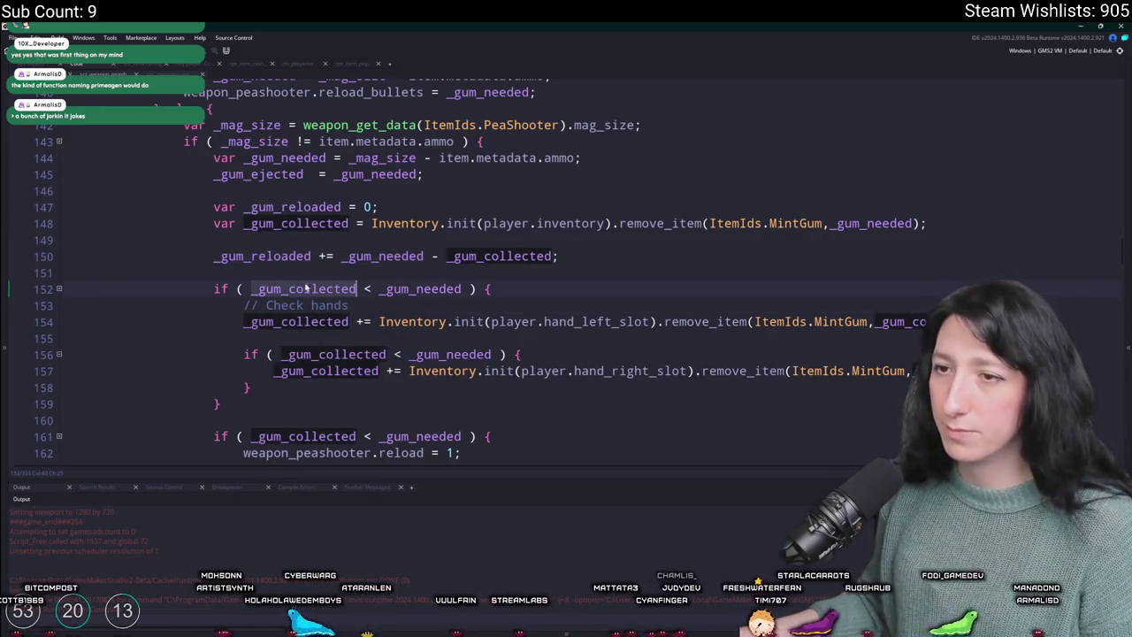
double_click(283, 255)
key(ctrl+c)
double_click(351, 289)
key(ctrl+v)
key(End)
- Change the left-hand collection assignment from '+=' to '='
click(210, 257)
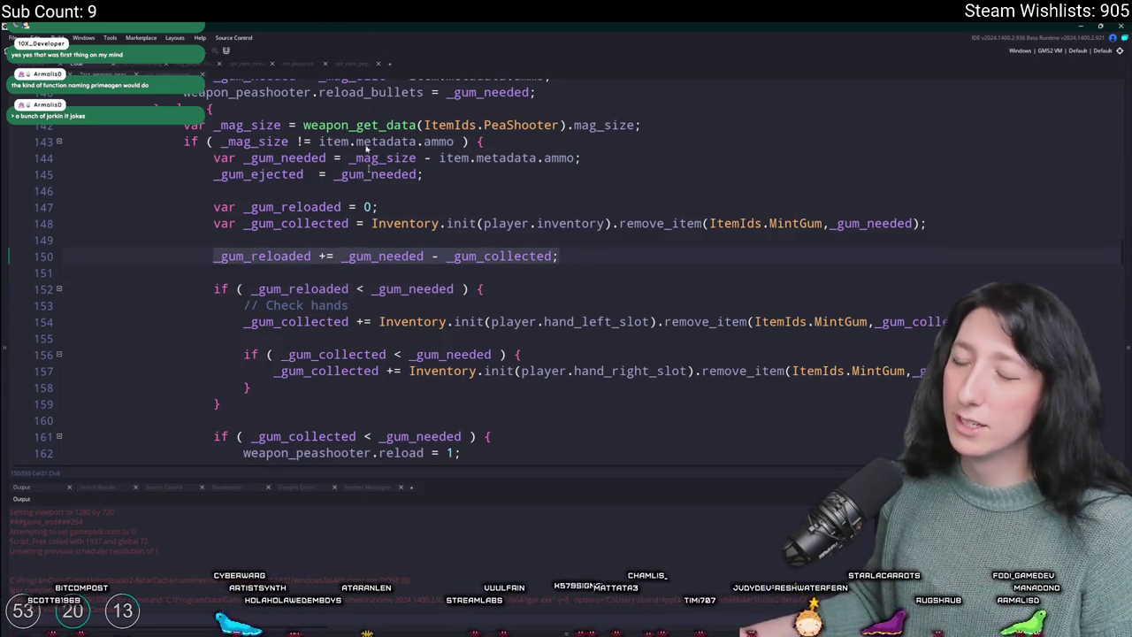
scroll(362, 101, down, 1)
key(ctrl+shift+Right)
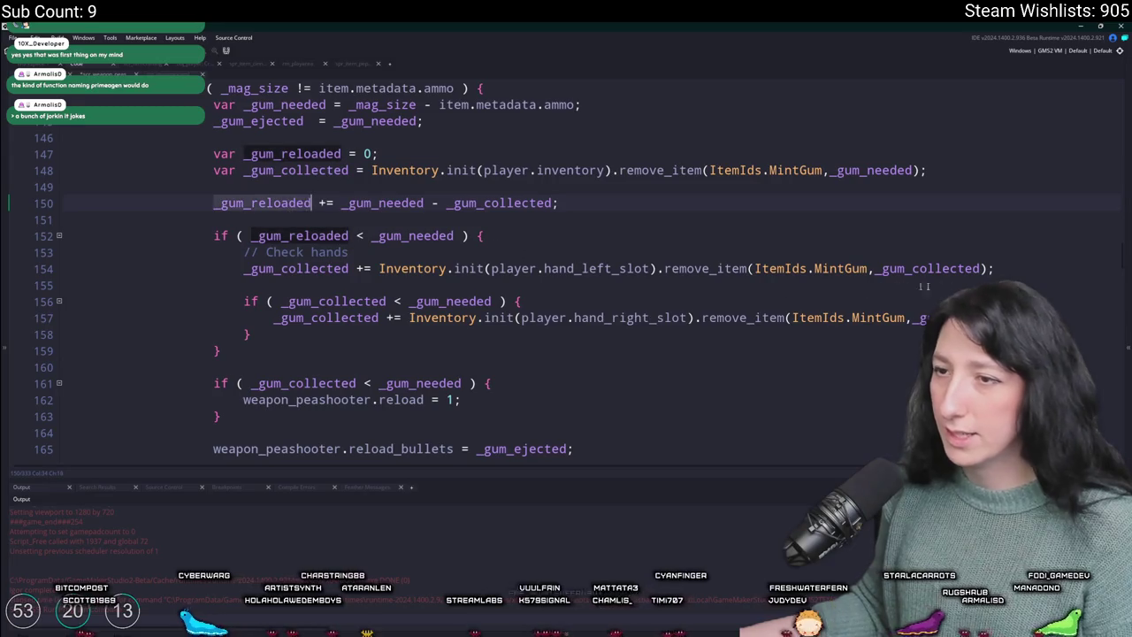
click(356, 268)
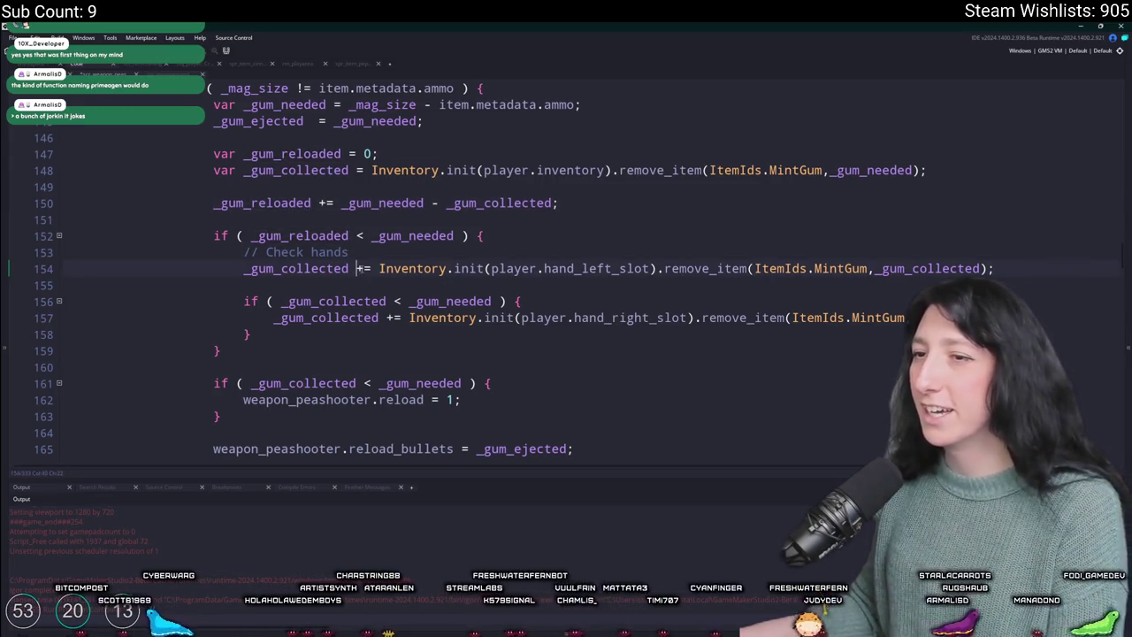
key(Delete)
key(End)
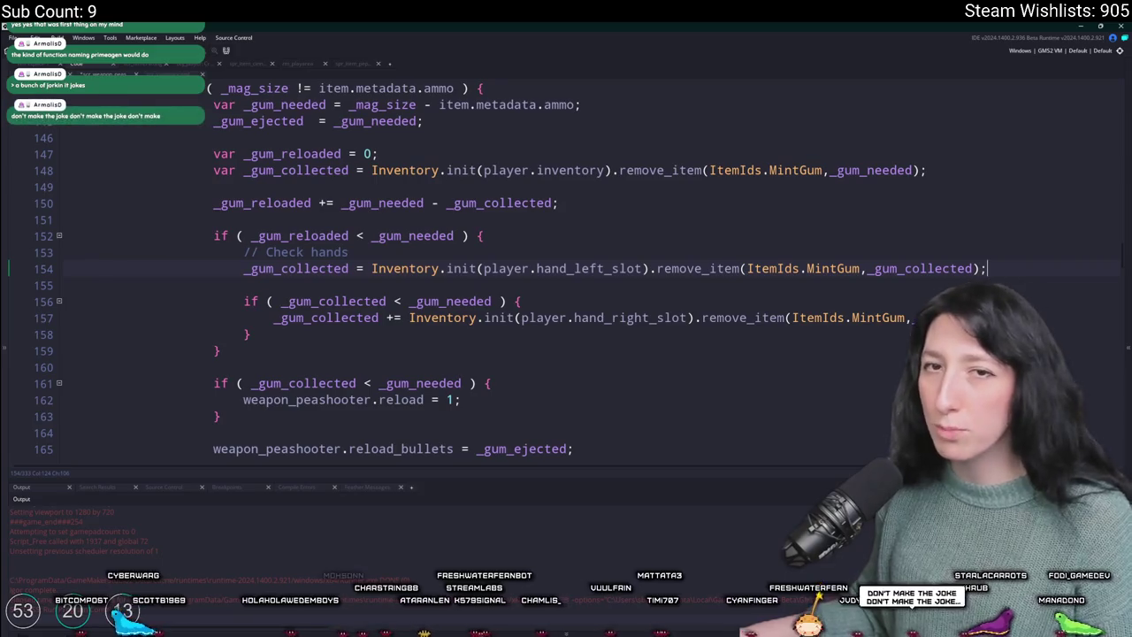
key(Return)
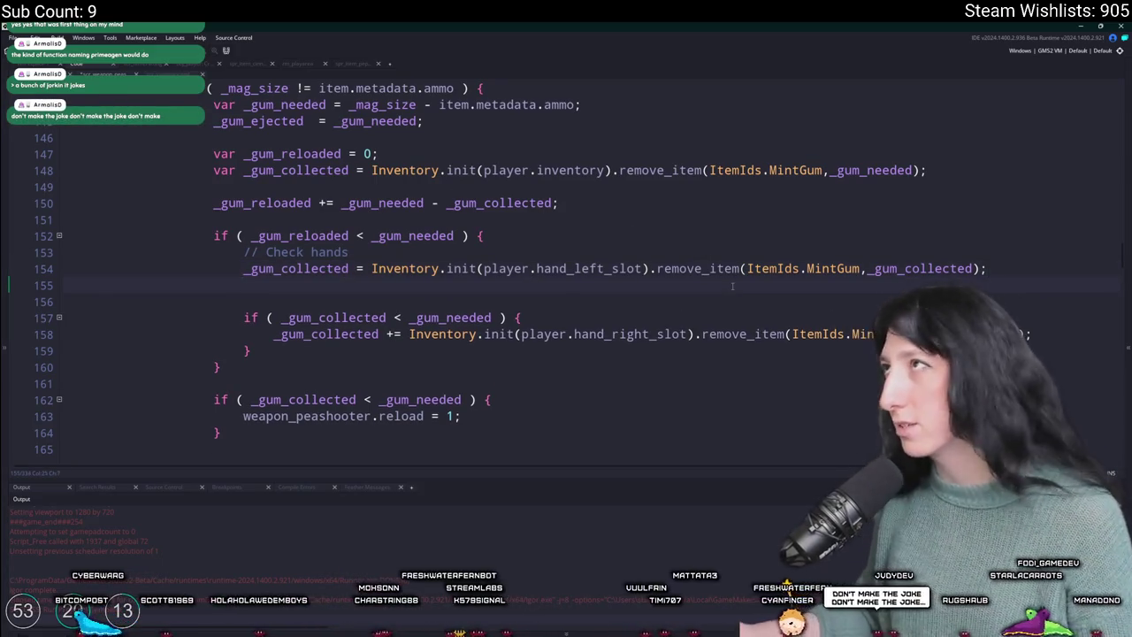
- Add '_gum_reloaded += _gum_collected' to the left-hand block and copy it into the right-hand block
text(_gum_reloaded +=)
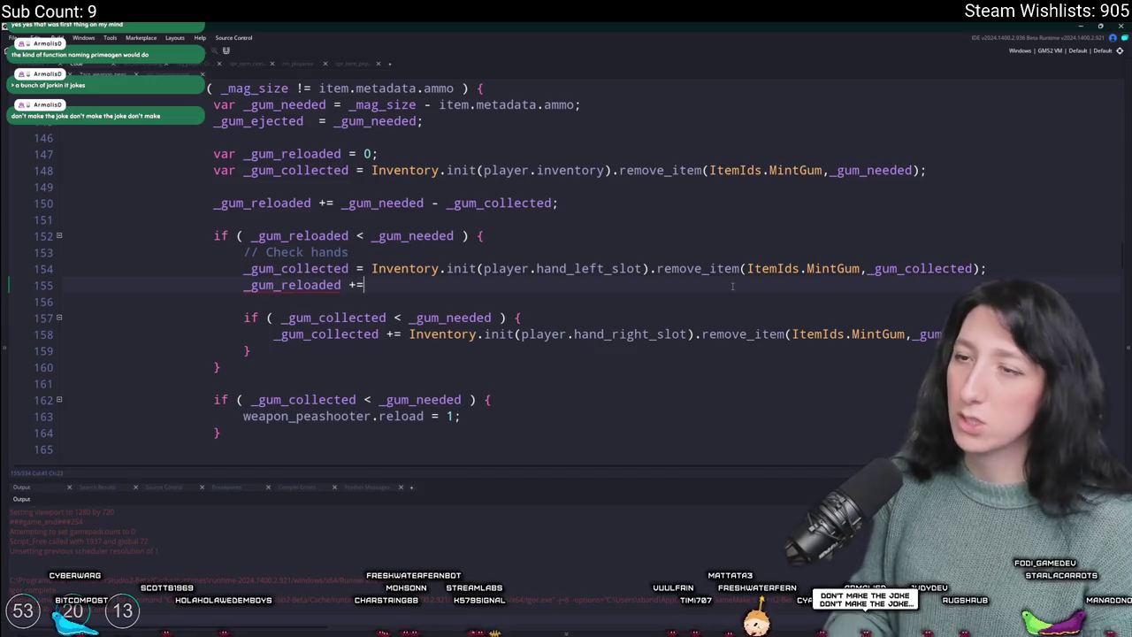
text( _gum_collected;)
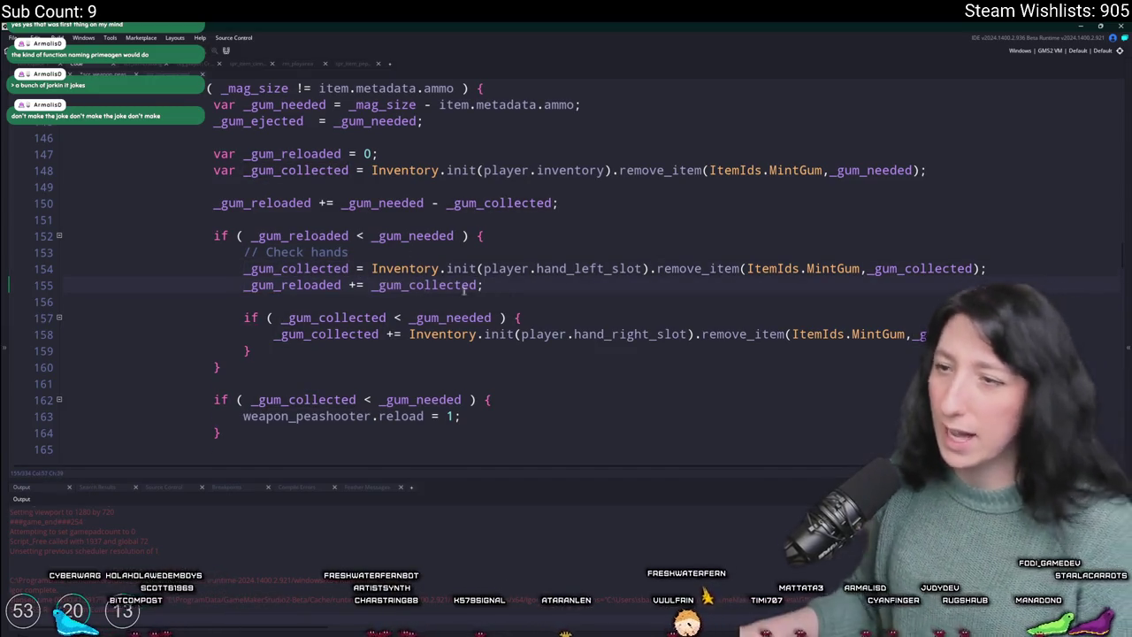
key(ctrl+shift+Left)
key(ctrl+shift+Left)
key(ctrl+shift+Left)
key(Left)
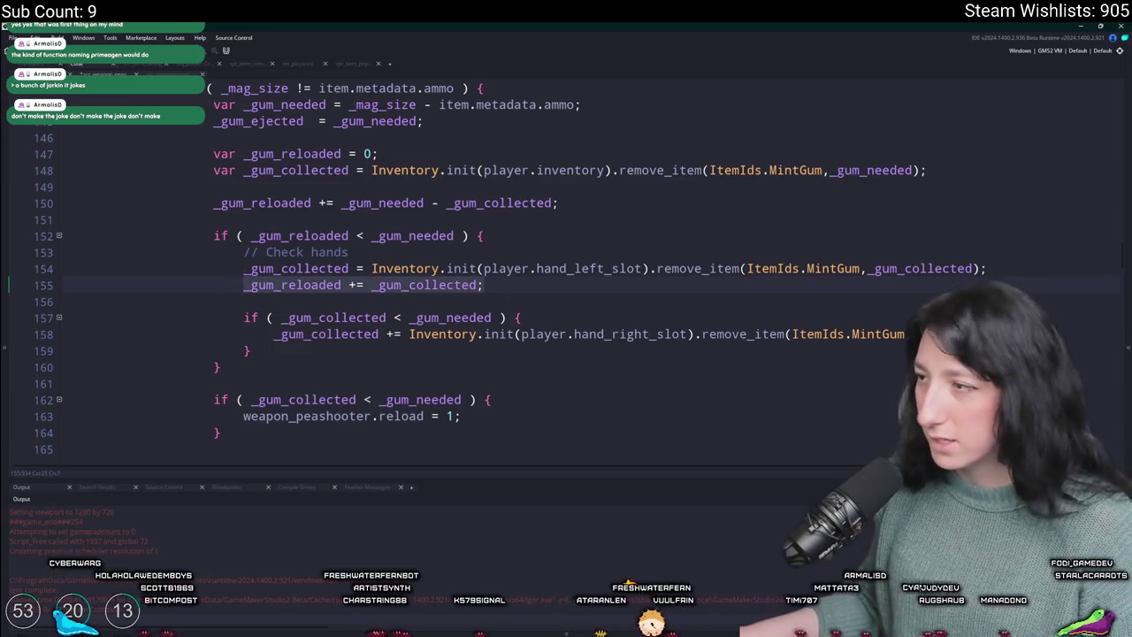
key(ctrl+c)
key(Down)
key(Down)
key(Down)
key(End)
key(Return)
key(ctrl+v)
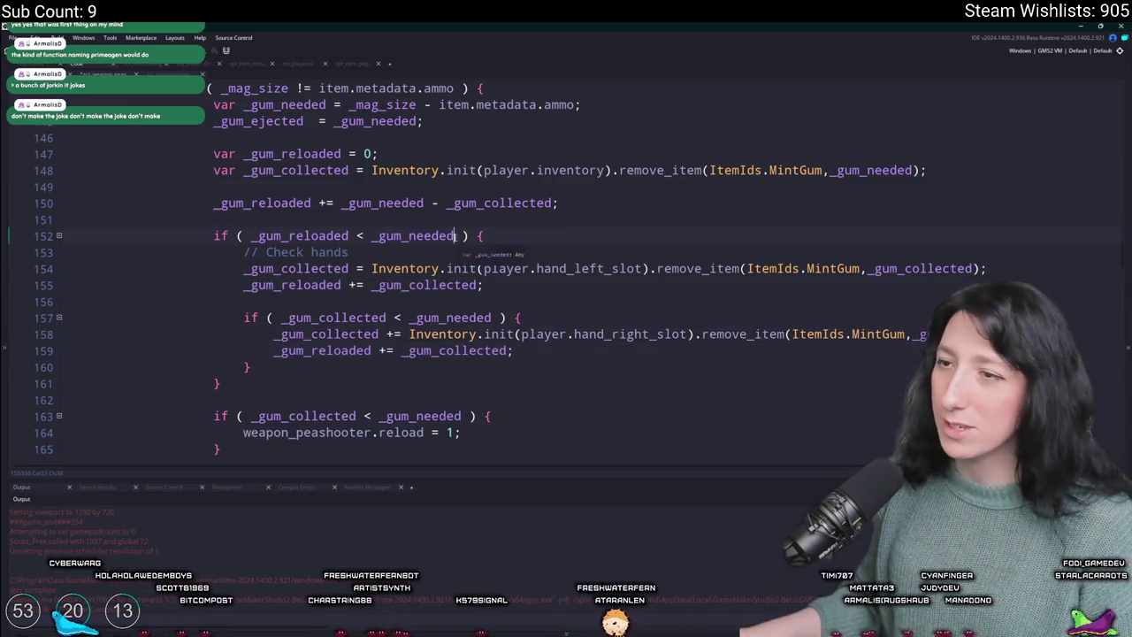
- Set reload_bullets from _gum_reloaded instead of _gum_ejected on line 167
drag(456, 235, 262, 237)
drag(281, 317, 494, 318)
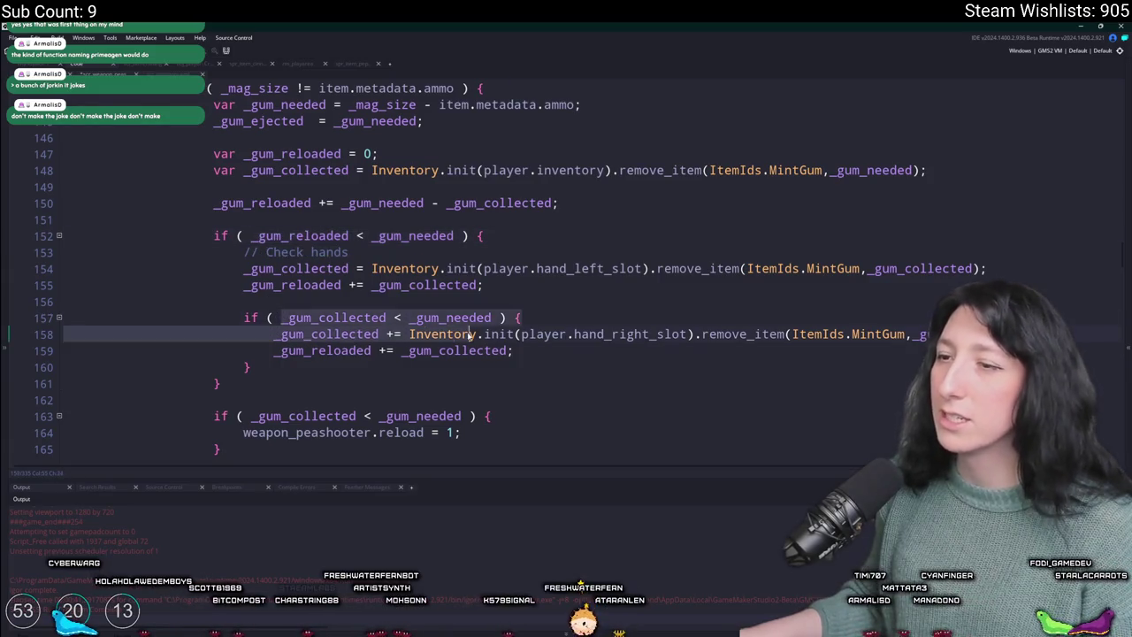
text(reload)
double_click(322, 351)
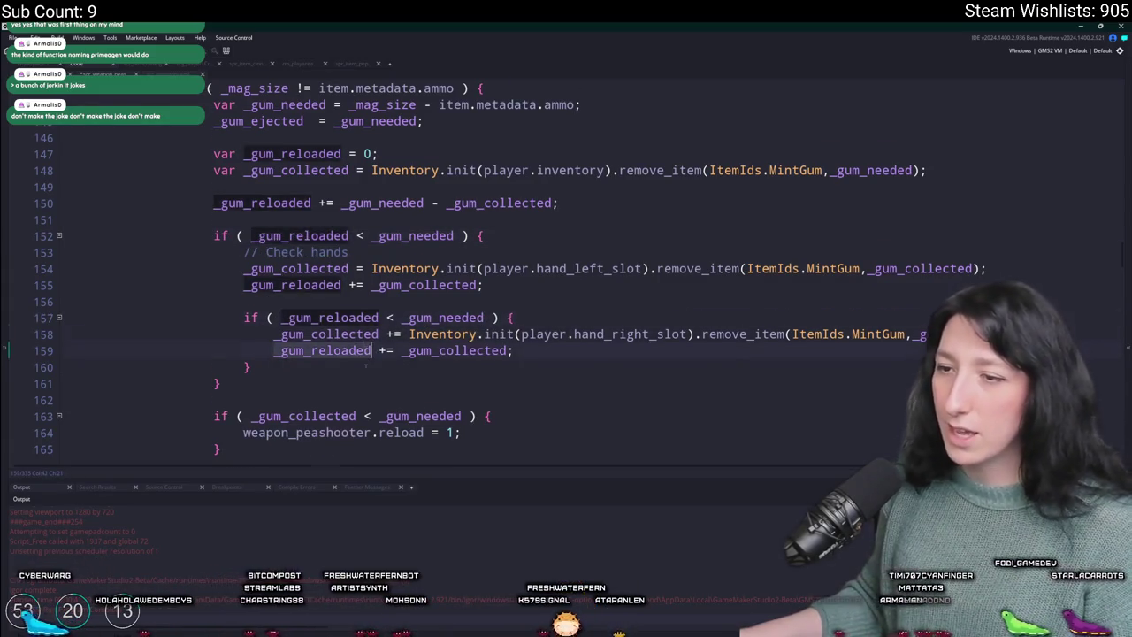
scroll(402, 363, down, 2)
double_click(494, 411)
key(ctrl+v)
- Make the line 163 check test _gum_reloaded, then build and run the game
scroll(301, 343, up, 1)
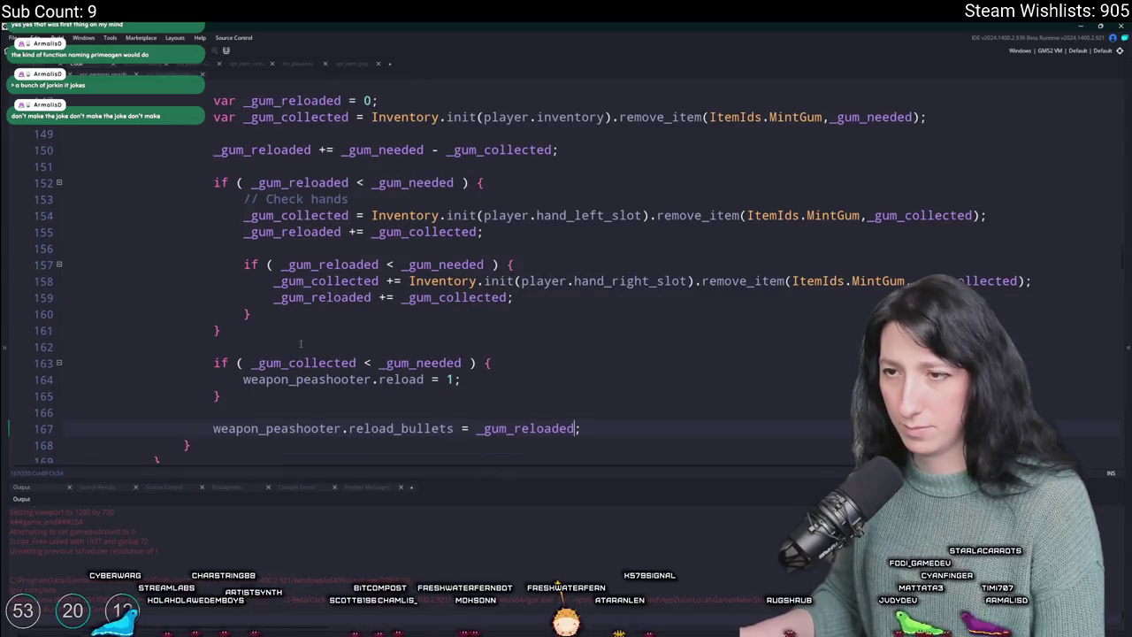
double_click(303, 362)
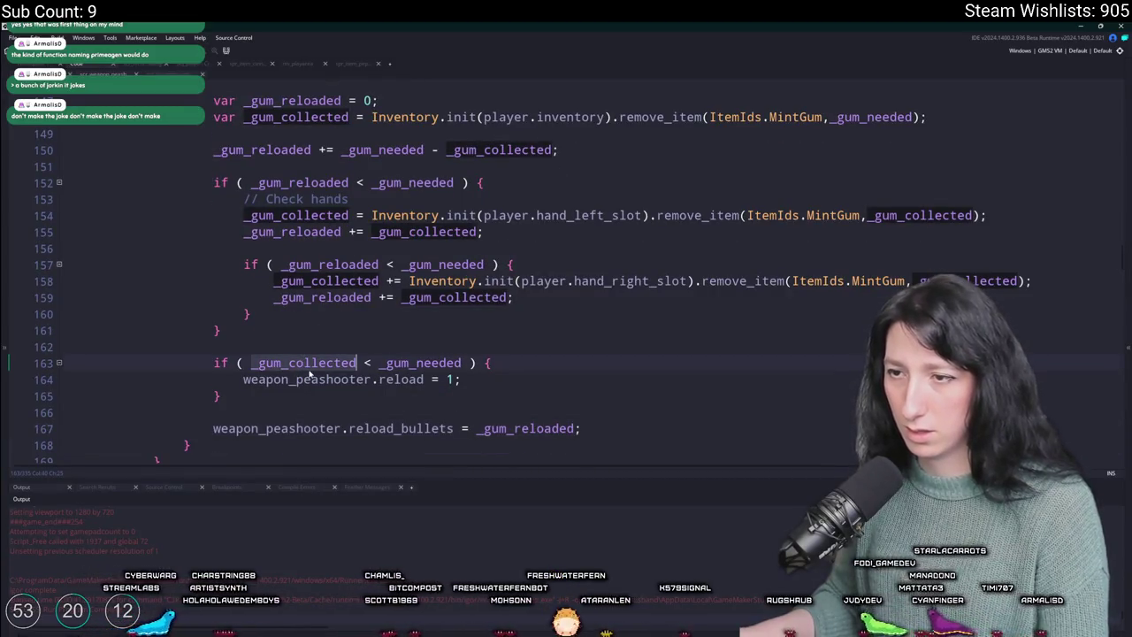
click(377, 363)
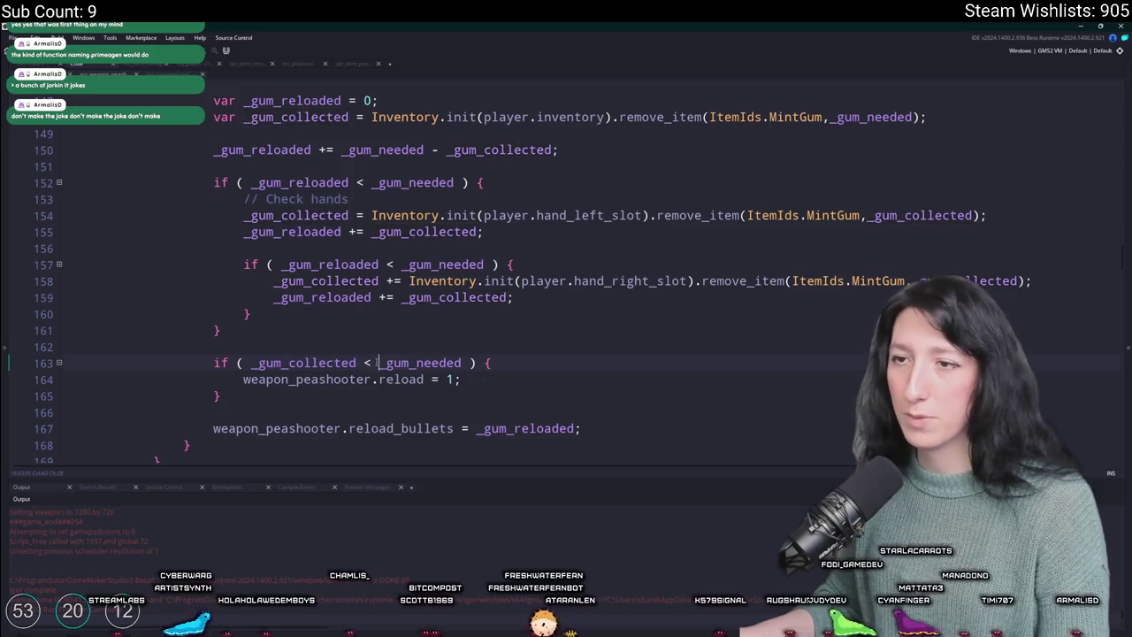
double_click(351, 297)
key(ctrl+c)
drag(462, 363, 250, 362)
key(ctrl+v)
text(?)
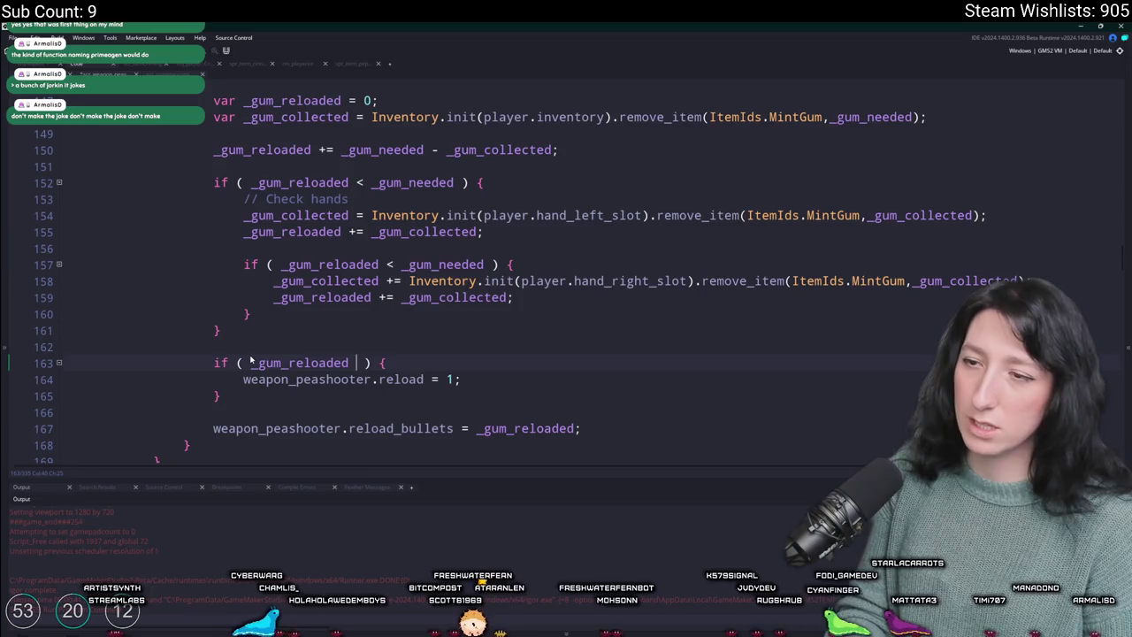
key(F5)
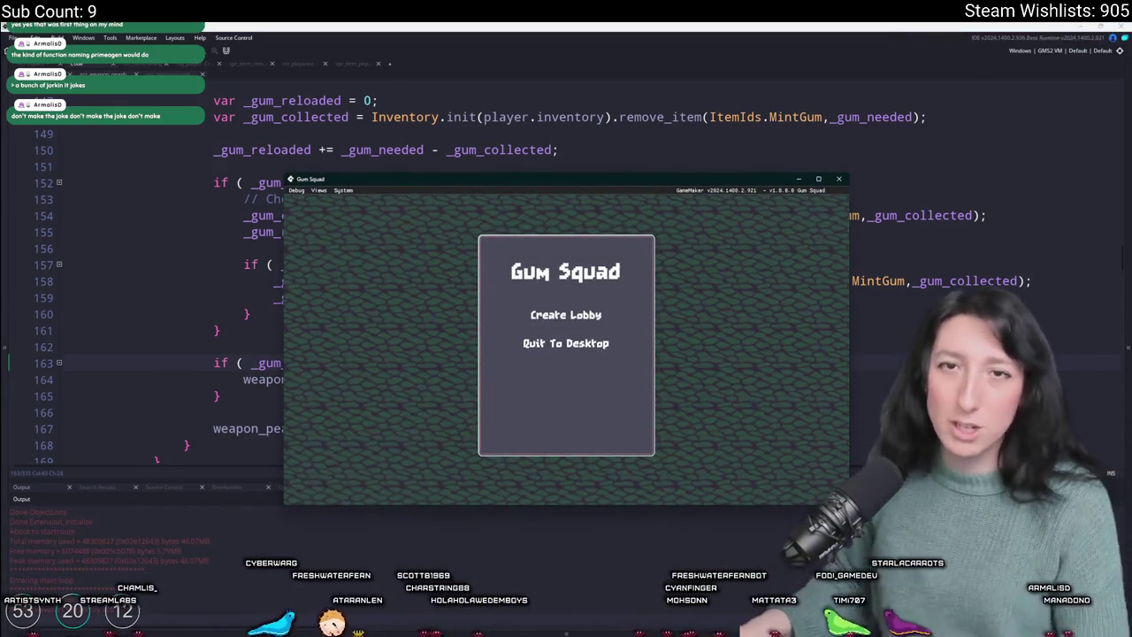
- Start a new lobby, maximize the game window and check Mint Gum in the inventory
click(594, 317)
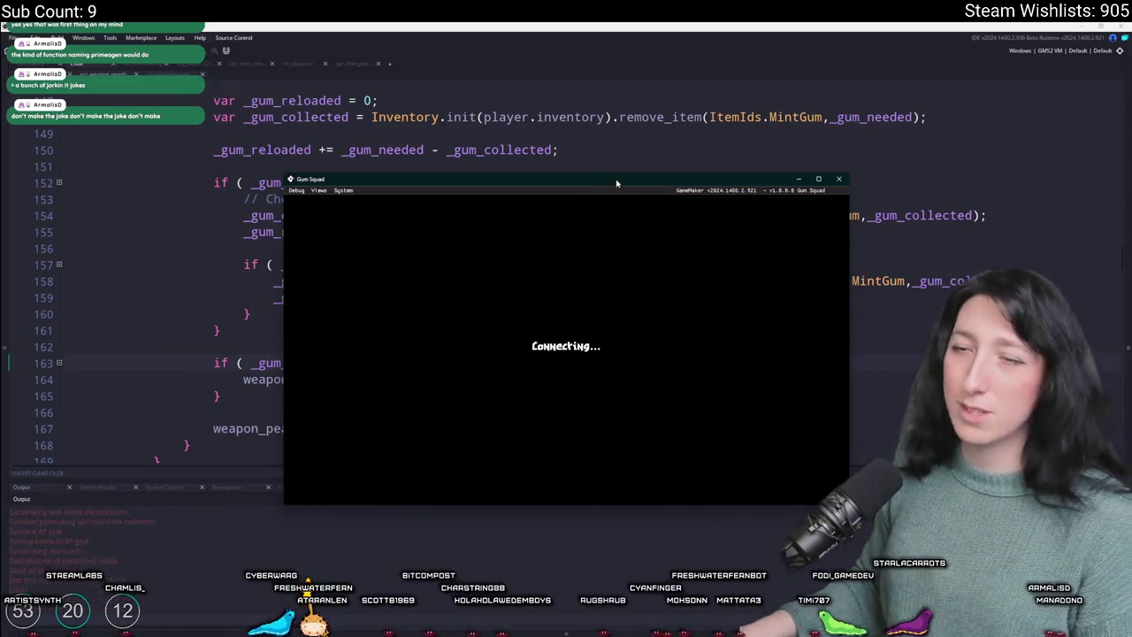
double_click(616, 183)
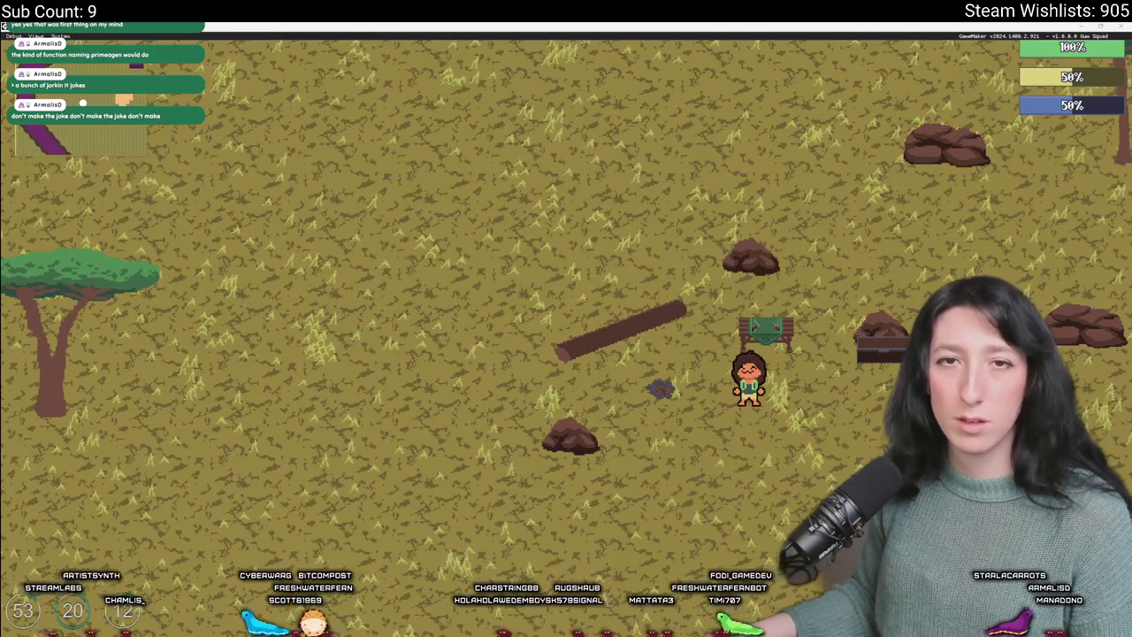
key(Tab)
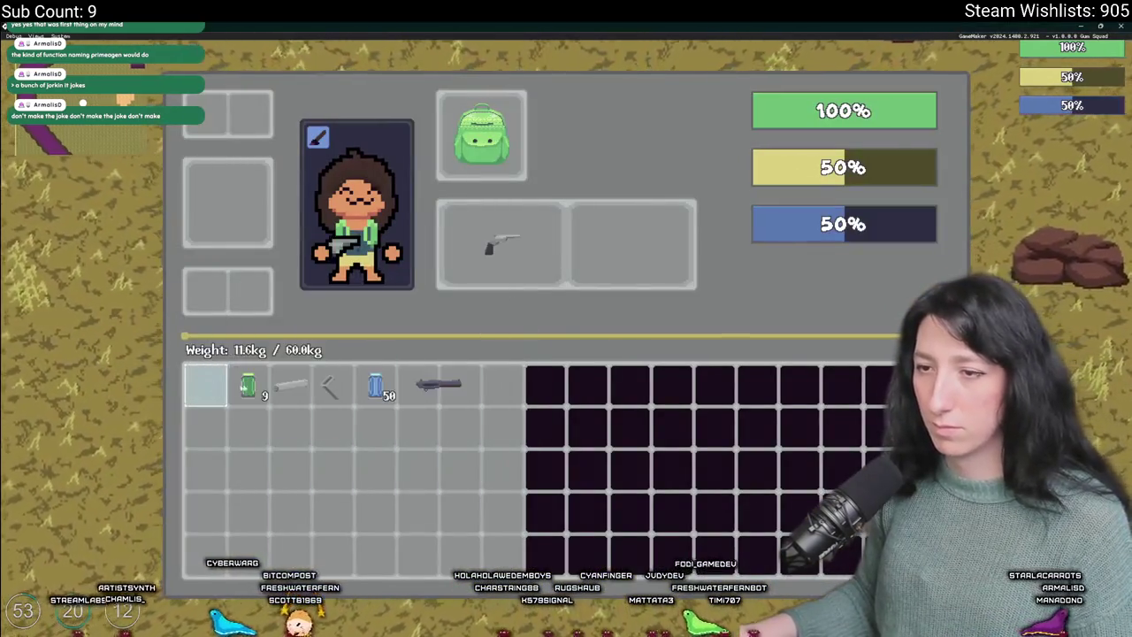
key(Tab)
key(Tab)
key(Tab)
key(s)
key(Tab)
key(Tab)
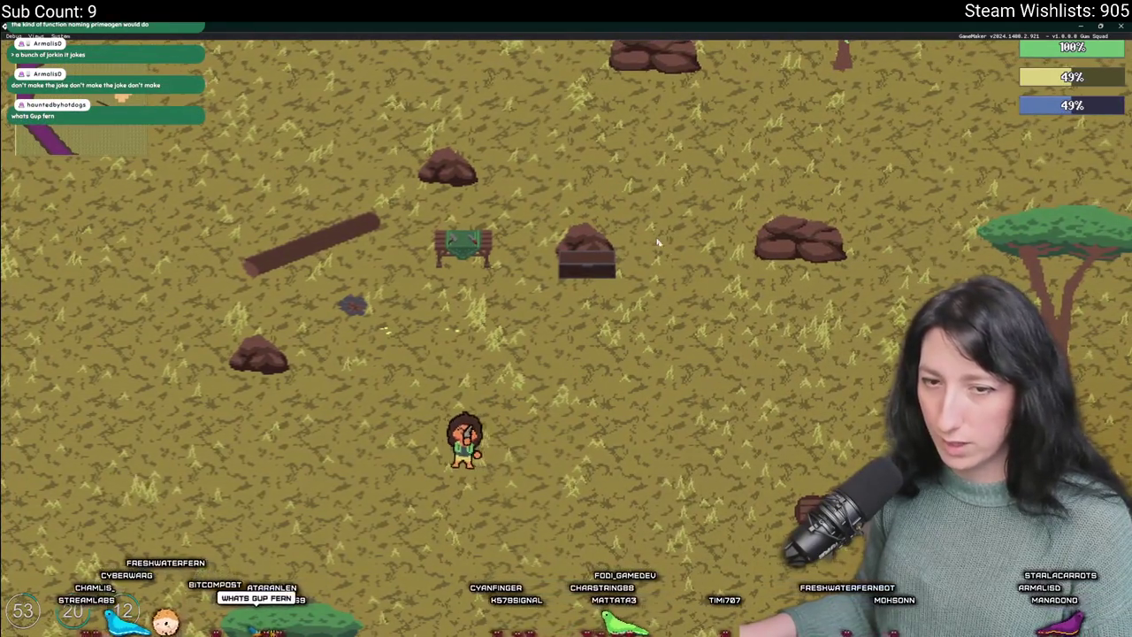
- Walk left, check the ammo, fire a Pea Shooter shot, then close the game
key(a)
key(Tab)
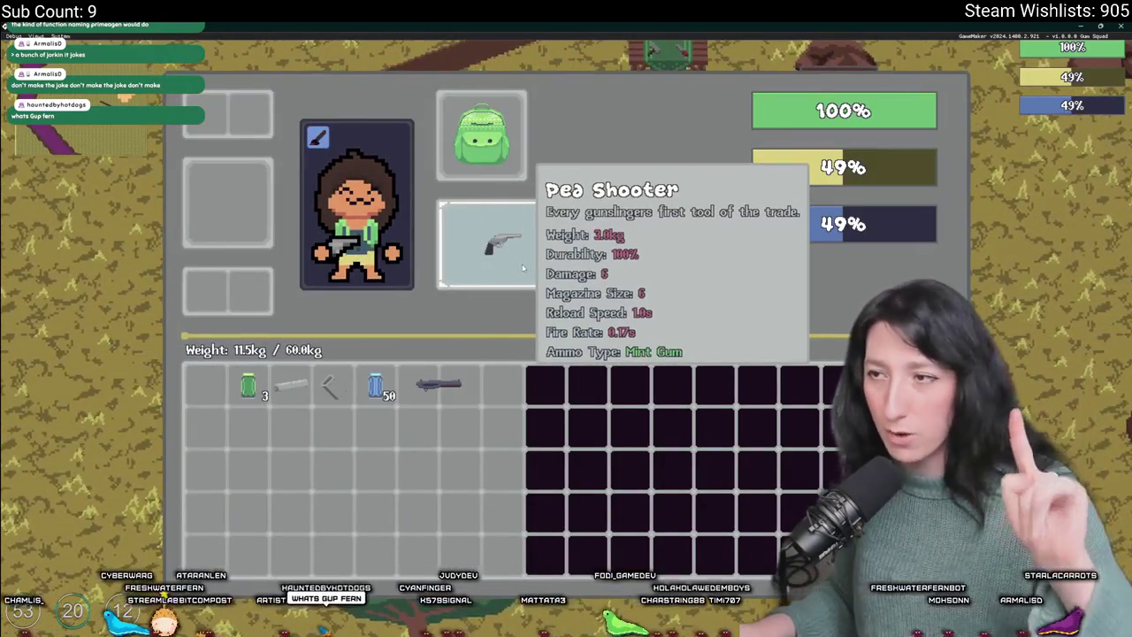
key(Tab)
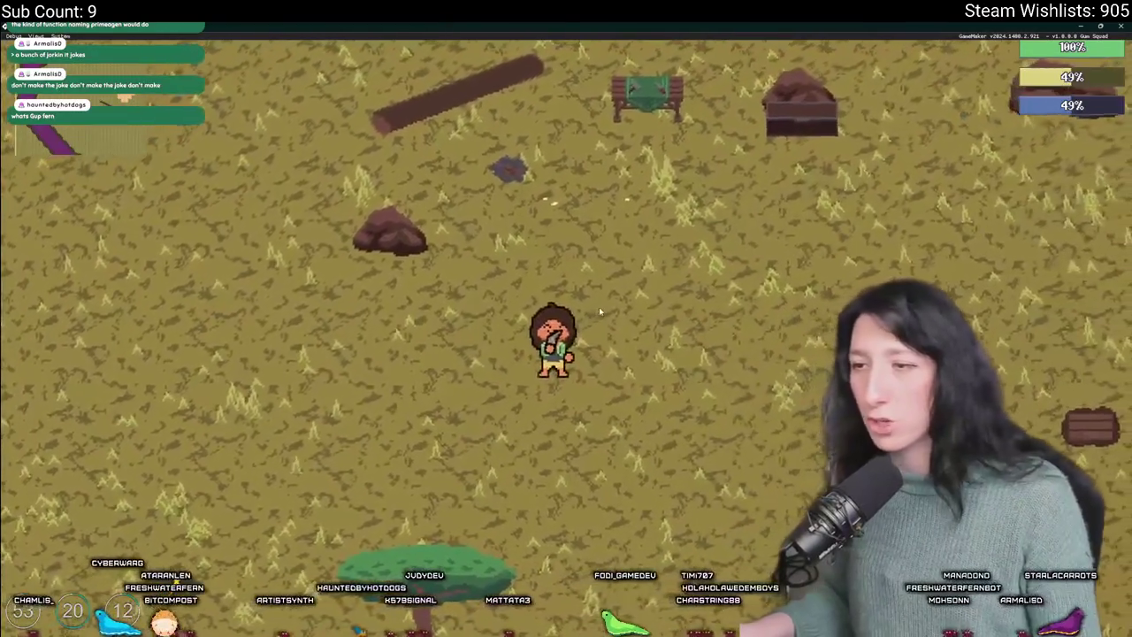
key(a)
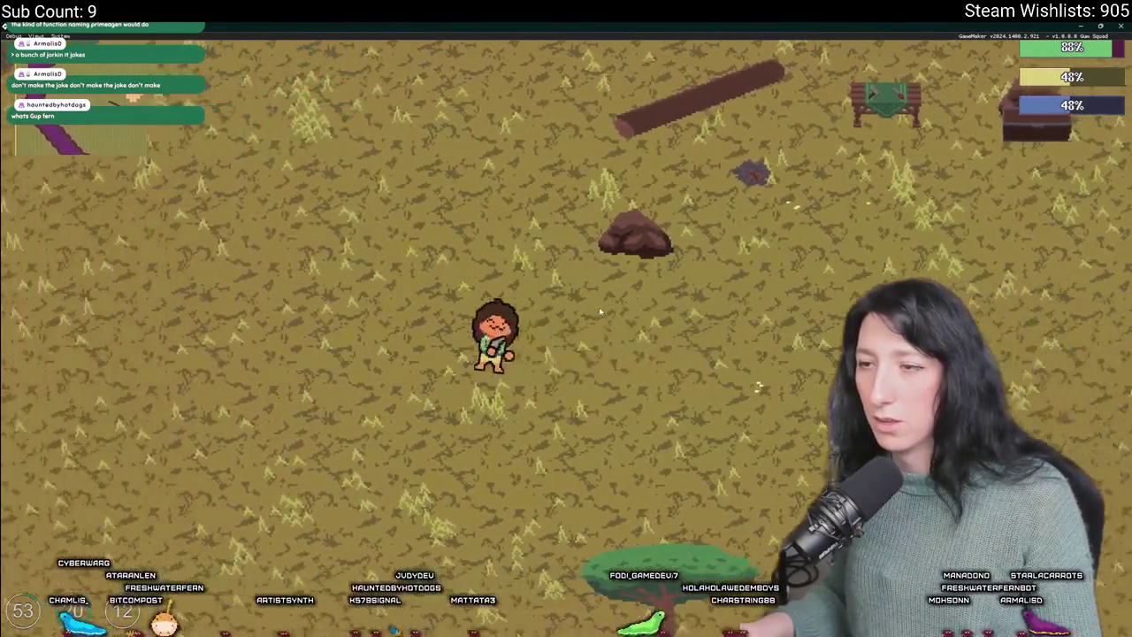
key(a)
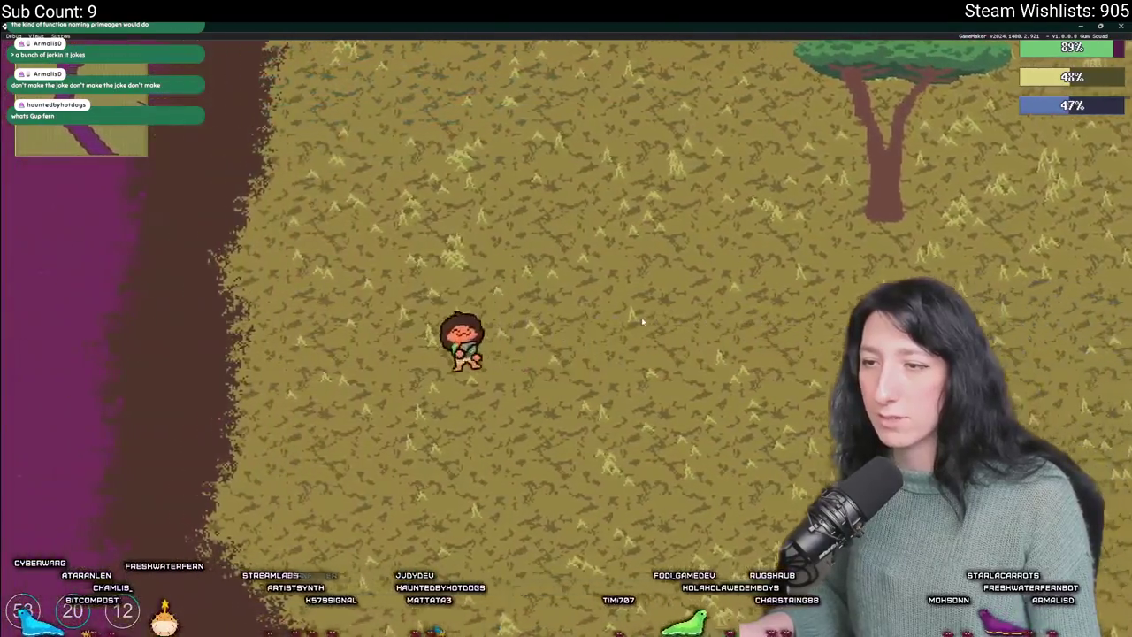
key(Tab)
key(Tab)
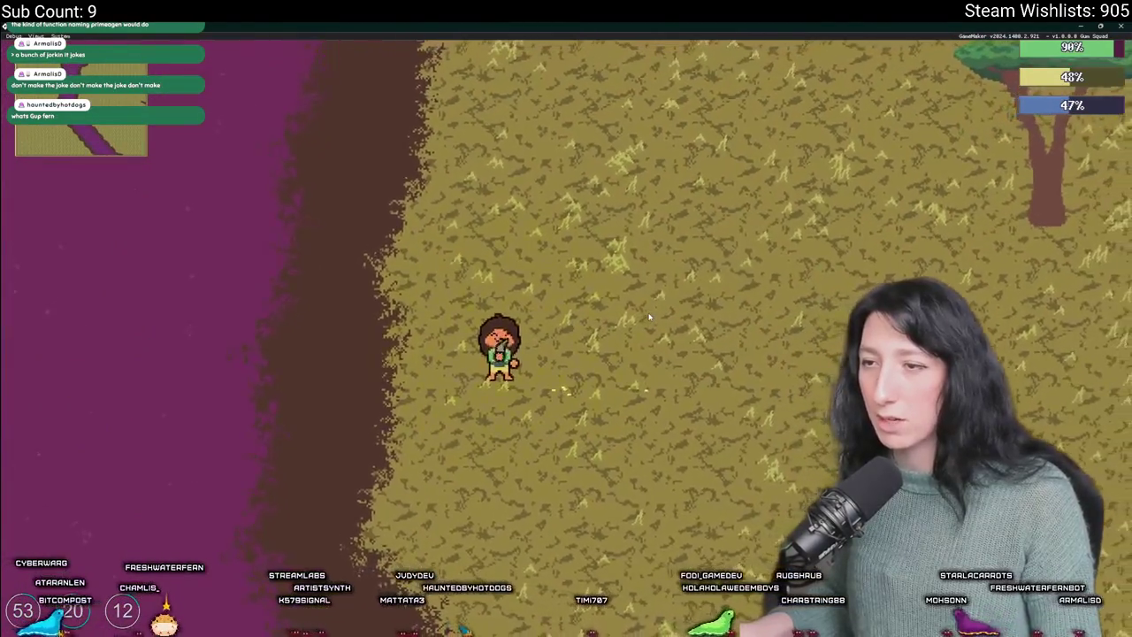
click(648, 316)
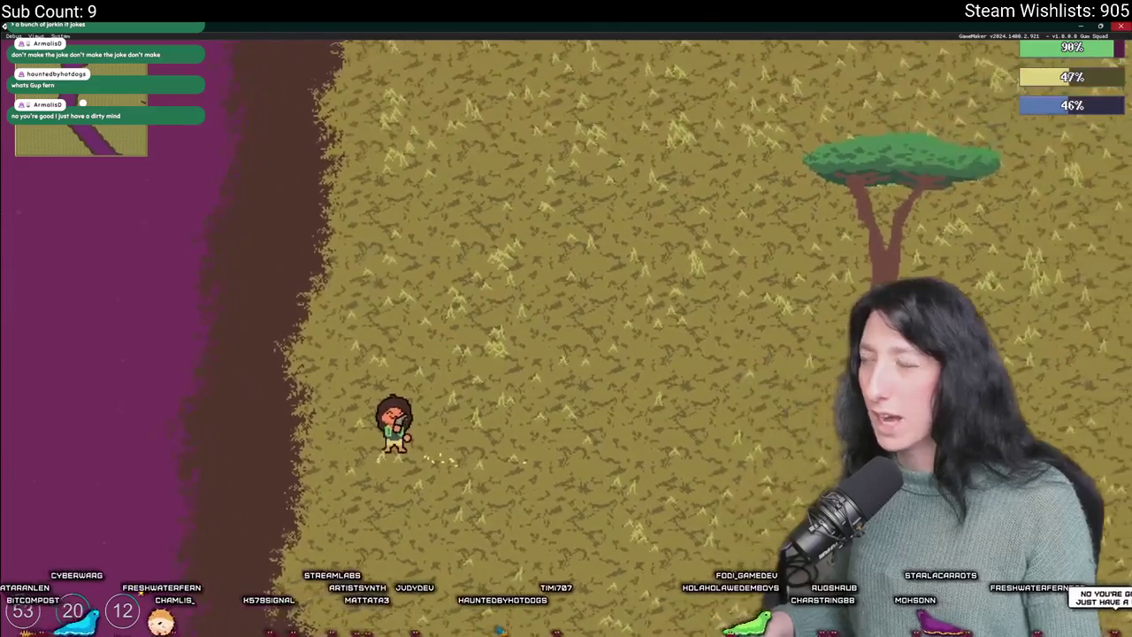
key(Escape)
scroll(854, 177, up, 1)
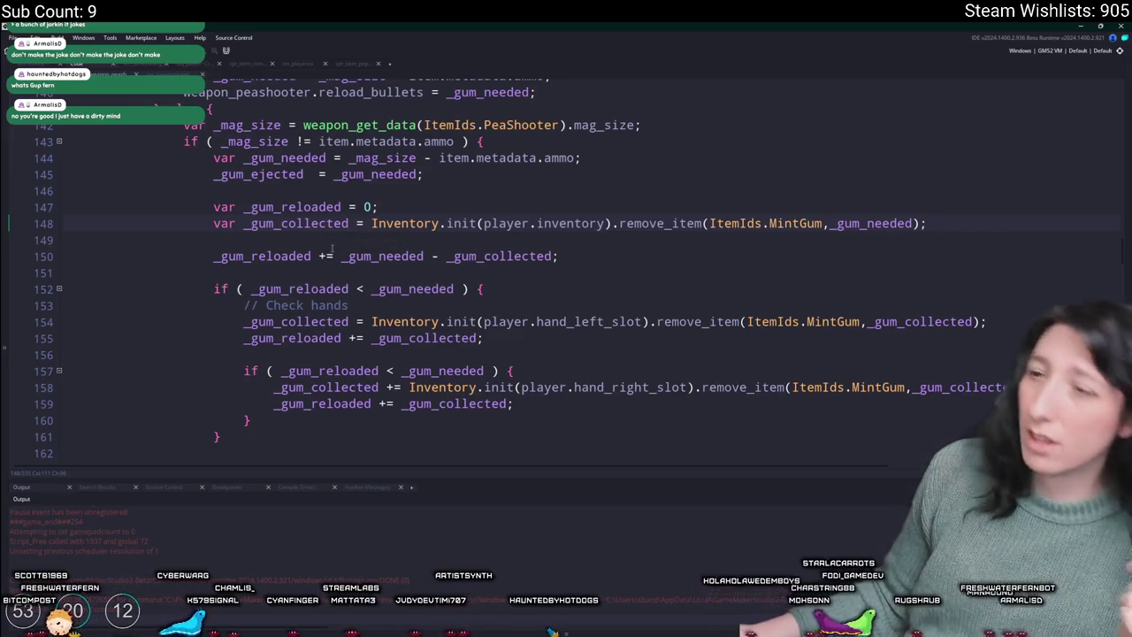
- Add show_message(_gum_collected); on line 149 after remove_item, then rebuild and start a new lobby
click(952, 224)
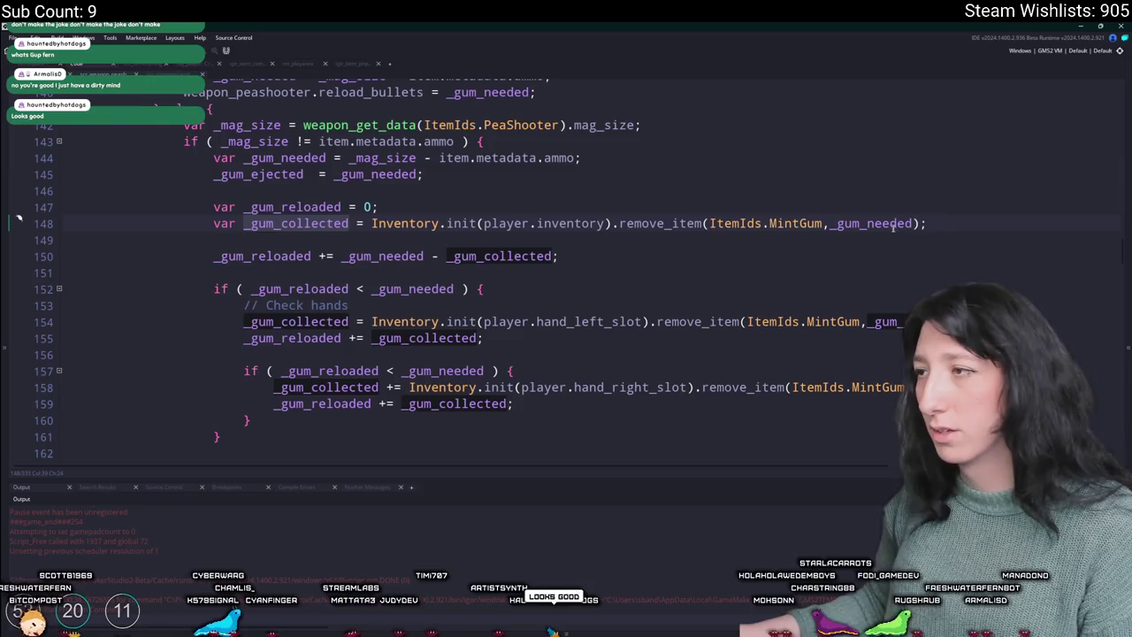
key(Return)
text(show_m)
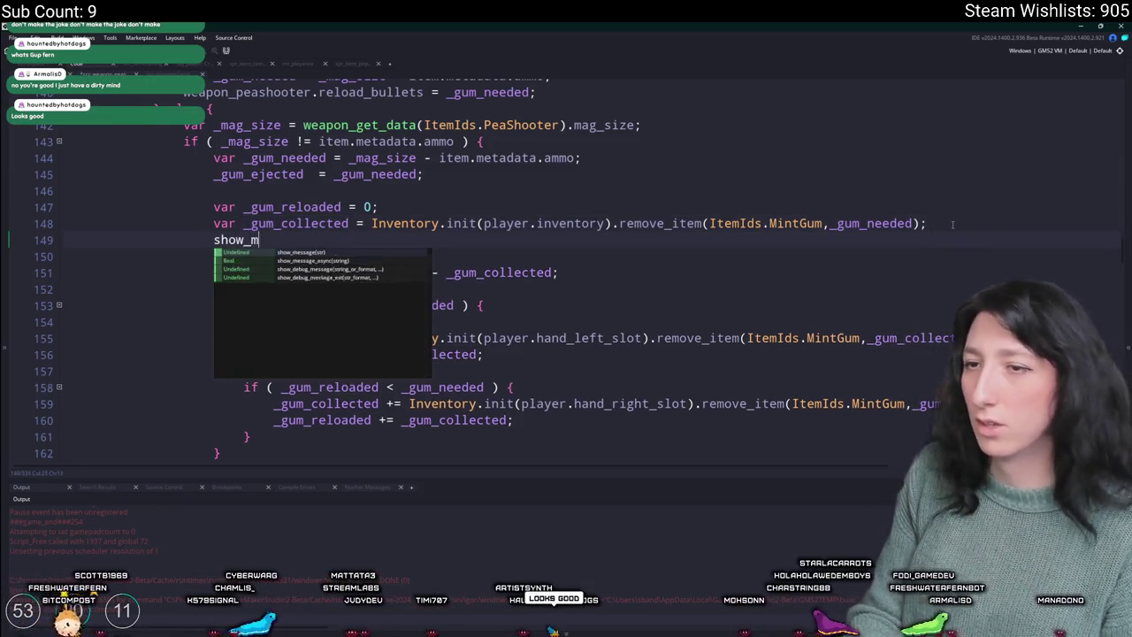
text(essage(_gum_collected);)
key(F5)
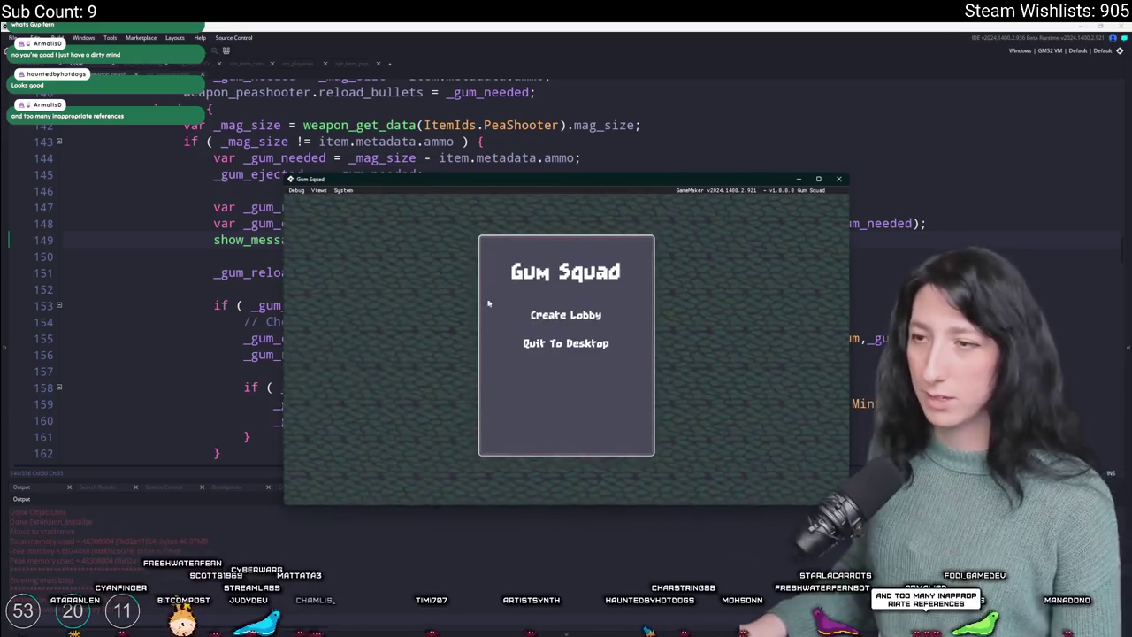
click(521, 316)
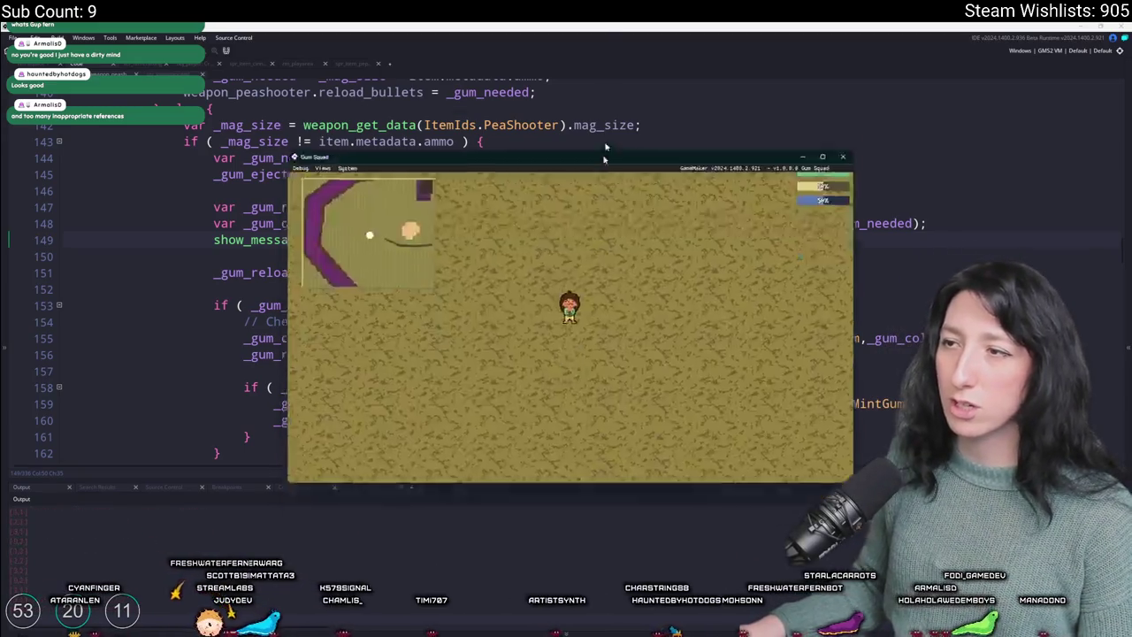
- Reload and fire in the lobby, dismissing each _gum_collected debug popup, then close the game window
key(Tab)
key(Tab)
key(a)
key(Return)
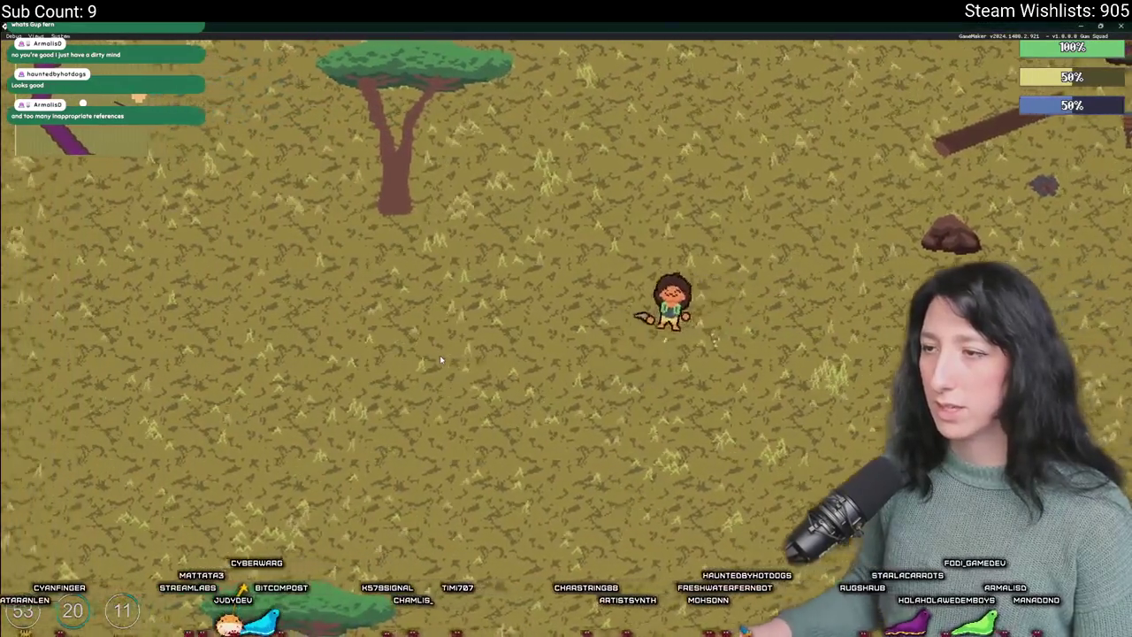
key(a)
key(Tab)
key(Tab)
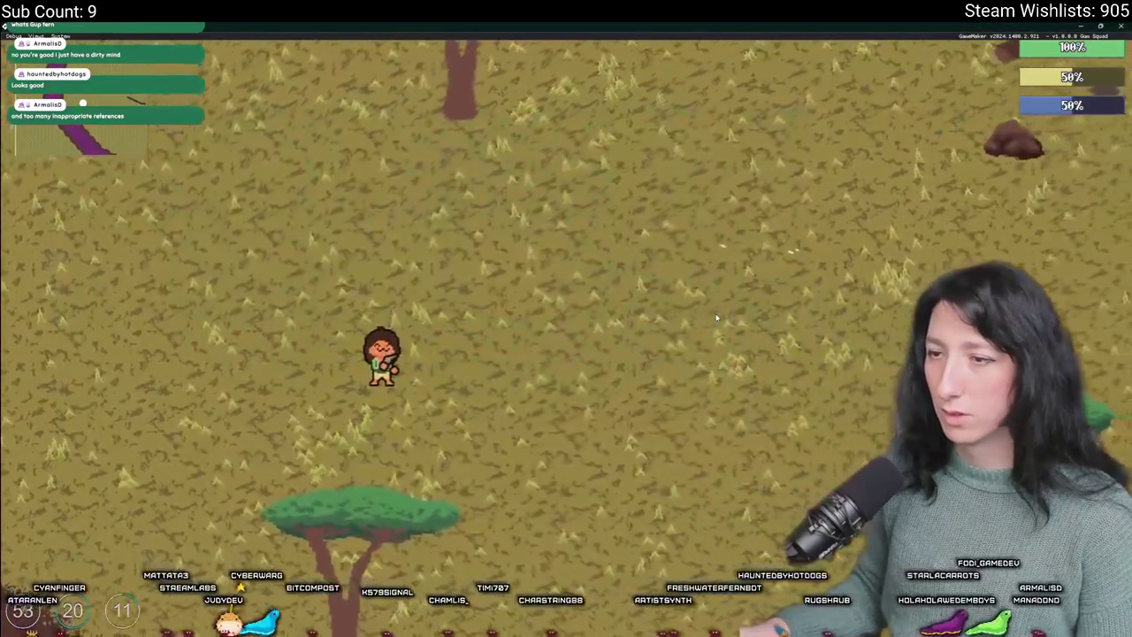
click(573, 362)
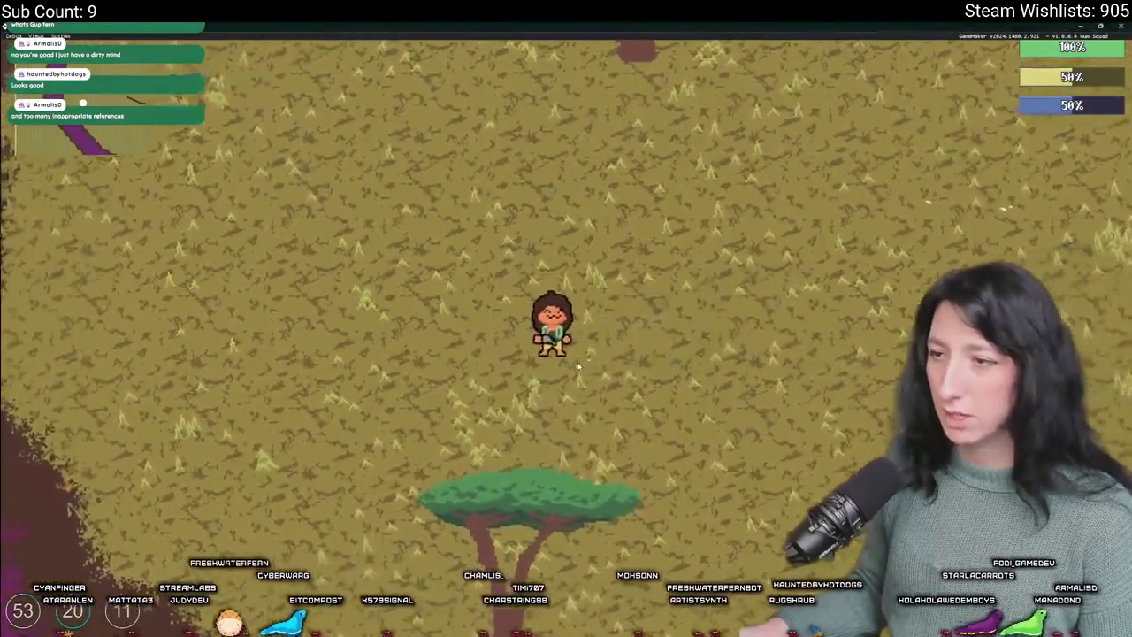
key(a)
click(586, 362)
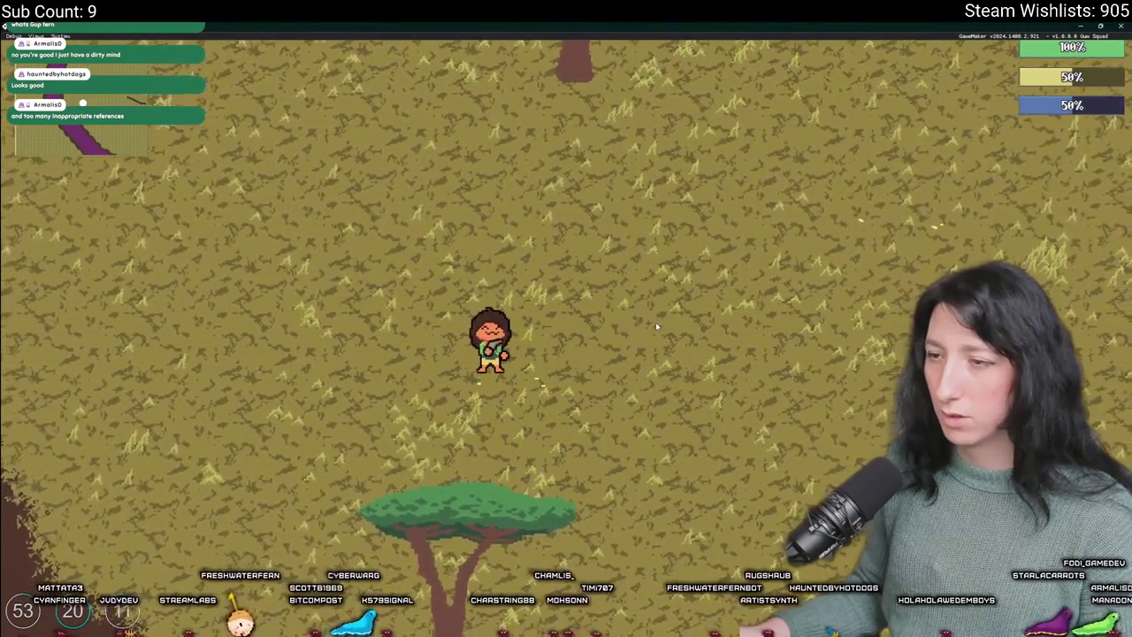
click(577, 365)
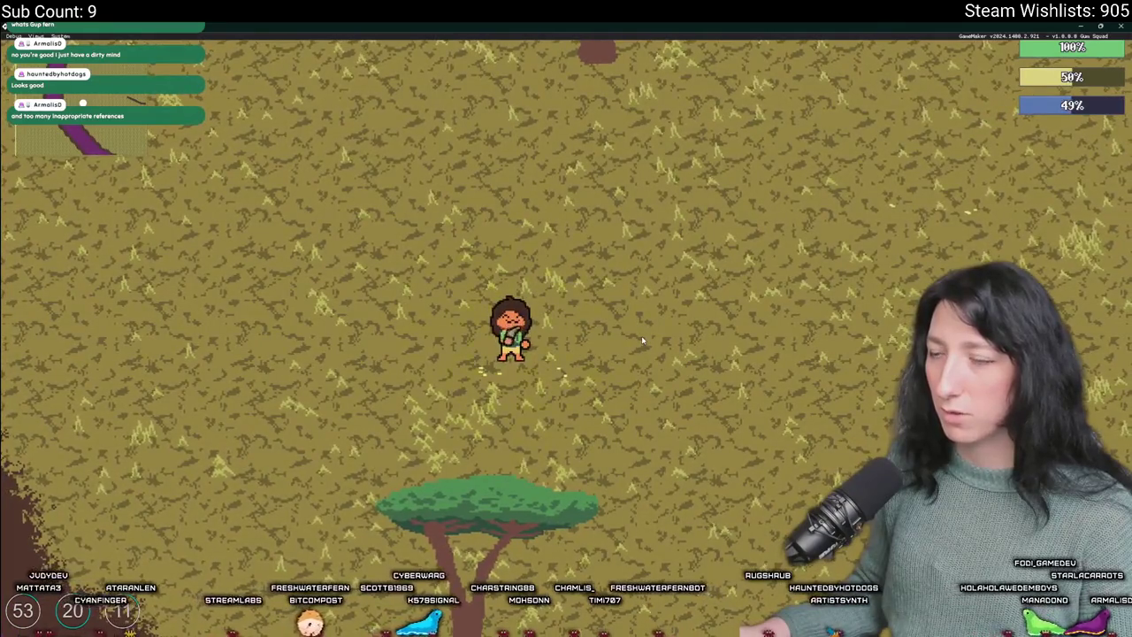
click(641, 336)
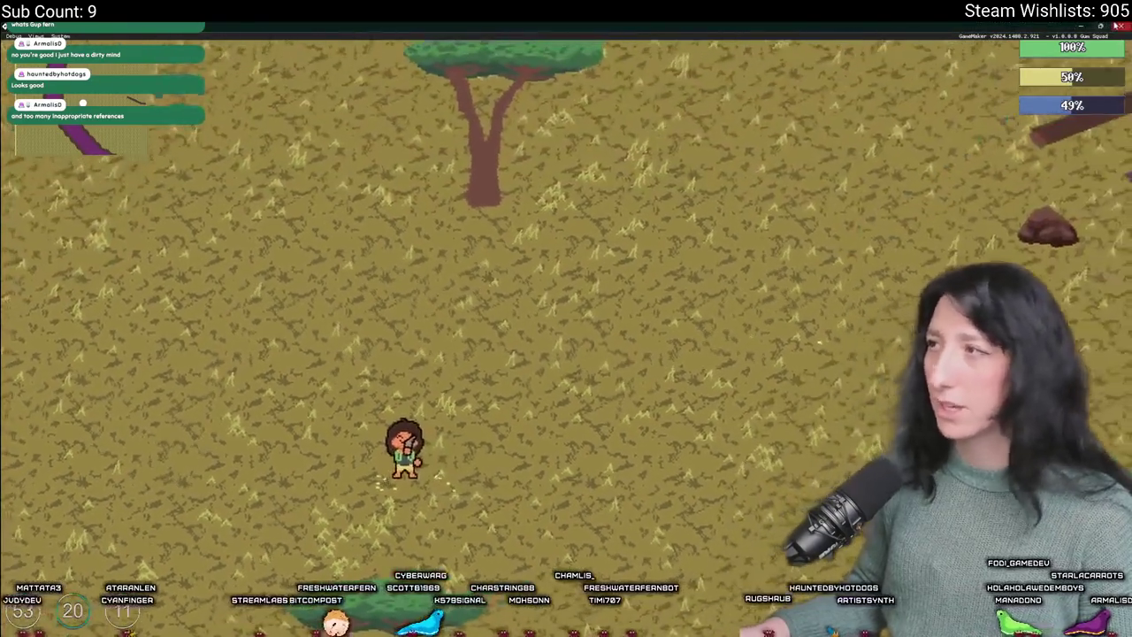
click(1117, 25)
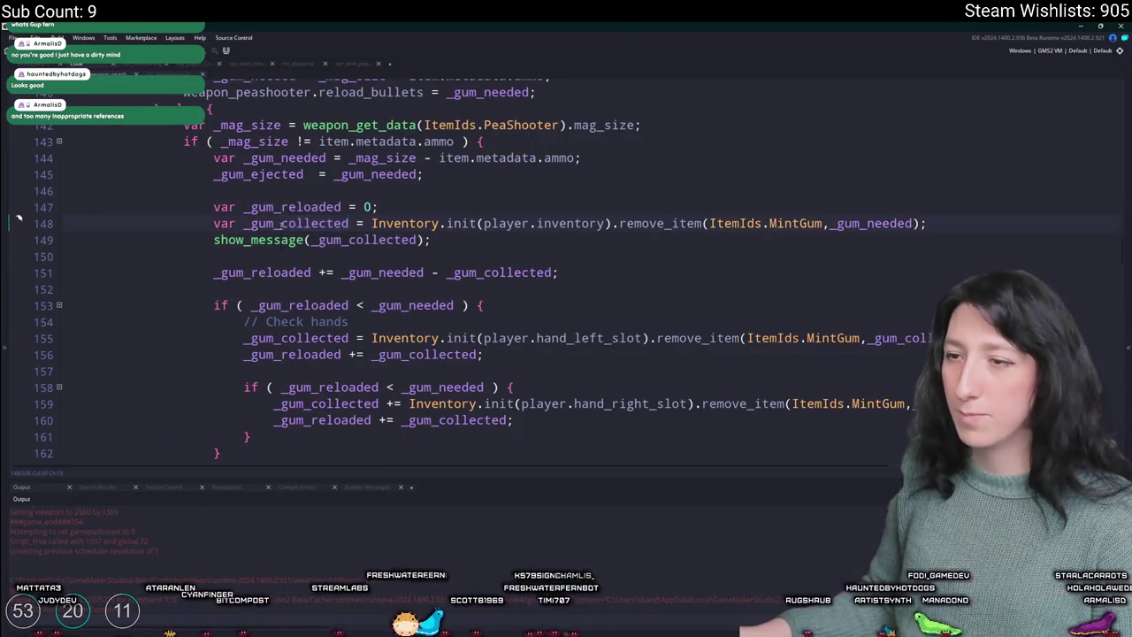
- Rename the line 148 declaration from _gum_collected to _gum_missing
click(304, 227)
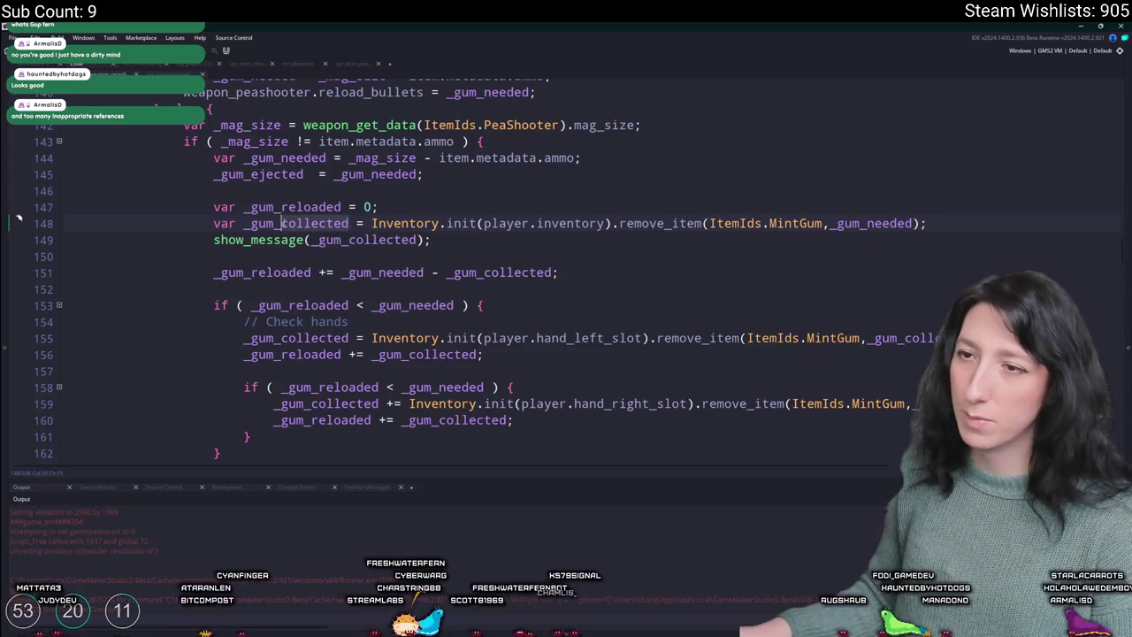
key(ctrl+Delete)
text(missing)
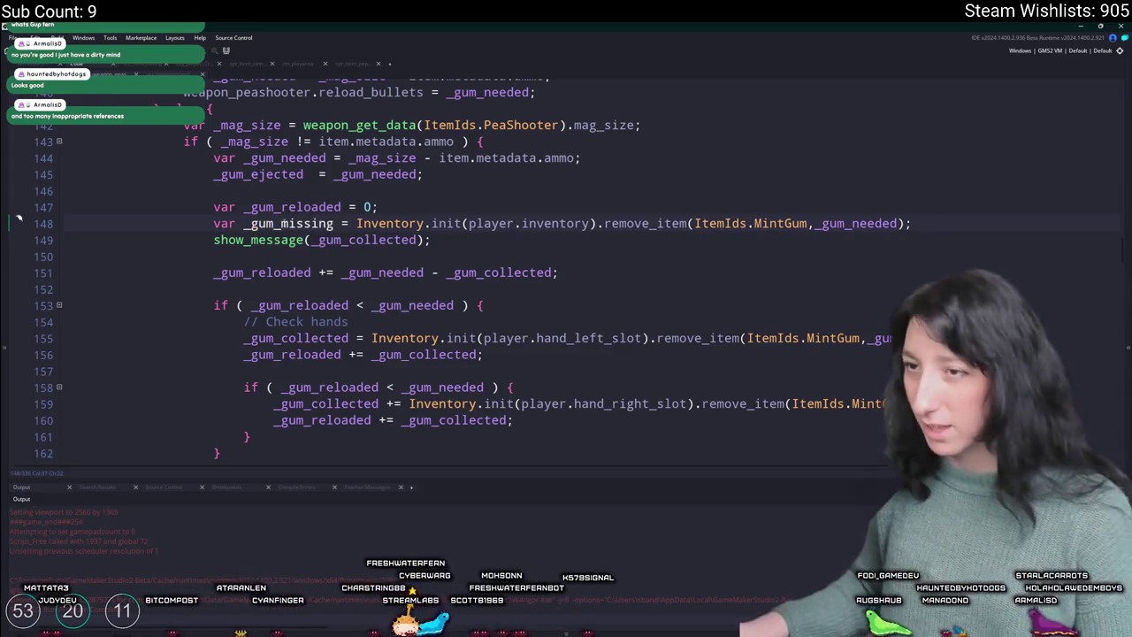
click(422, 272)
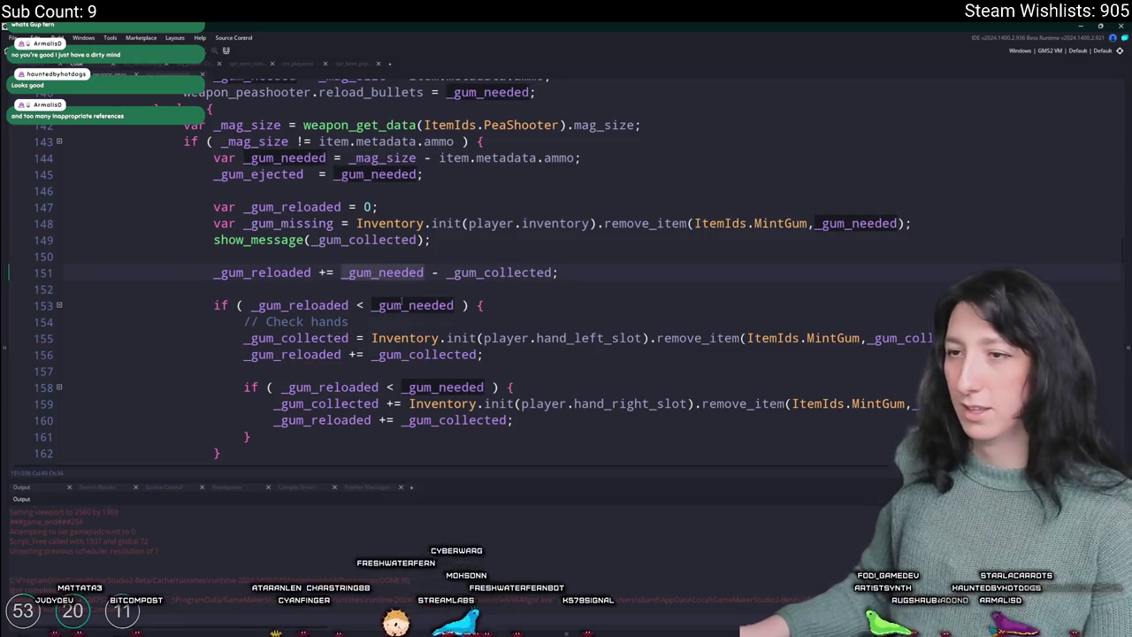
key(alt+Left)
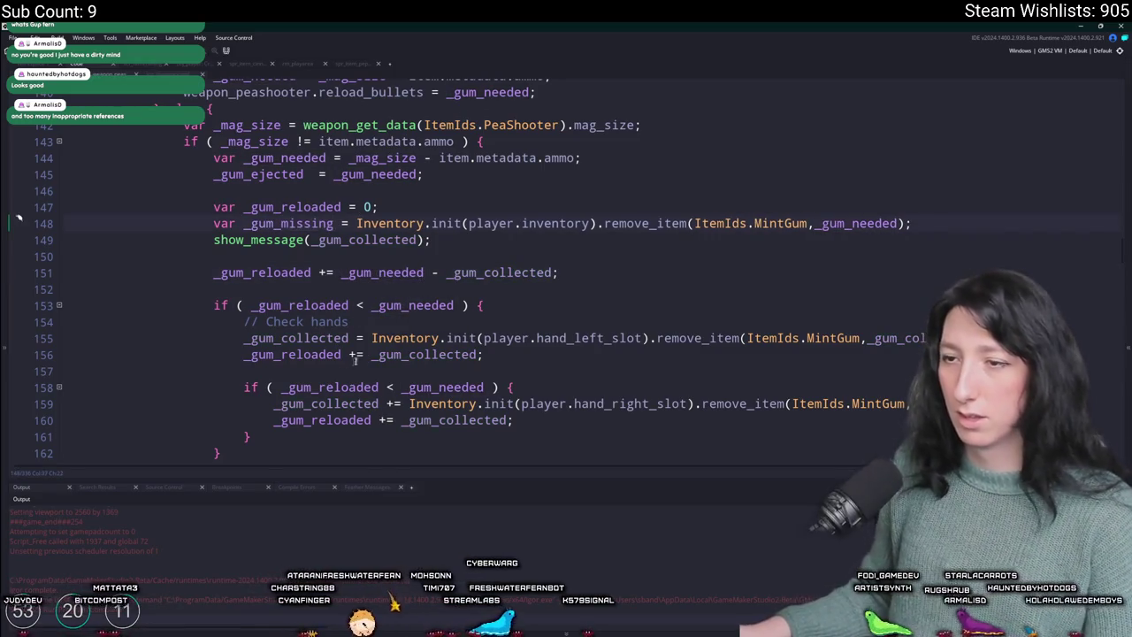
- Paste _gum_missing over every remaining _gum_collected on lines 149 through 160
double_click(425, 354)
text(_gum_missing)
double_click(495, 421)
text(_gum_missing)
double_click(893, 338)
key(ctrl+v)
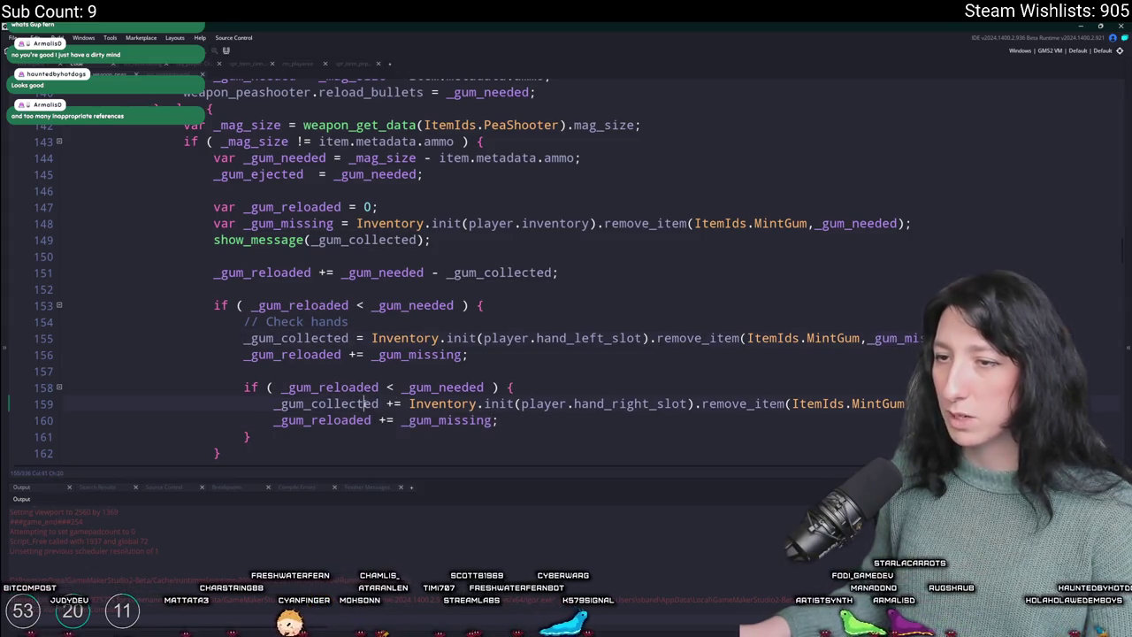
double_click(327, 403)
key(ctrl+v)
double_click(296, 338)
text(_gum_missing)
double_click(502, 273)
text(_gum_missing)
double_click(349, 239)
text(_gum_missing)
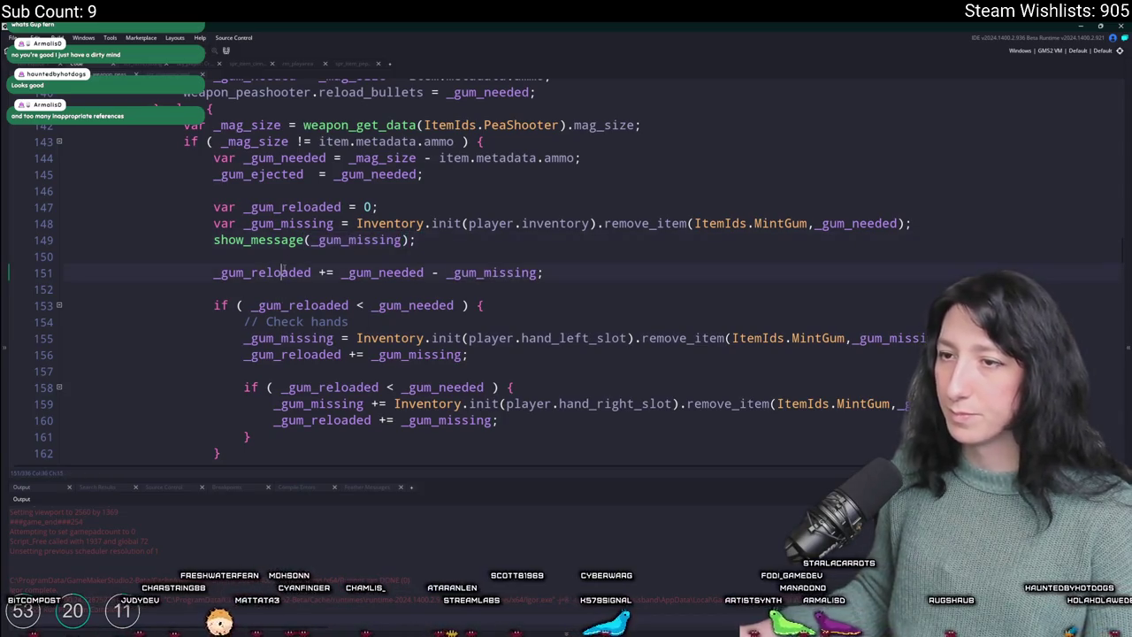
- Review how _gum_needed, _gum_reloaded and _gum_missing are used in the hand-slot gum removals
double_click(383, 273)
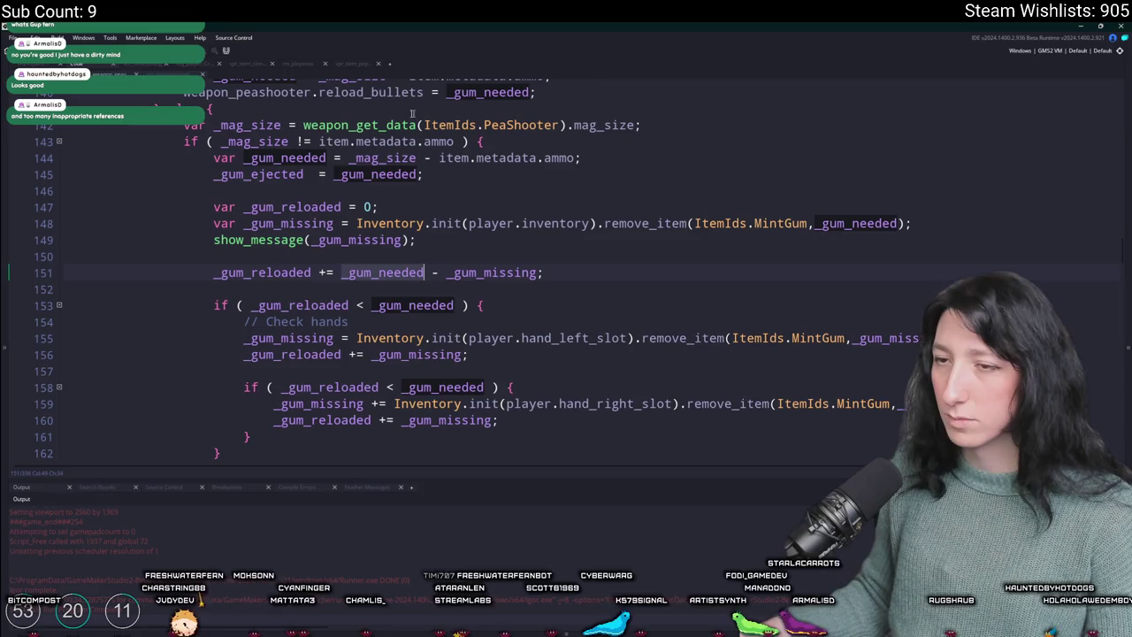
double_click(262, 272)
click(393, 273)
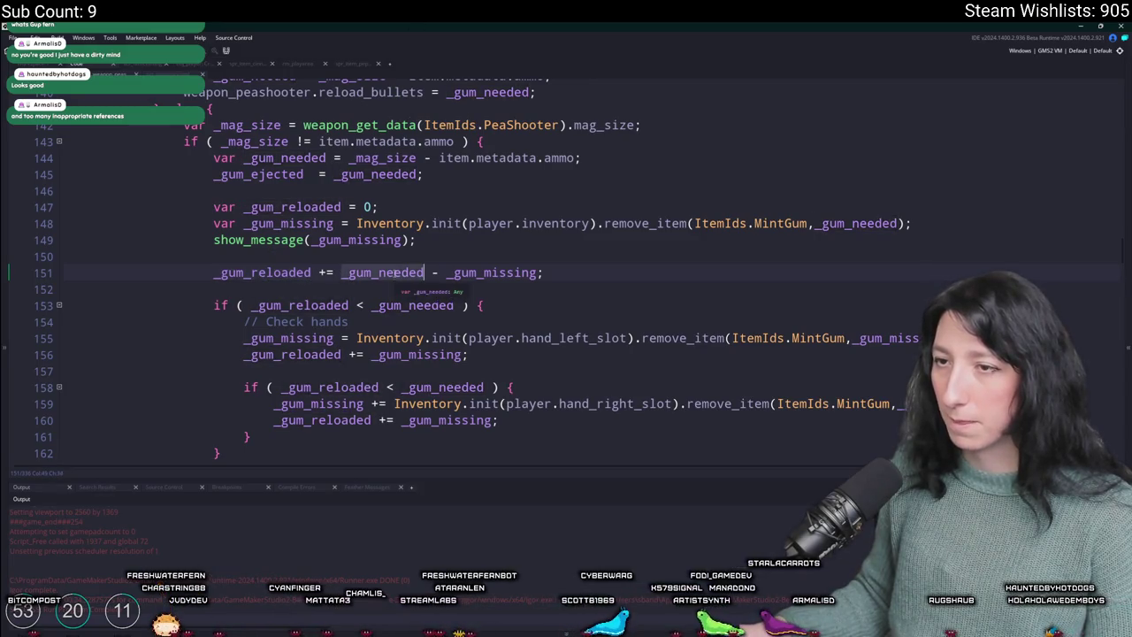
click(895, 339)
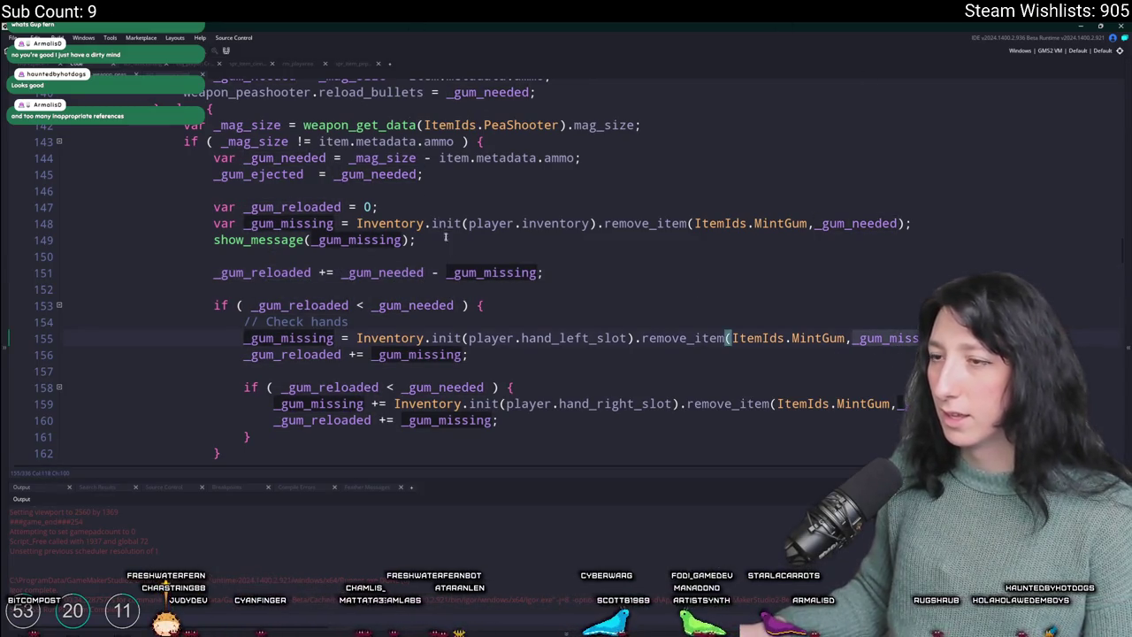
double_click(294, 224)
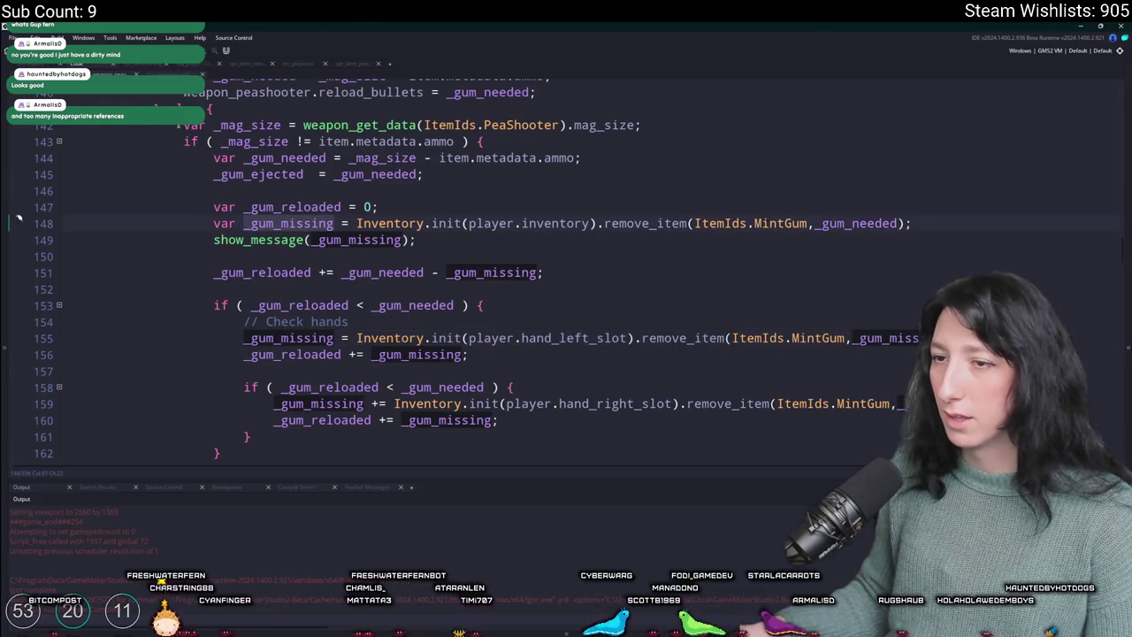
click(313, 272)
key(Down)
key(Down)
key(Down)
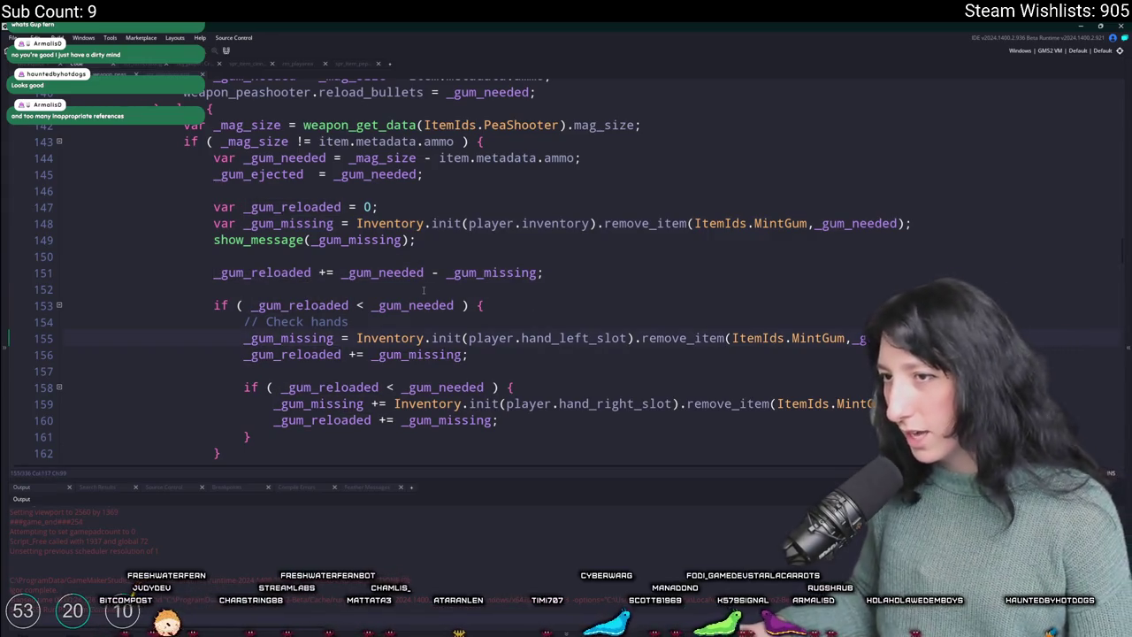
double_click(290, 278)
click(380, 272)
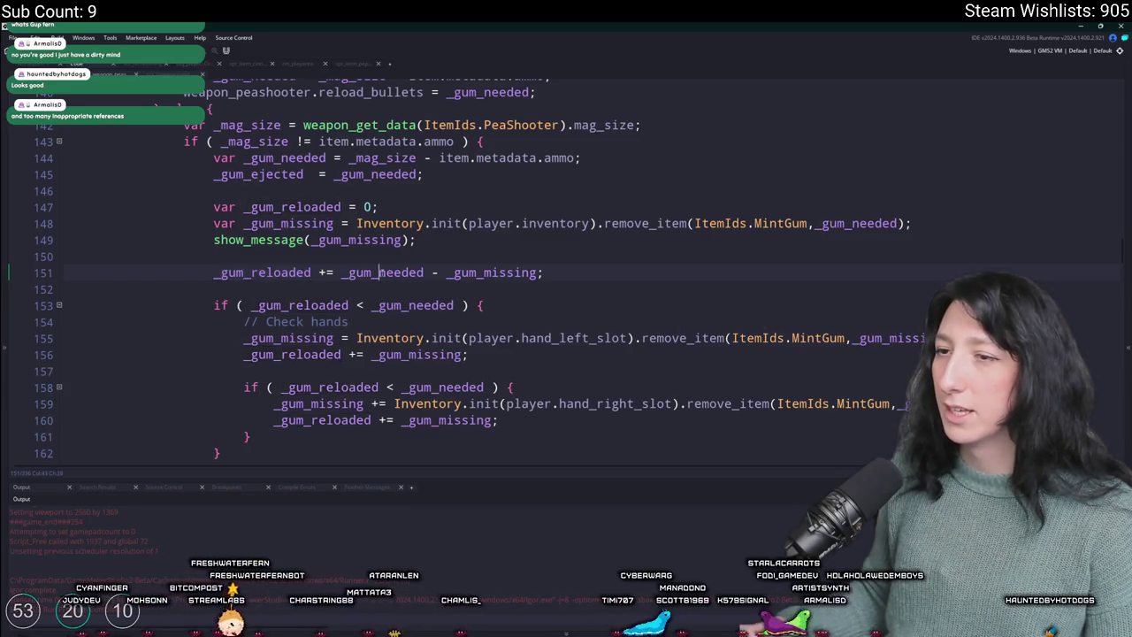
click(846, 337)
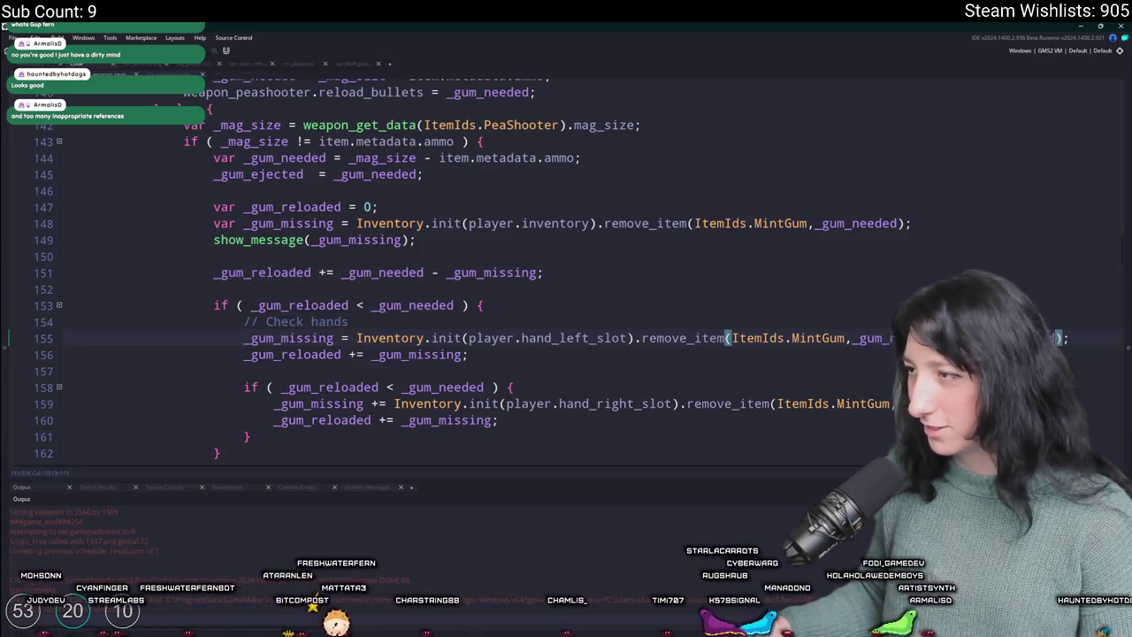
click(895, 403)
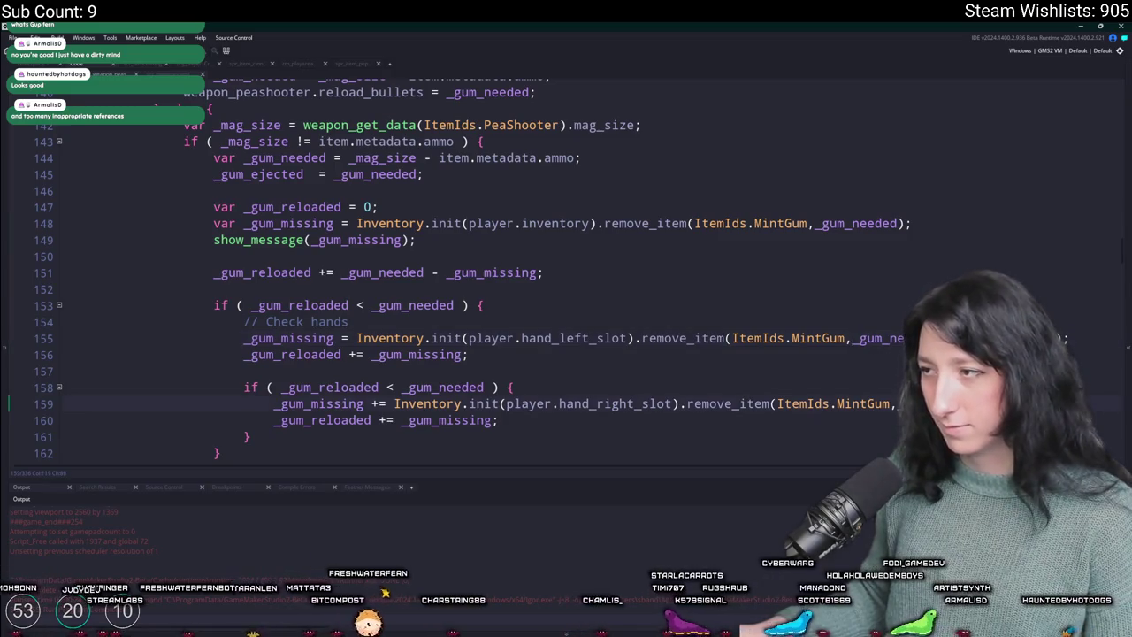
- Delete the show_message(_gum_collected) debug line
scroll(785, 275, down, 1)
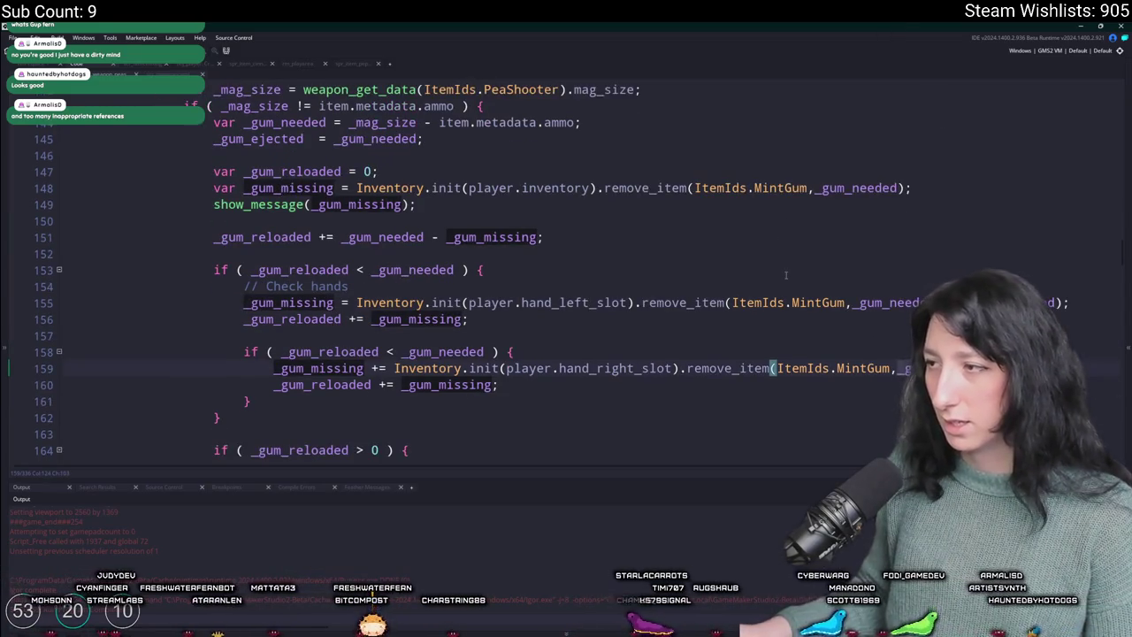
scroll(785, 275, down, 1)
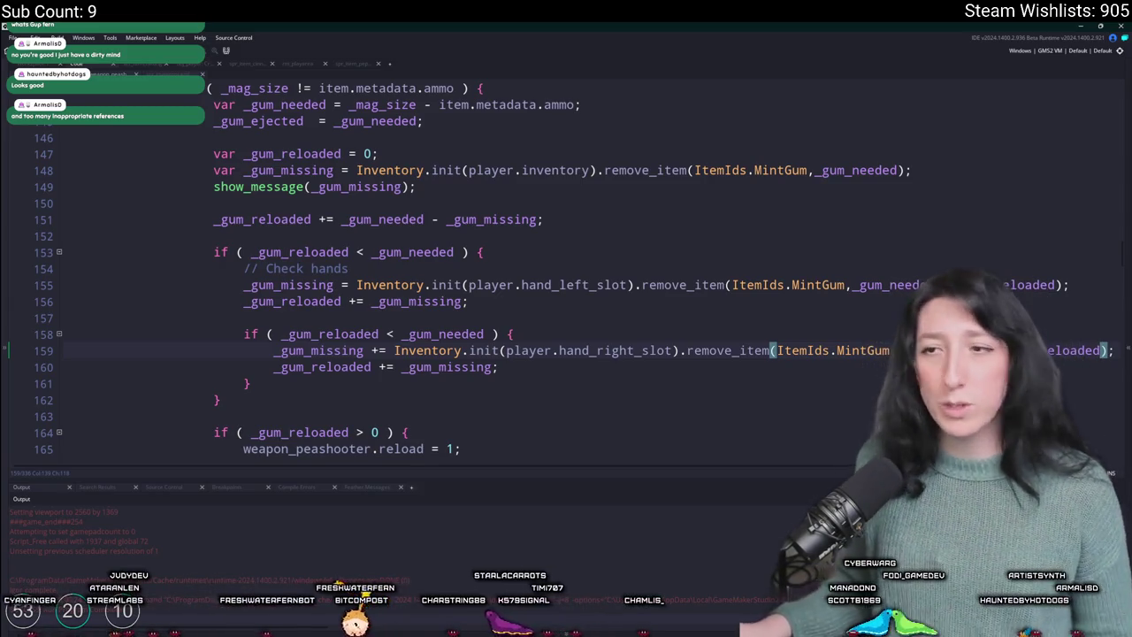
drag(44, 199, 44, 177)
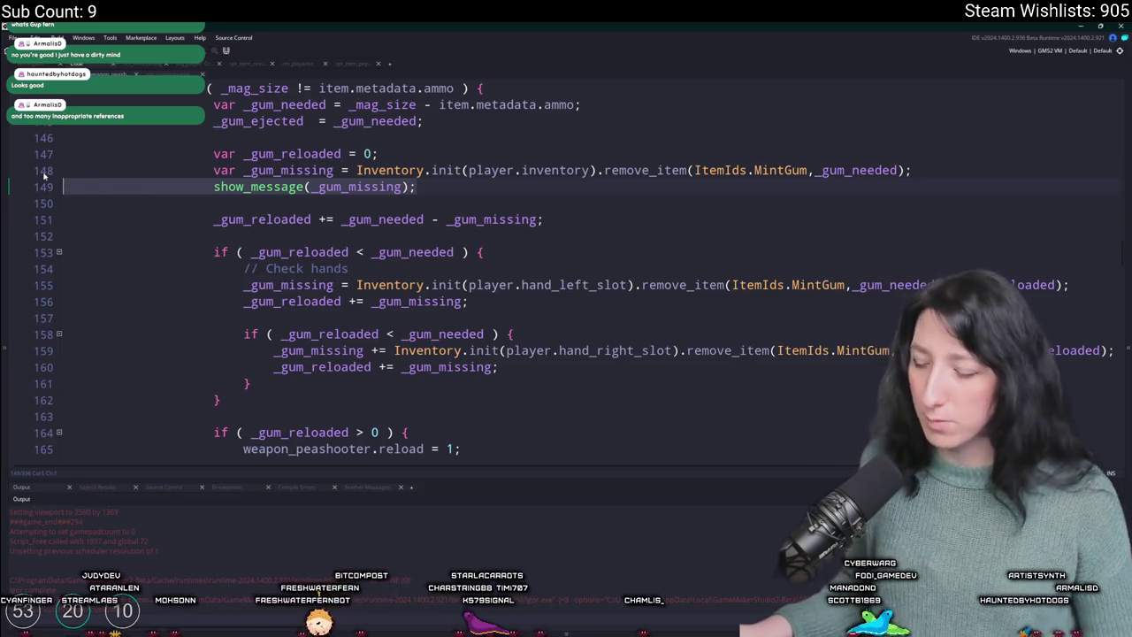
key(BackSpace)
key(BackSpace)
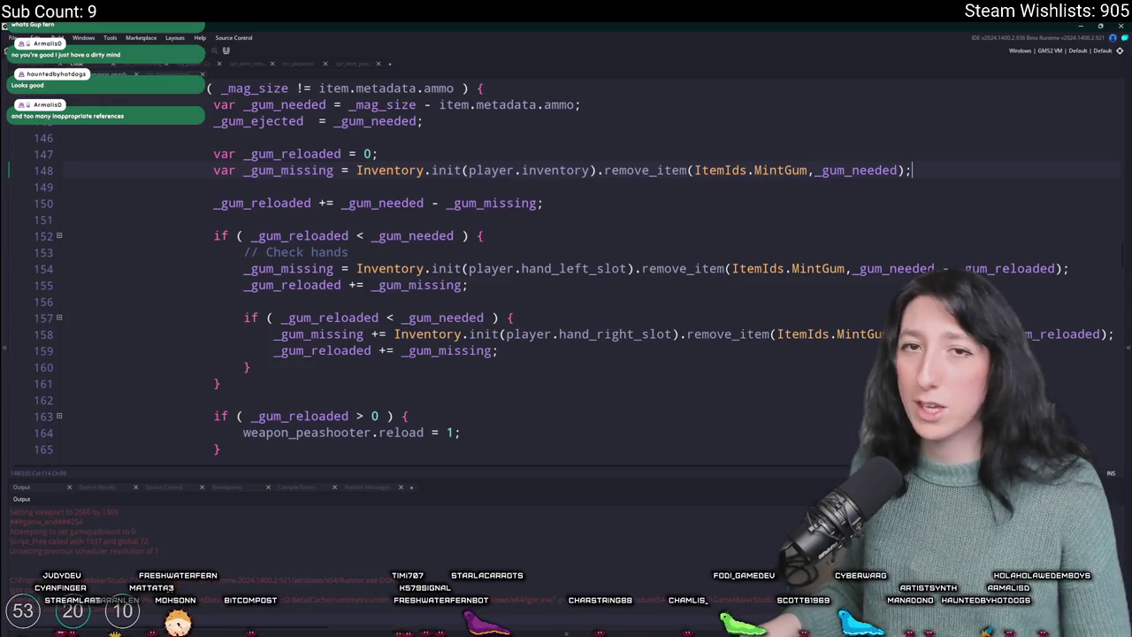
- Review item.metadata.ammo, the _gum_needed calculation and _gum_ejected on lines 143–145
scroll(563, 225, up, 1)
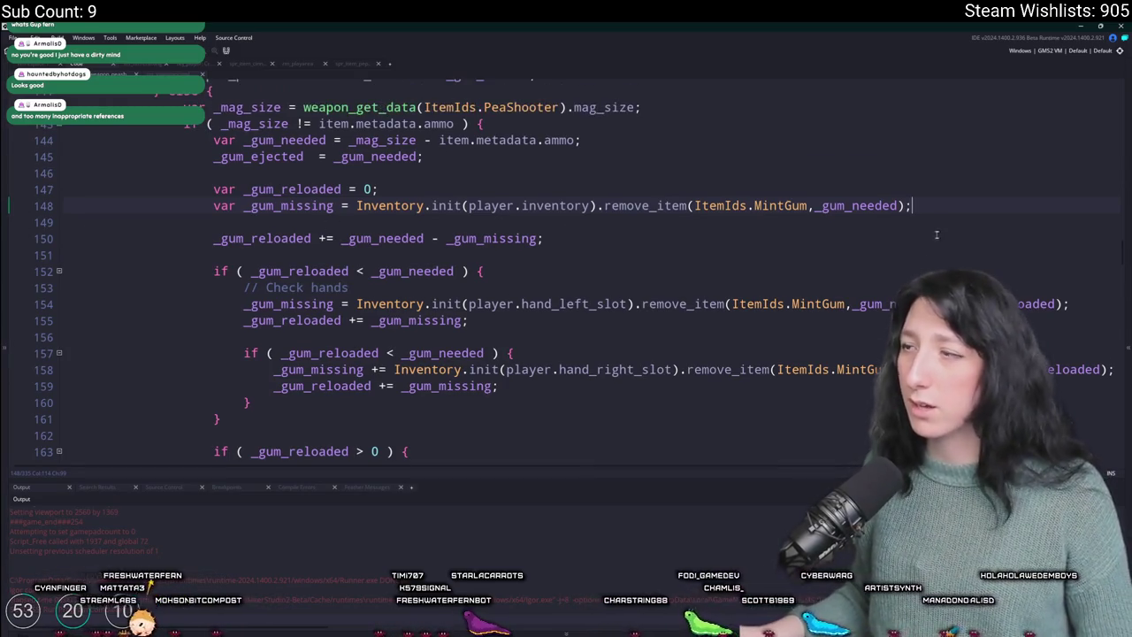
scroll(420, 256, up, 2)
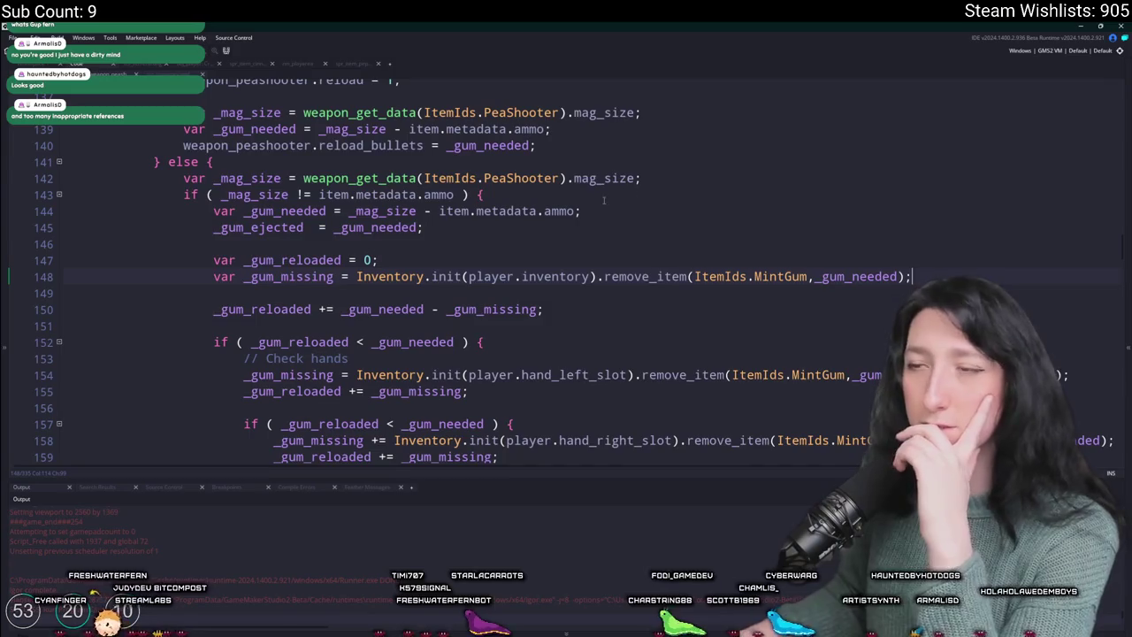
scroll(605, 200, up, 3)
scroll(505, 239, down, 2)
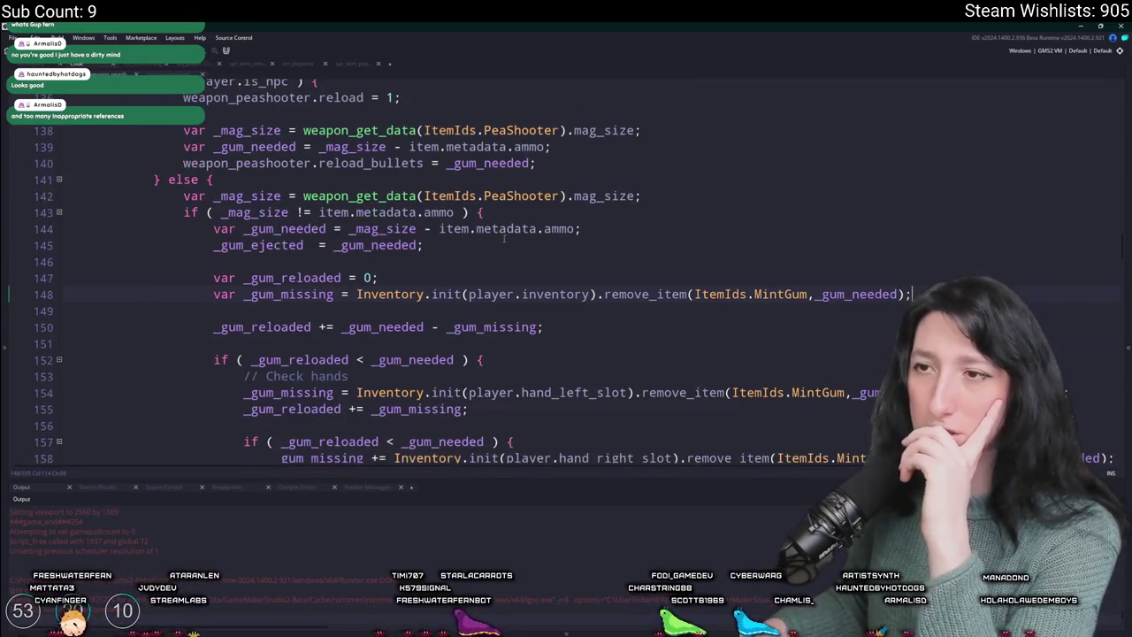
scroll(505, 239, up, 2)
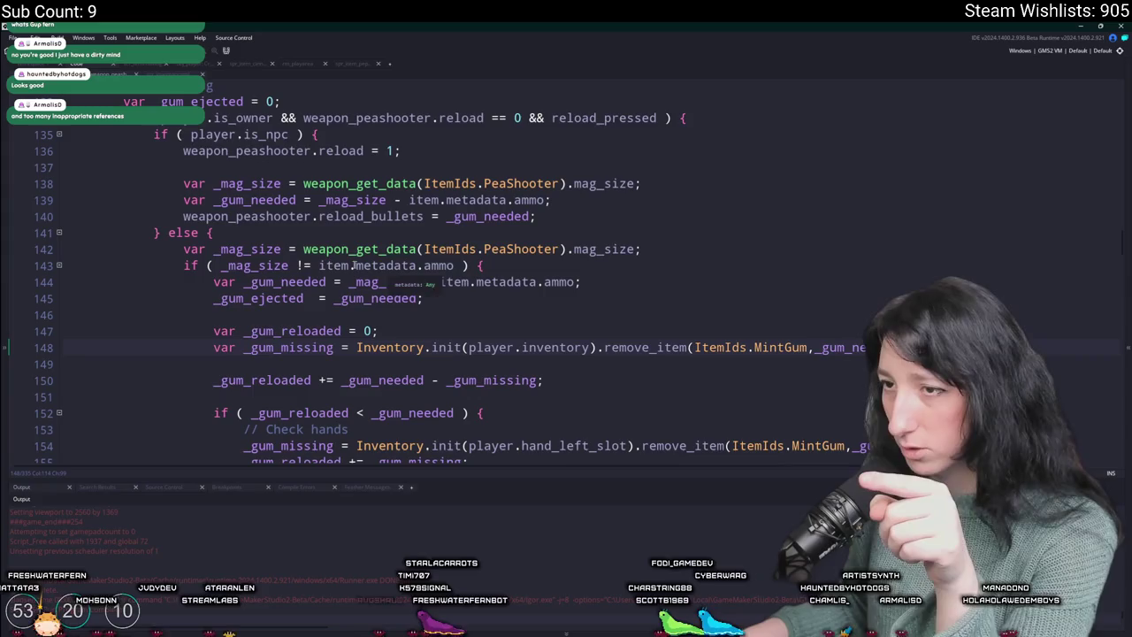
click(445, 265)
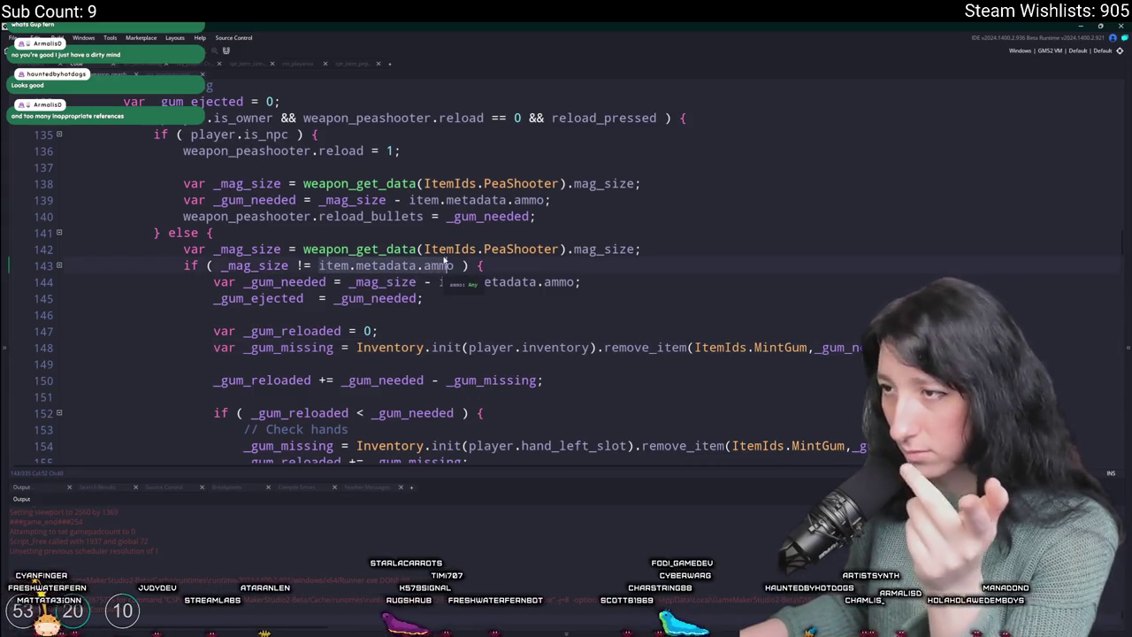
click(581, 281)
scroll(524, 292, down, 1)
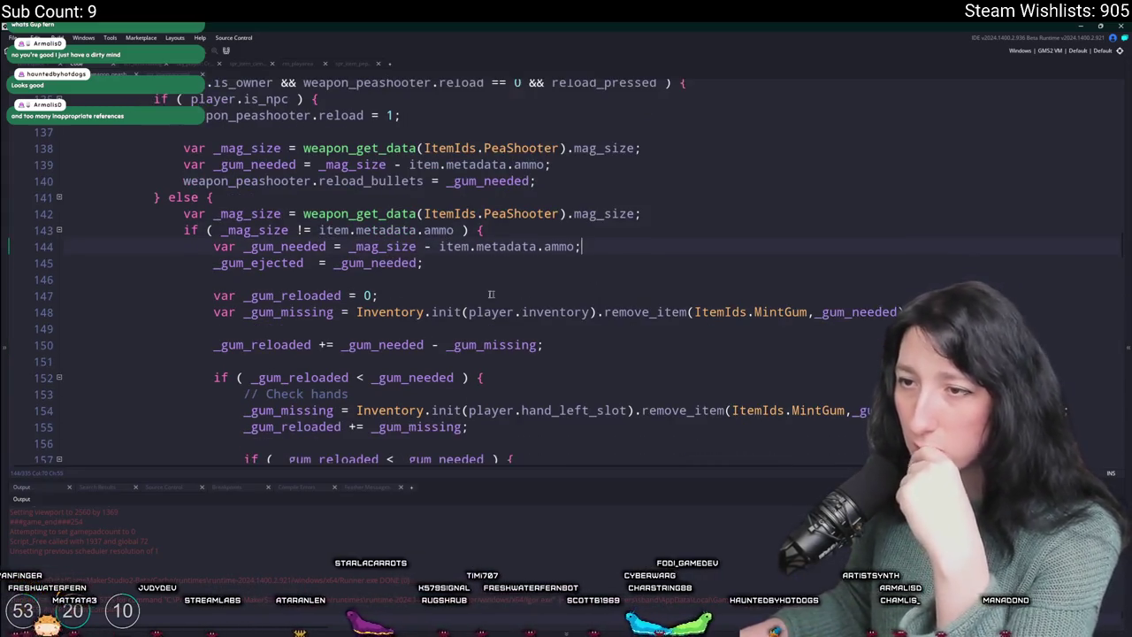
double_click(258, 263)
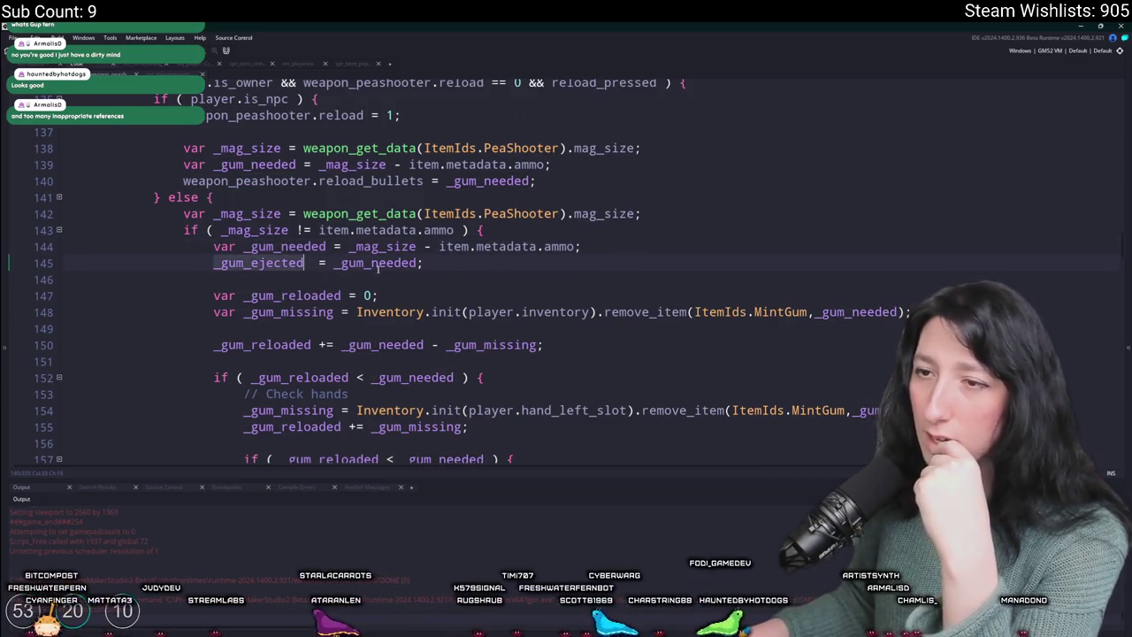
scroll(378, 270, down, 1)
scroll(353, 222, down, 1)
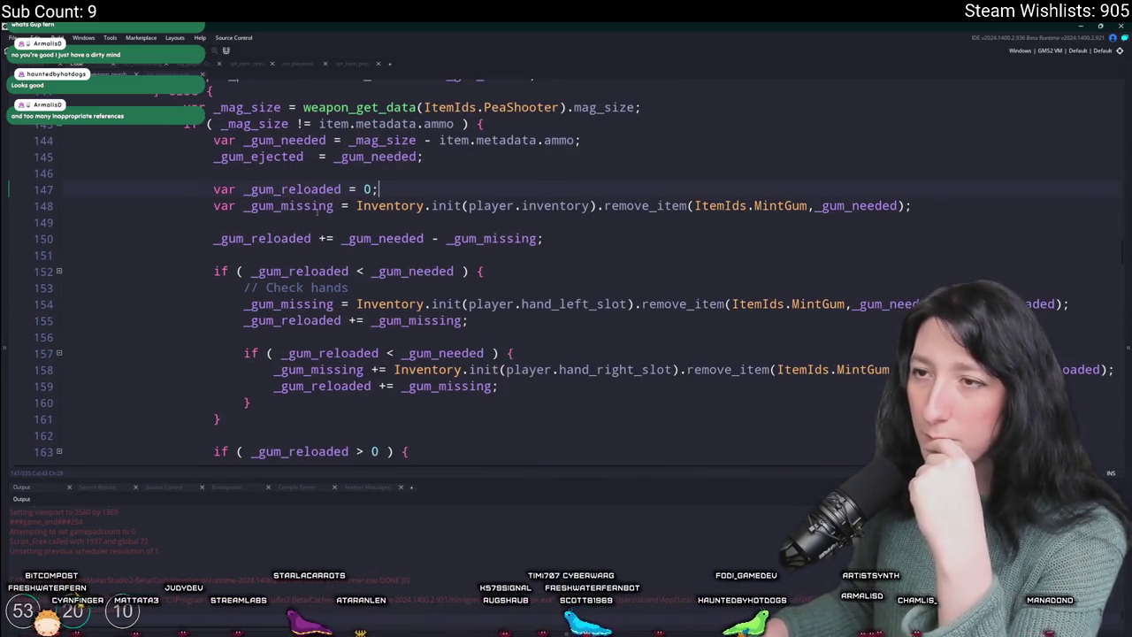
- Check the line 150 tally _gum_reloaded += _gum_needed - _gum_missing and begin a show_message line after it
click(341, 189)
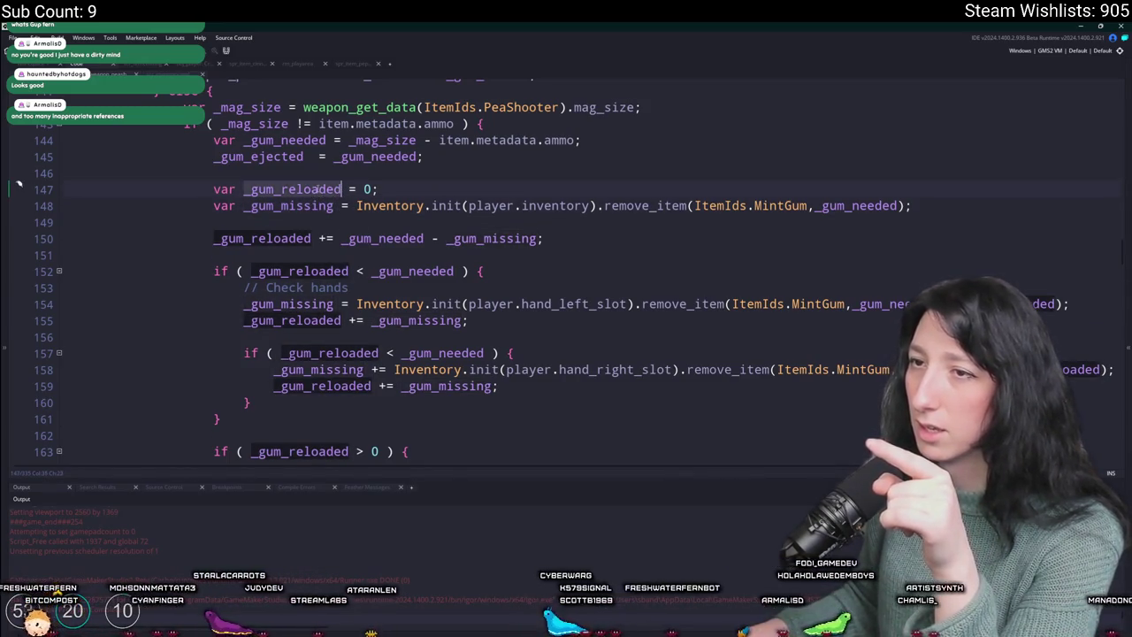
click(898, 205)
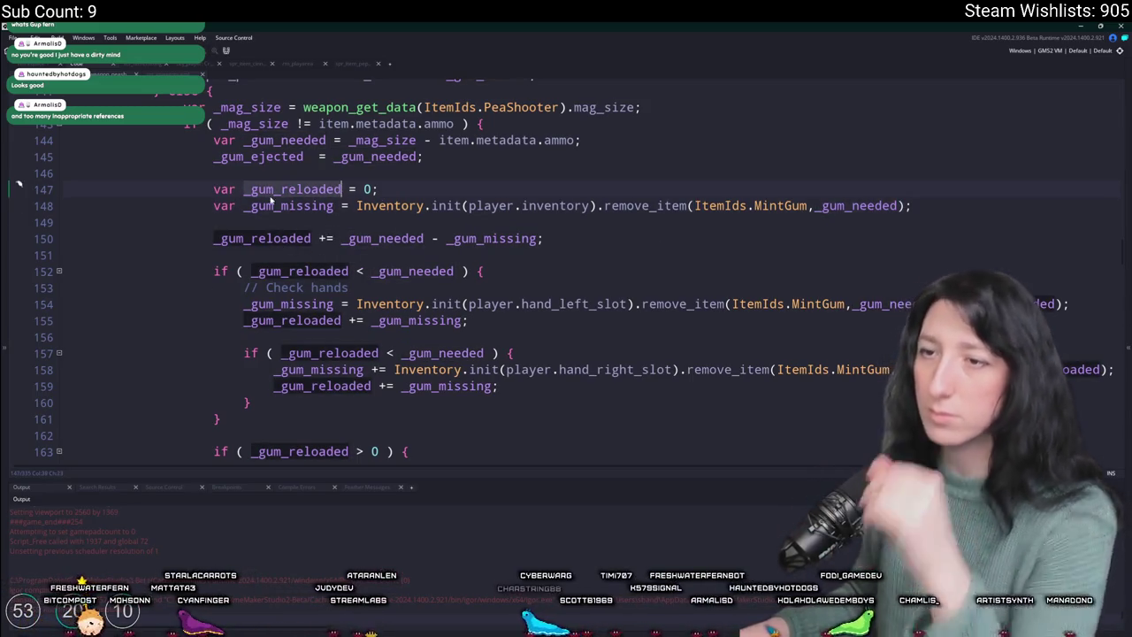
click(265, 205)
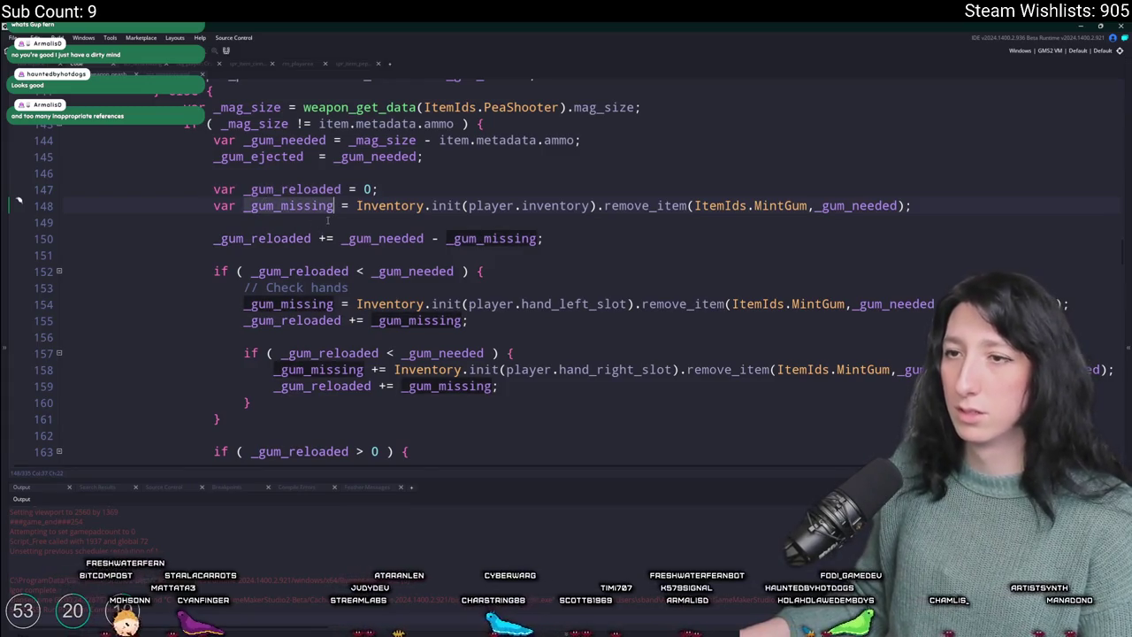
scroll(329, 220, down, 3)
scroll(341, 323, up, 1)
click(435, 167)
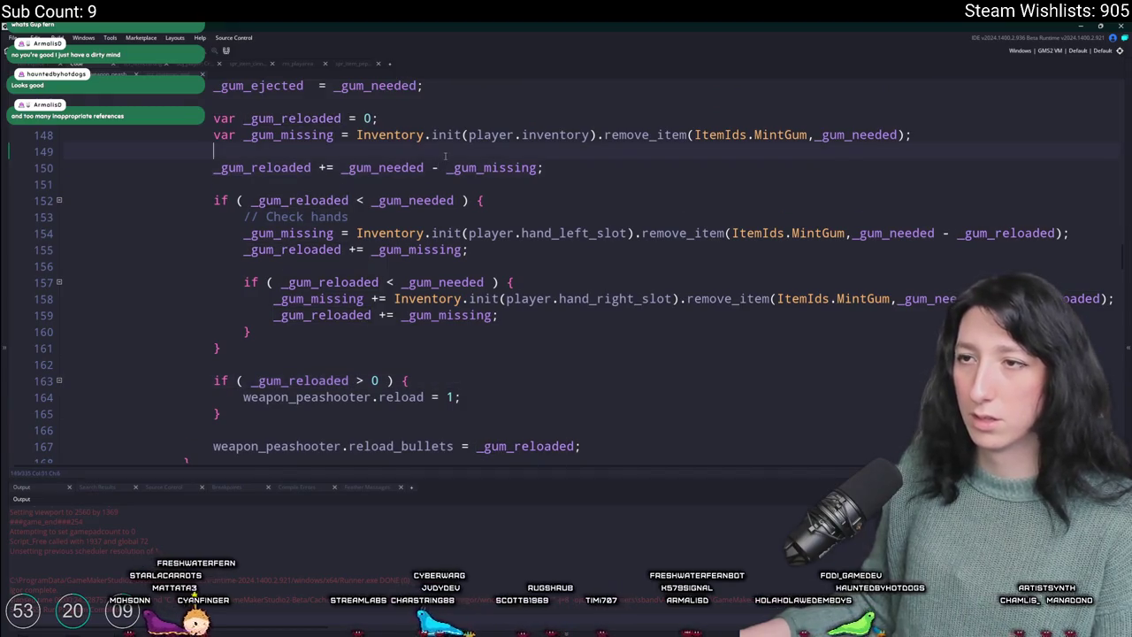
scroll(339, 145, up, 1)
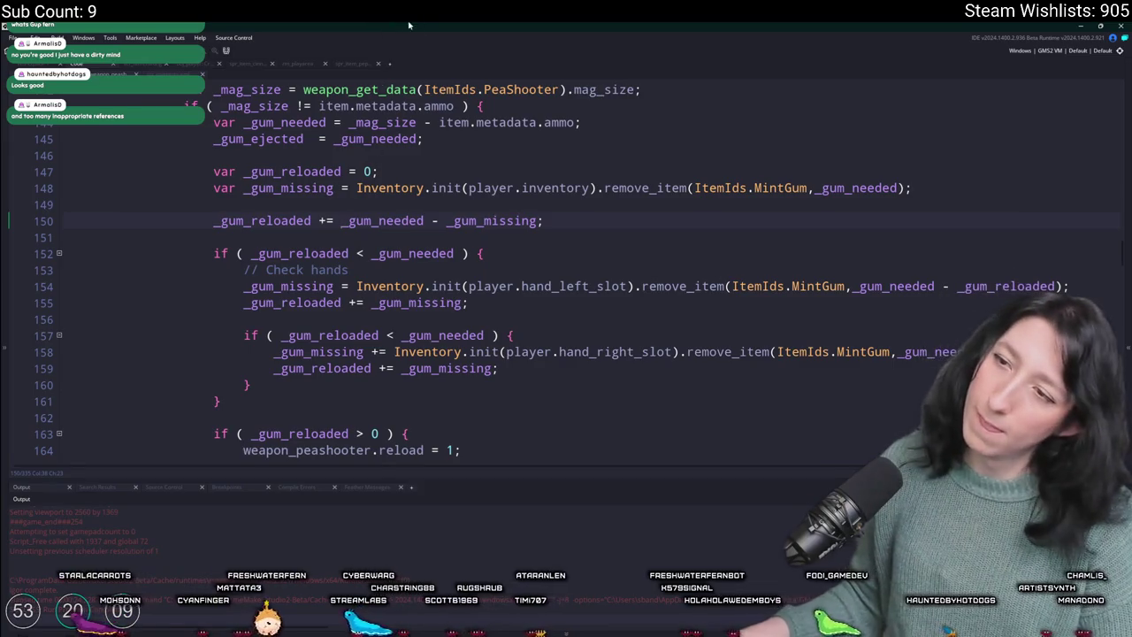
scroll(537, 254, up, 1)
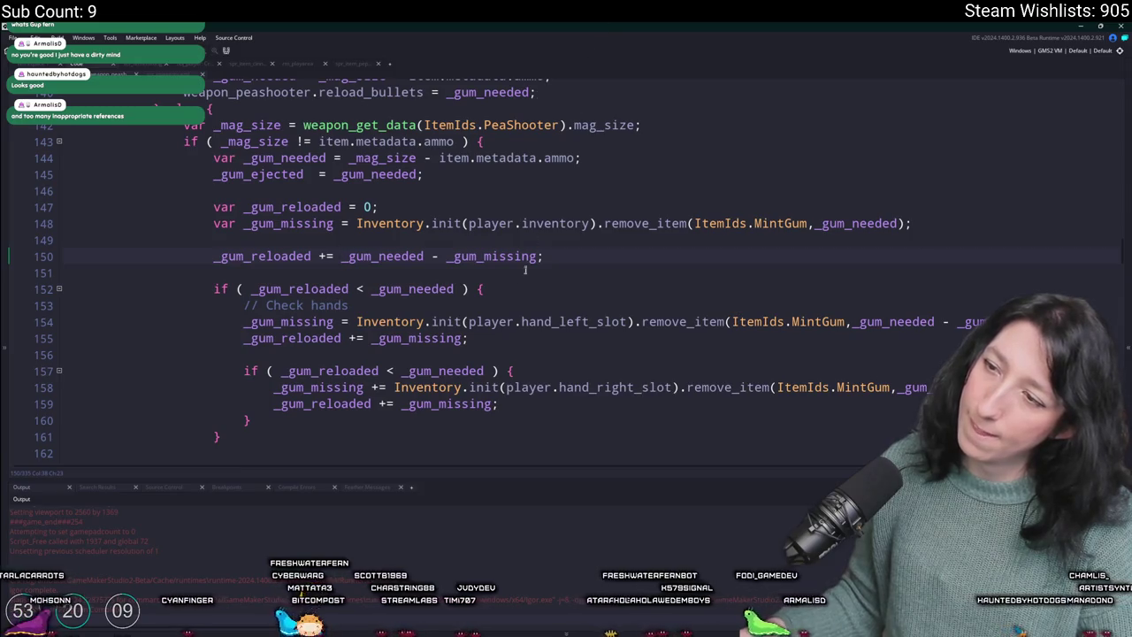
scroll(316, 256, down, 2)
click(591, 181)
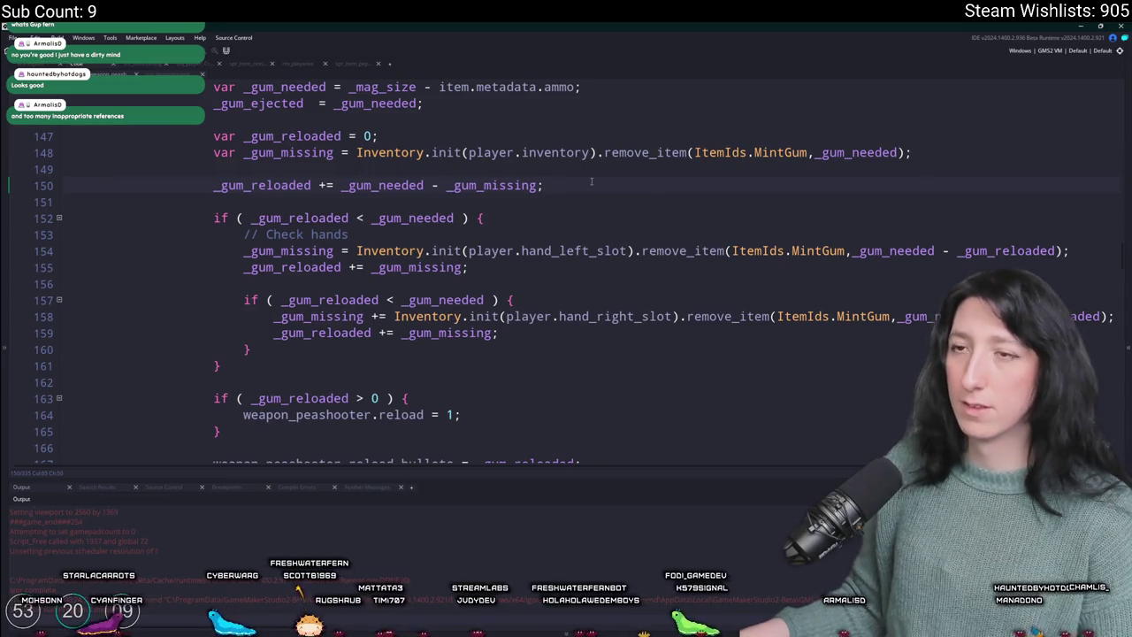
scroll(591, 181, up, 1)
key(Return)
text(show_messagei)
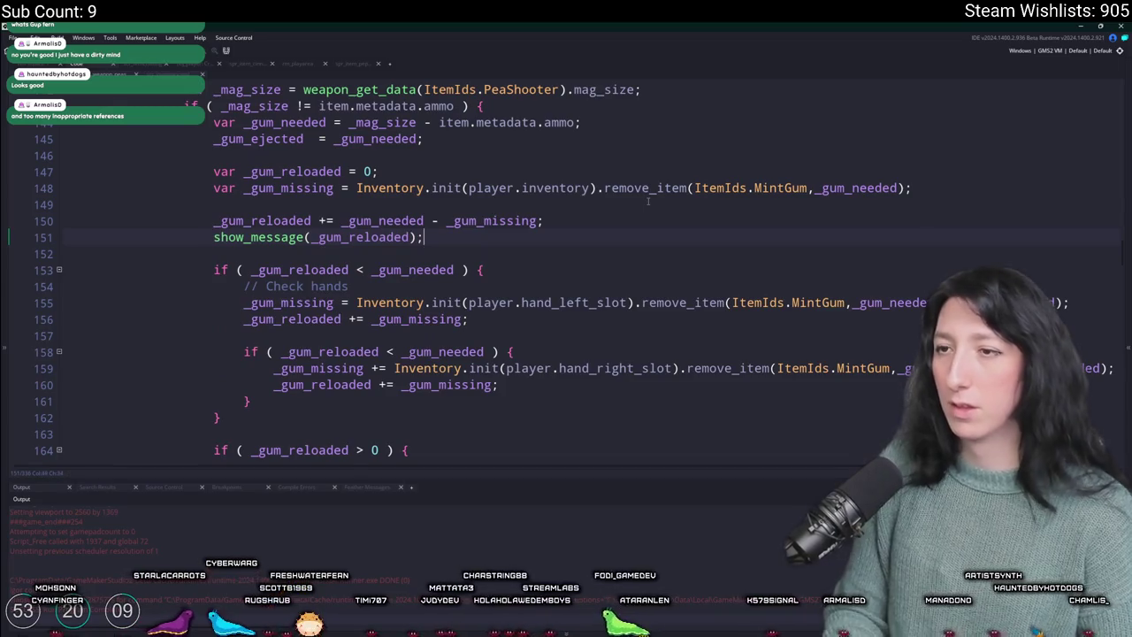
- Paste show_message(_gum_reloaded); after the left-hand and right-hand slot checks, then create a lobby
click(219, 237)
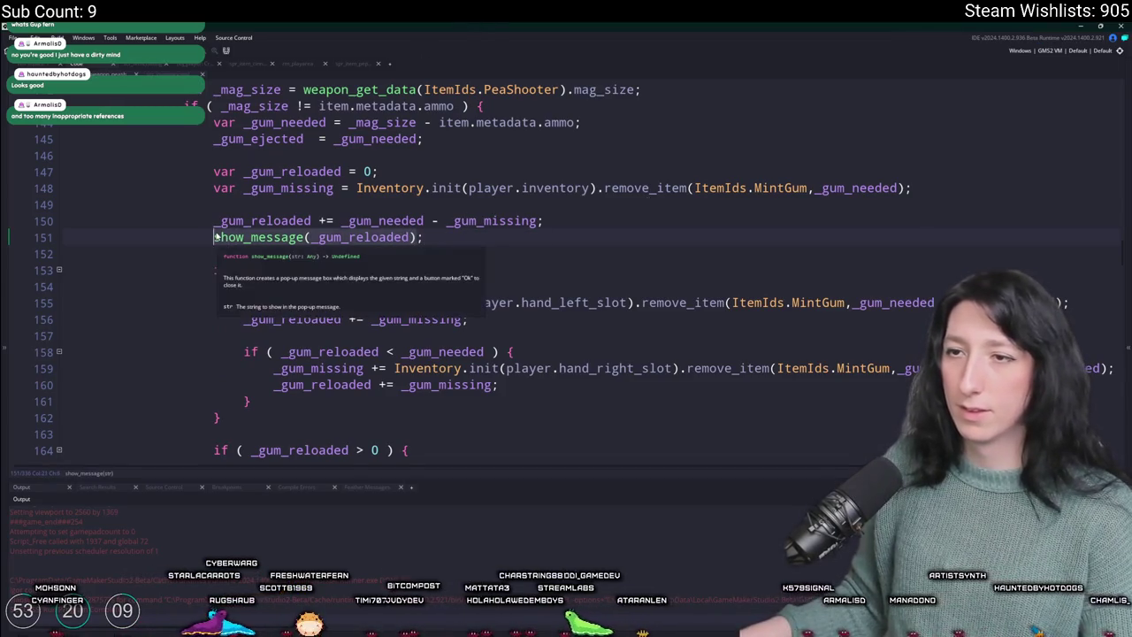
click(489, 335)
text(show_message(_gum_reloaded))
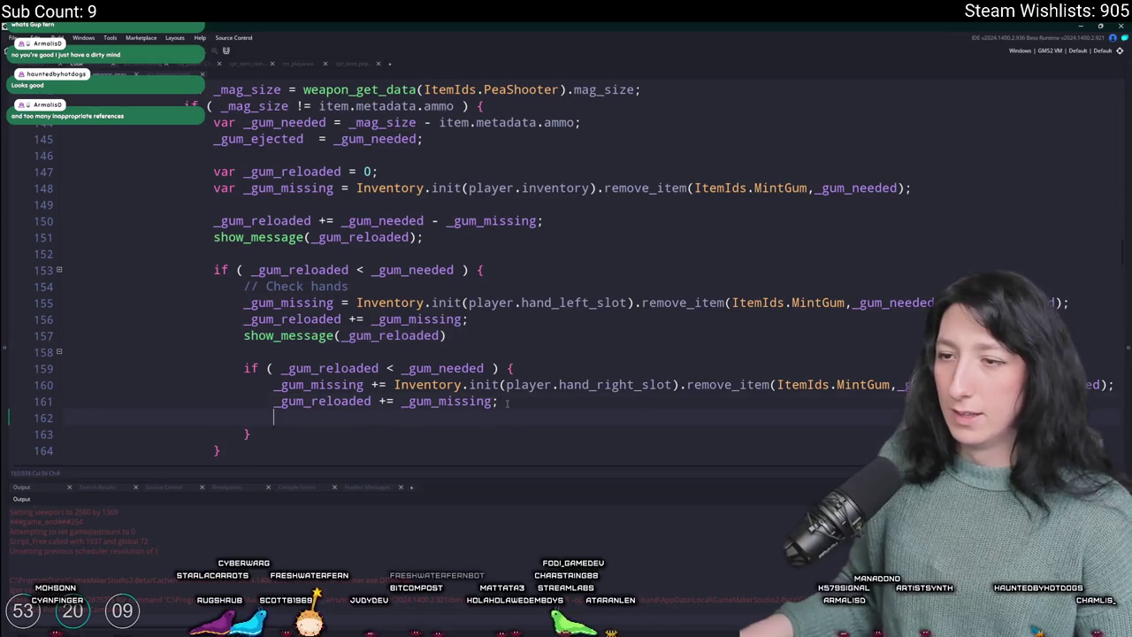
text(show_message(_gum_reloaded))
scroll(500, 380, down, 2)
scroll(494, 353, down, 1)
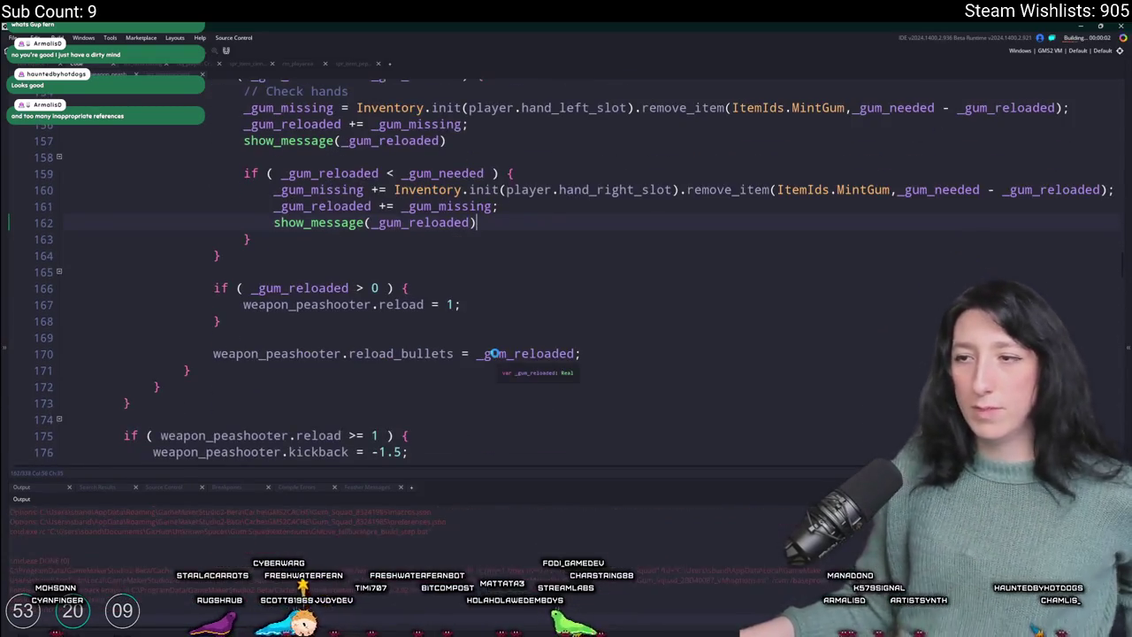
scroll(494, 353, up, 3)
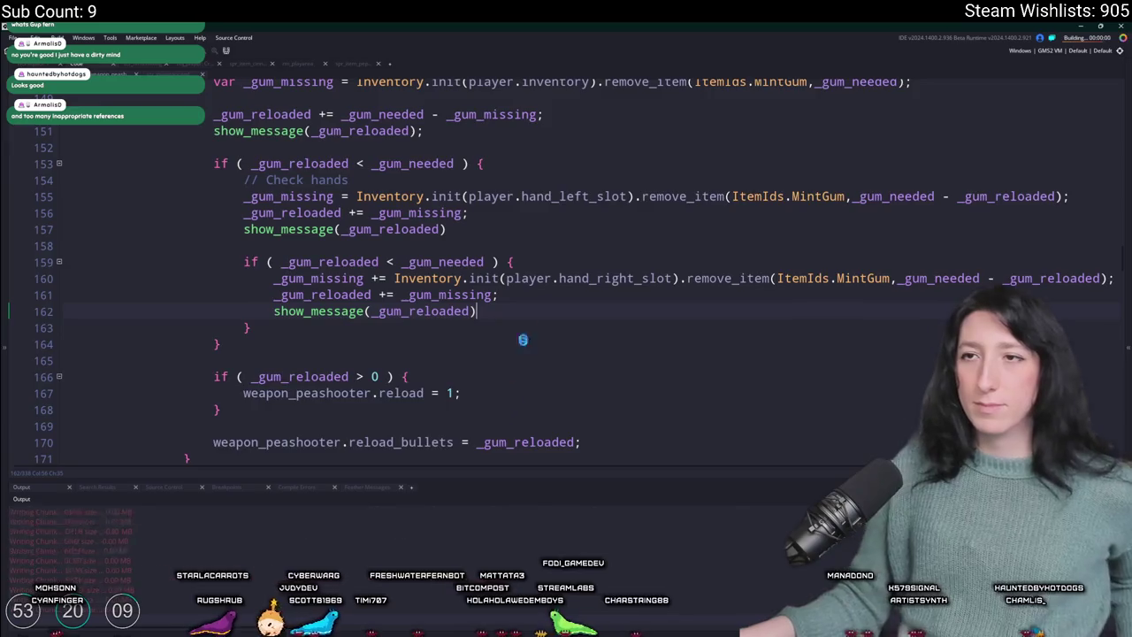
click(556, 313)
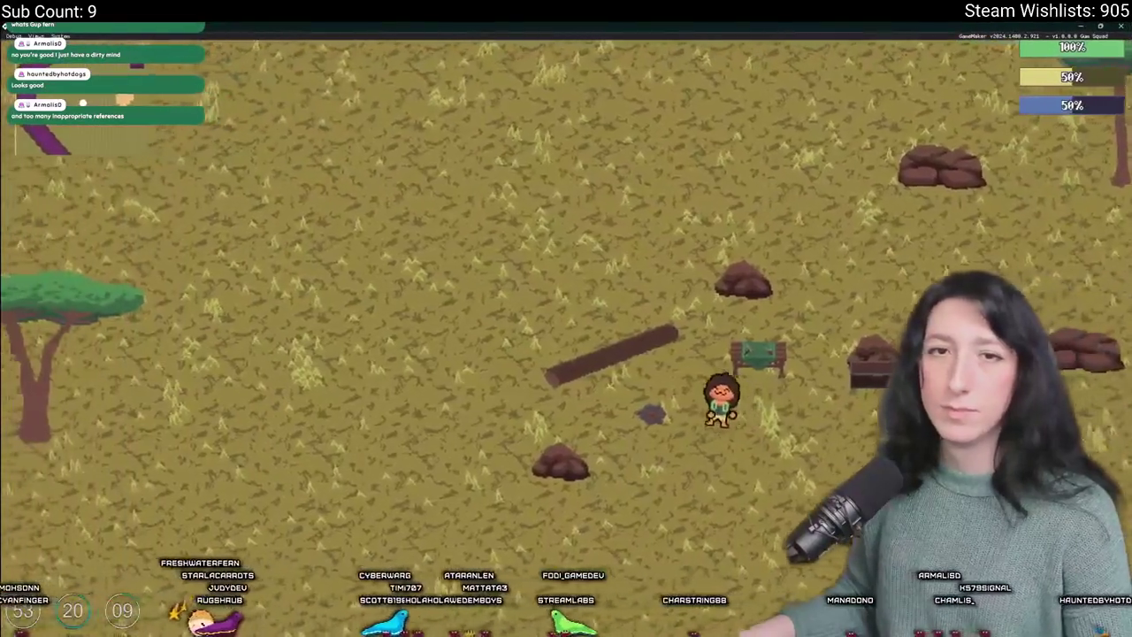
- Reload twice in-game, dismissing each _gum_reloaded count popup, then switch back to the code
key(e)
key(e)
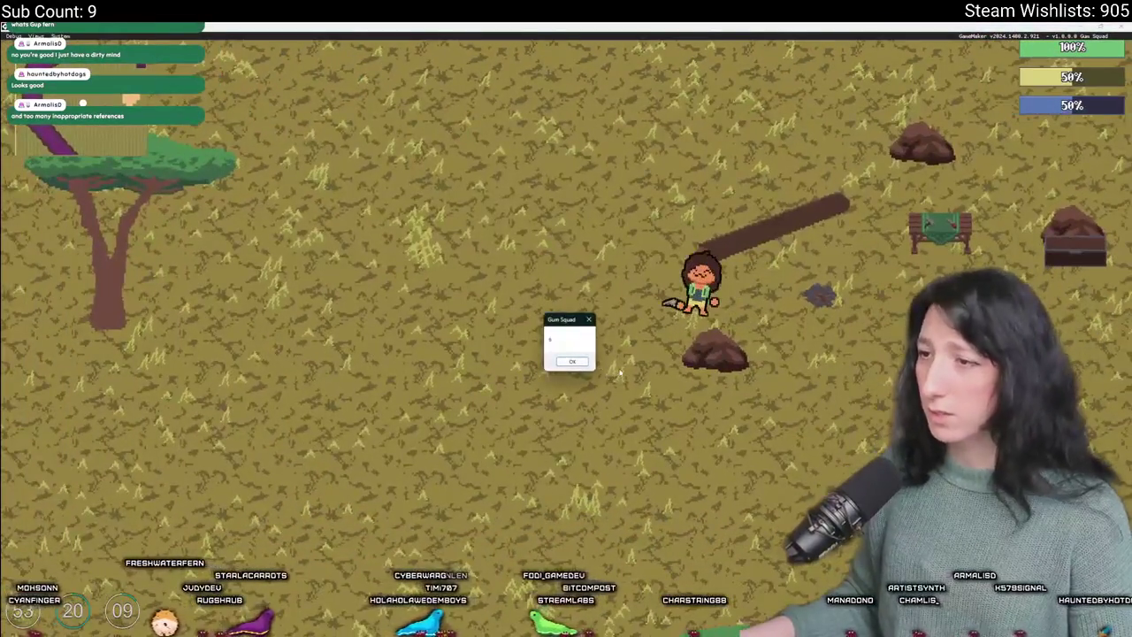
click(572, 362)
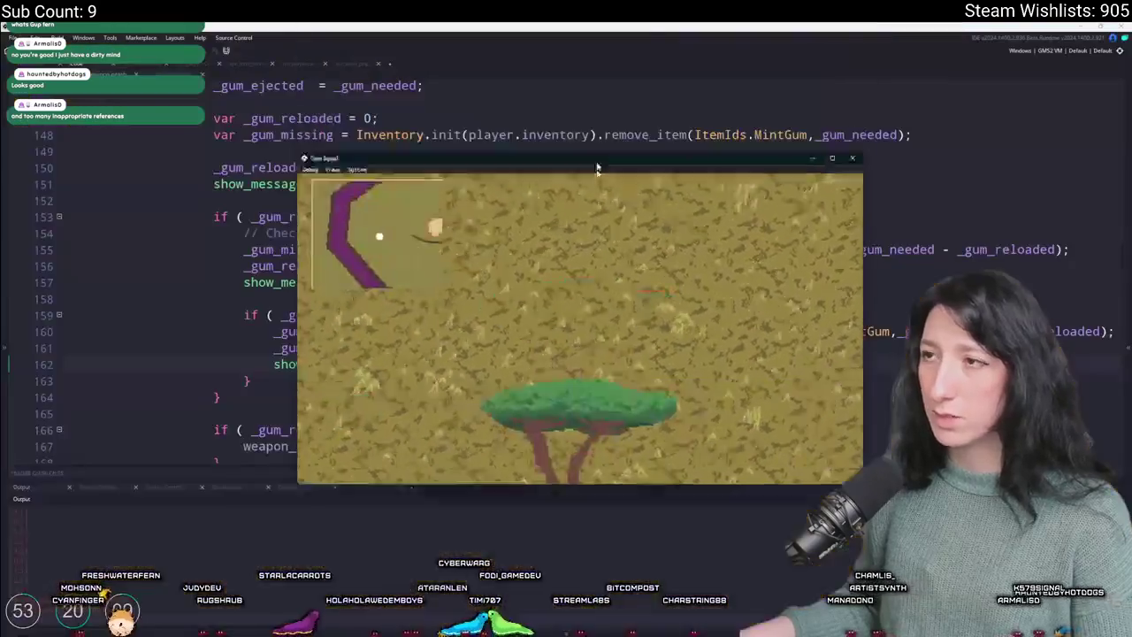
drag(597, 168, 595, 452)
double_click(594, 451)
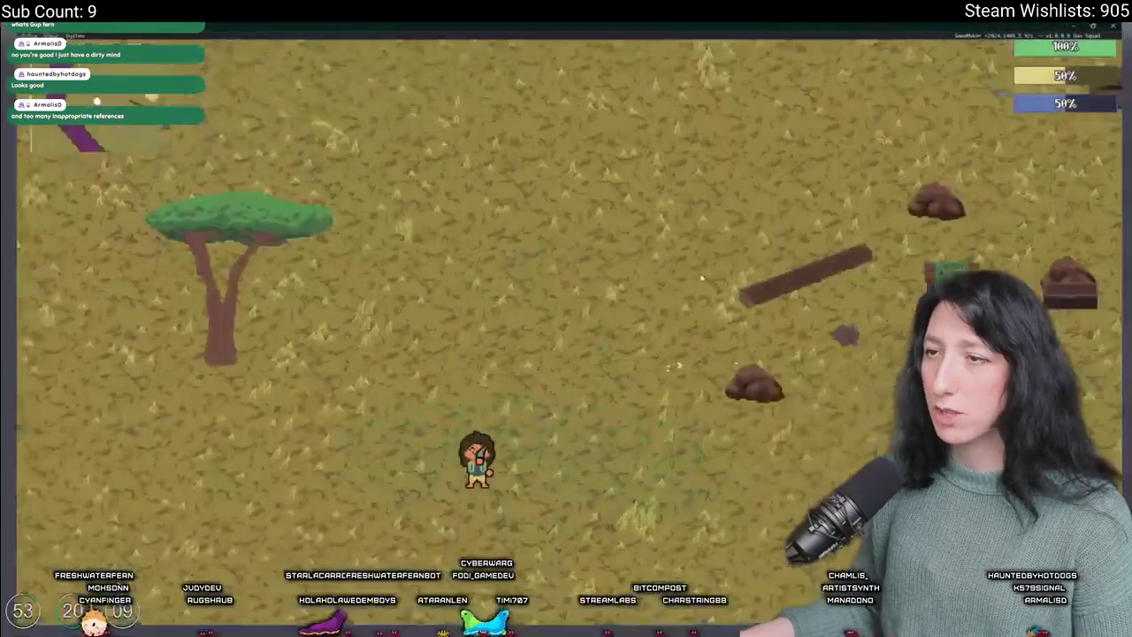
key(r)
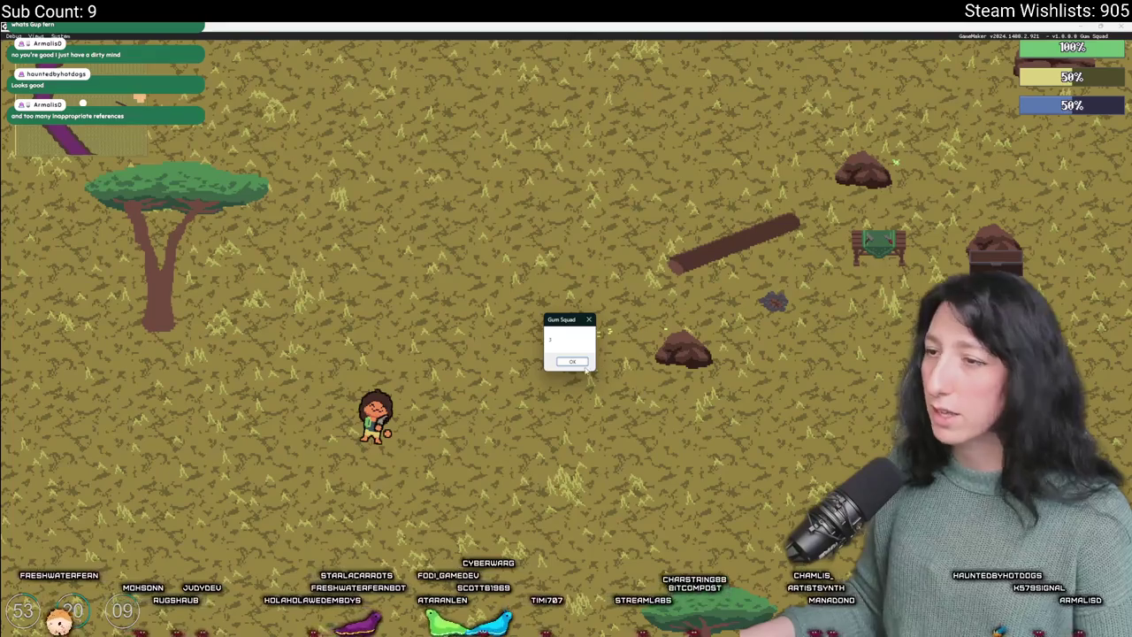
click(578, 362)
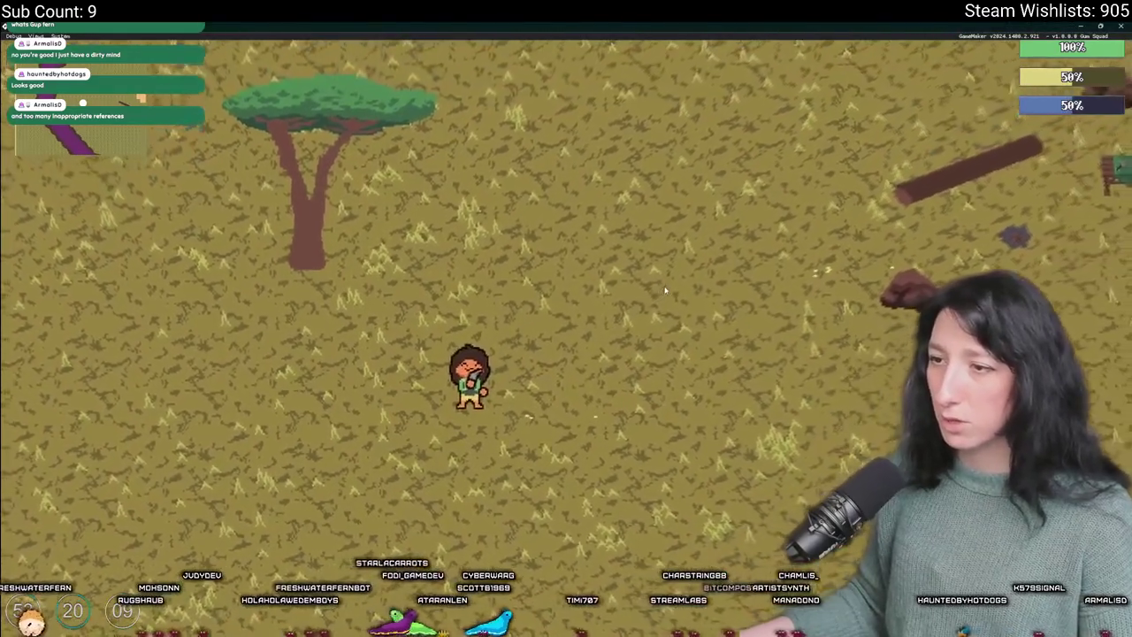
click(573, 362)
key(alt+Tab)
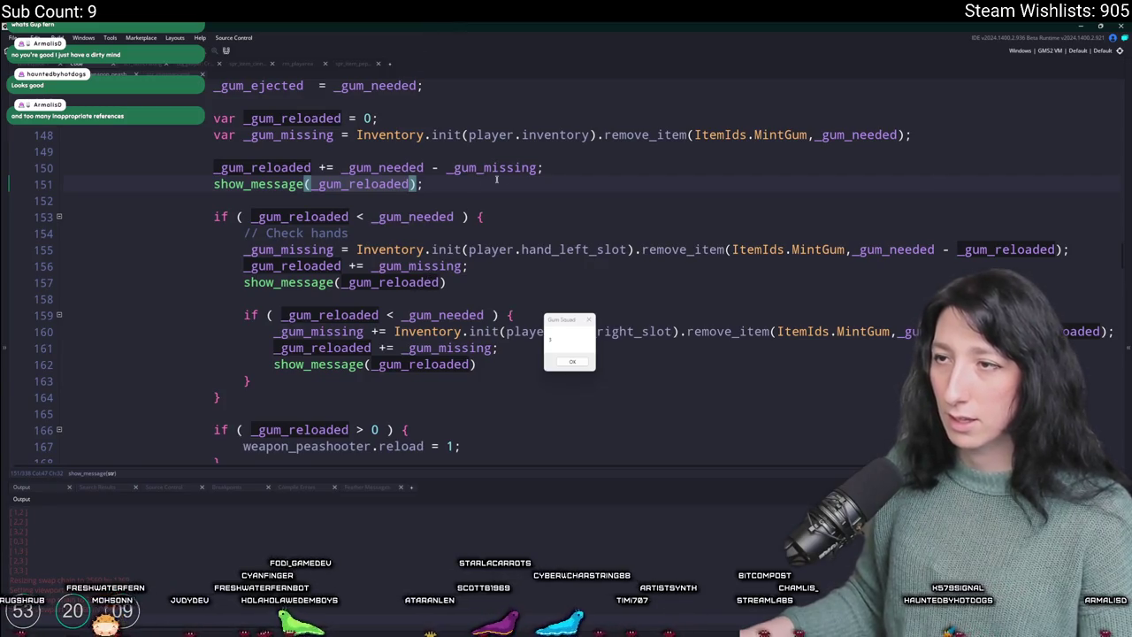
- Rewrite line 156 as _gum_reloaded += (_gum_needed - _gum_reloaded) - _gum_missing;
click(424, 168)
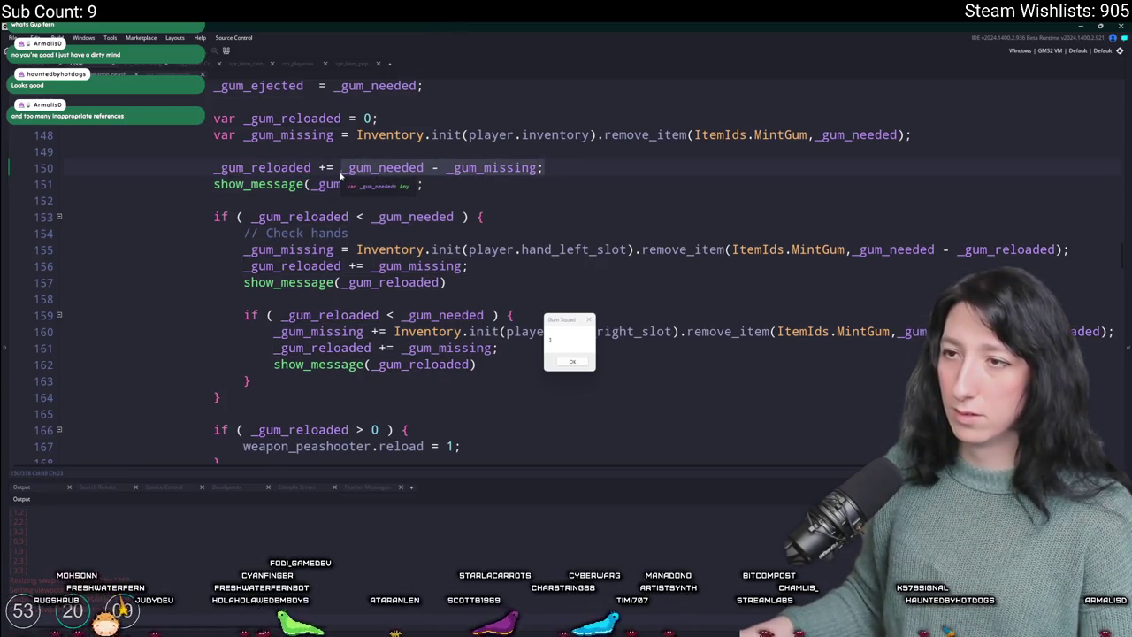
double_click(377, 169)
double_click(282, 249)
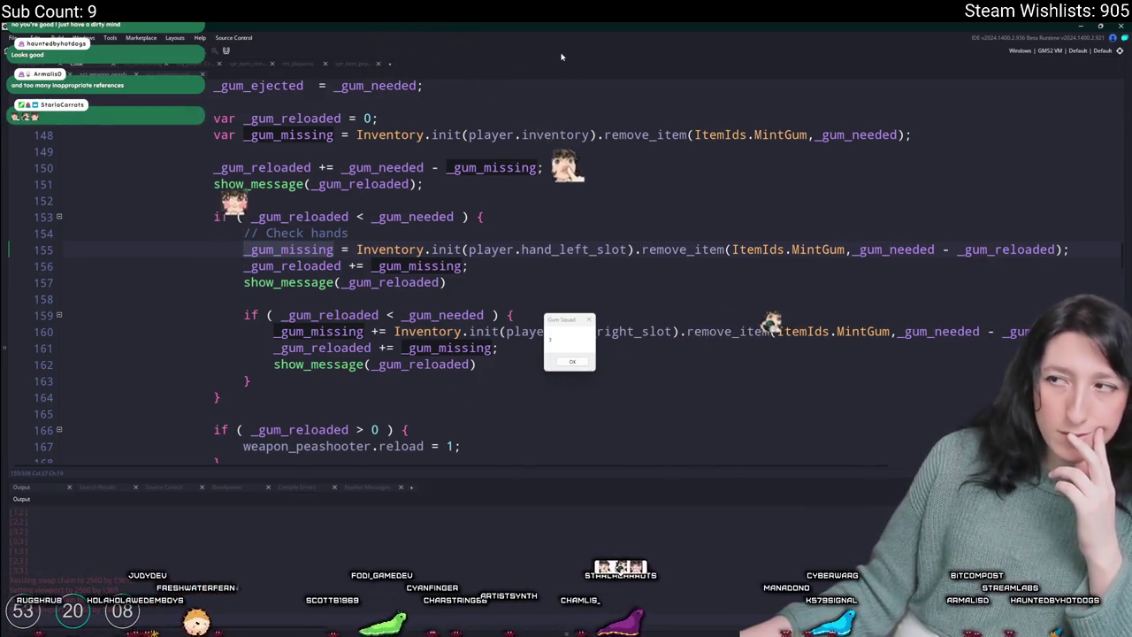
click(1050, 250)
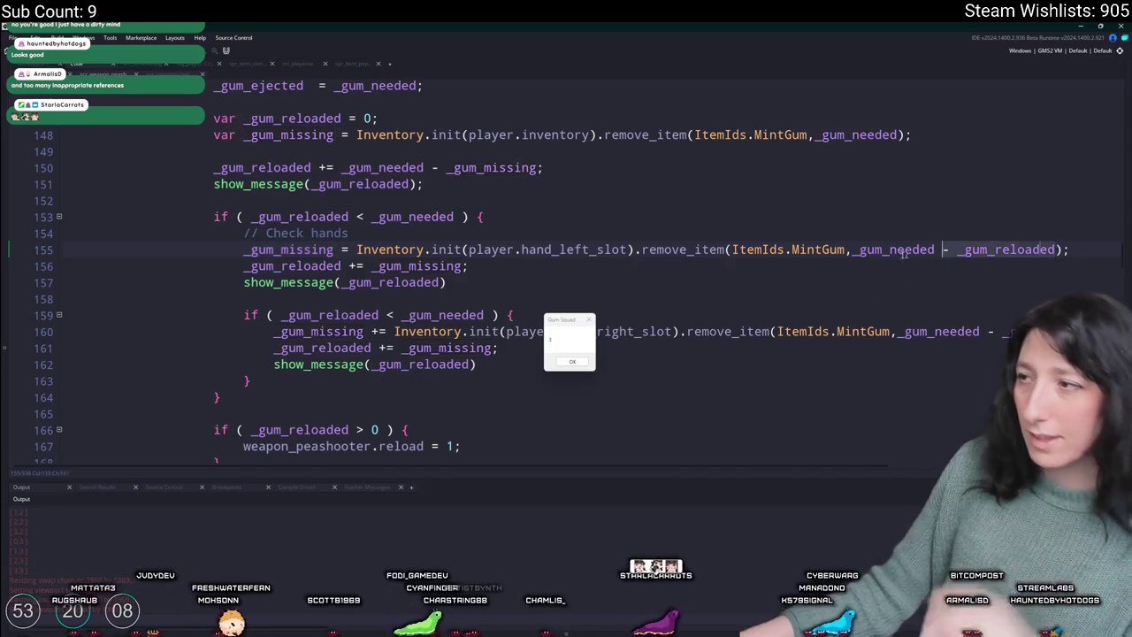
click(858, 250)
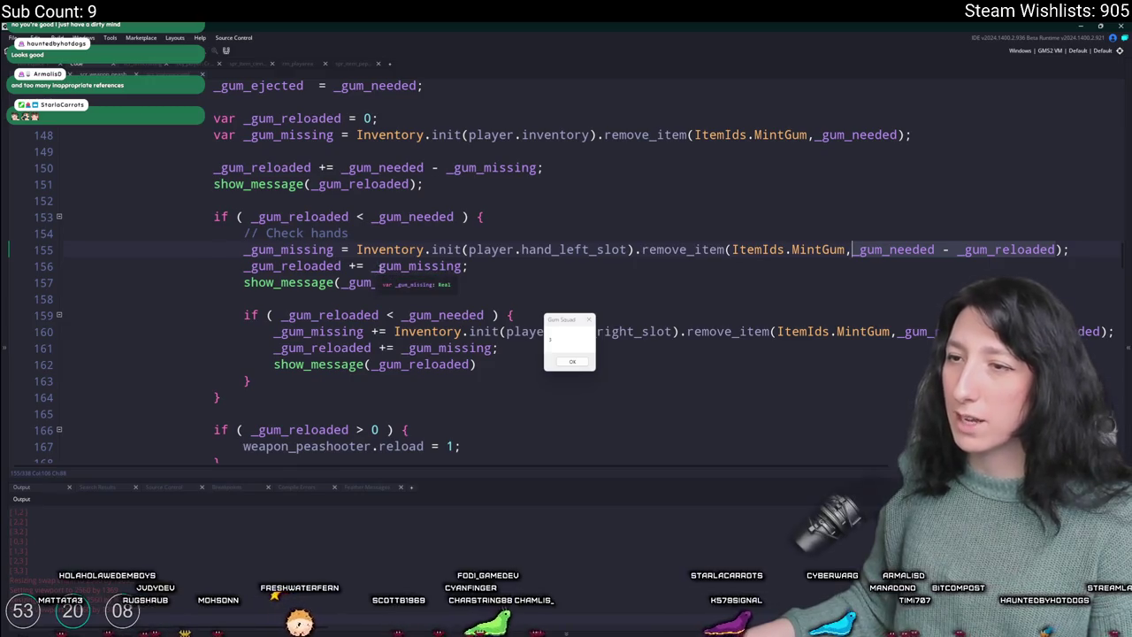
click(371, 266)
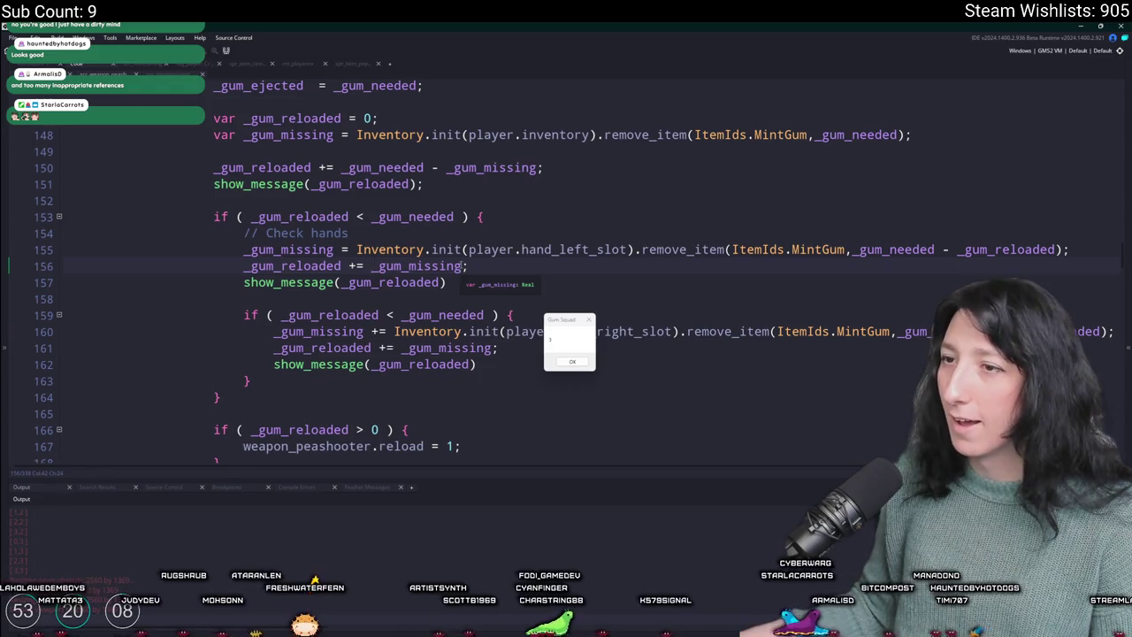
text(_gum_needed - _gum_reloaded)
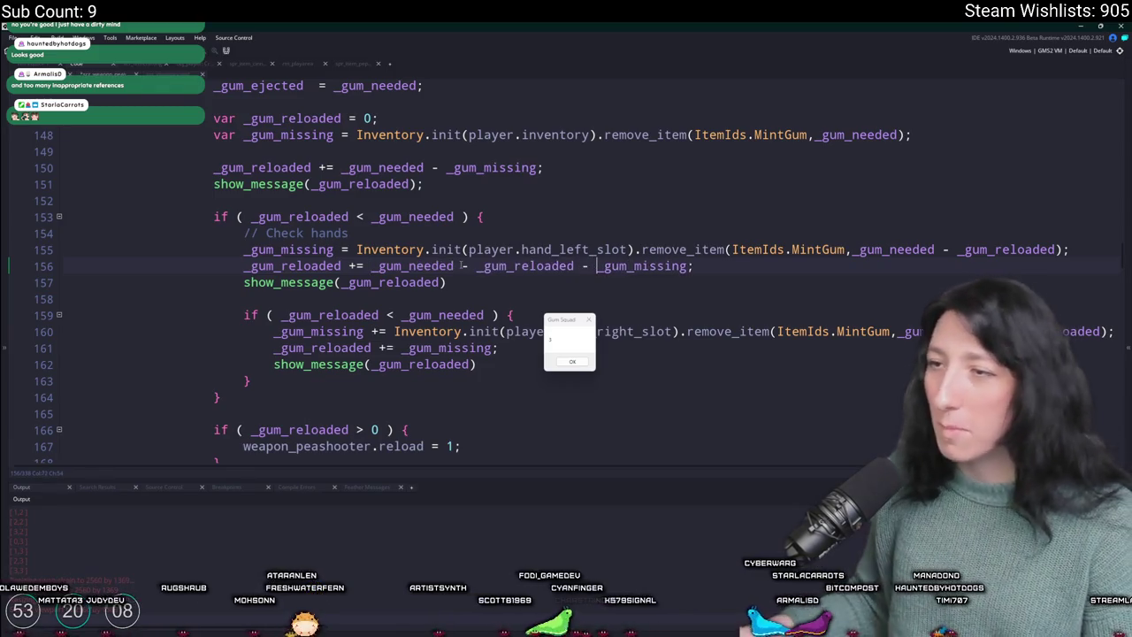
text(()
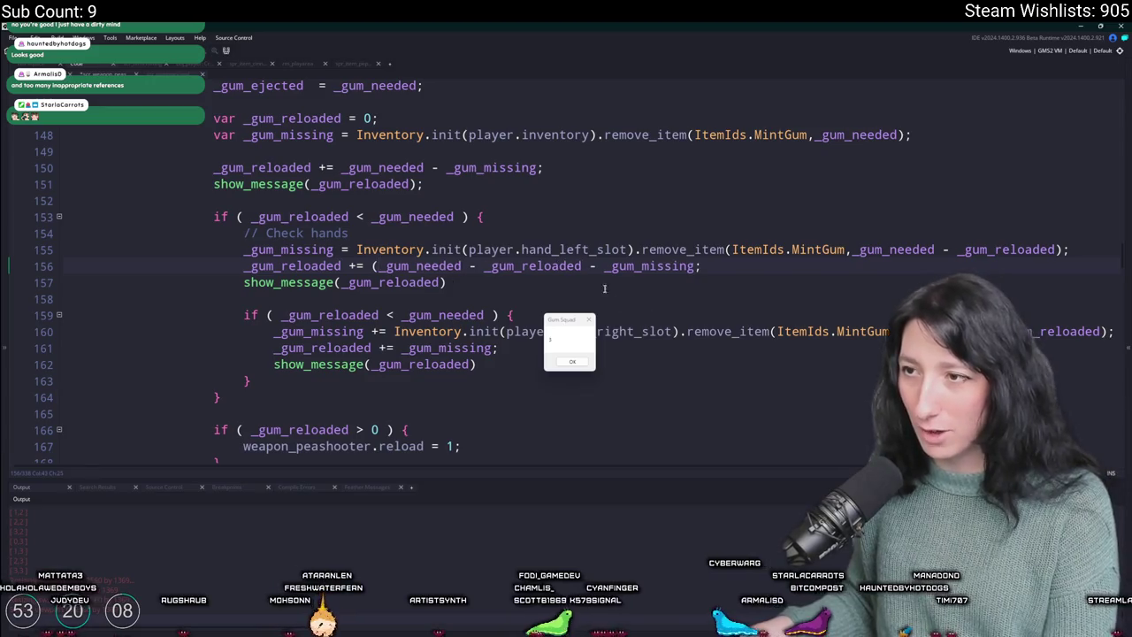
text())
- Copy the corrected formula over the right-hand reload line 161
click(280, 266)
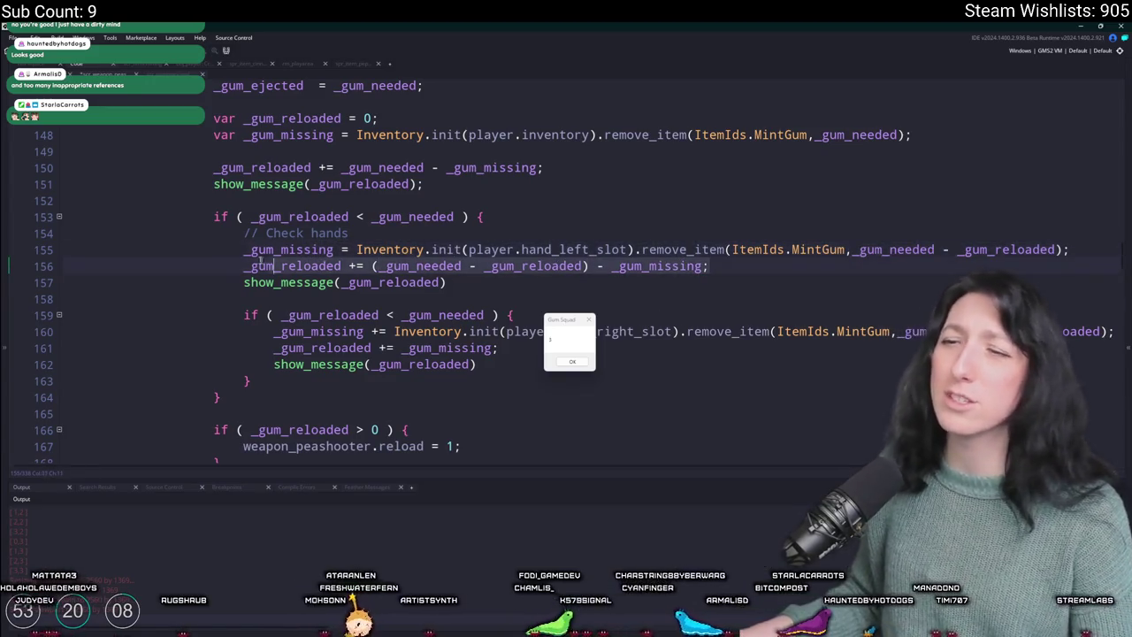
drag(274, 348, 498, 348)
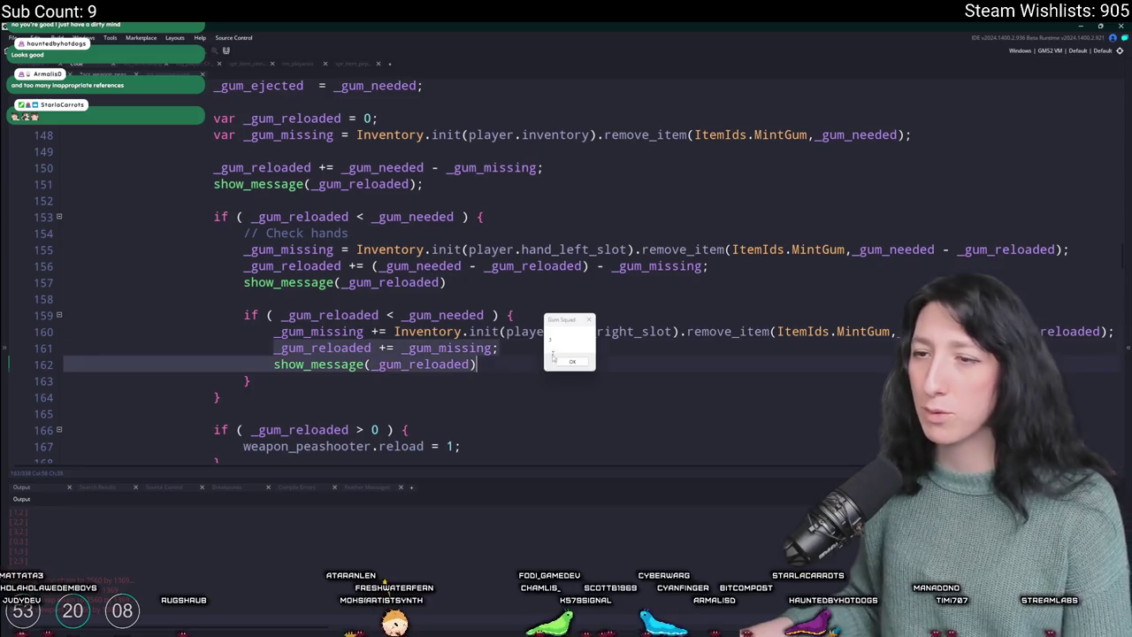
text(_gum_reloaded += (_gum_needed - _gum_reloaded) - _gum_missing;)
- Delete both nested show_message debug lines in the hand-slot blocks
click(682, 378)
click(783, 358)
key(ctrl+d)
click(705, 276)
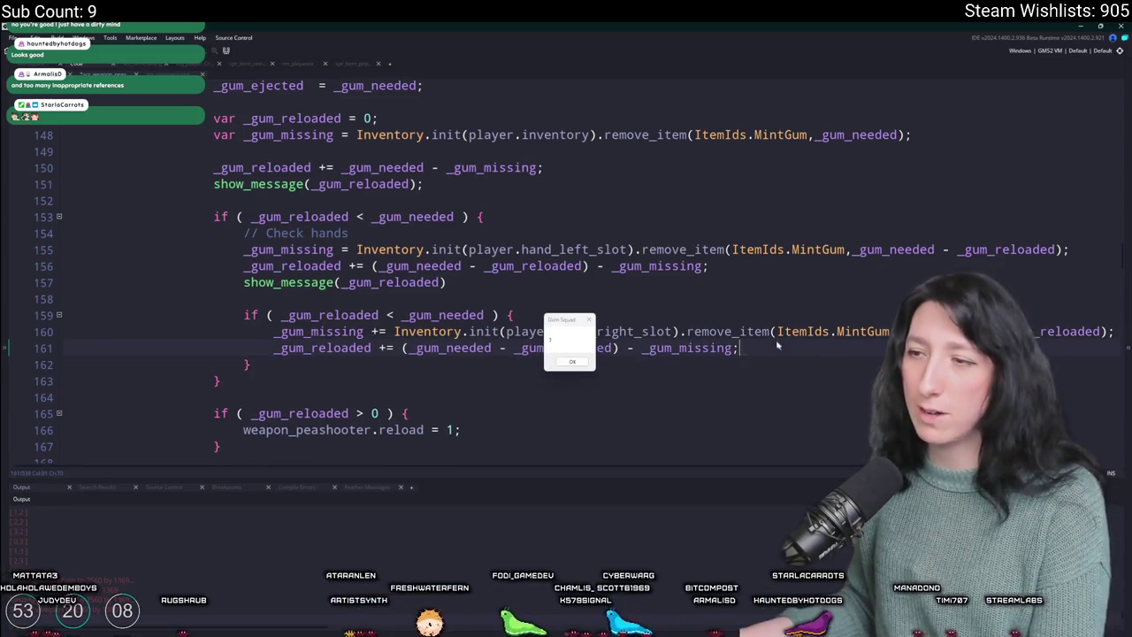
key(ctrl+d)
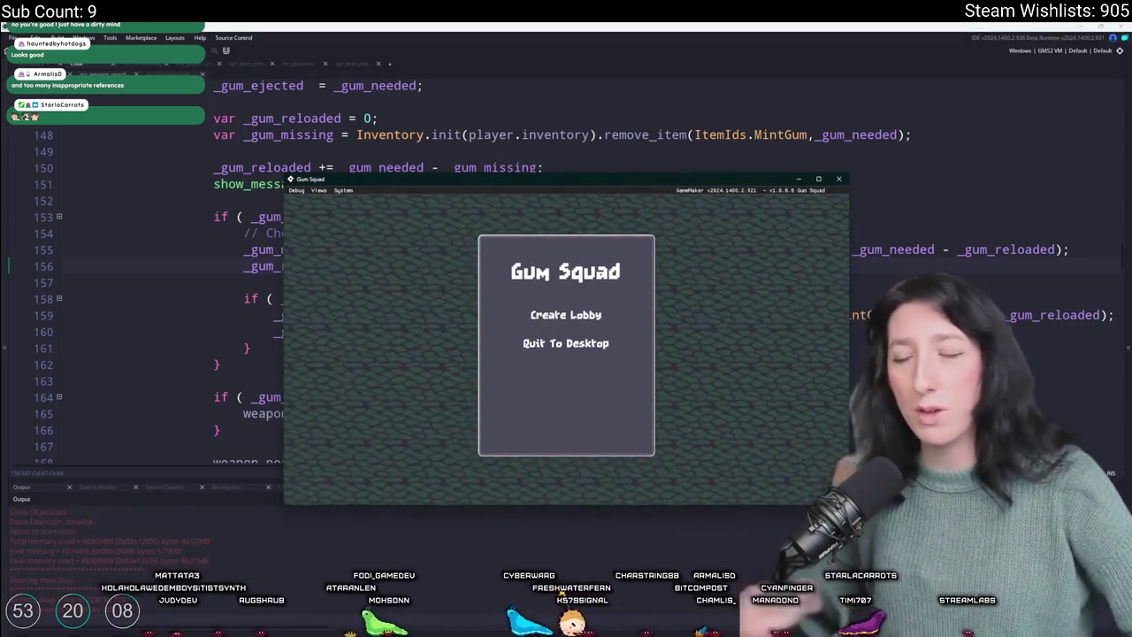
- Create a lobby, reload twice while walking, dismiss each reloaded-count popup, and switch back to the code
click(545, 312)
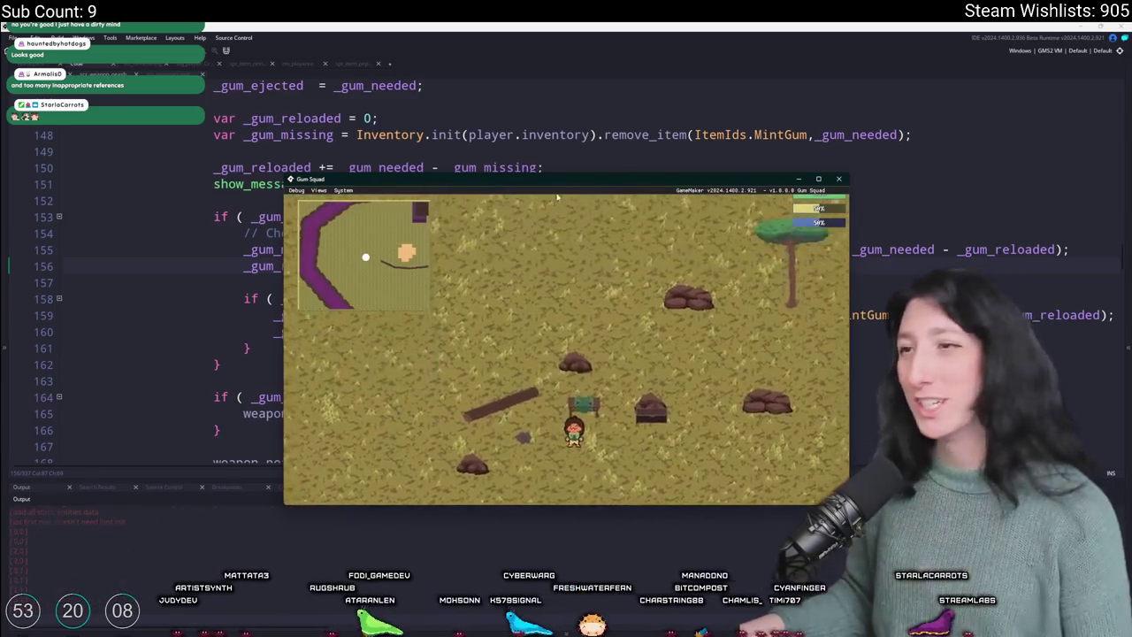
key(Tab)
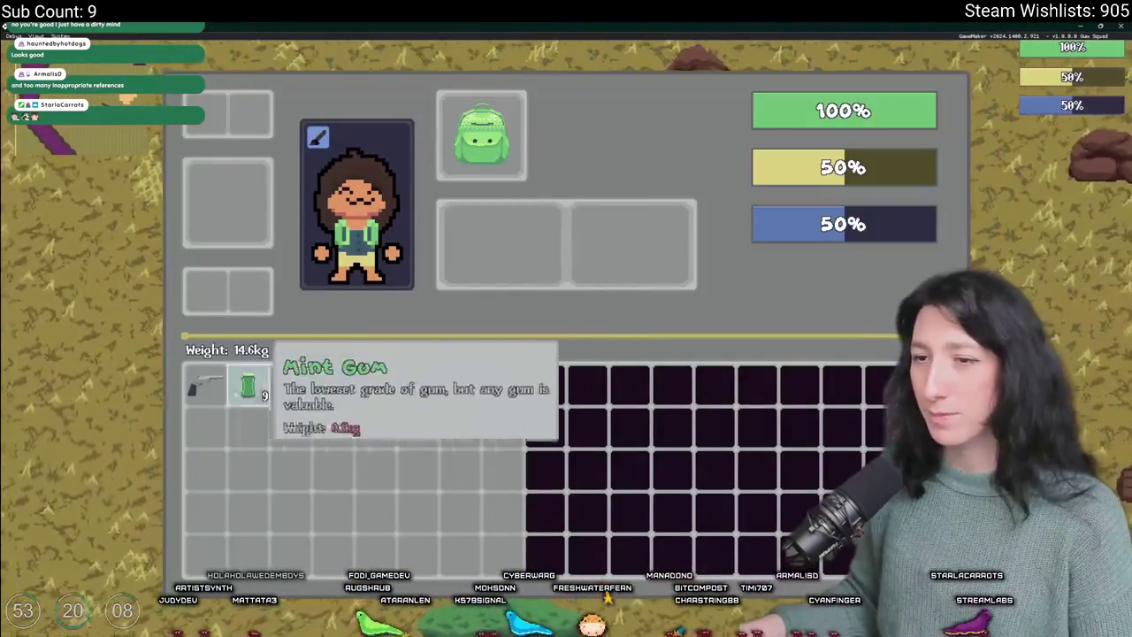
key(Tab)
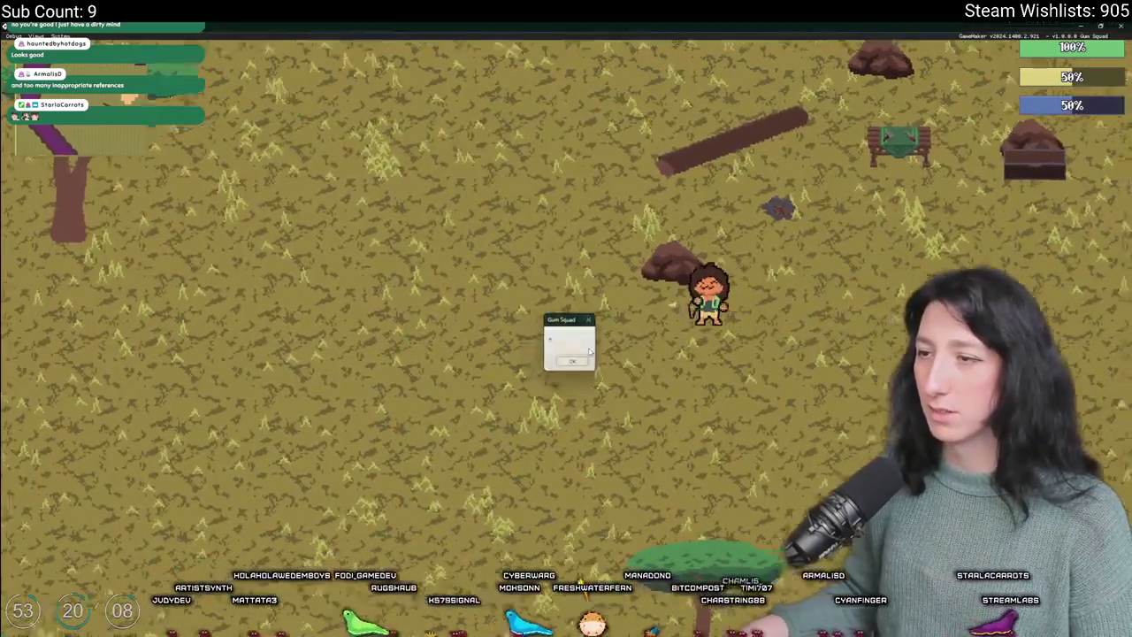
click(572, 361)
key(a)
key(s)
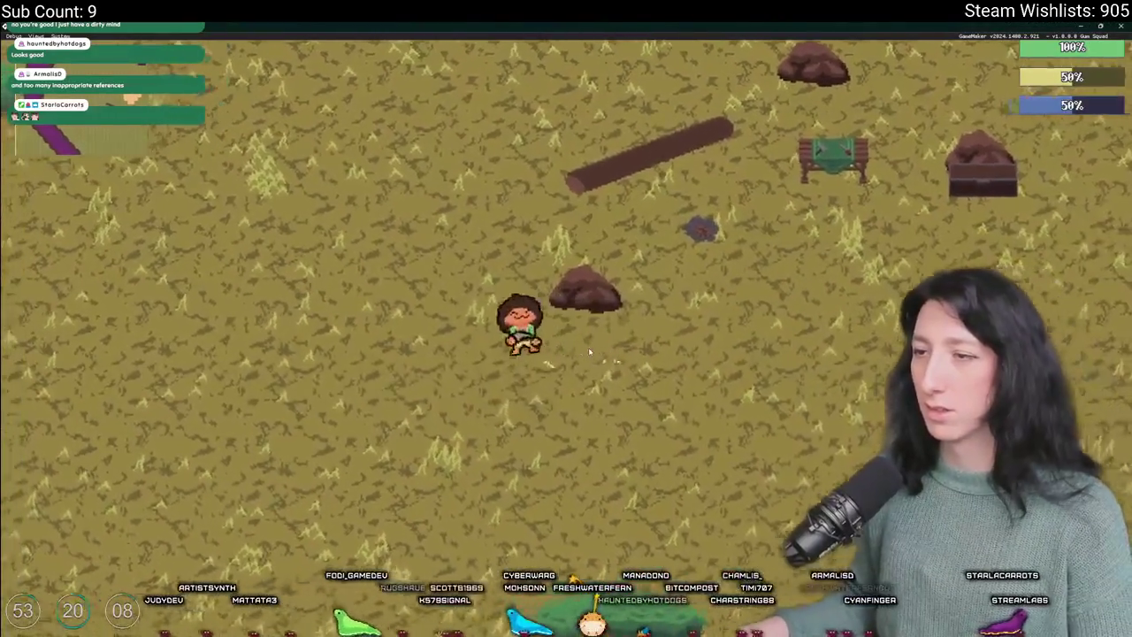
key(Tab)
key(Return)
key(Tab)
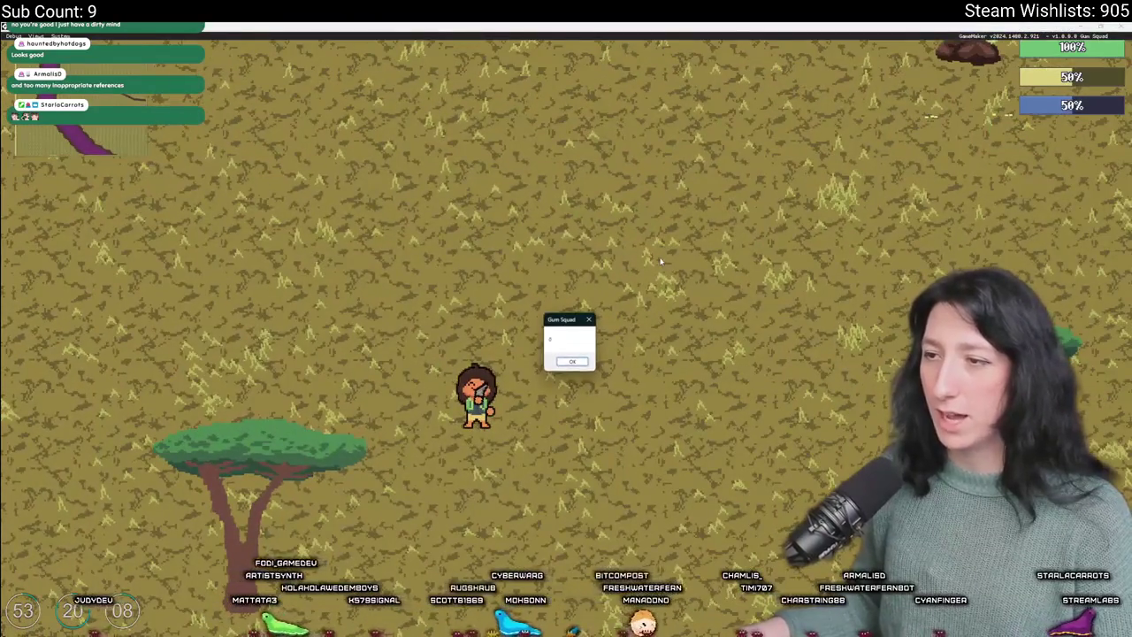
key(Return)
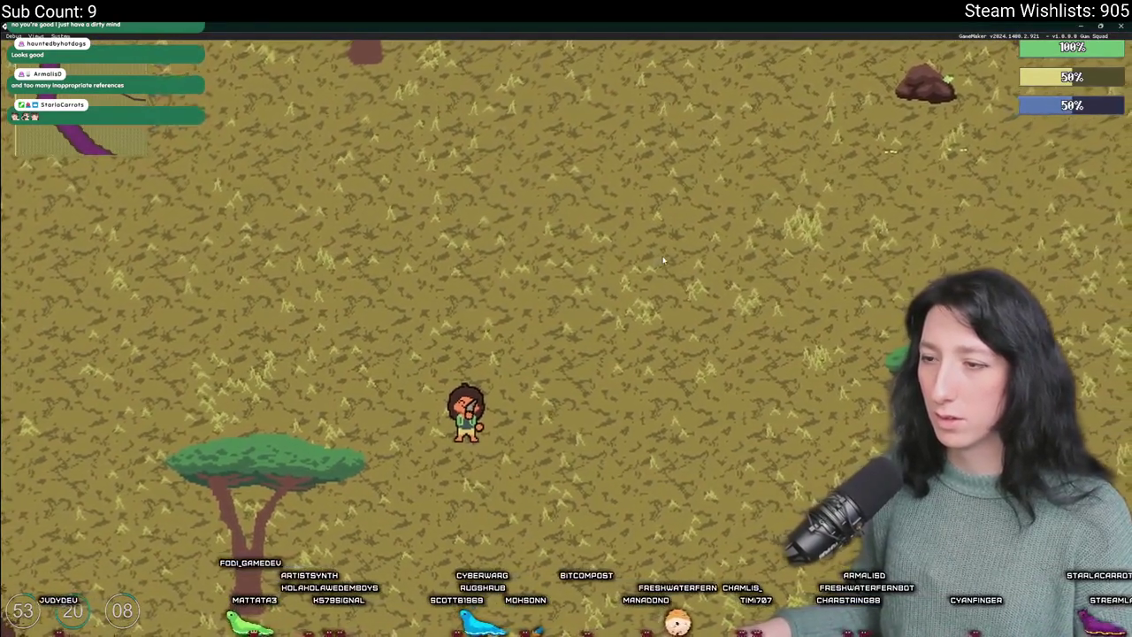
key(alt+Tab)
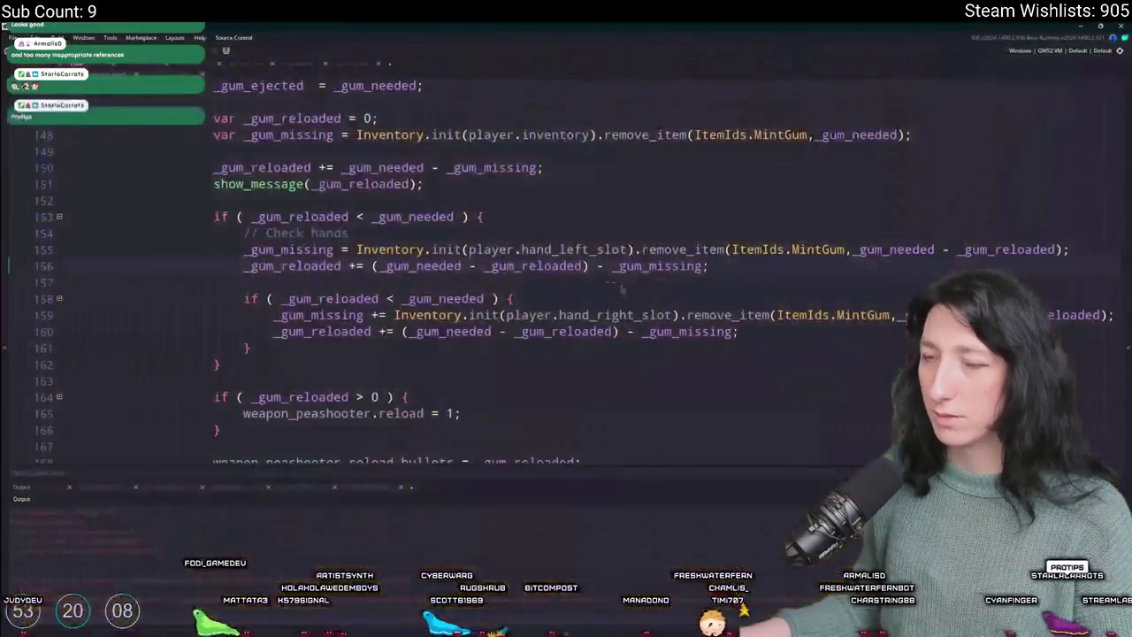
key(Delete)
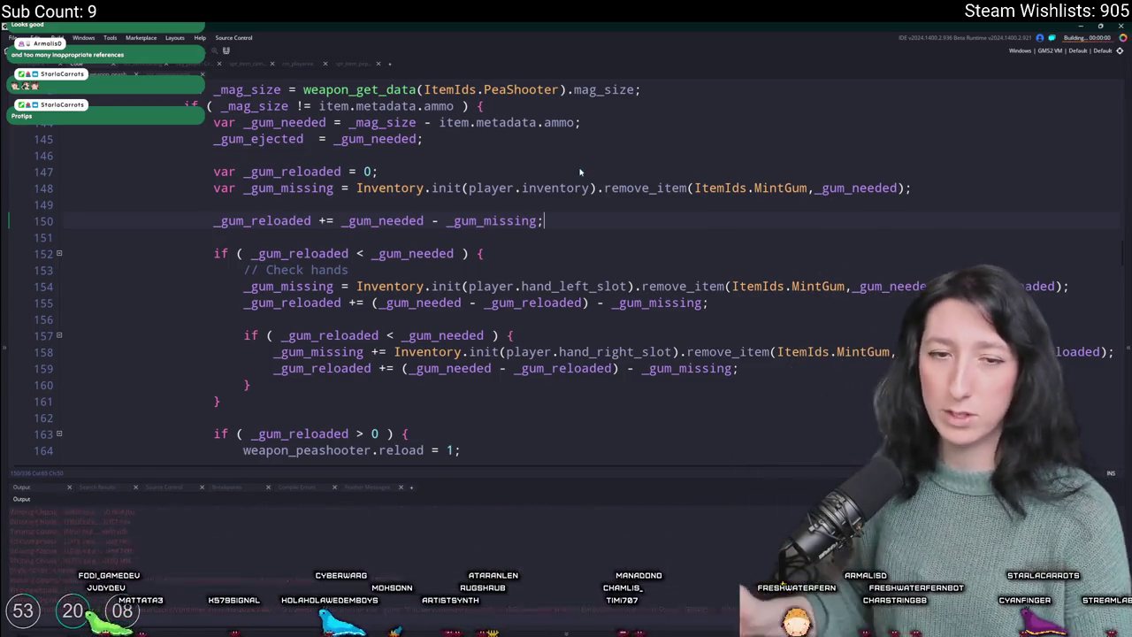
click(560, 309)
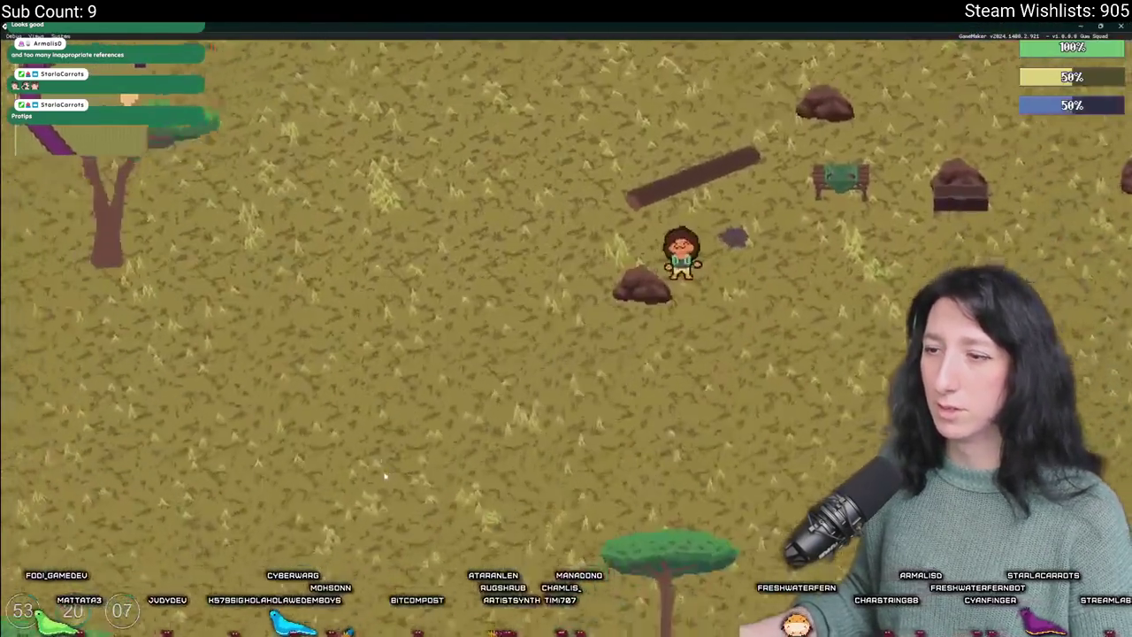
key(Tab)
click(227, 403)
key(Tab)
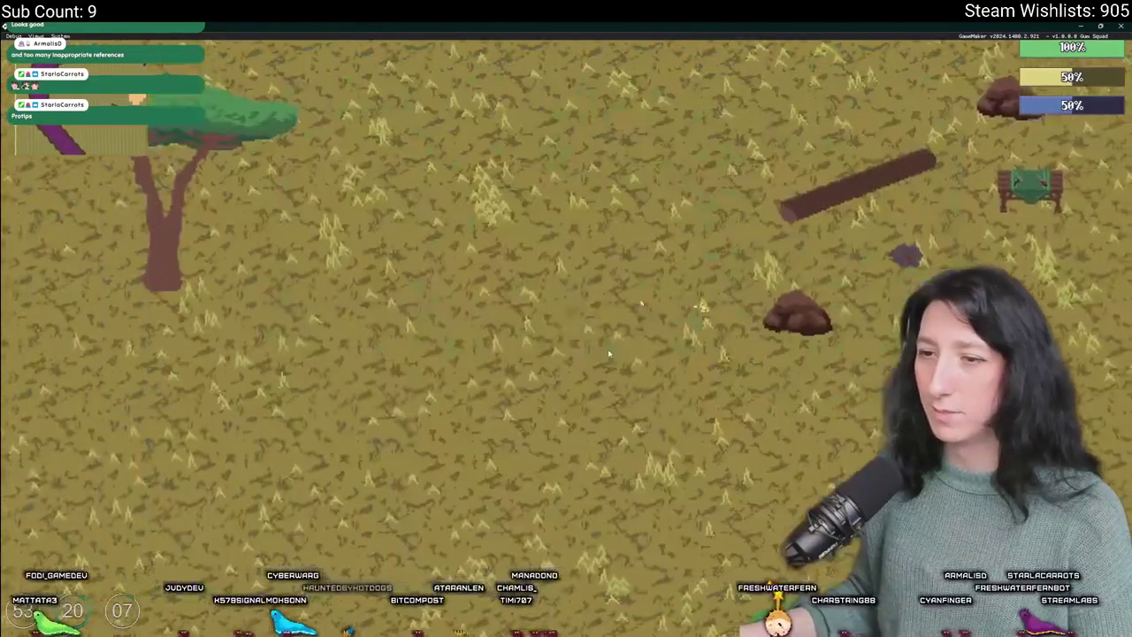
key(Tab)
key(Tab)
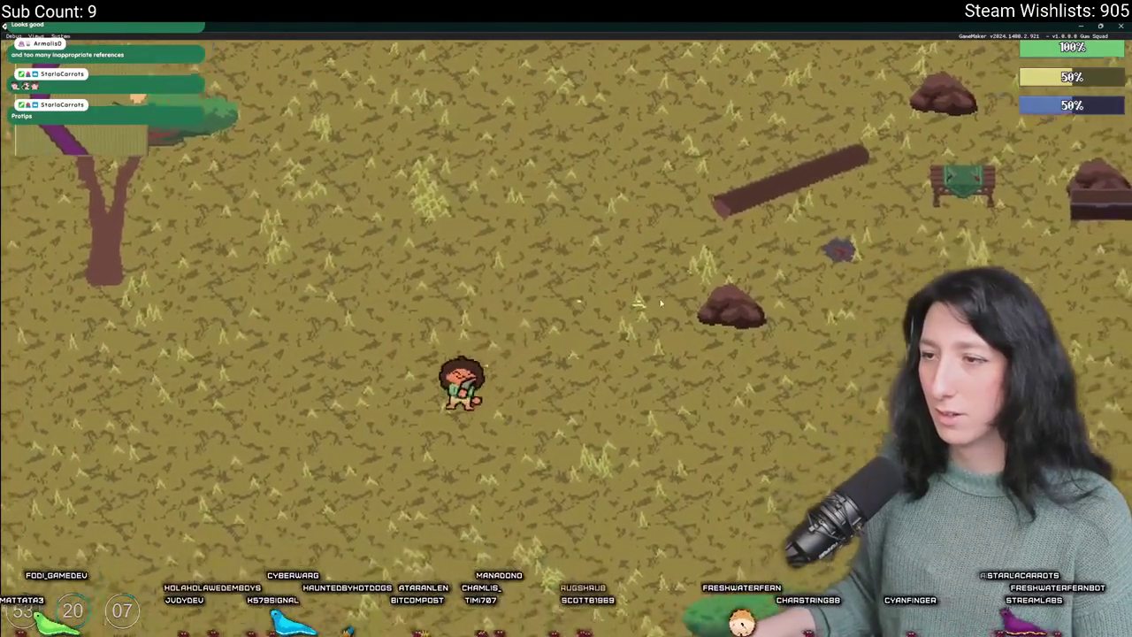
key(s)
key(a)
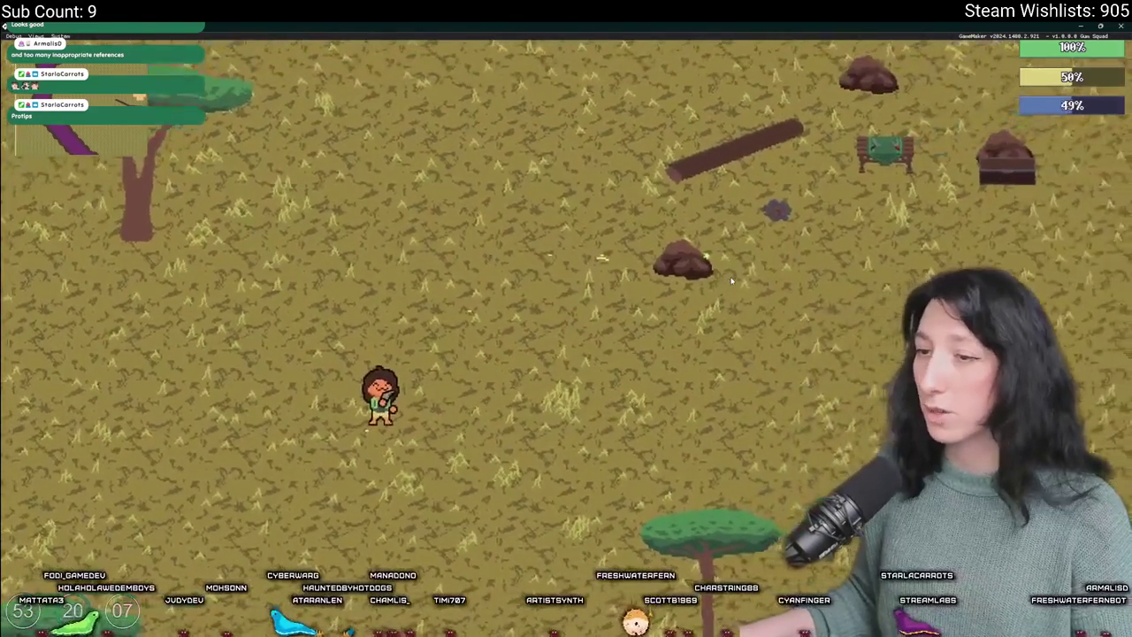
key(i)
key(i)
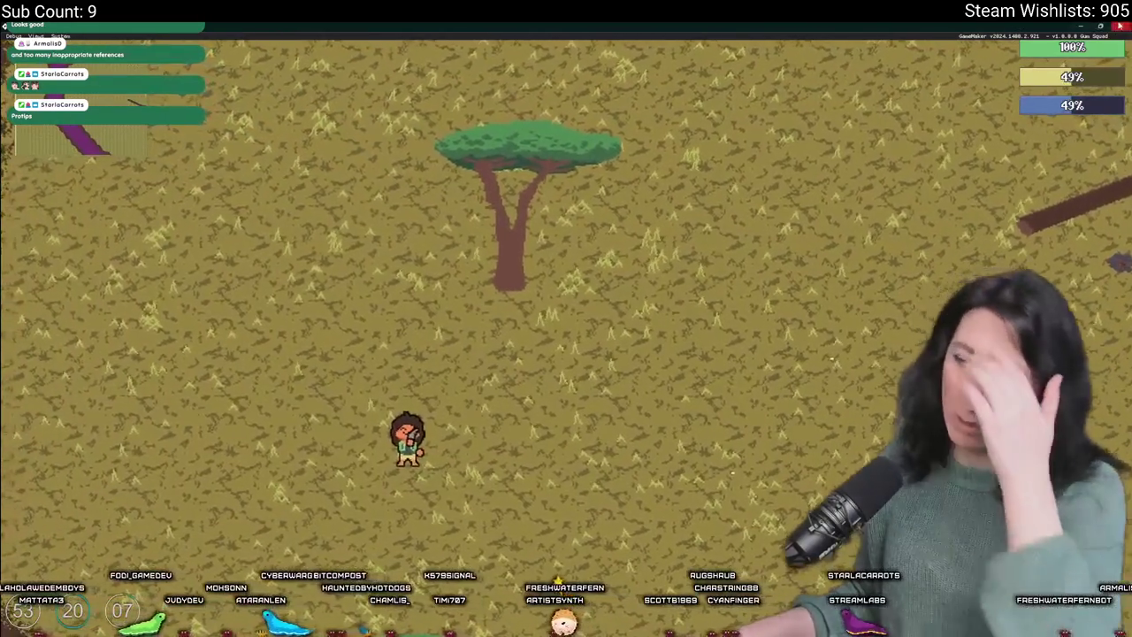
key(alt+F4)
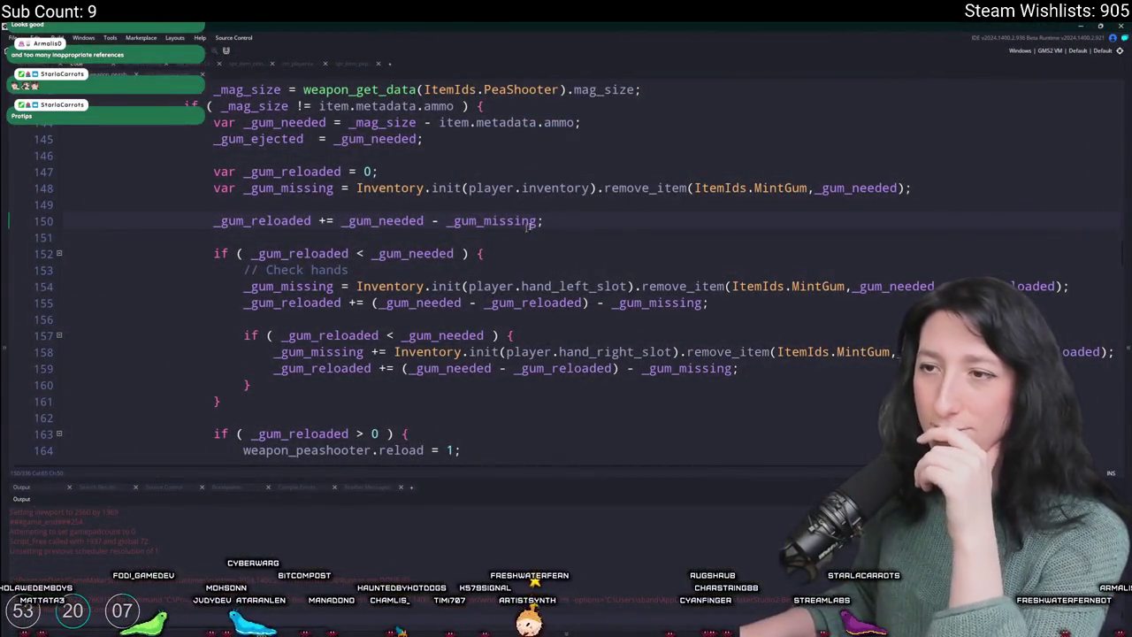
- Add show_message(_gum_reloaded); on a new line below the hand-check block
scroll(513, 237, down, 3)
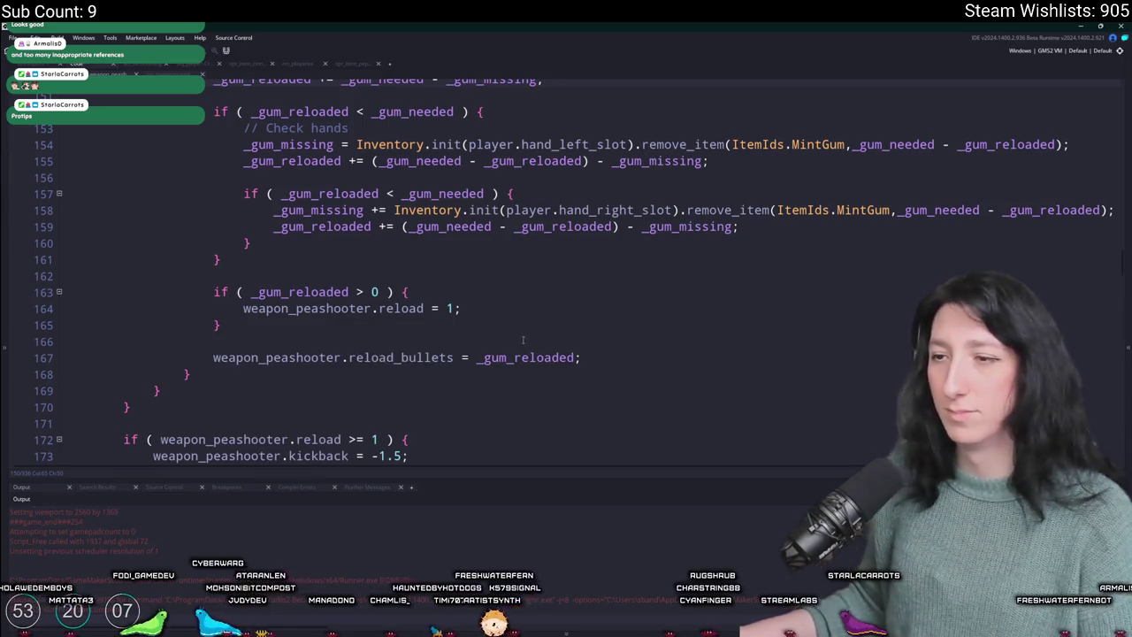
double_click(522, 357)
scroll(522, 357, up, 1)
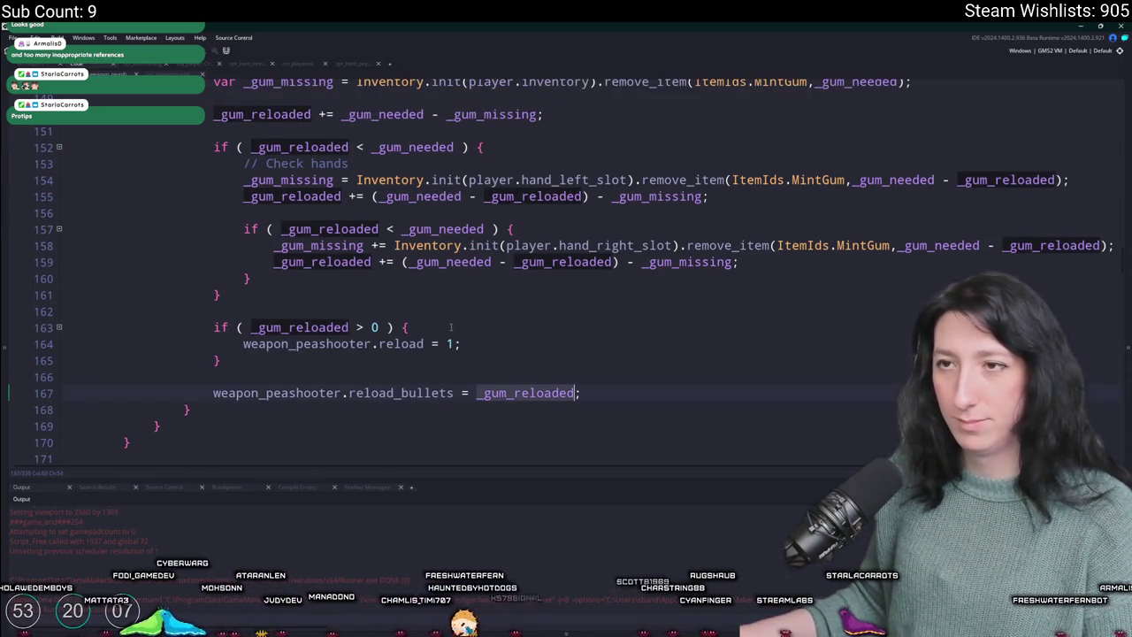
scroll(451, 327, up, 3)
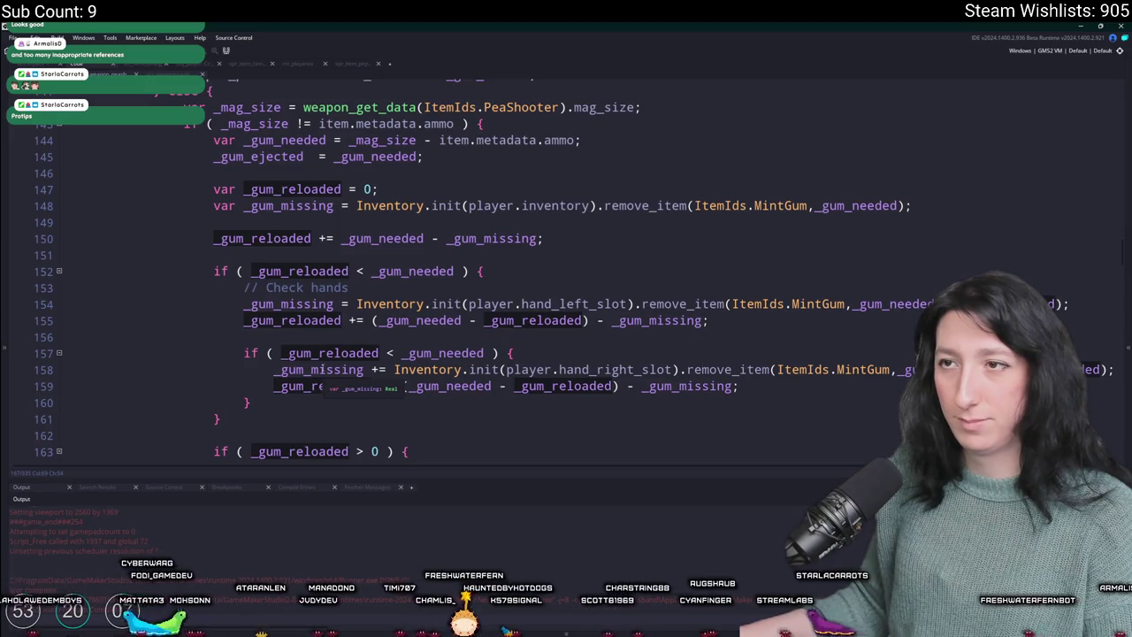
scroll(320, 370, down, 1)
scroll(310, 380, up, 1)
scroll(305, 384, down, 1)
click(302, 386)
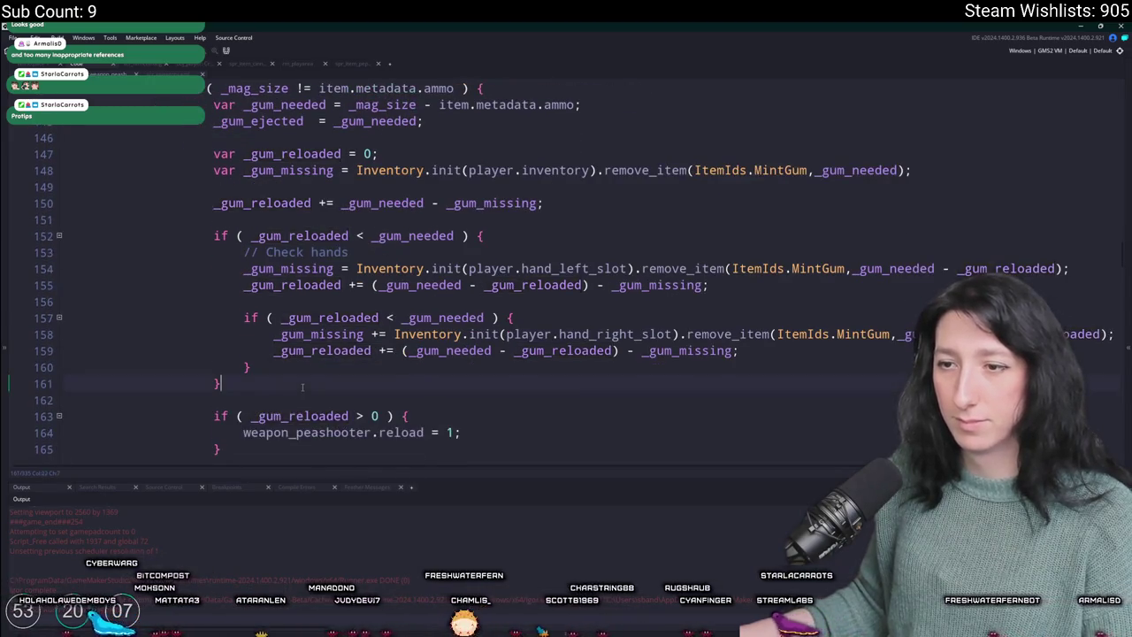
scroll(384, 374, down, 2)
key(Return)
key(Return)
text(show_message(_gum_reloaded);)
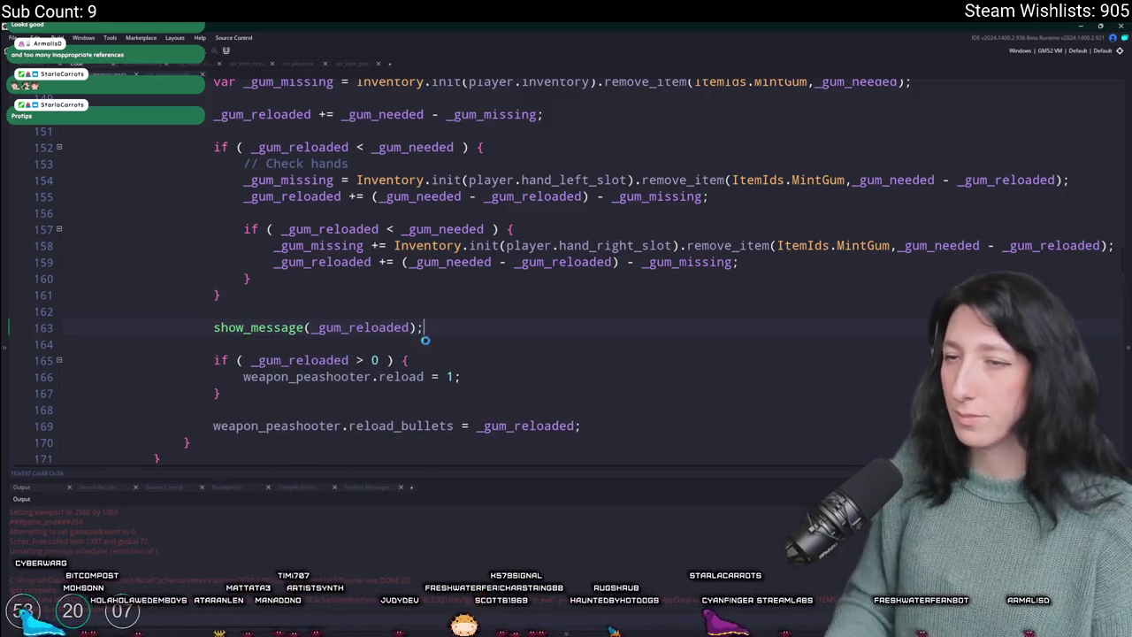
scroll(425, 344, up, 1)
click(226, 380)
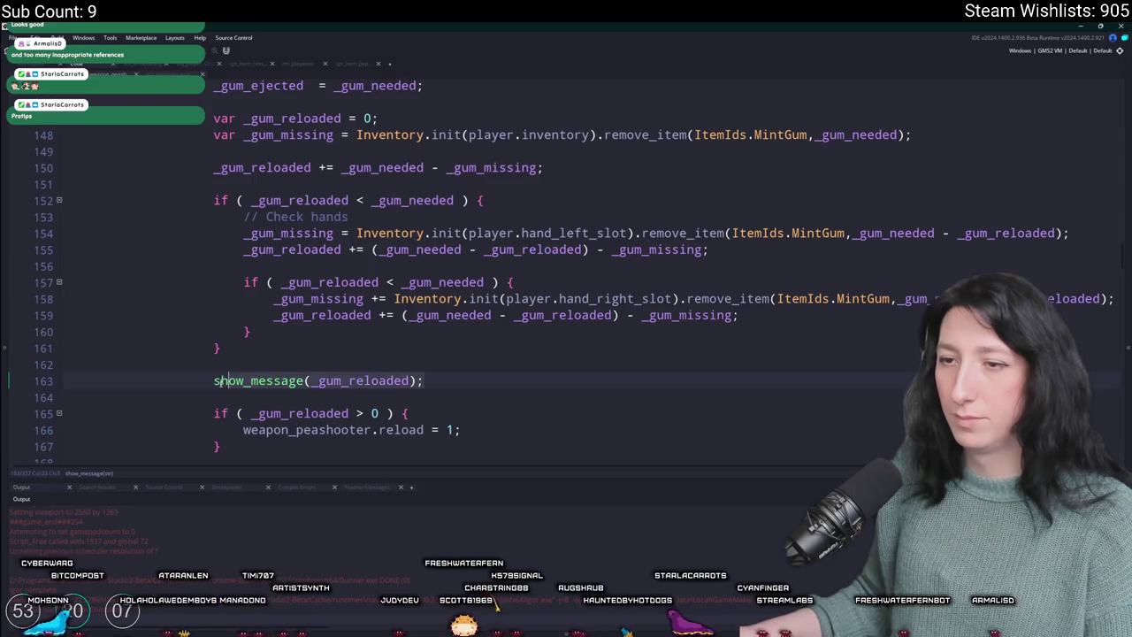
- Paste show_message(_gum_reloaded); after lines 159, 155 and 150, then build and run with F5
click(743, 315)
key(Return)
text(show_message(_gum_reloaded);)
key(Return)
text(show_message(_gum_reloaded);)
click(698, 169)
key(Return)
scroll(659, 186, up, 2)
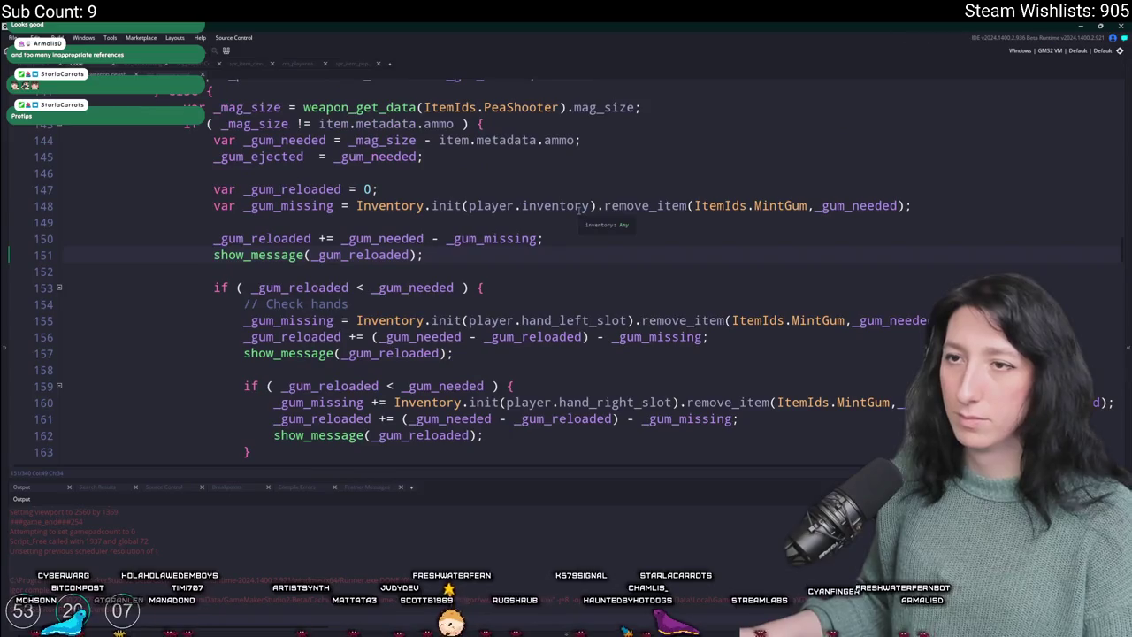
key(F5)
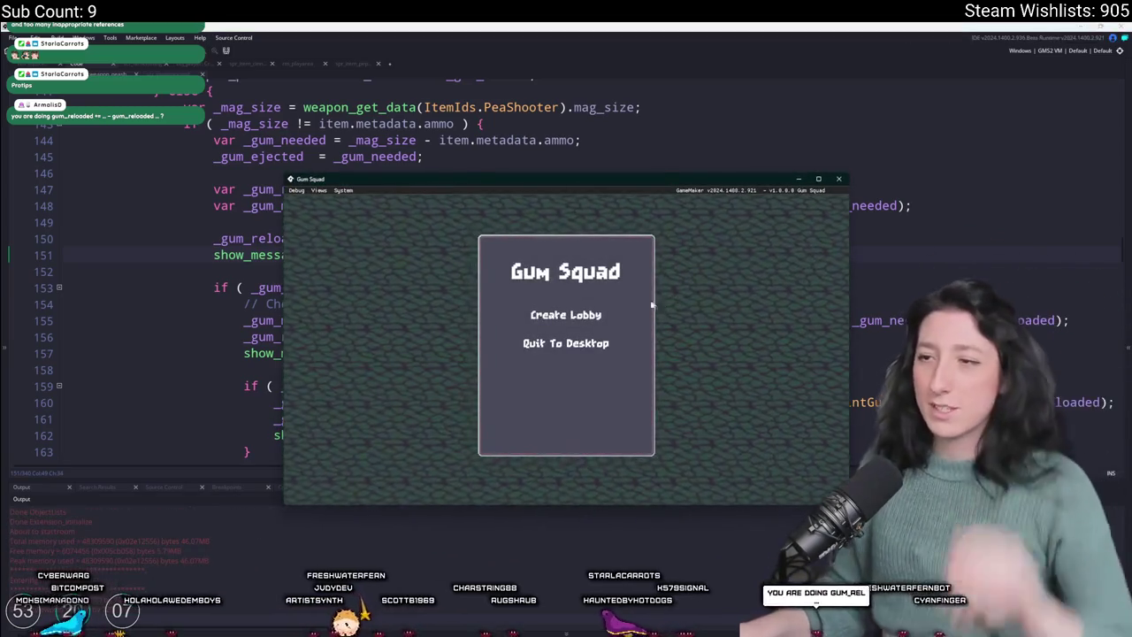
- Create a lobby, reload through the inventory and dismiss the gum count messages (1, 2, 4)
click(573, 319)
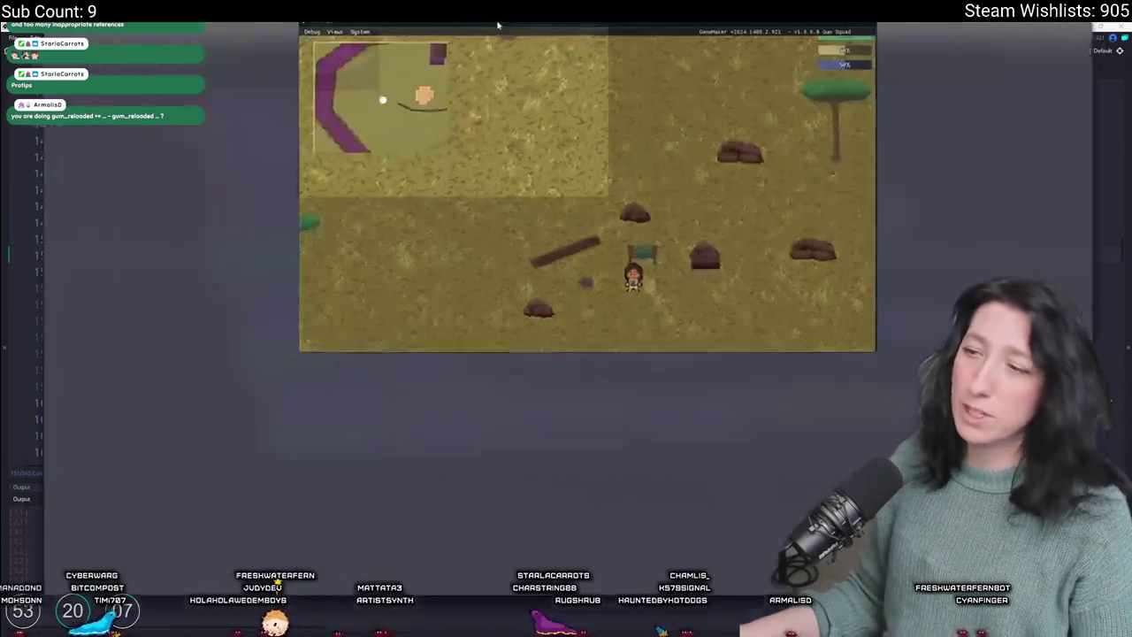
key(Tab)
key(Tab)
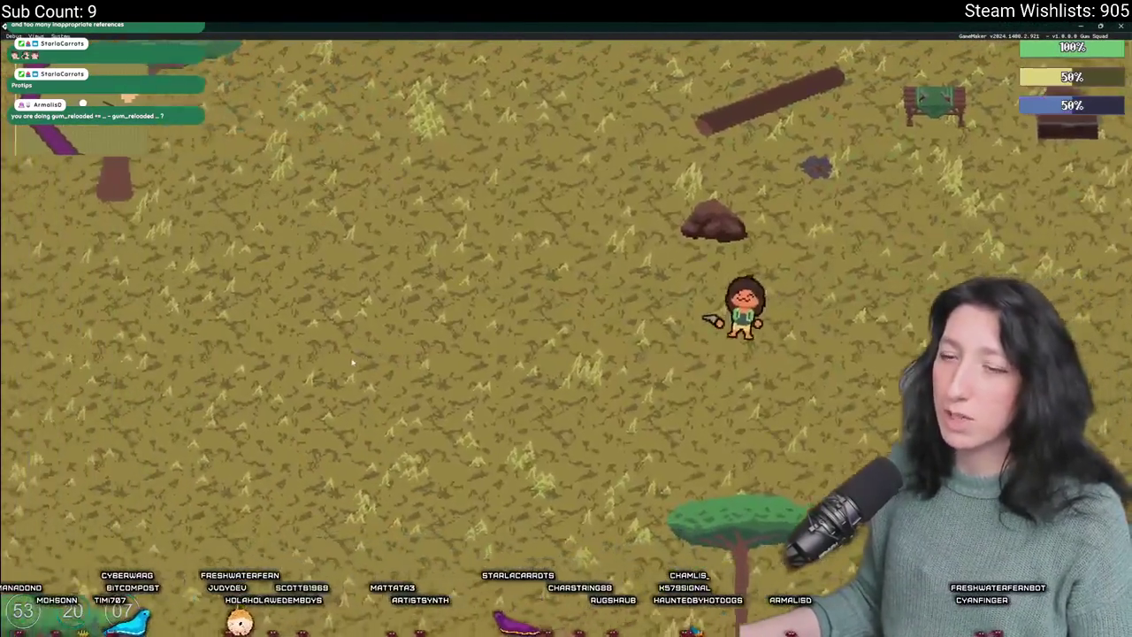
key(Return)
key(a)
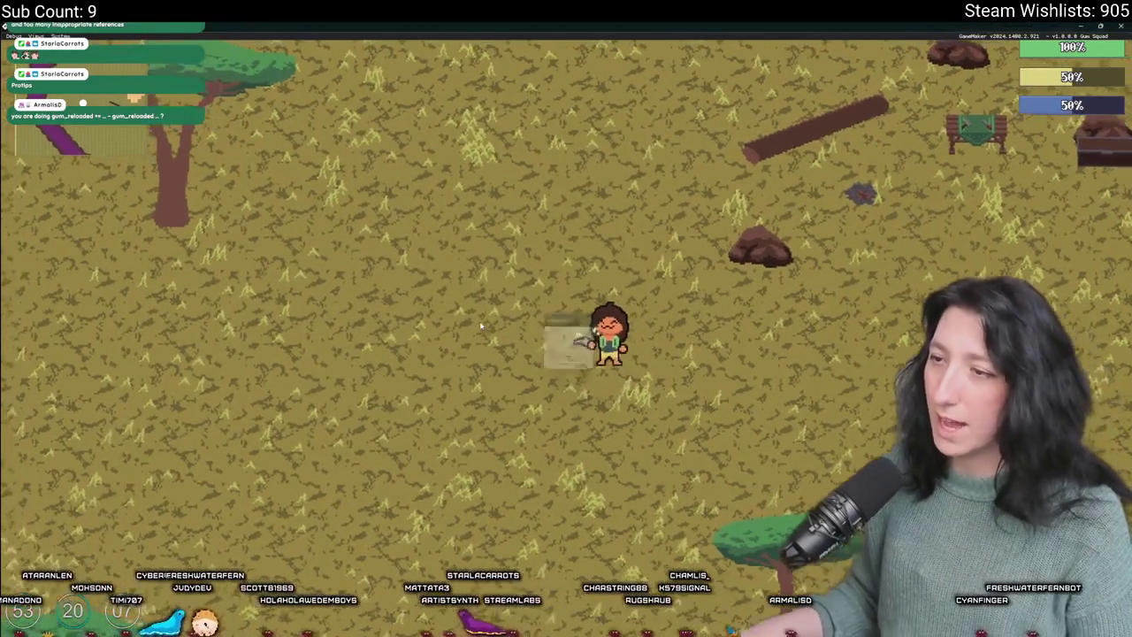
key(a)
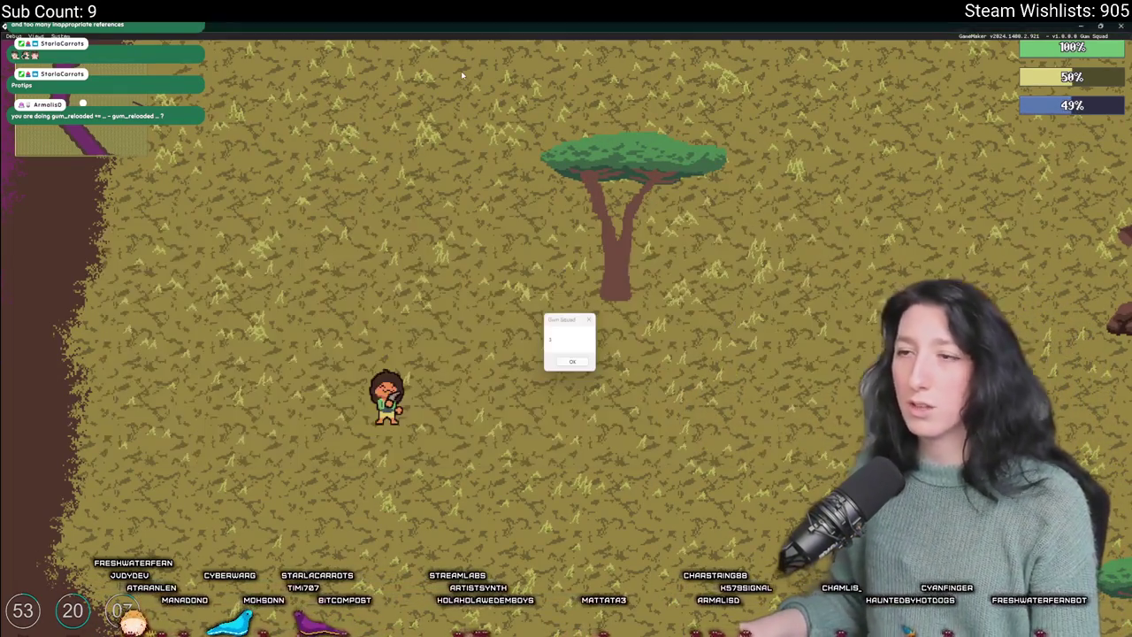
key(alt+Tab)
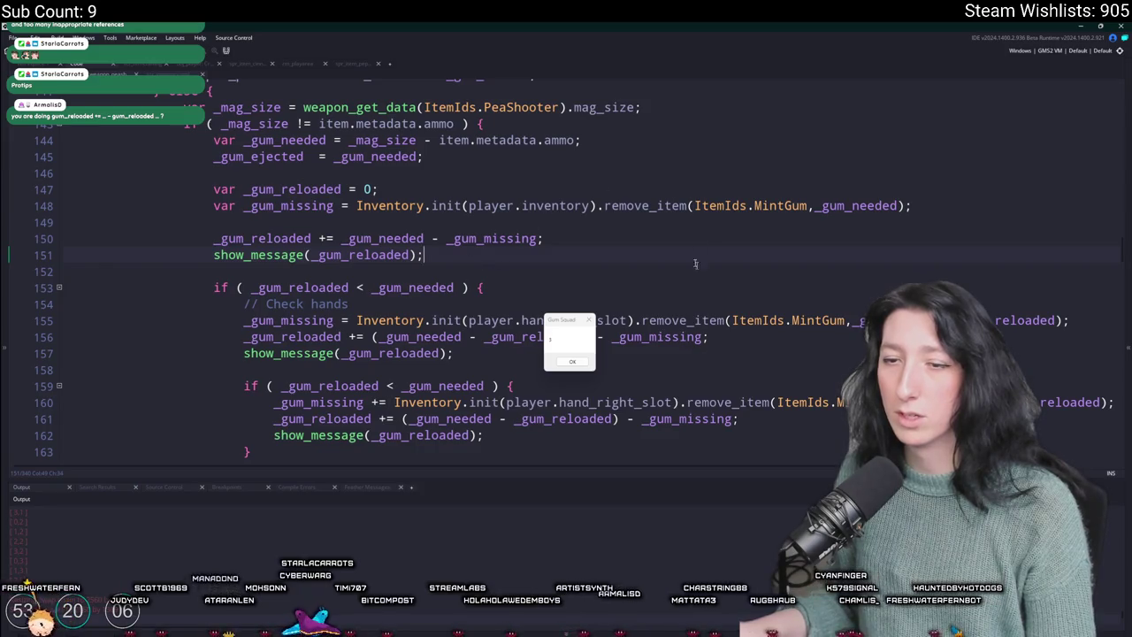
key(alt+Tab)
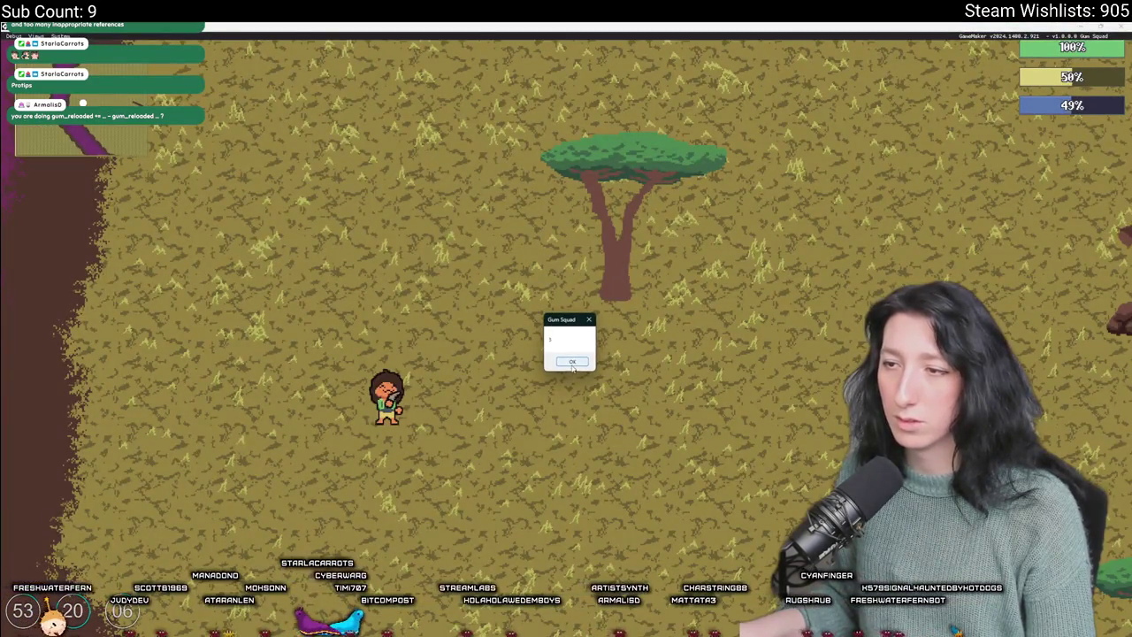
click(572, 362)
click(572, 362)
key(Tab)
key(Tab)
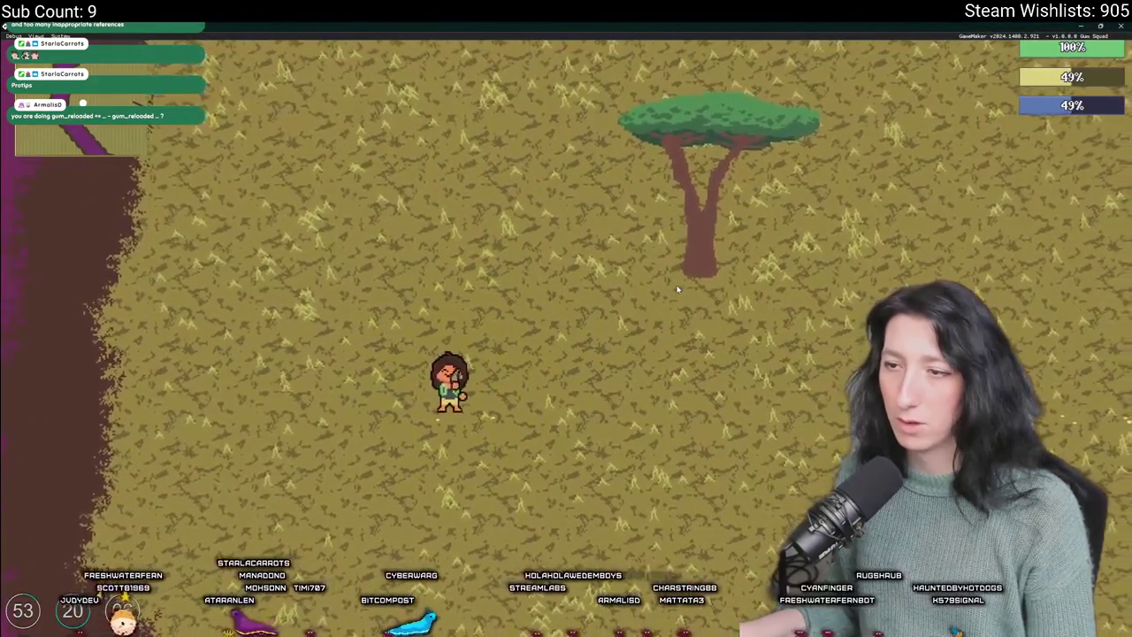
key(Return)
key(Return)
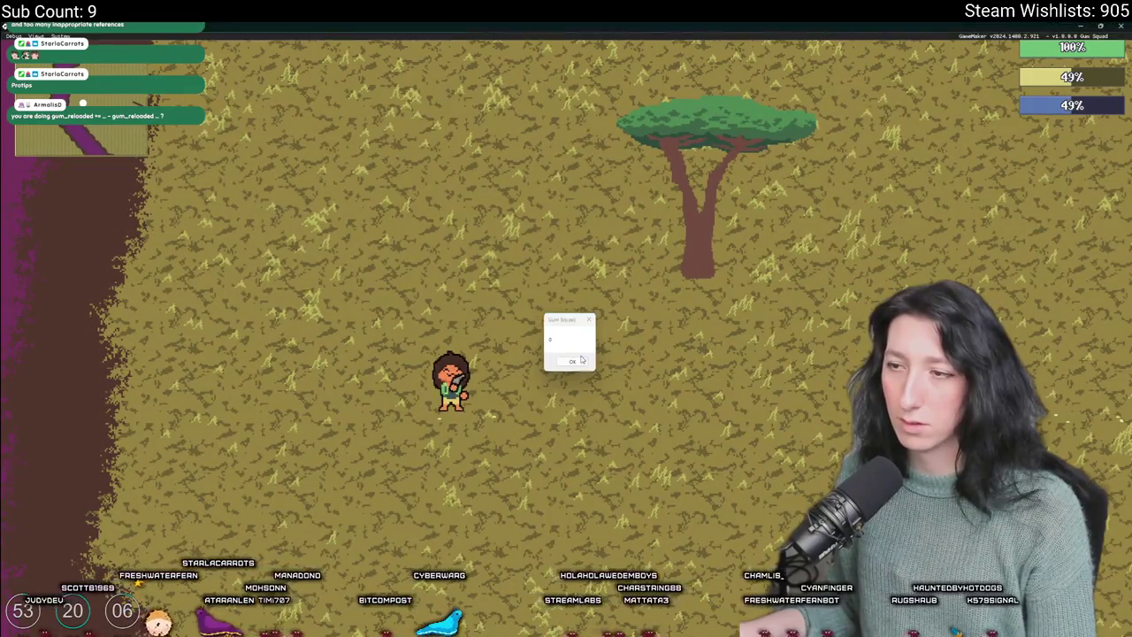
- Close the game, then window the relaunched game on the right beside the code editor
click(1117, 26)
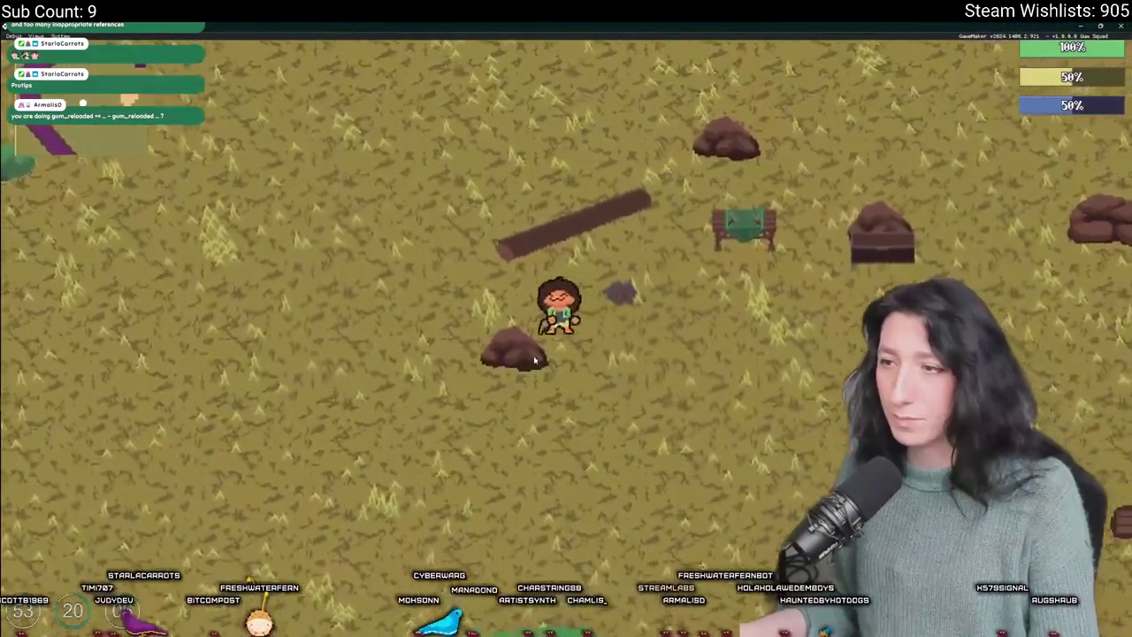
key(a)
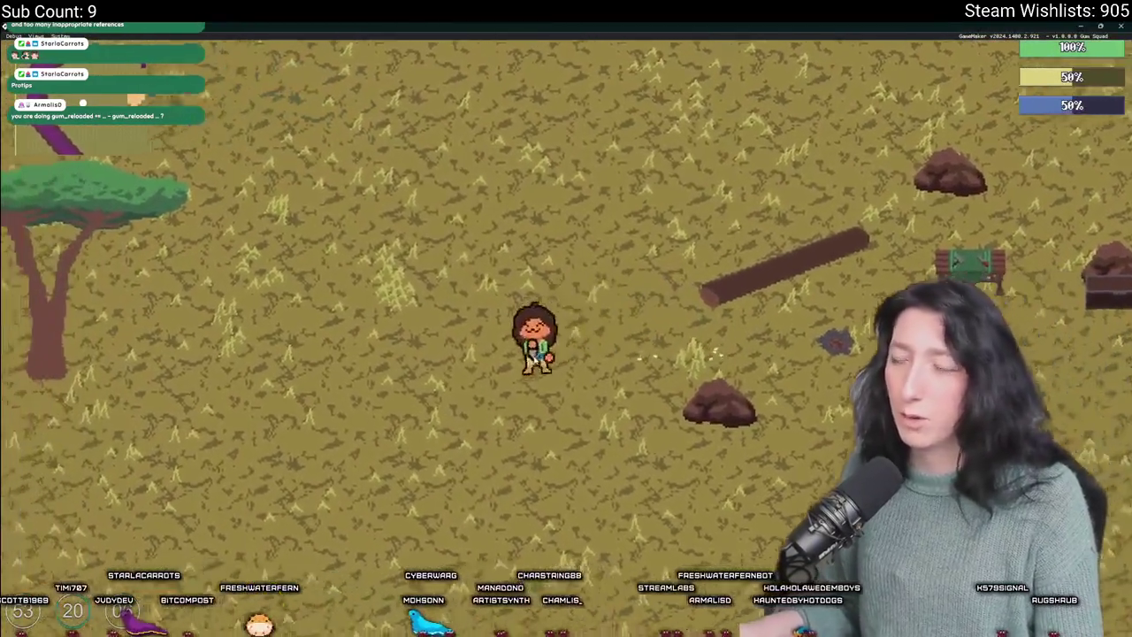
key(s)
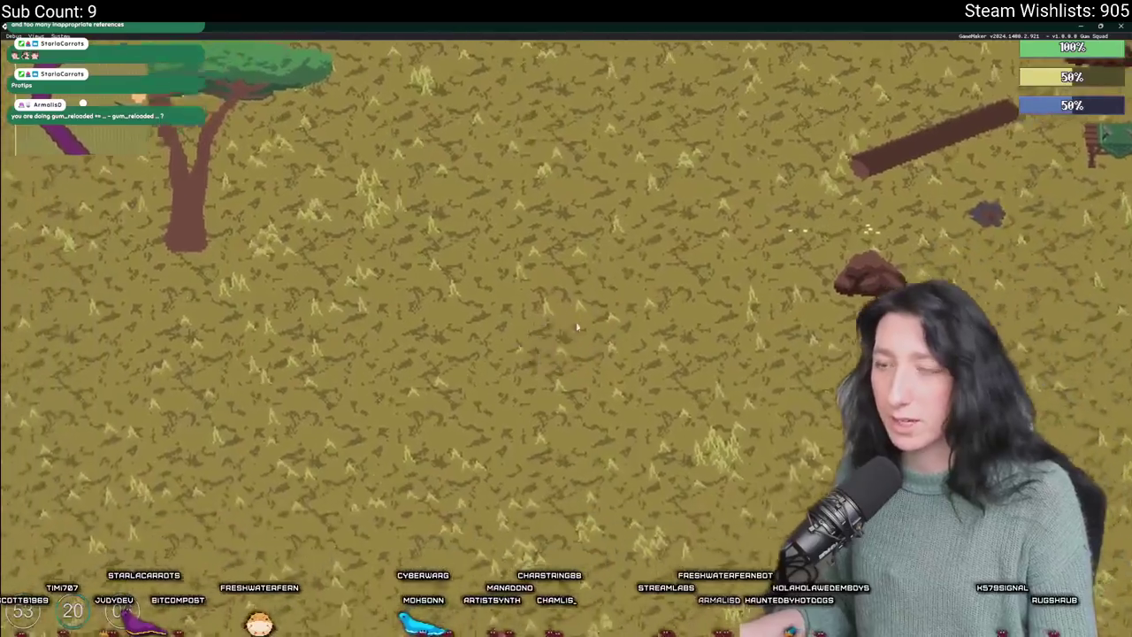
key(F11)
mouse_move(652, 32)
mouse_down()
mouse_move(805, 426)
mouse_move(879, 197)
mouse_up()
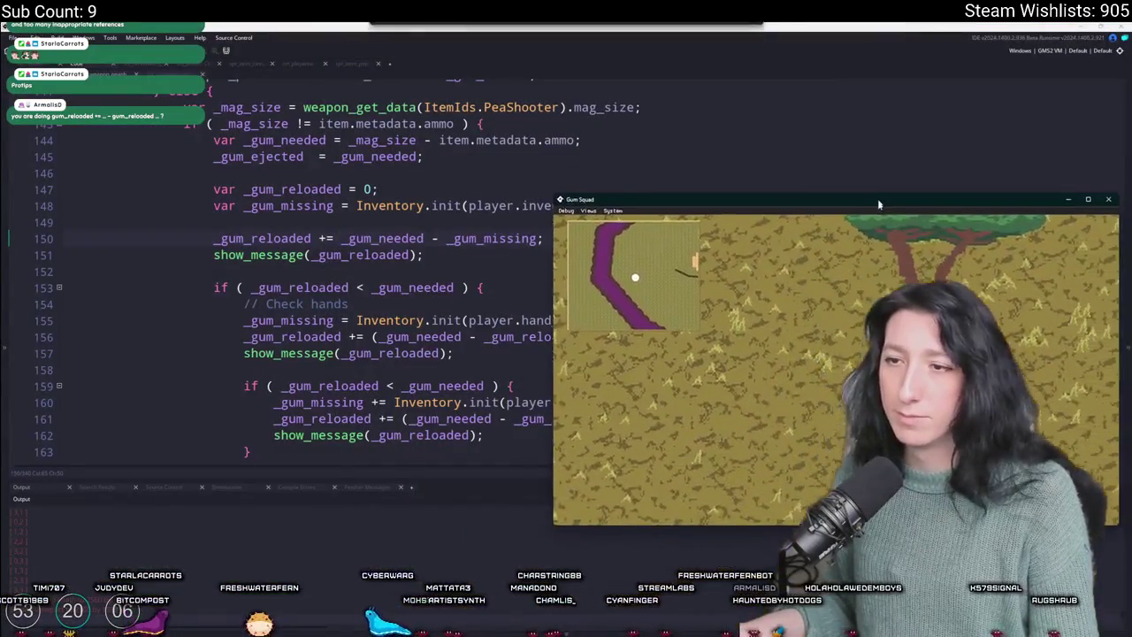
key(F11)
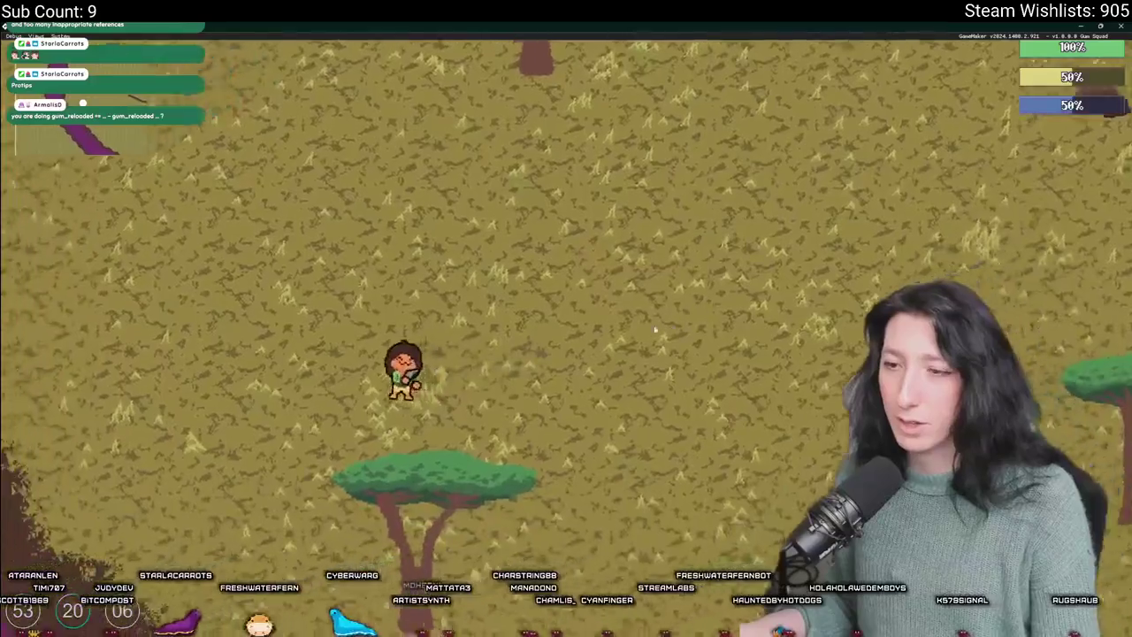
key(a)
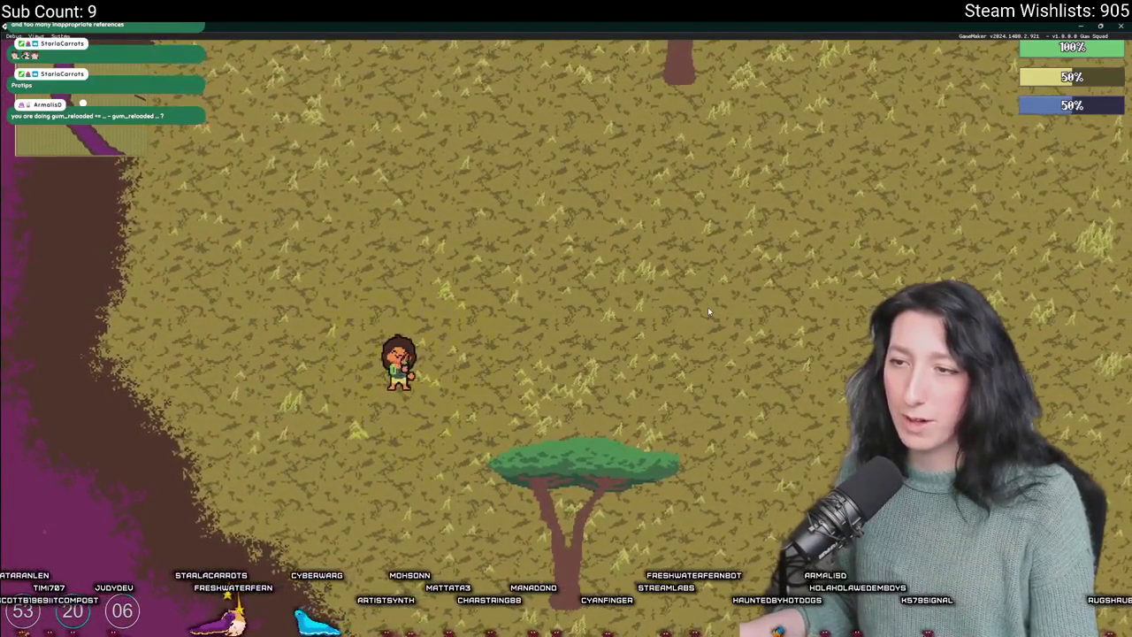
key(a)
key(r)
key(F11)
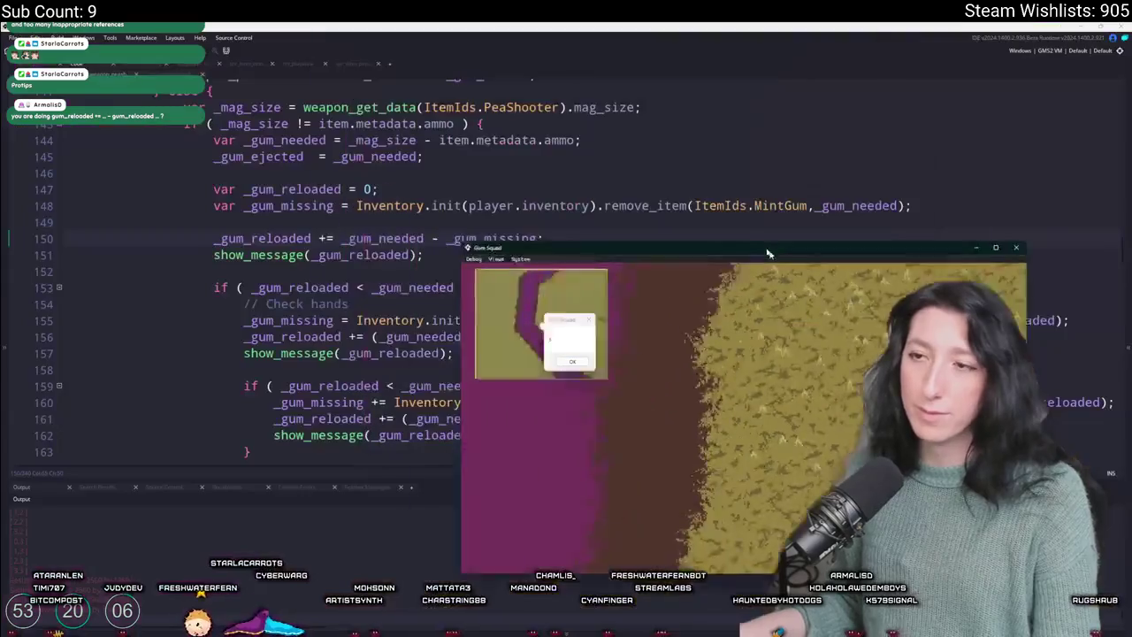
drag(767, 254, 928, 239)
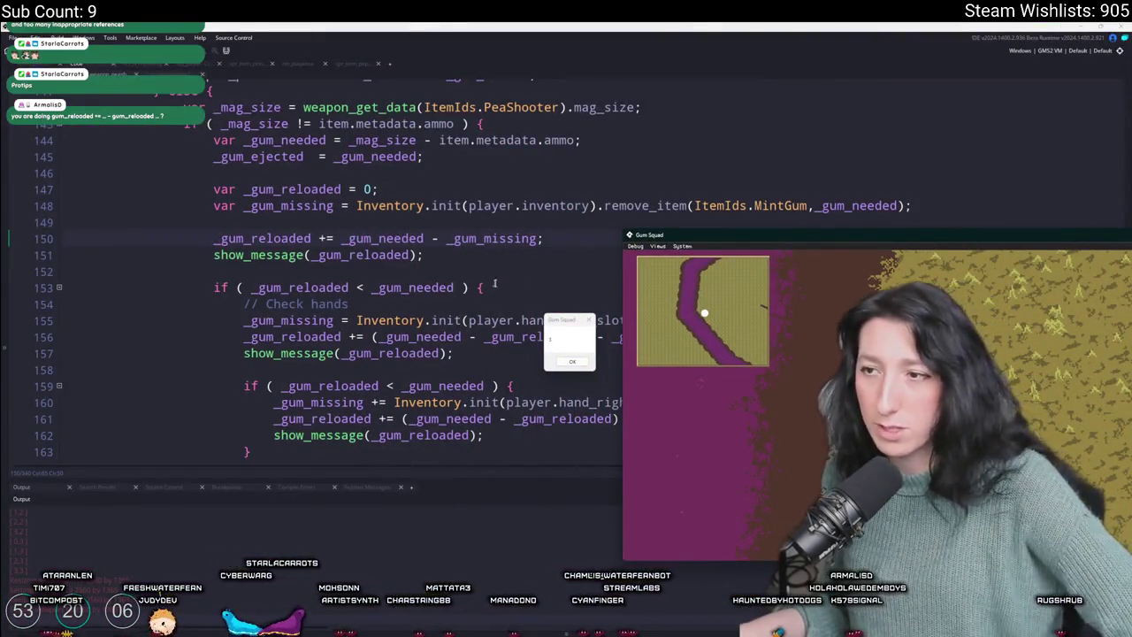
click(566, 327)
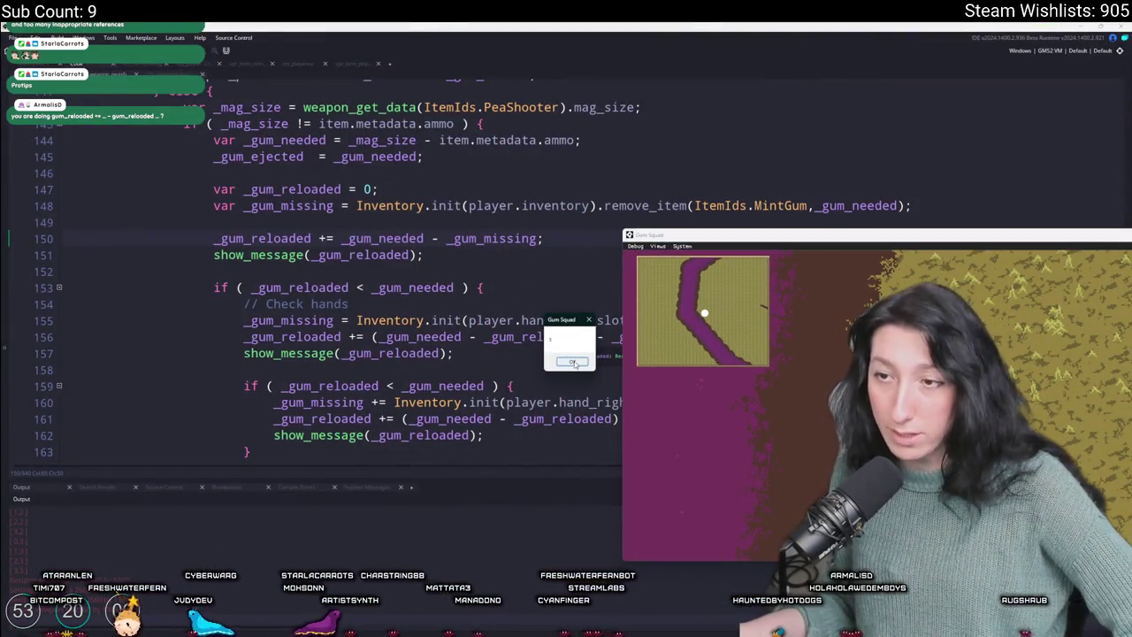
click(573, 362)
click(446, 307)
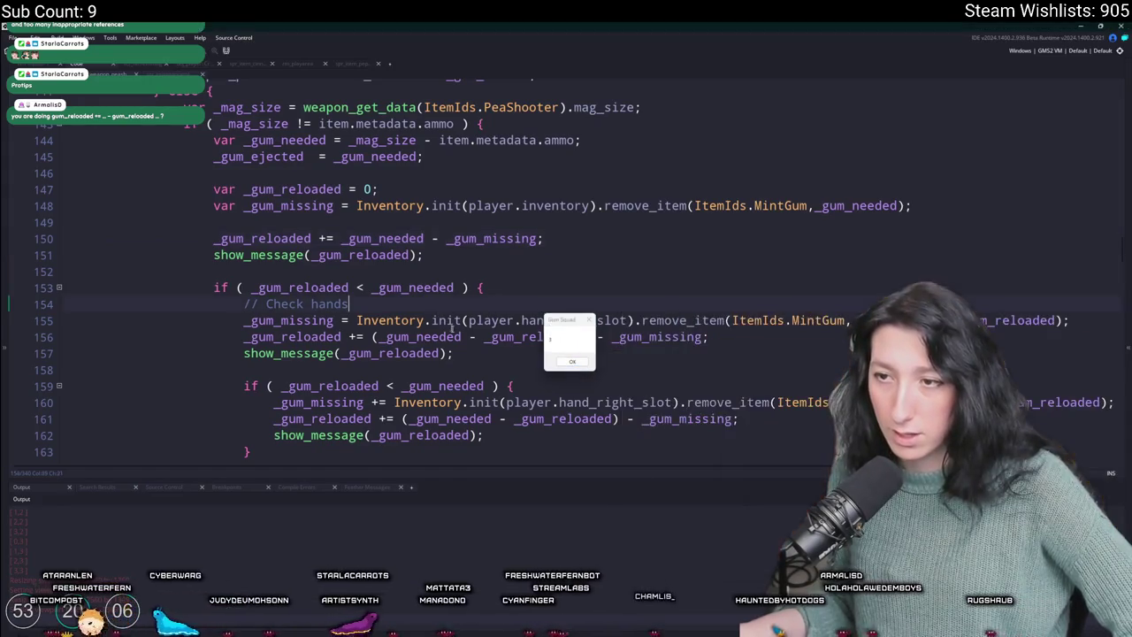
drag(563, 315, 809, 343)
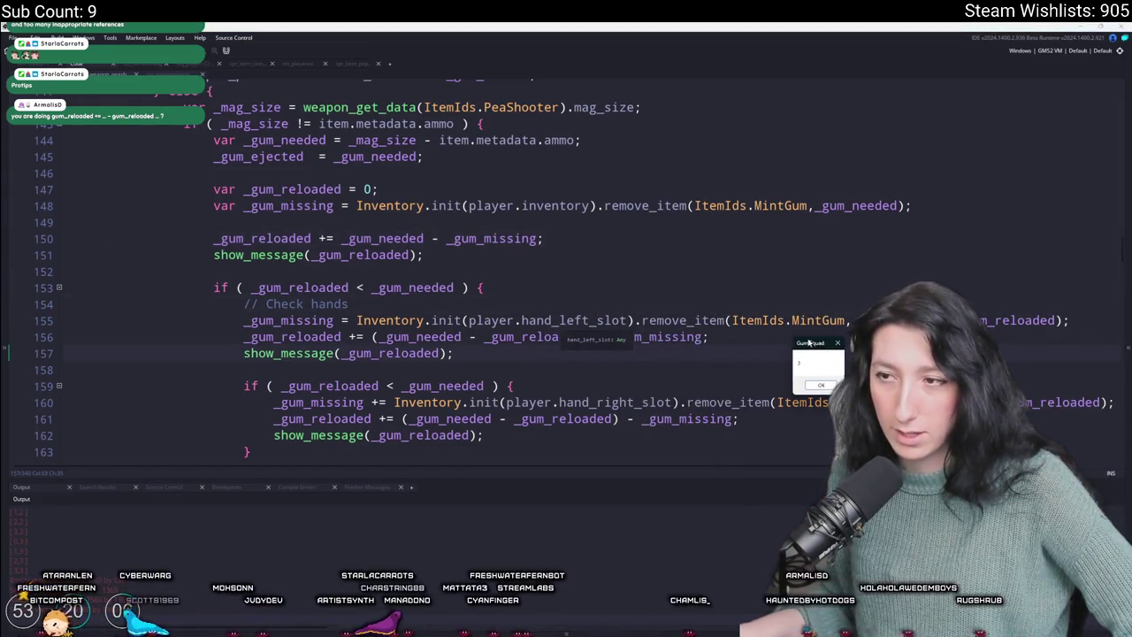
click(810, 386)
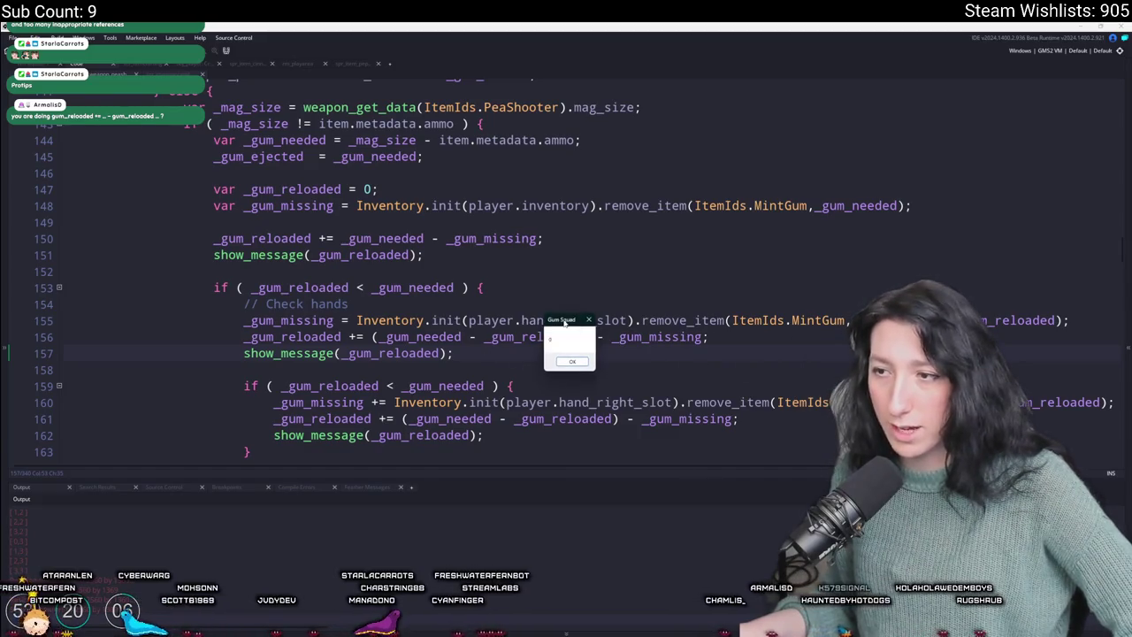
click(457, 386)
scroll(460, 371, down, 3)
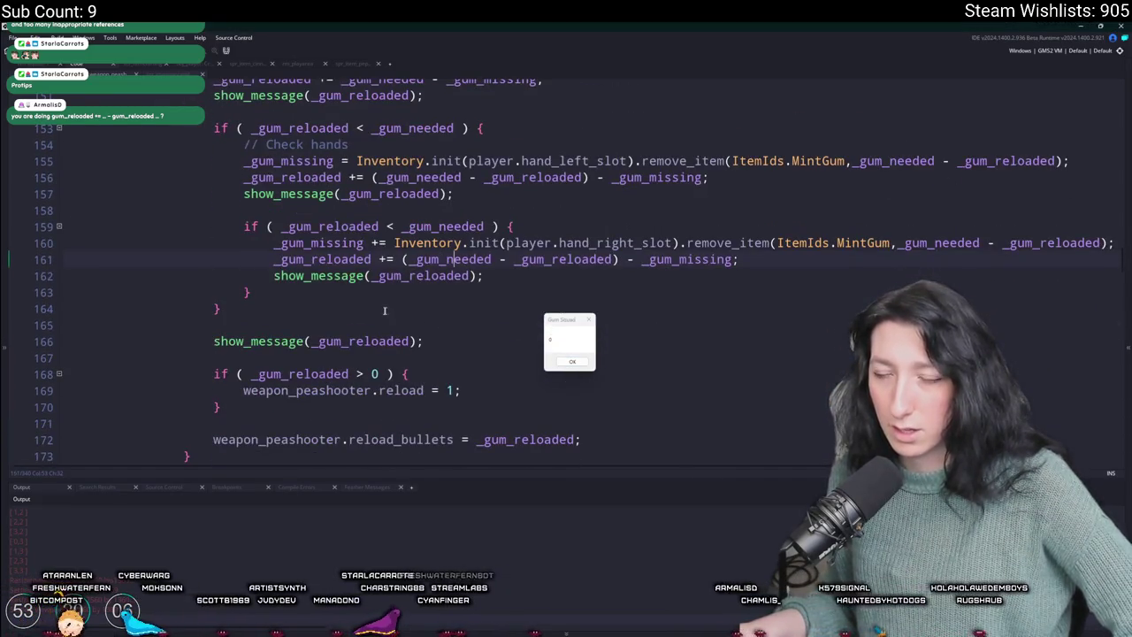
click(384, 276)
click(276, 276)
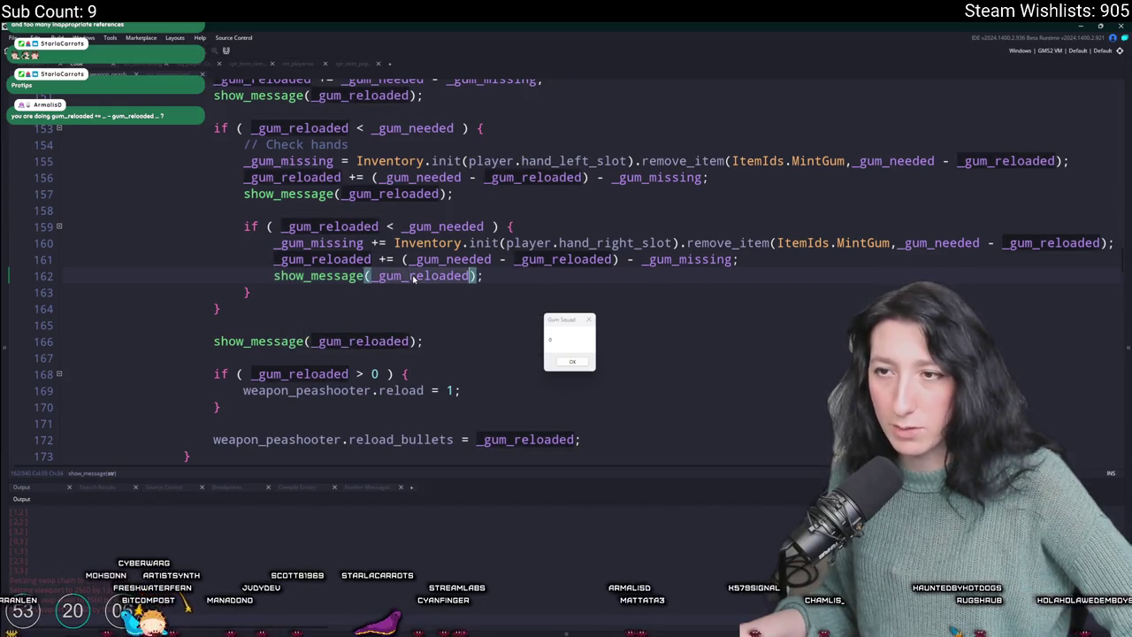
scroll(566, 265, up, 1)
double_click(299, 213)
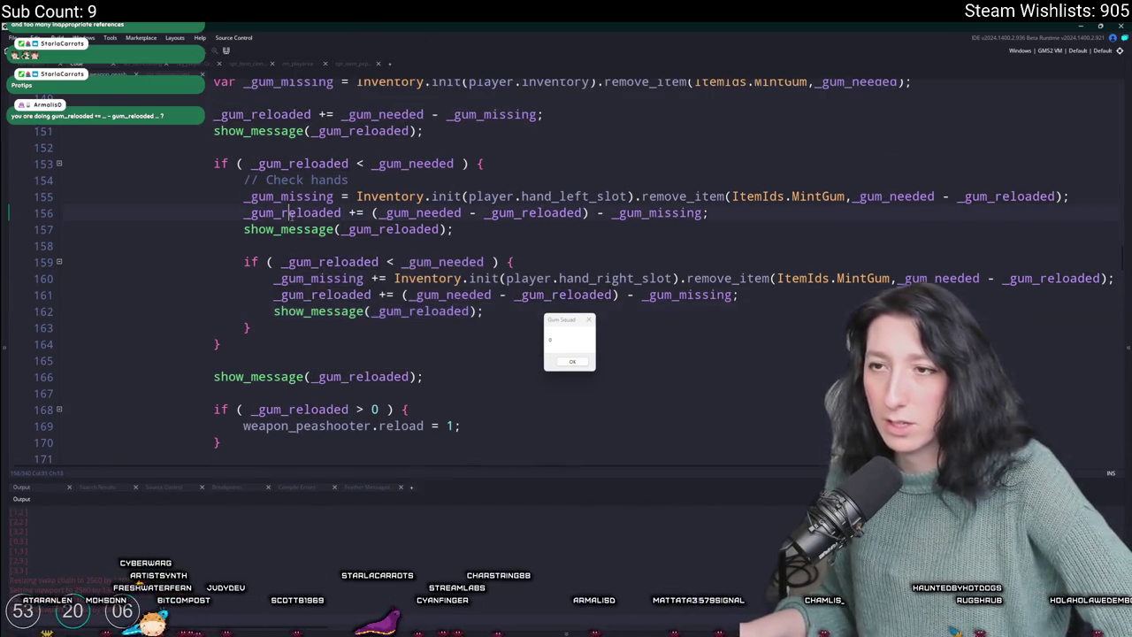
click(504, 300)
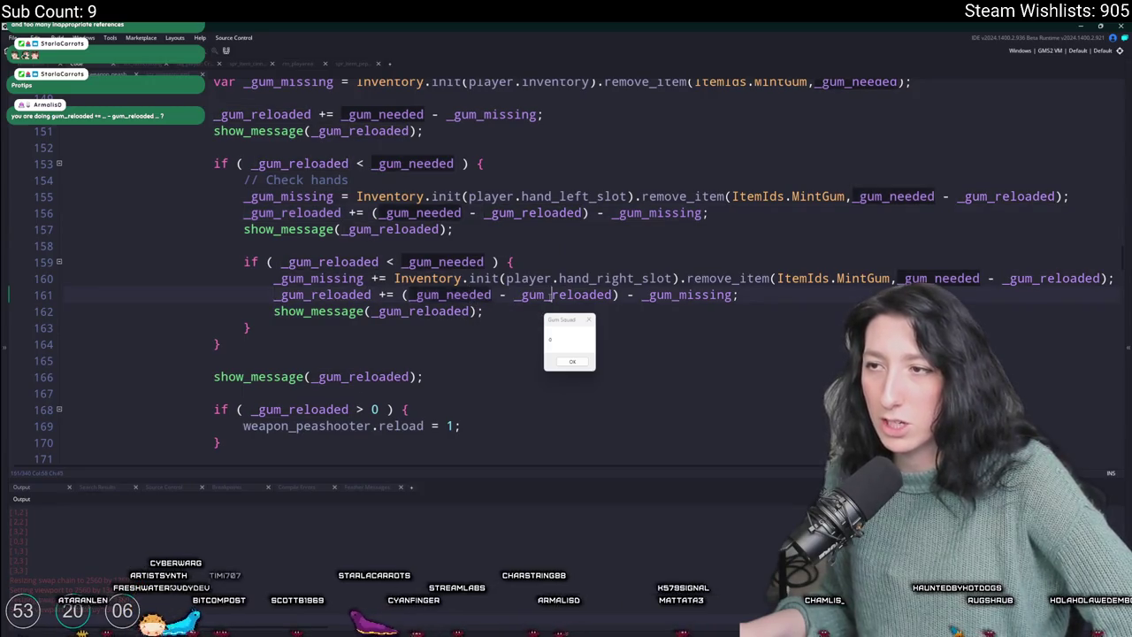
click(663, 294)
double_click(665, 295)
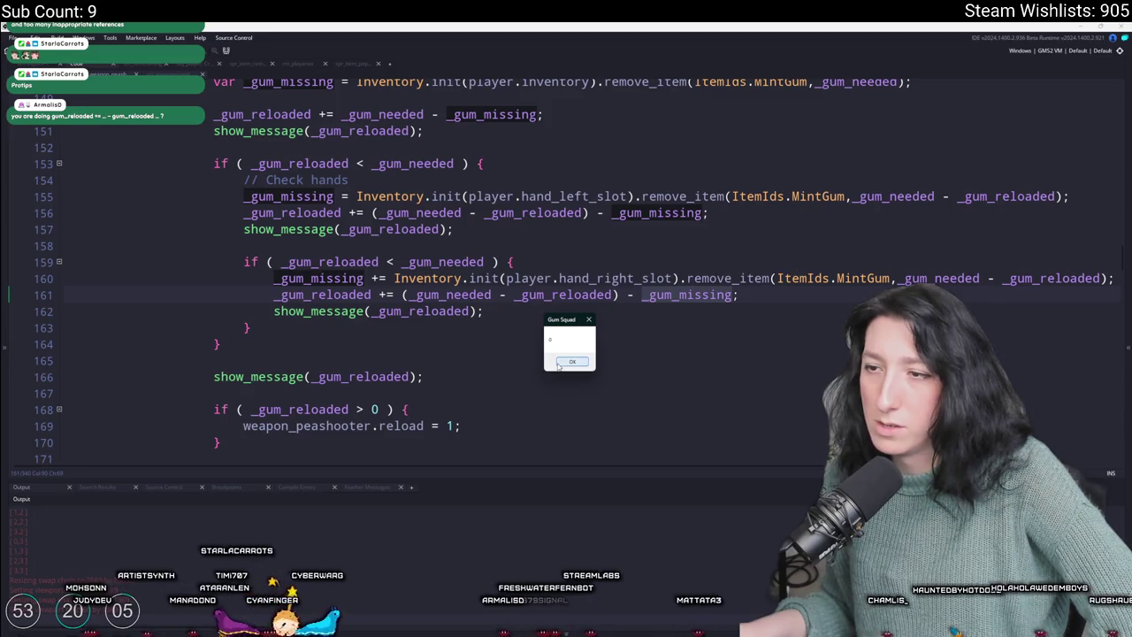
click(570, 362)
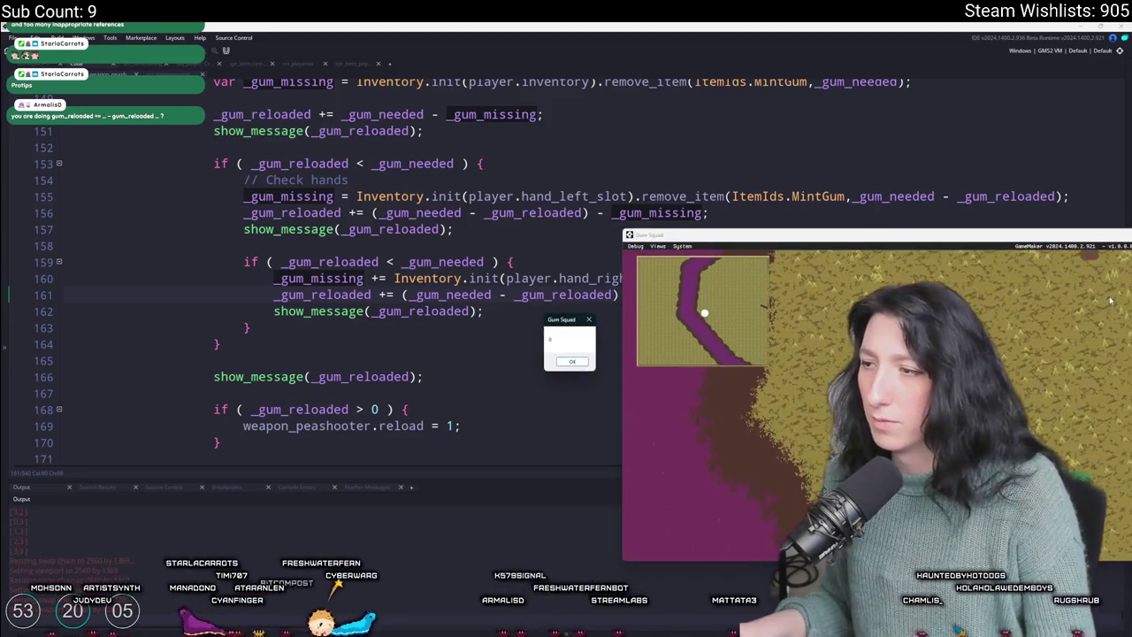
click(466, 197)
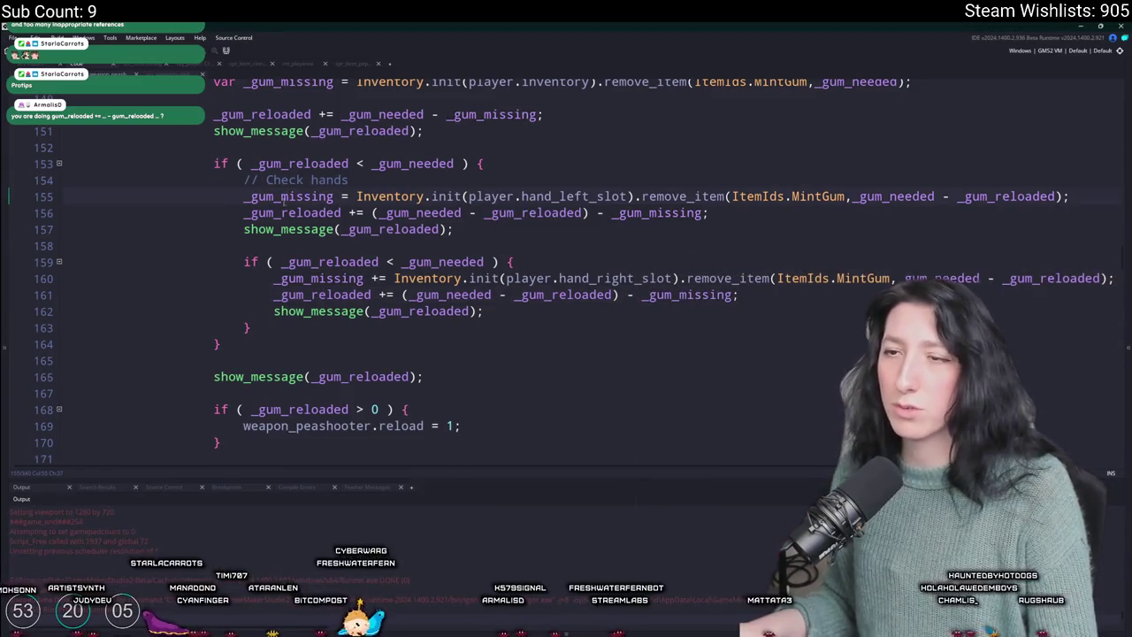
- Change line 160 from '_gum_missing +=' to '_gum_missing =' and rebuild the game
scroll(283, 198, up, 1)
click(442, 265)
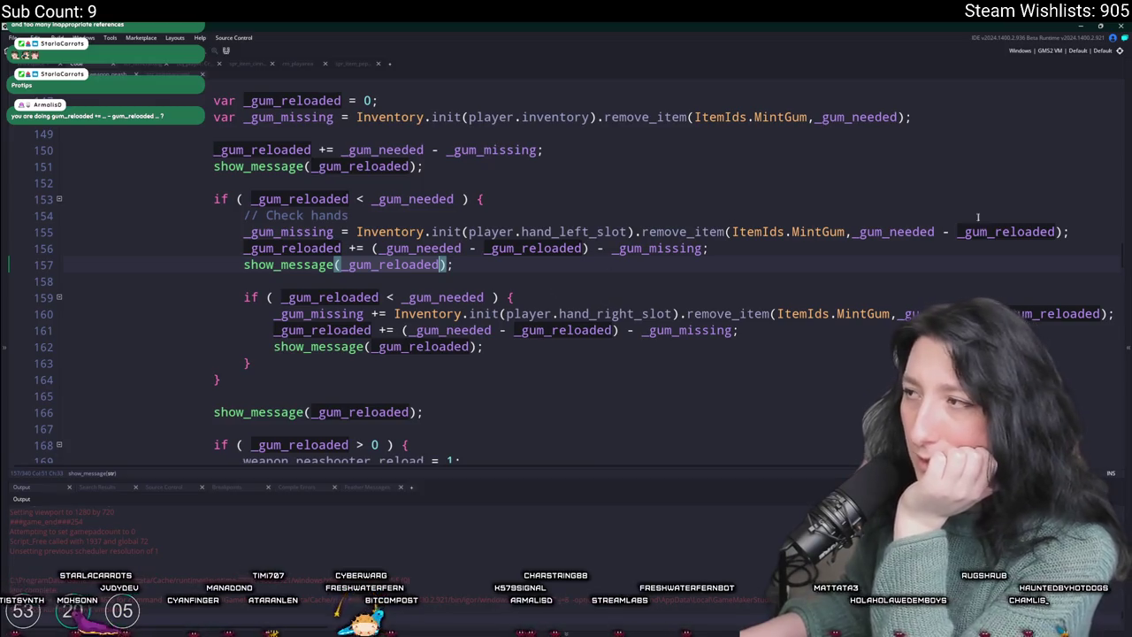
click(802, 330)
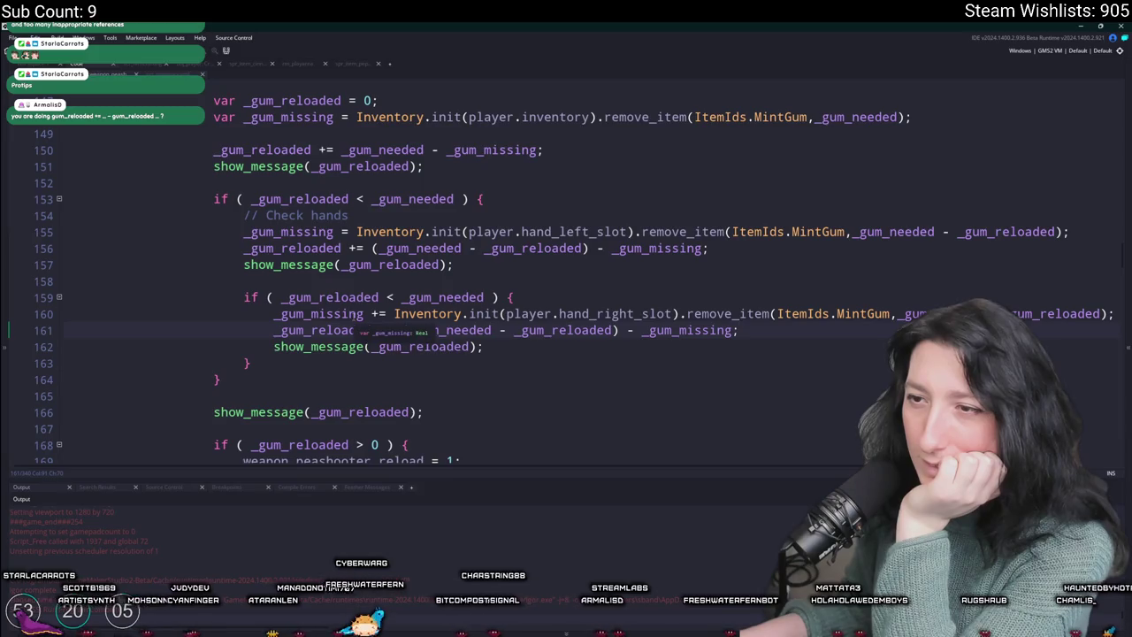
key(BackSpace)
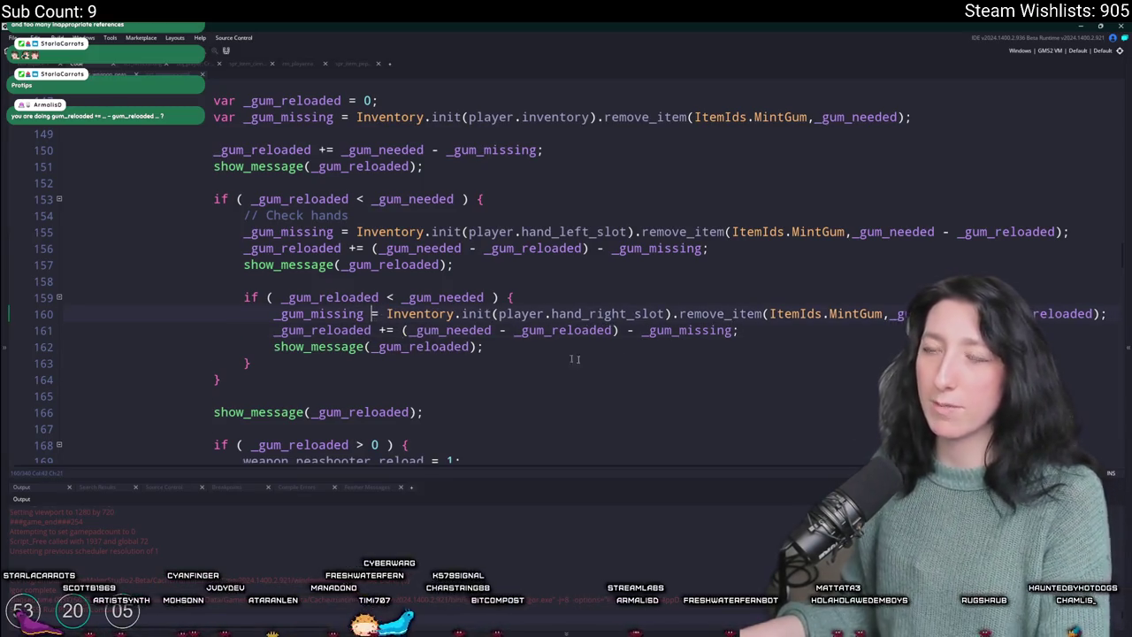
key(F5)
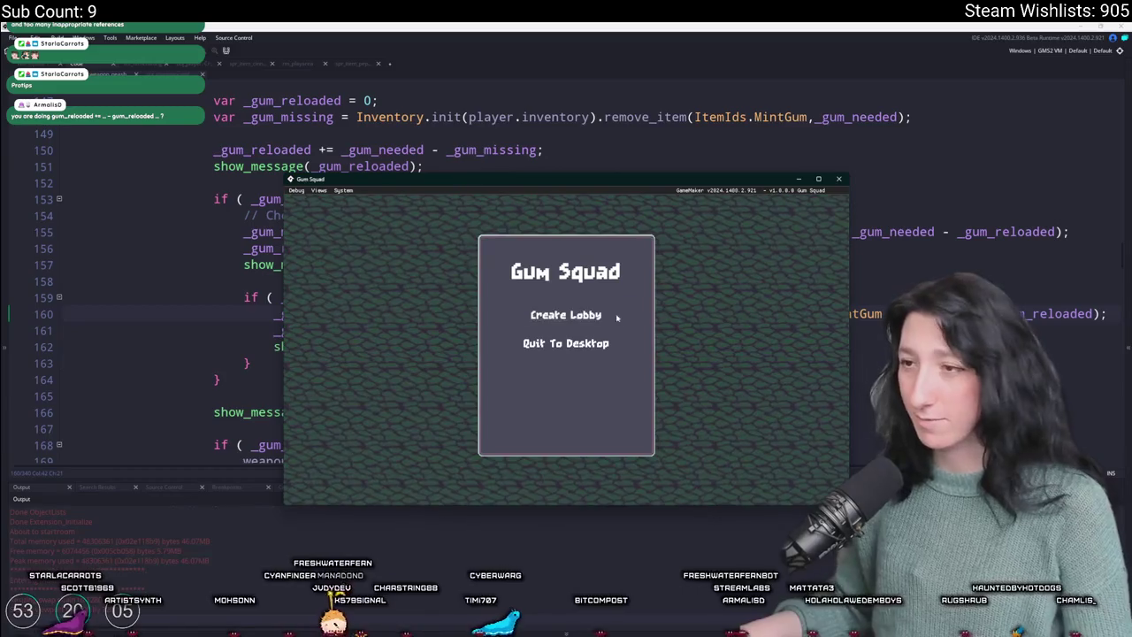
- Create a lobby, reload the Pea Shooter from the inventory, dismiss the debug message and close the game
click(618, 316)
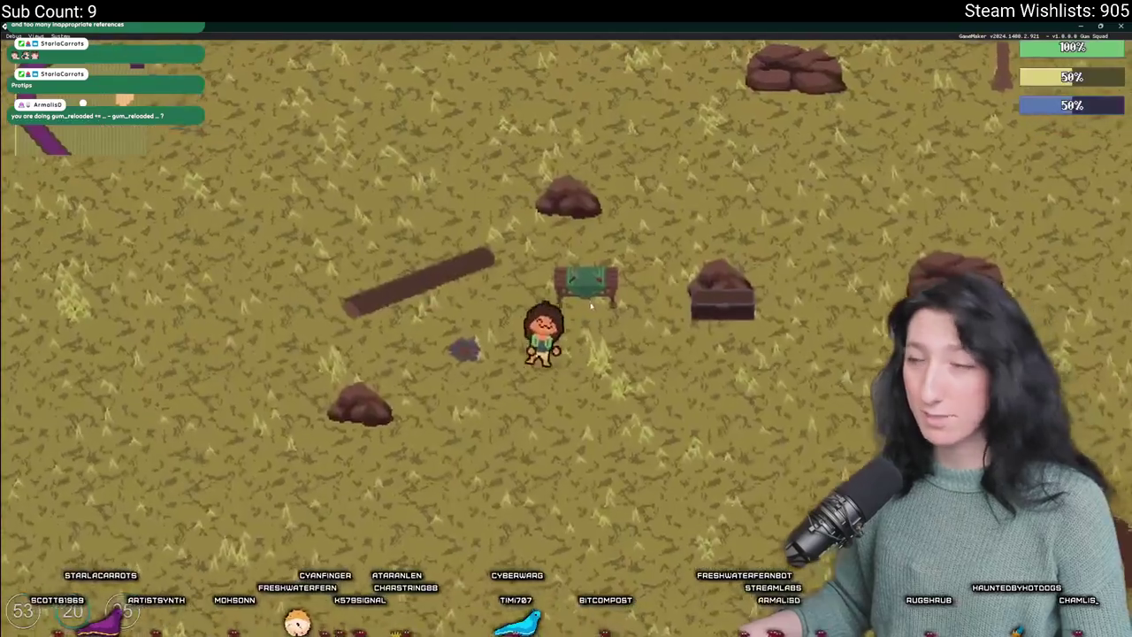
key(Tab)
key(Tab)
key(w)
key(a)
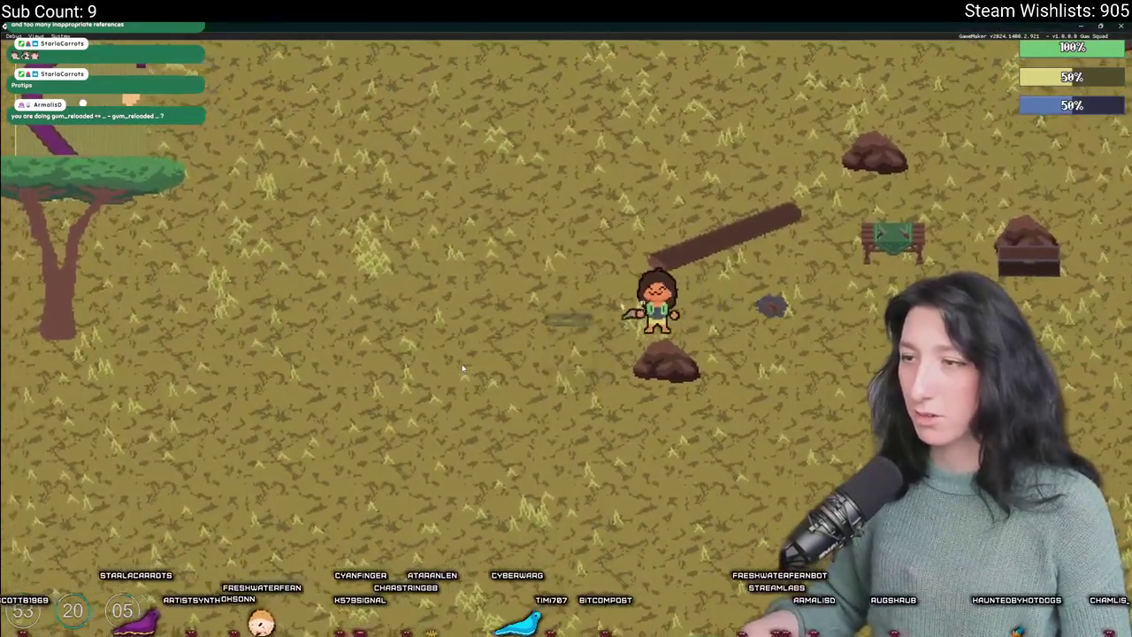
key(a)
key(s)
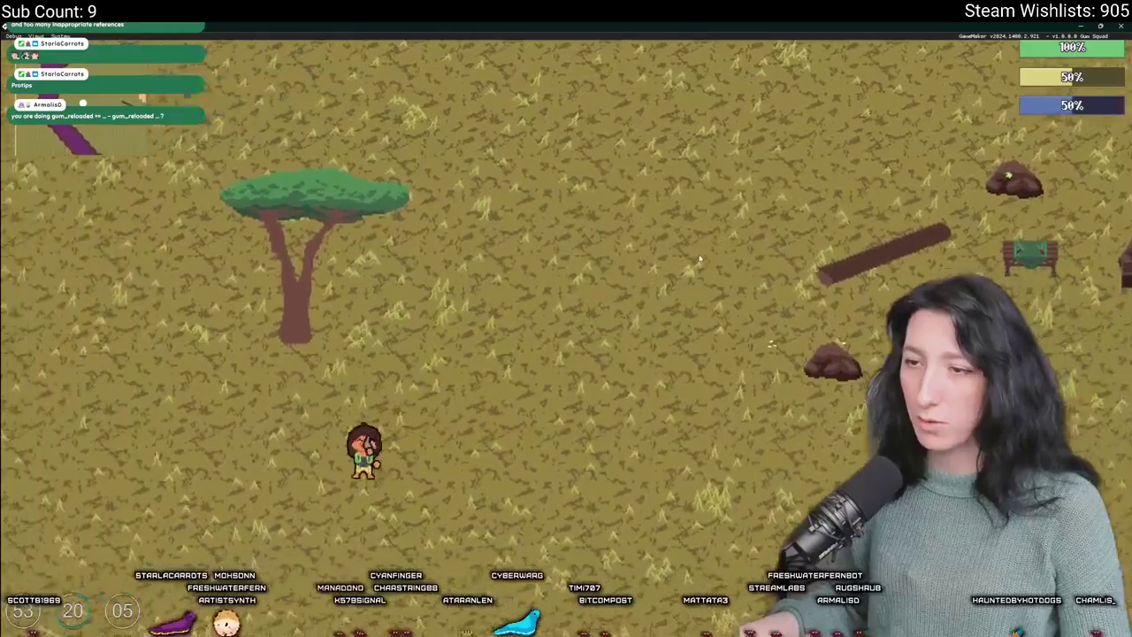
key(a)
key(s)
key(Tab)
key(Tab)
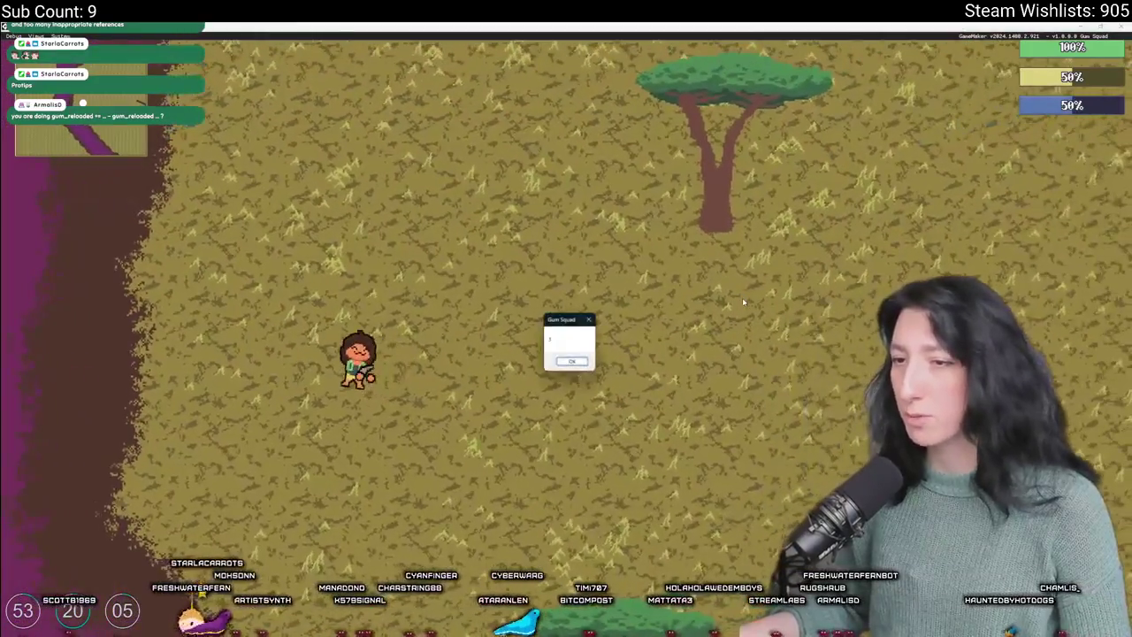
key(Return)
key(w)
key(a)
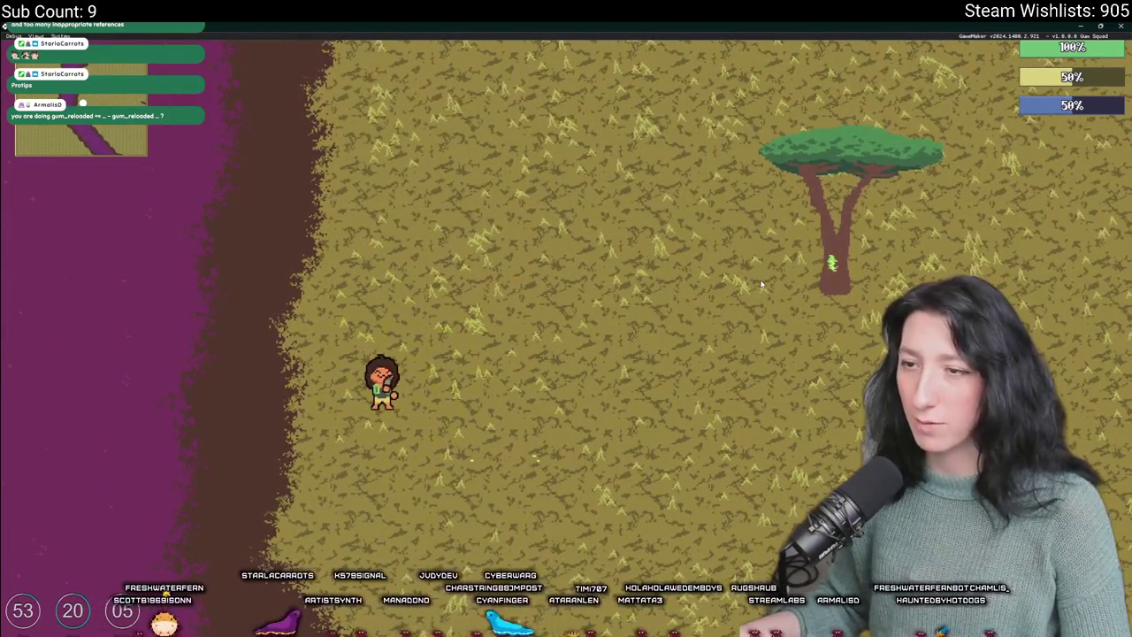
click(1081, 26)
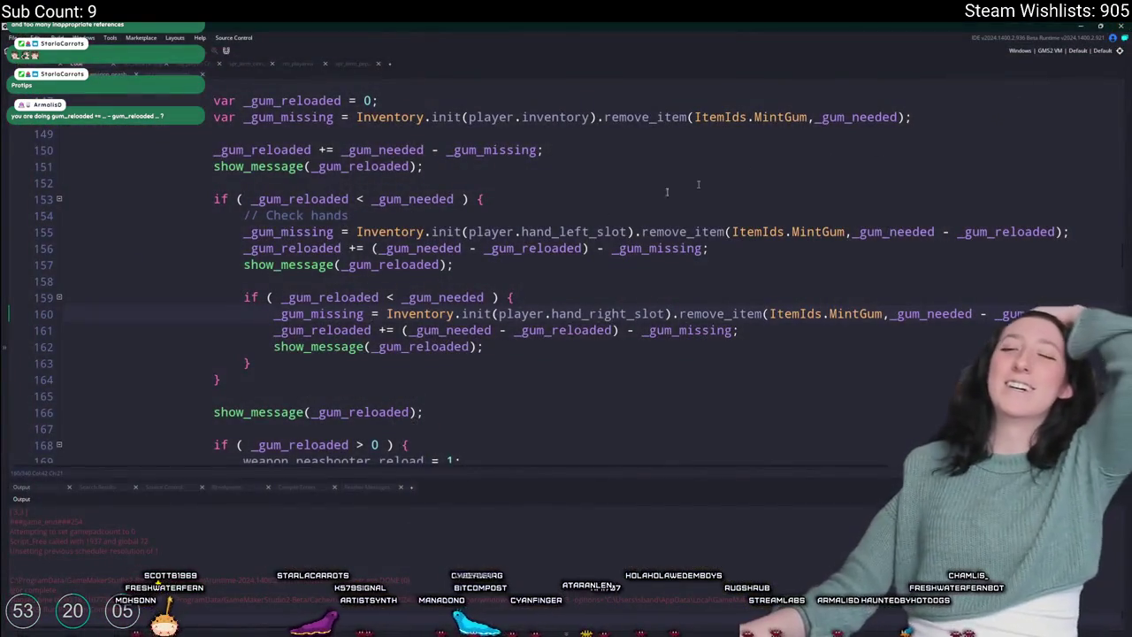
- Delete the three show_message debug lines from the reload code
scroll(491, 319, down, 2)
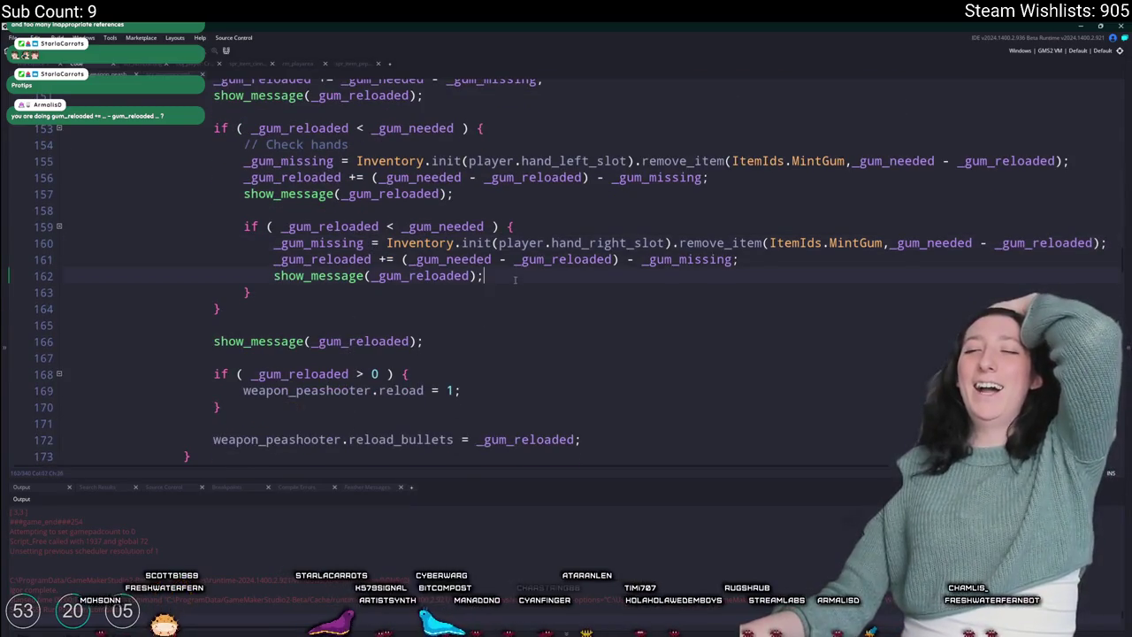
drag(473, 282, 204, 267)
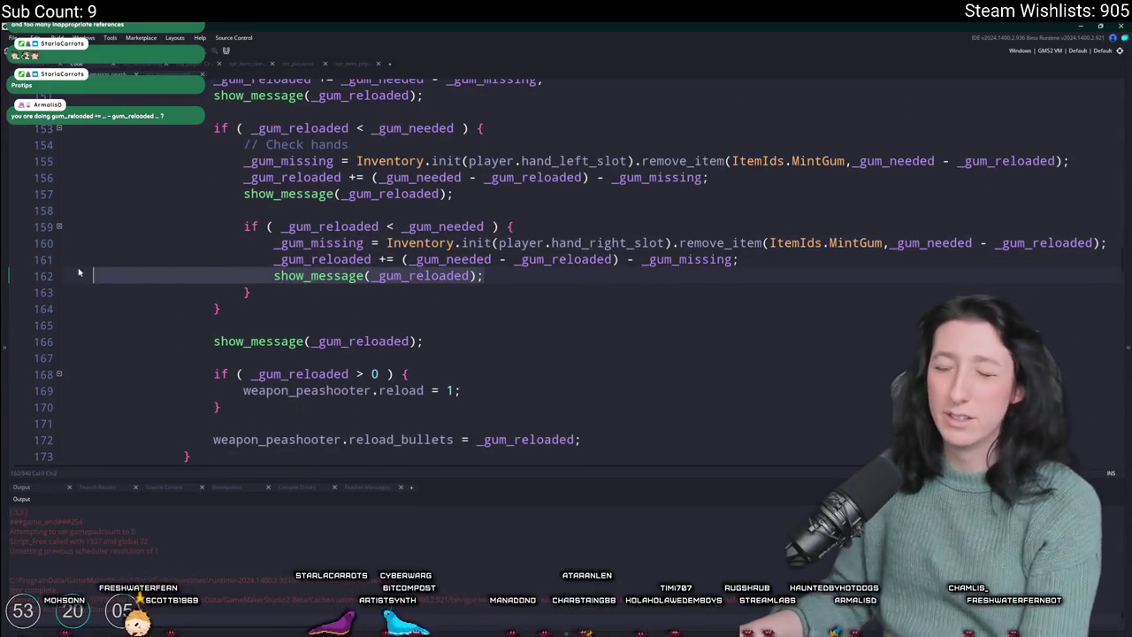
key(BackSpace)
key(BackSpace)
drag(454, 194, 63, 194)
key(BackSpace)
key(BackSpace)
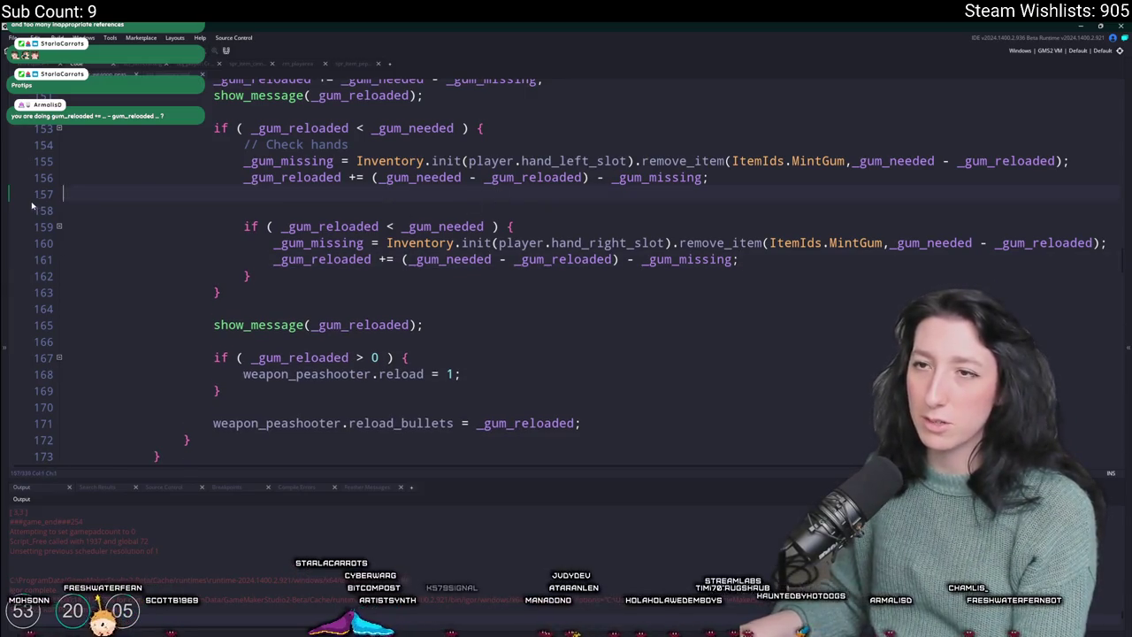
scroll(416, 173, up, 2)
drag(424, 148, 66, 149)
key(BackSpace)
key(BackSpace)
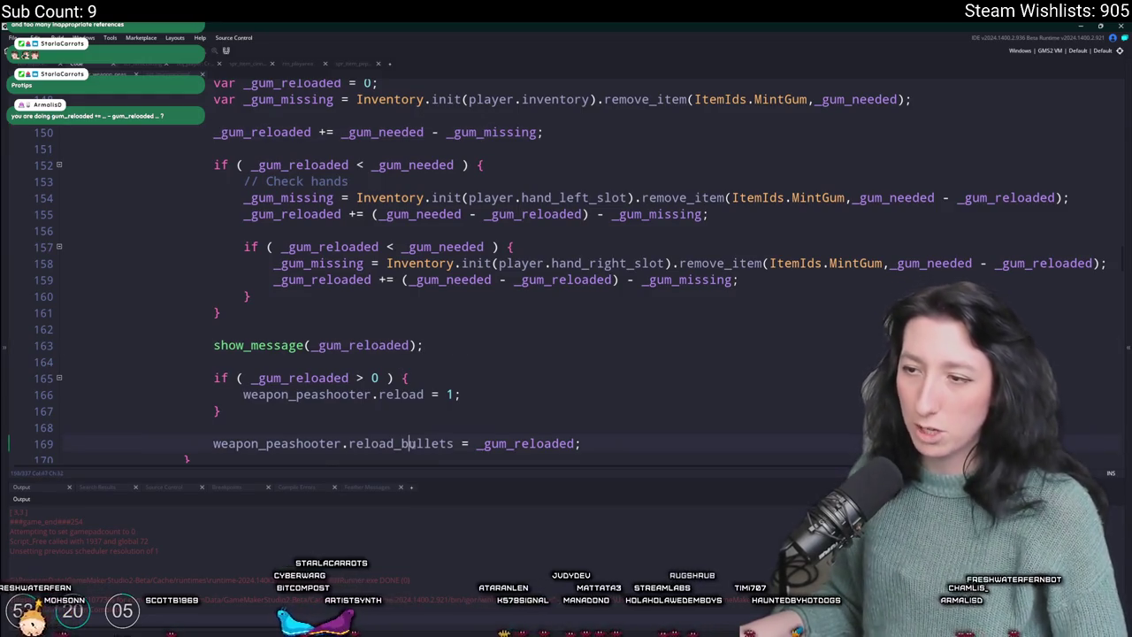
- Search for uses of reload_bullets and delete the last remaining debug message line
double_click(401, 443)
scroll(601, 382, down, 2)
scroll(918, 238, down, 5)
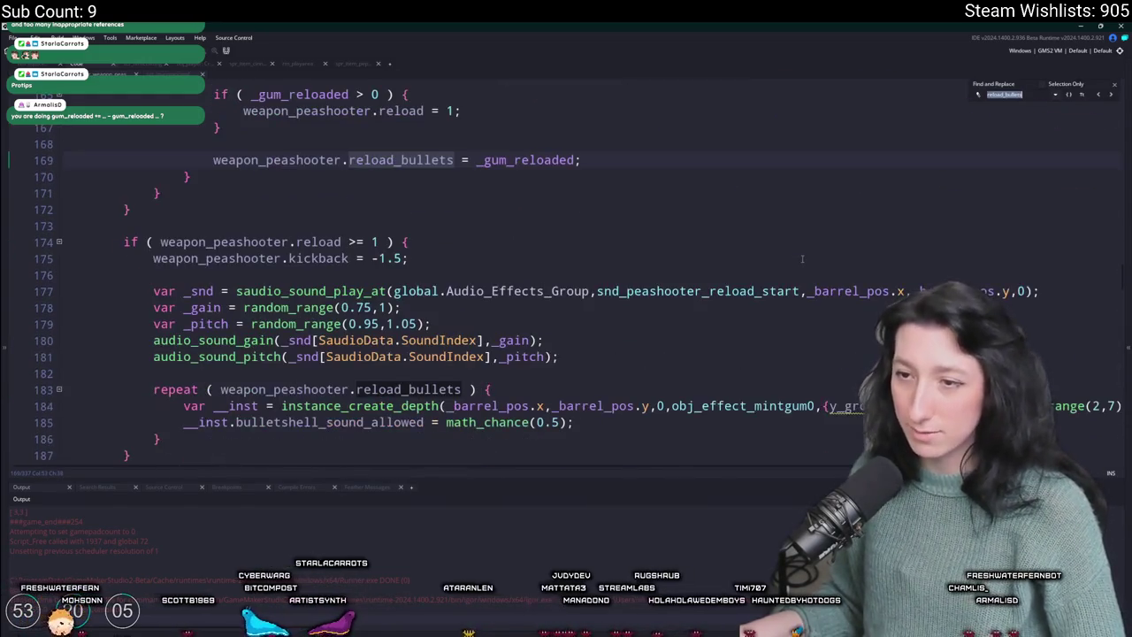
scroll(741, 265, down, 4)
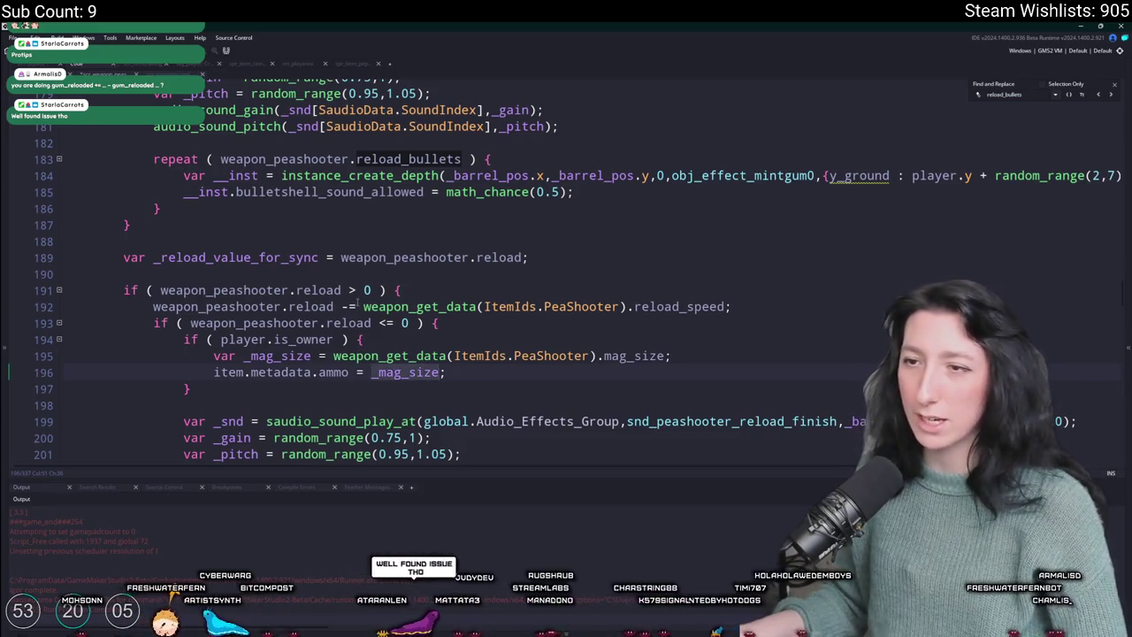
scroll(403, 370, up, 5)
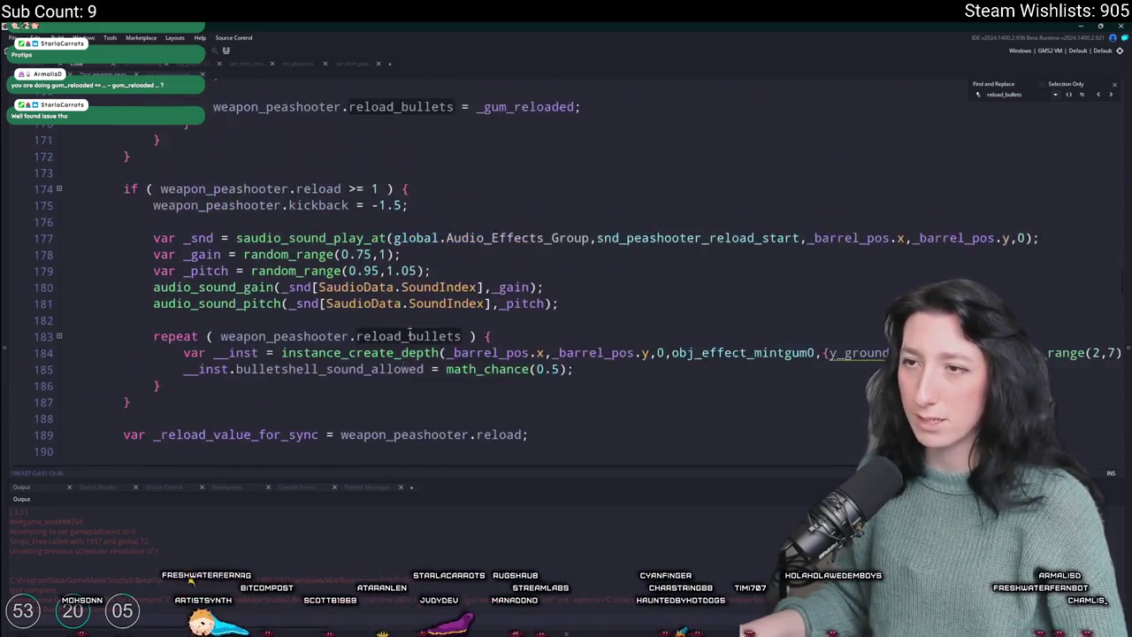
click(516, 195)
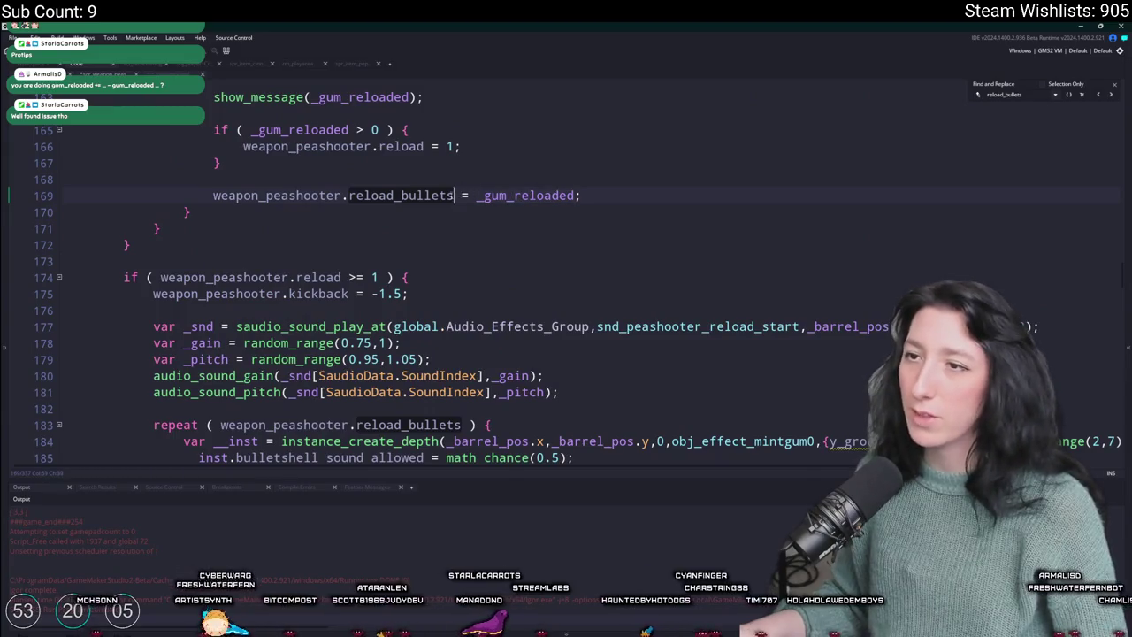
click(1107, 92)
click(1113, 86)
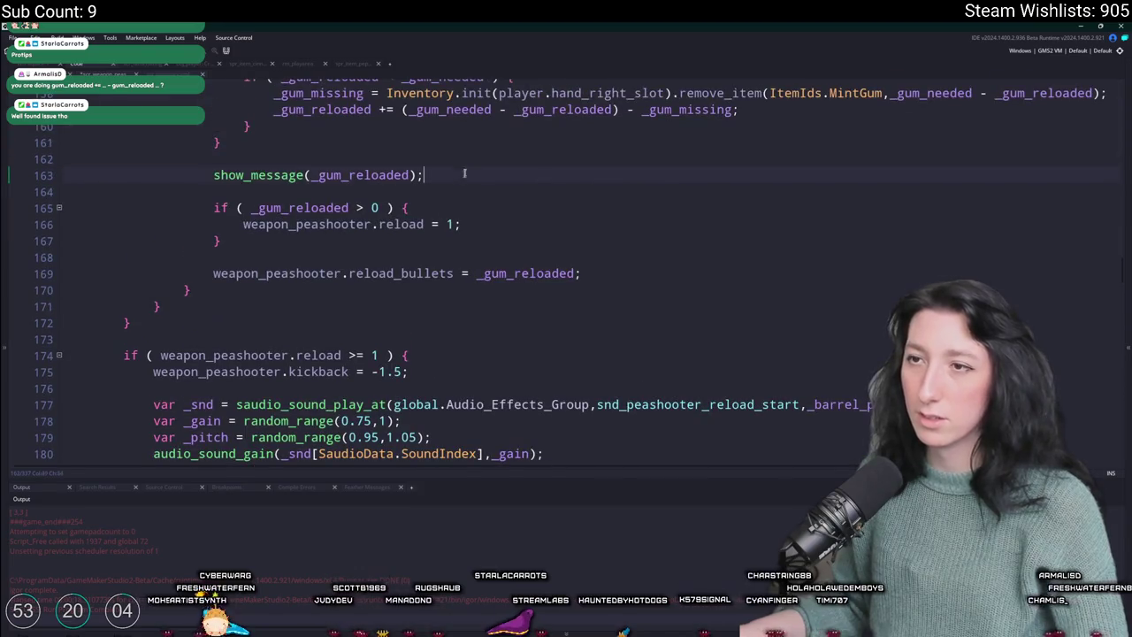
key(shift+Up)
key(shift+Up)
key(BackSpace)
- Set ammo to weapon_peashooter.reload_bullets, delete the unused _mag_size line, and rebuild
double_click(432, 240)
scroll(432, 243, down, 2)
drag(454, 134, 213, 134)
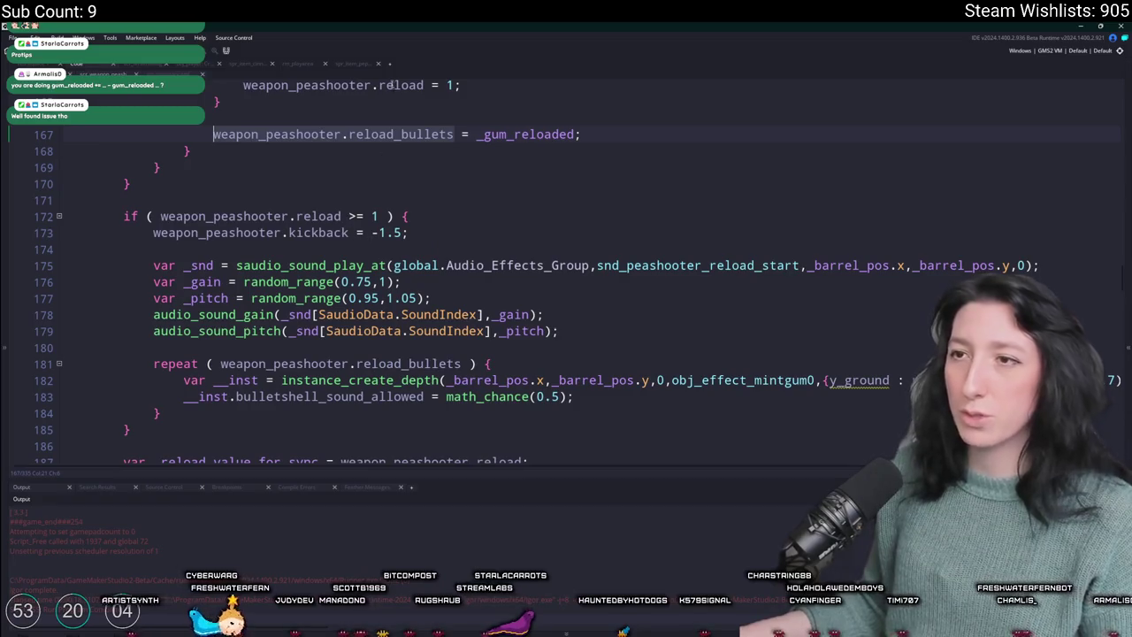
scroll(400, 283, down, 2)
scroll(463, 294, down, 1)
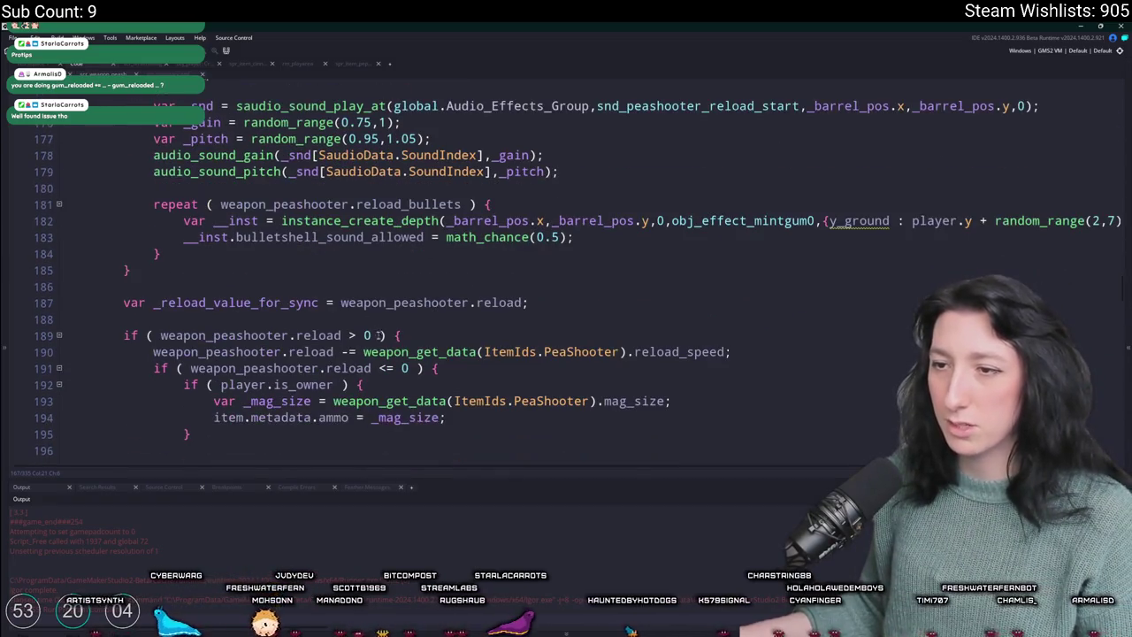
scroll(367, 427, down, 2)
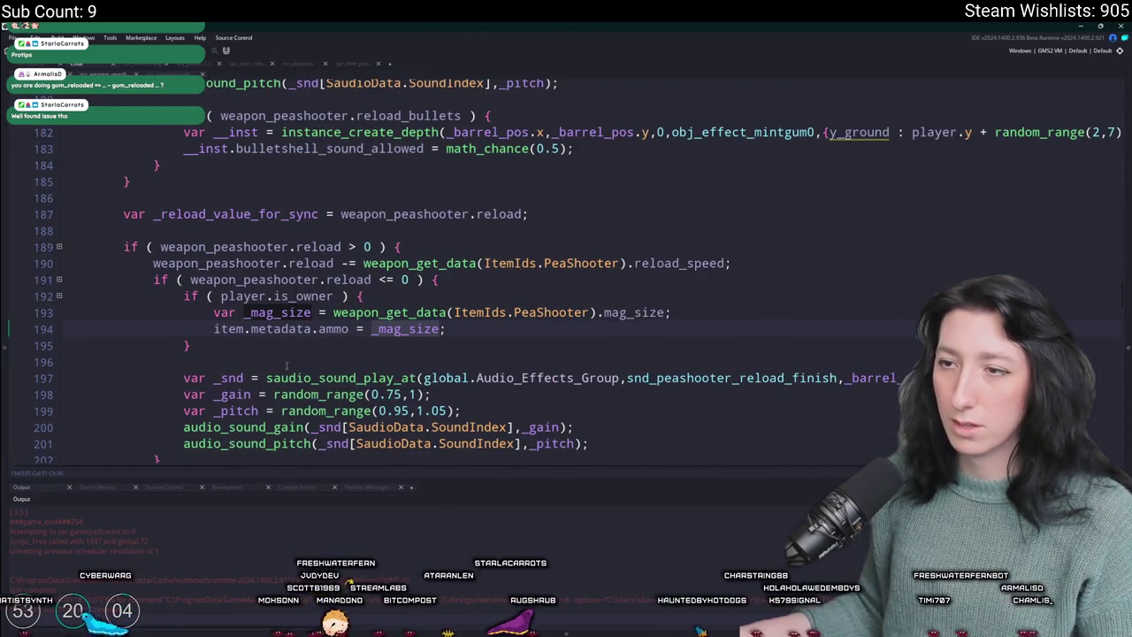
text(weapon_peashooter.reload_bullets)
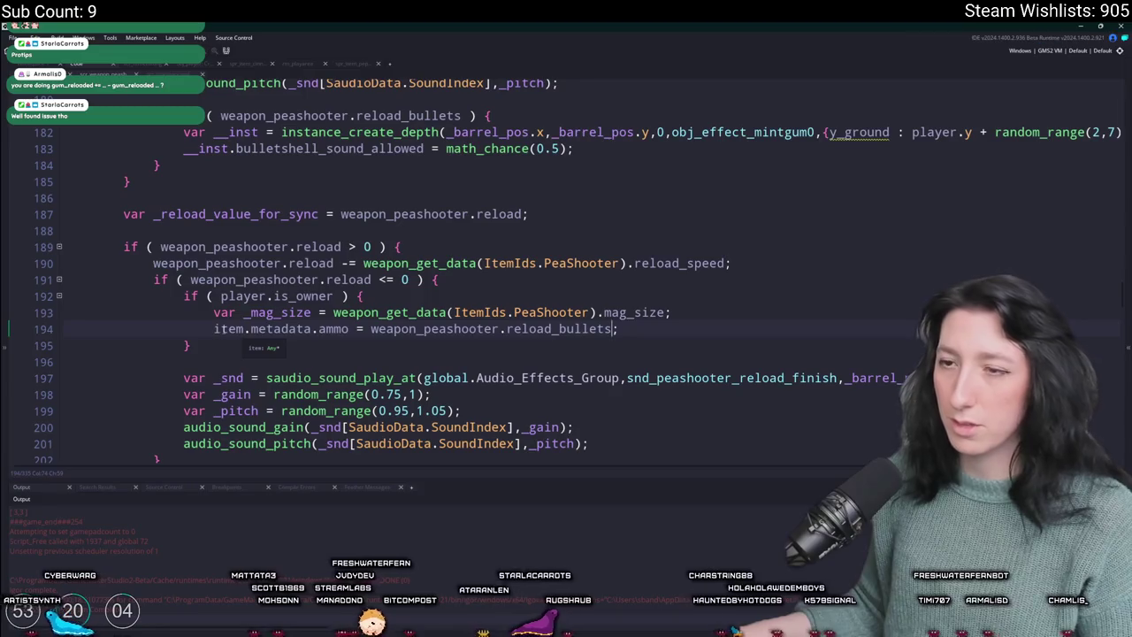
triple_click(723, 316)
key(BackSpace)
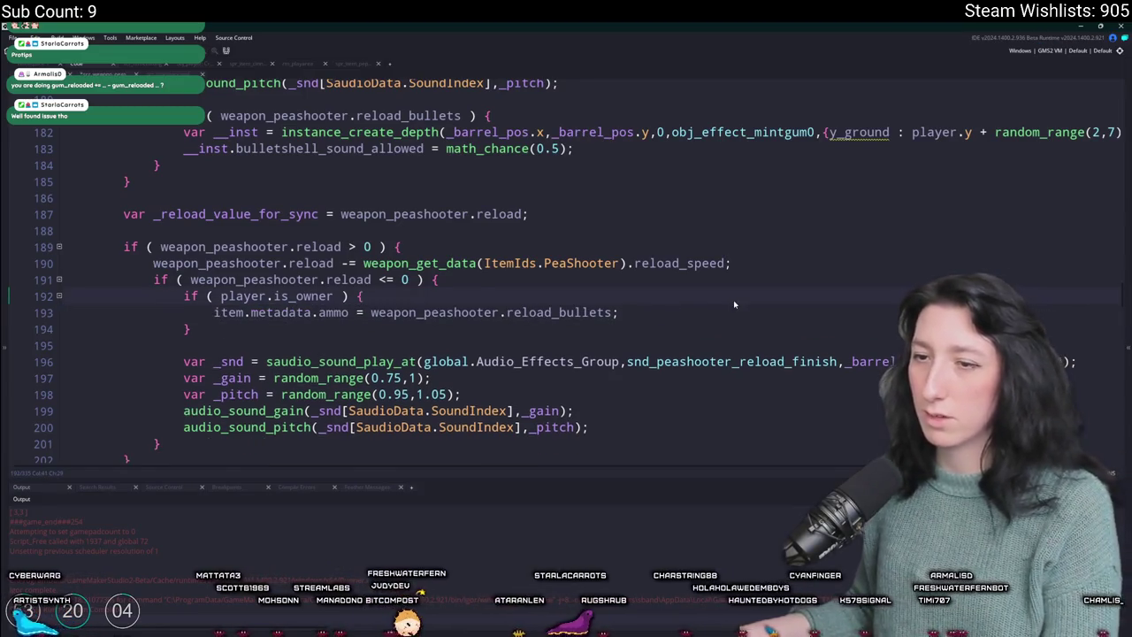
key(F5)
scroll(733, 299, down, 3)
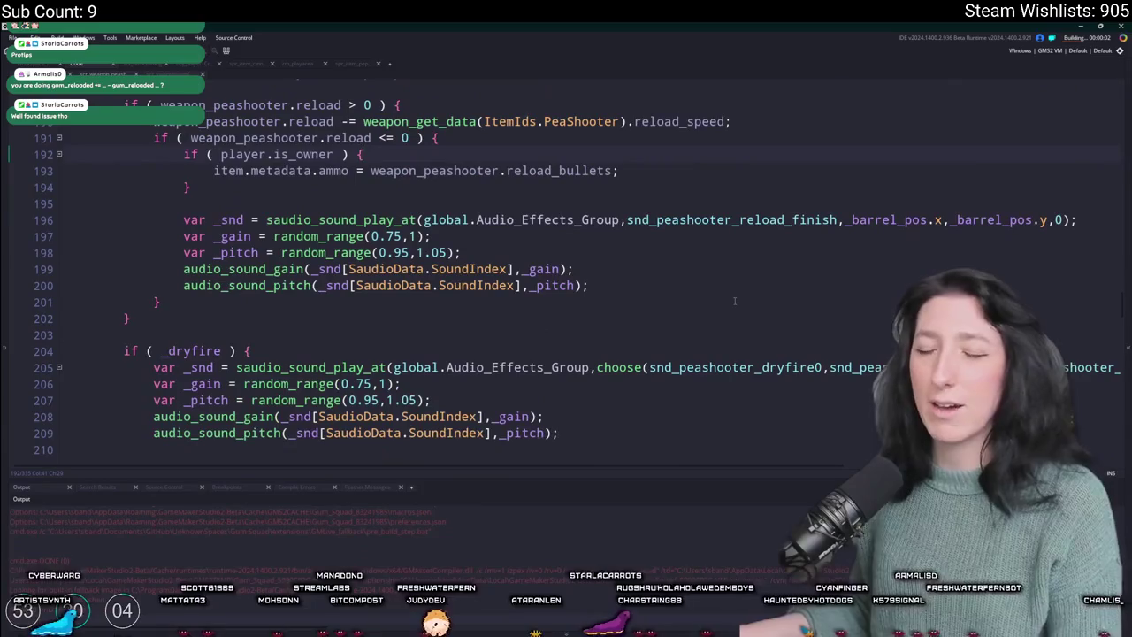
scroll(730, 297, down, 2)
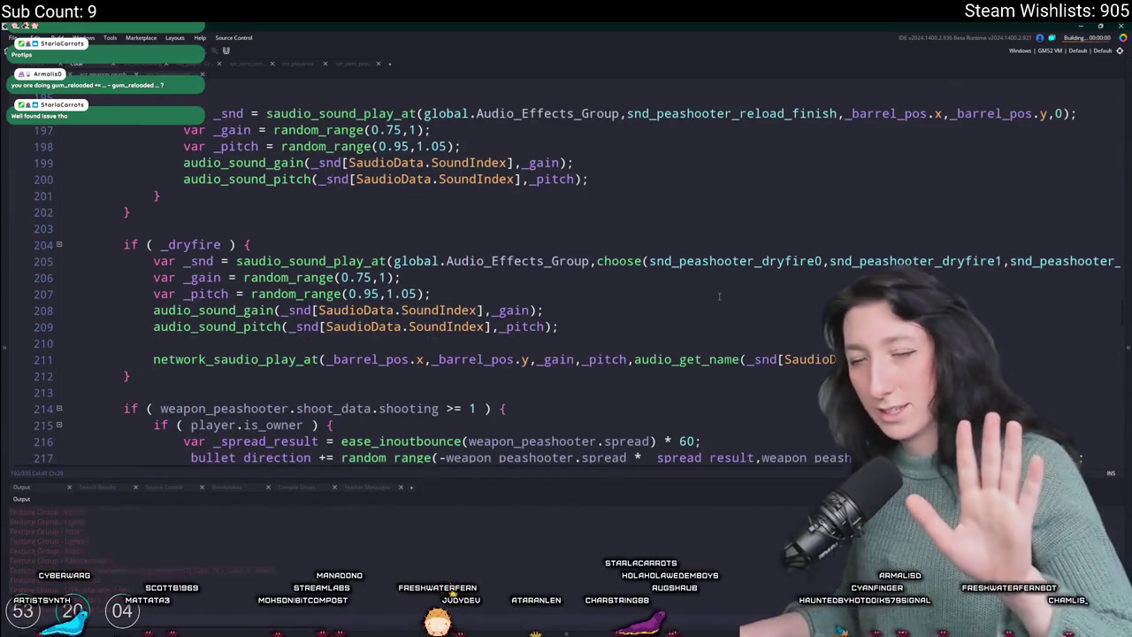
scroll(719, 297, up, 2)
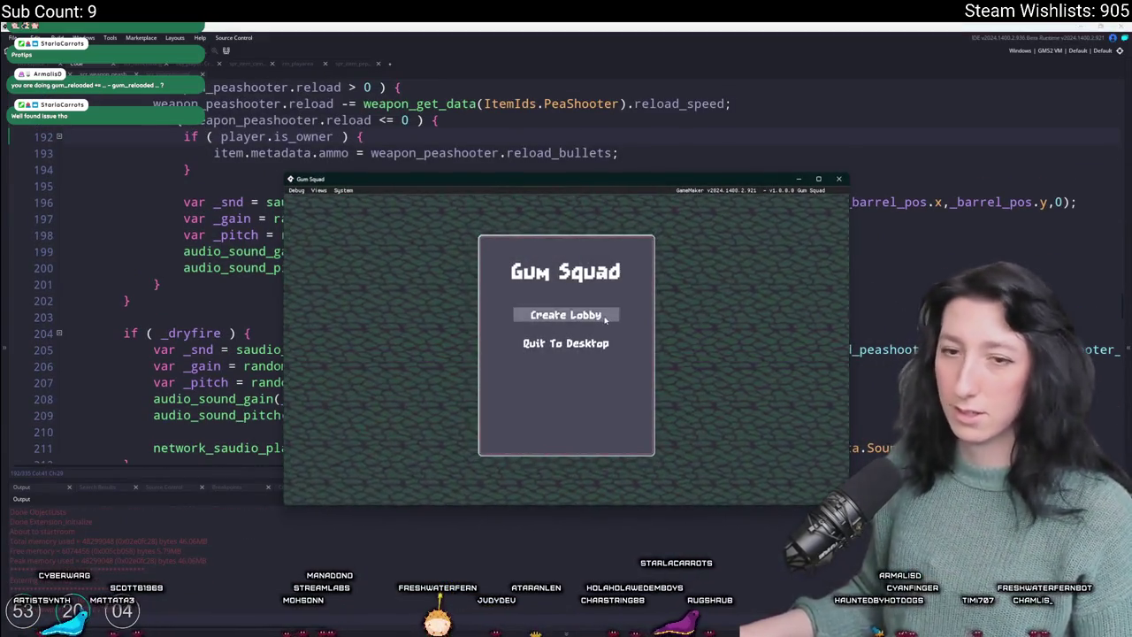
click(584, 313)
key(Tab)
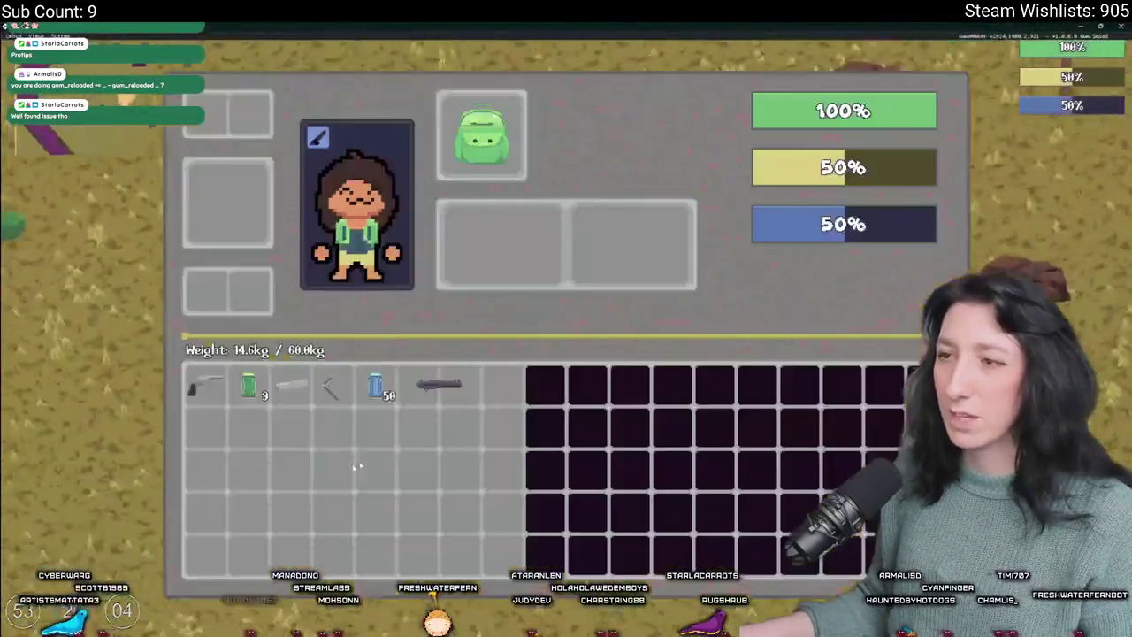
key(Tab)
key(a)
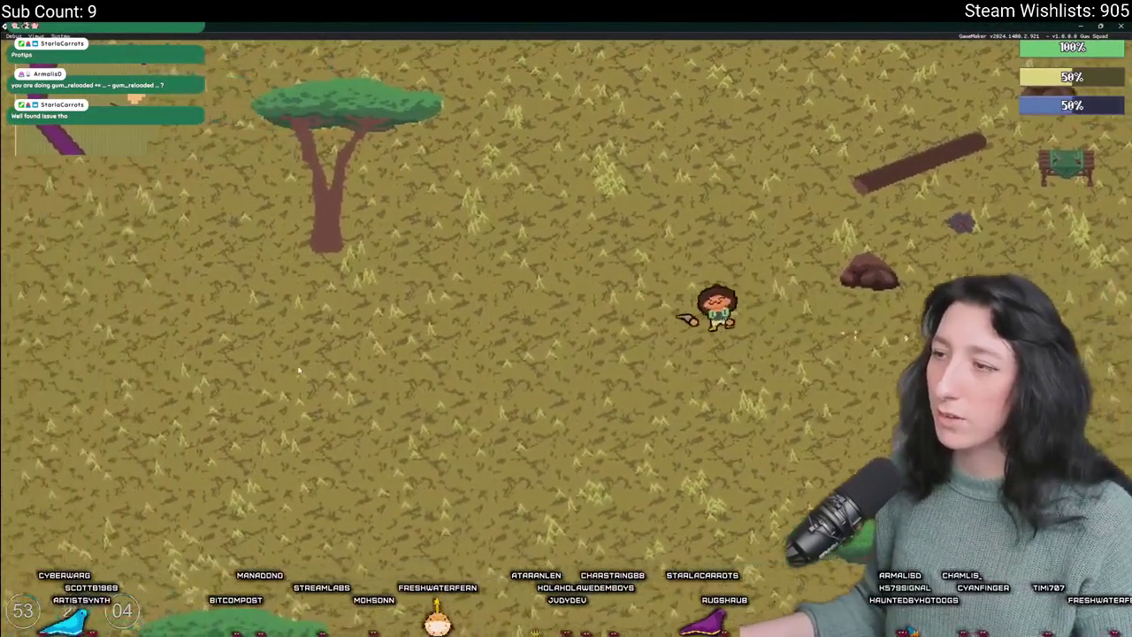
key(Tab)
key(Tab)
scroll(309, 324, down, 5)
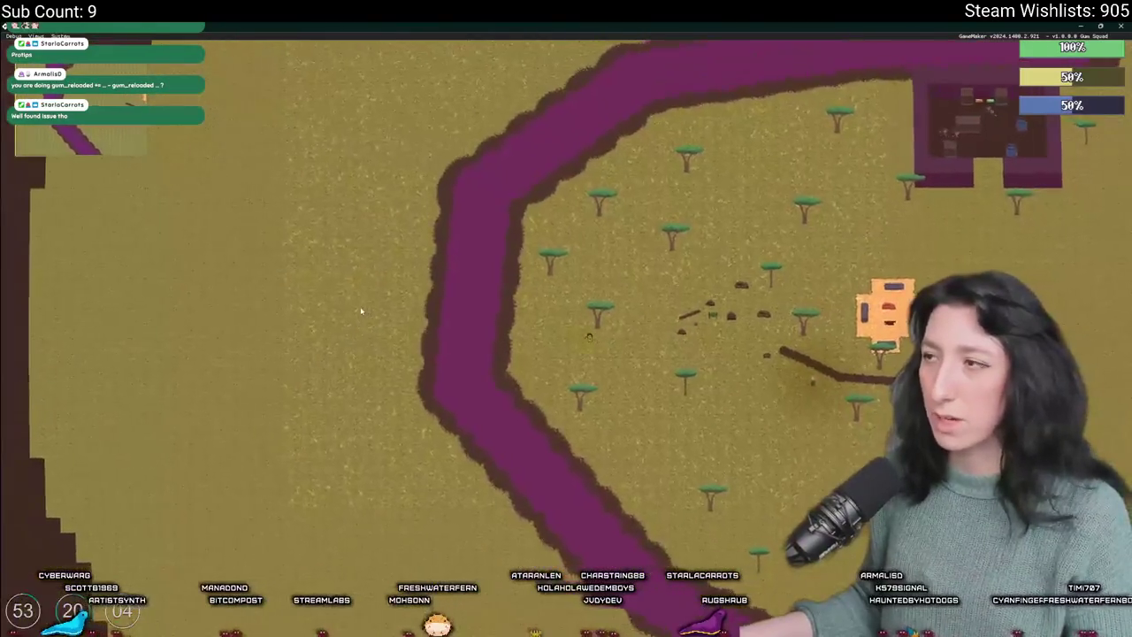
scroll(608, 292, up, 5)
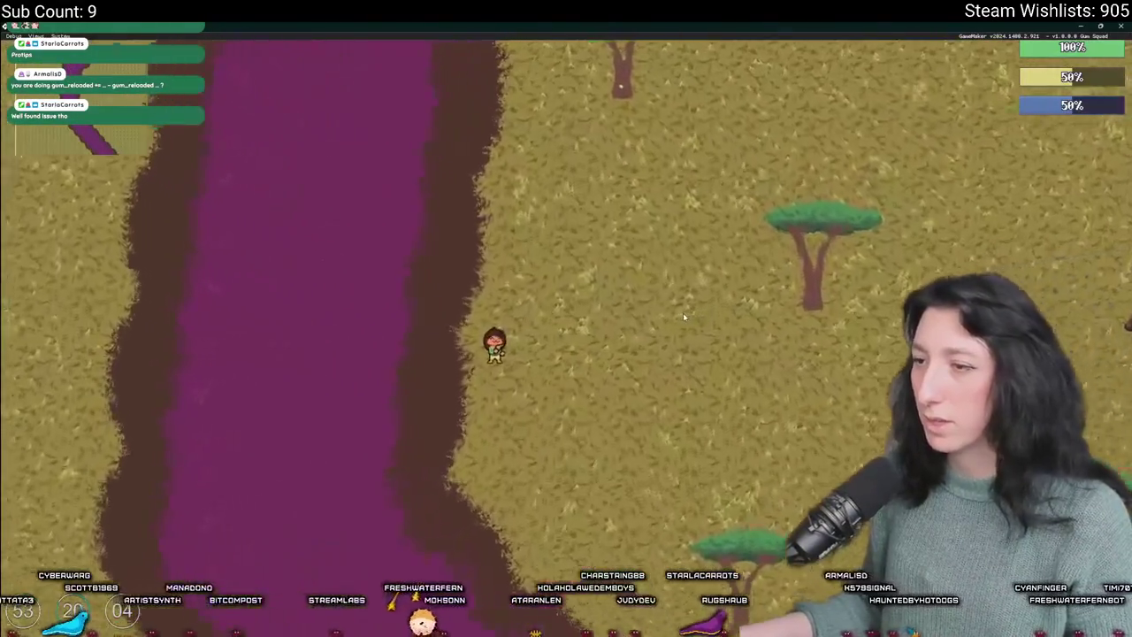
key(Tab)
key(Tab)
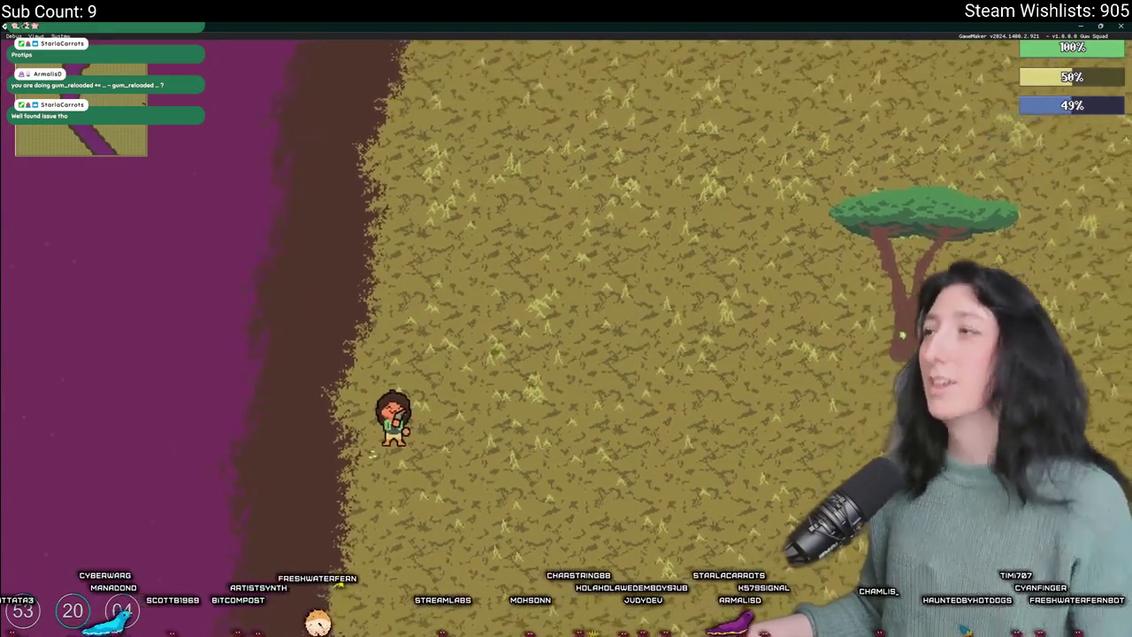
key(alt+Tab)
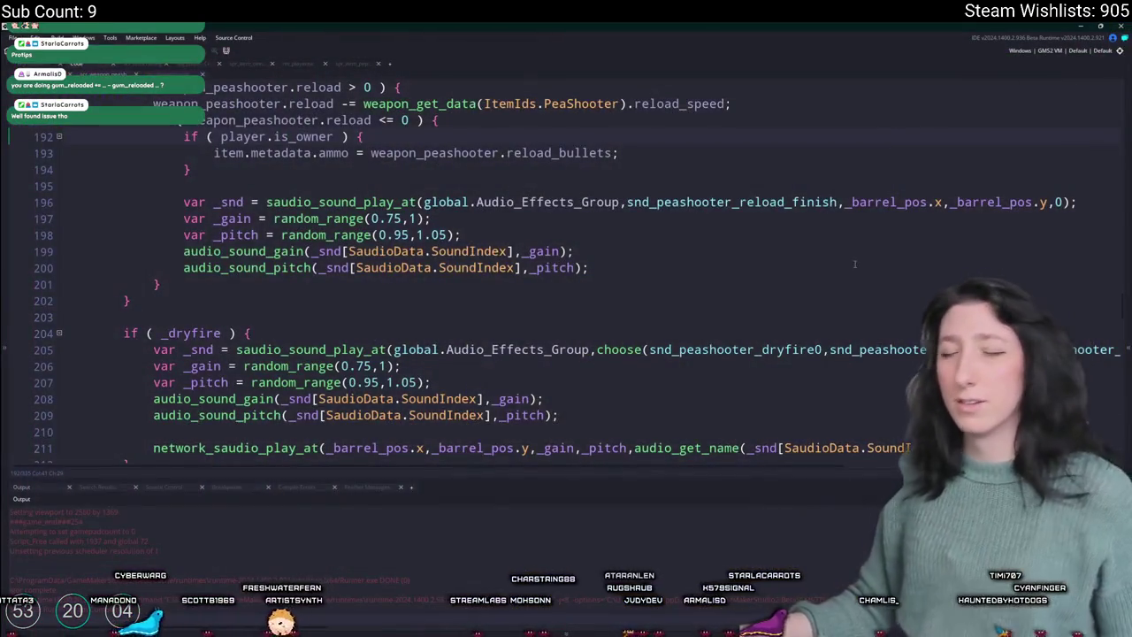
- Open the Cinnamon Blaster weapon script through the asset search
scroll(506, 301, up, 3)
drag(621, 276, 221, 281)
key(ctrl+t)
text(scr_weapon_sh)
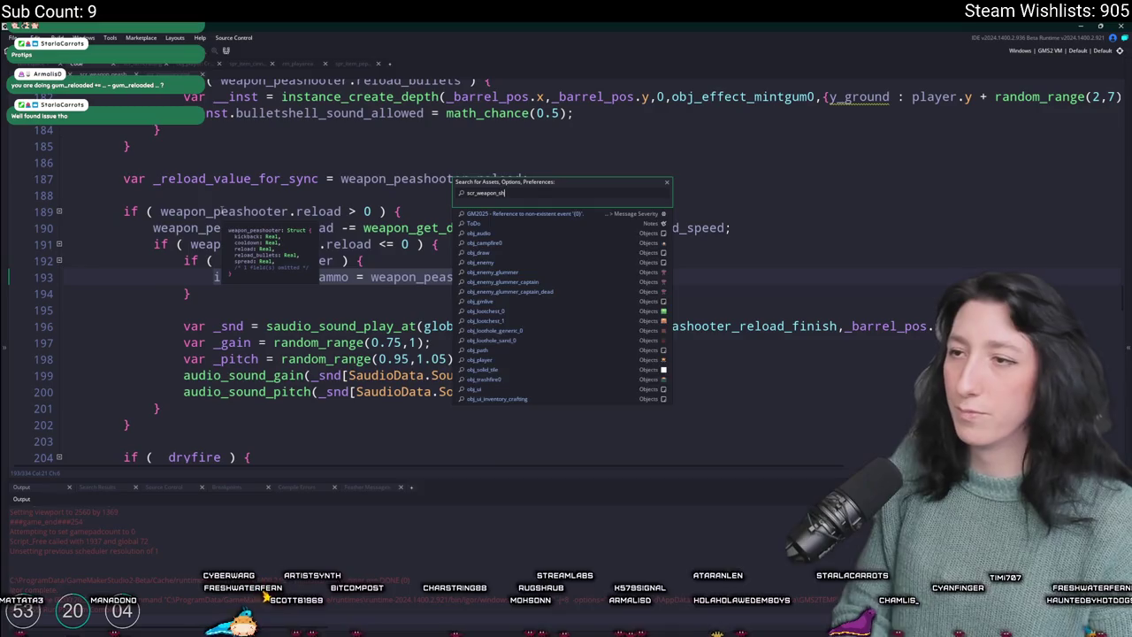
key(BackSpace)
key(BackSpace)
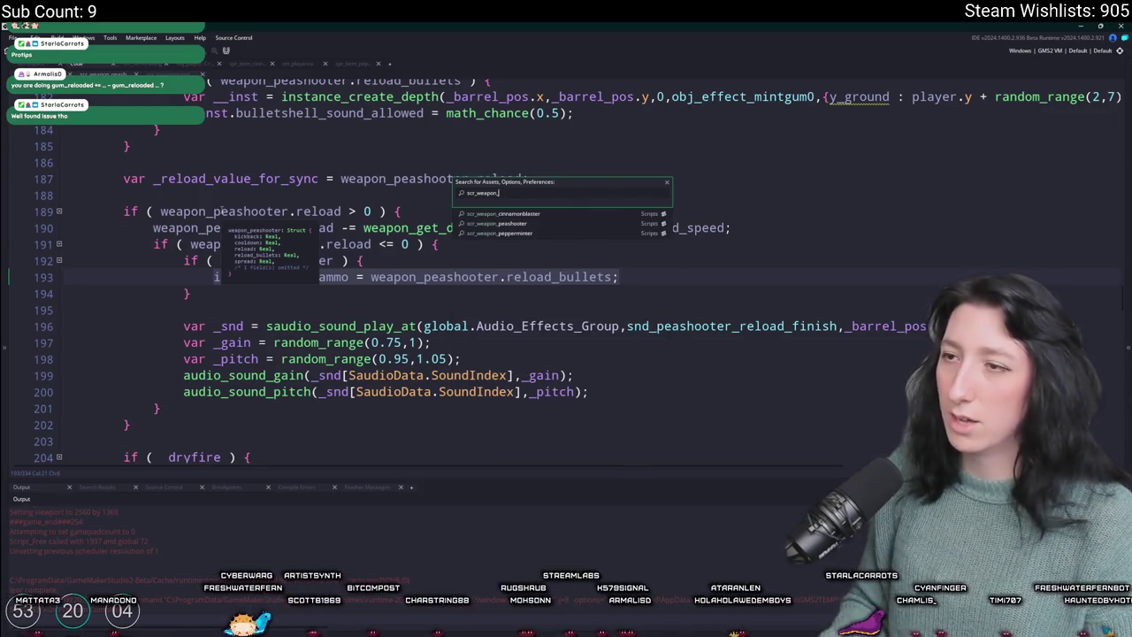
text(c)
key(Return)
- Find _mag_size in the ammo line and paste the peashooter reload_bullets expression over it
scroll(239, 213, down, 10)
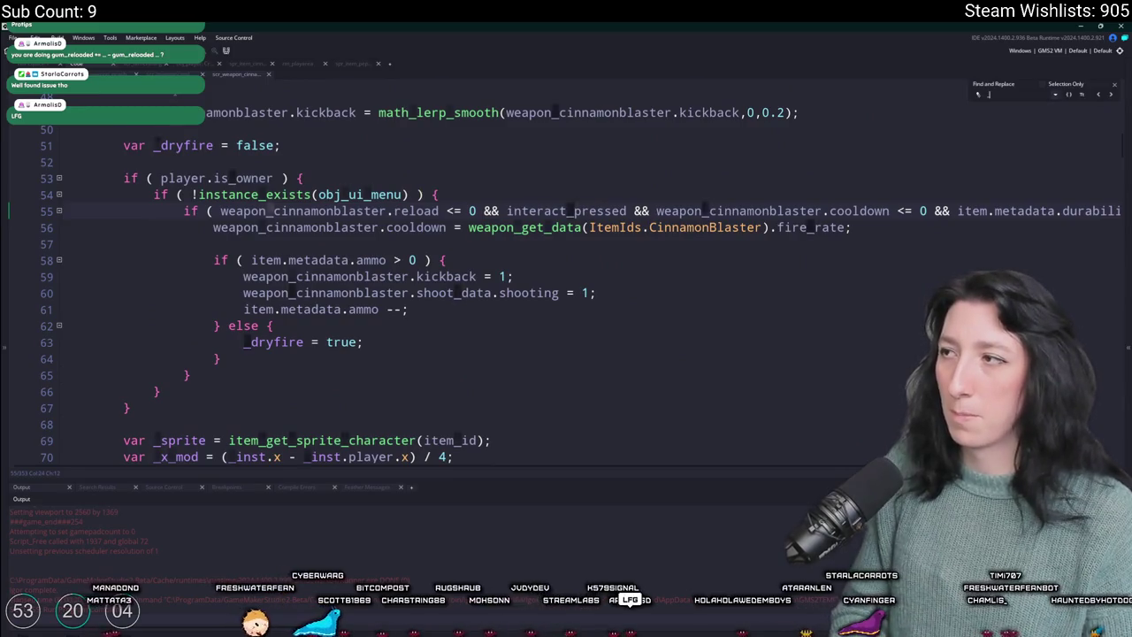
text(_mag_size)
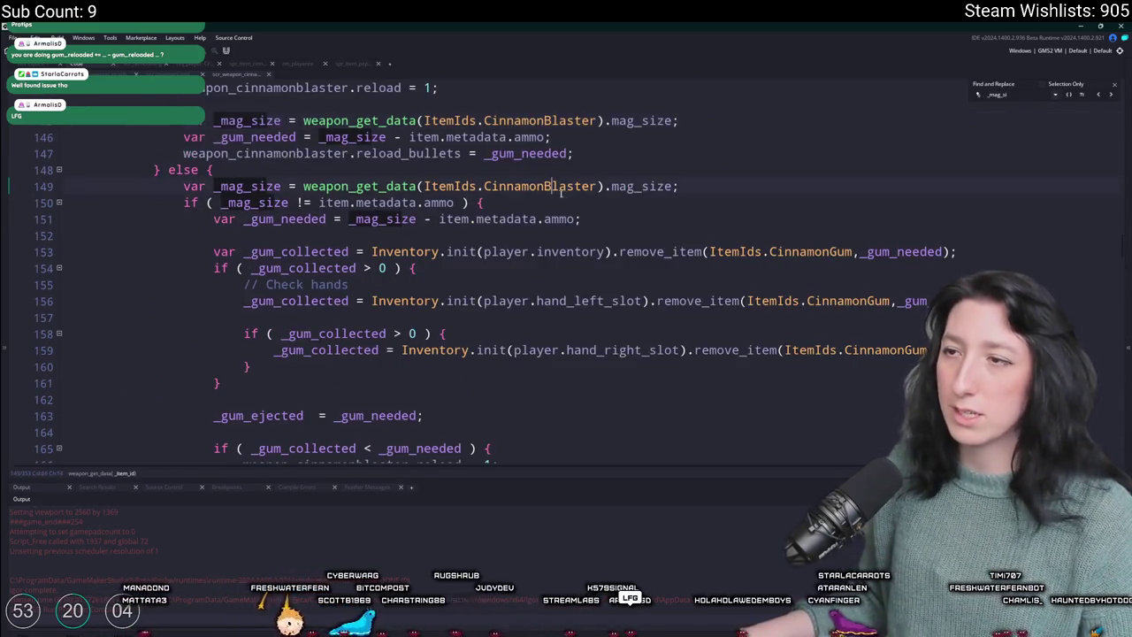
key(Return)
scroll(531, 230, down, 15)
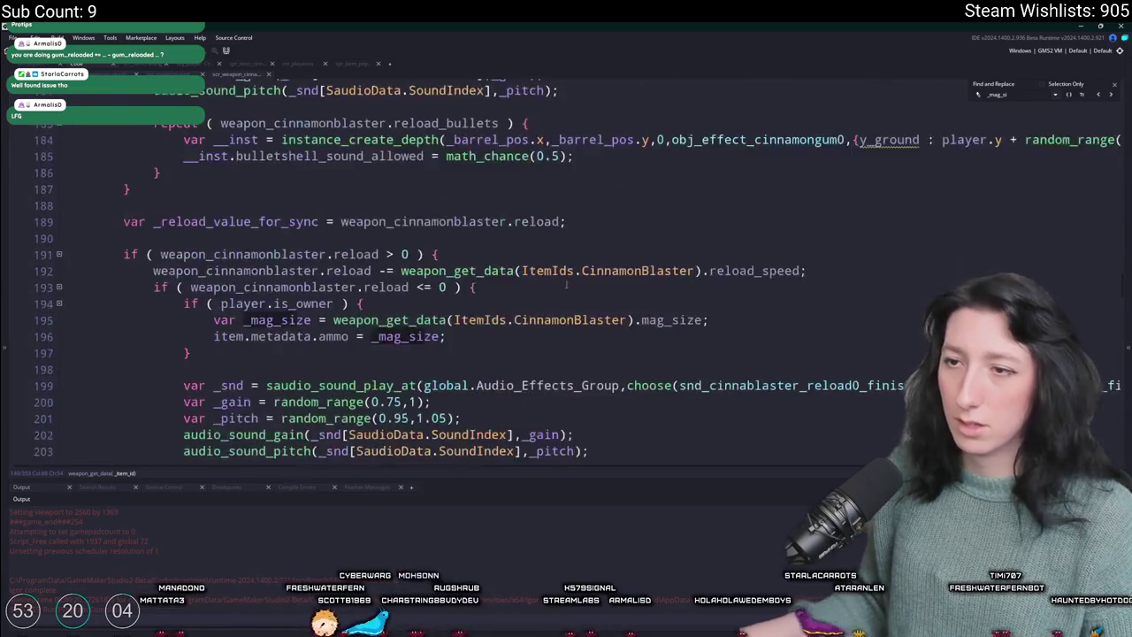
text(item.metadata.ammo = weapon_peashooter.reload_bullets;)
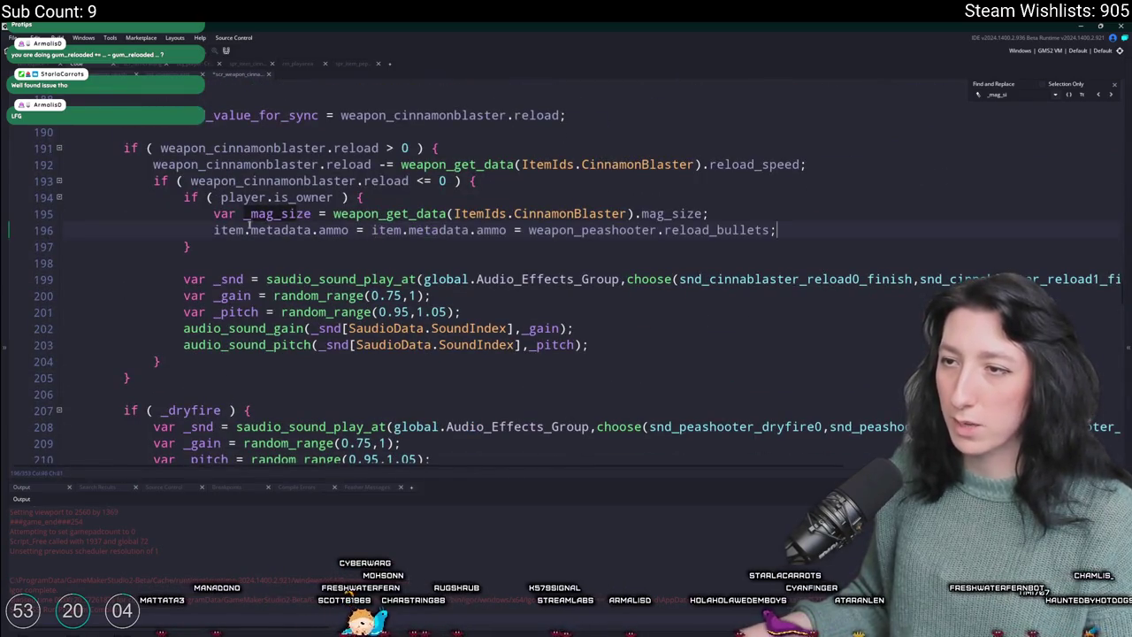
drag(530, 230, 769, 230)
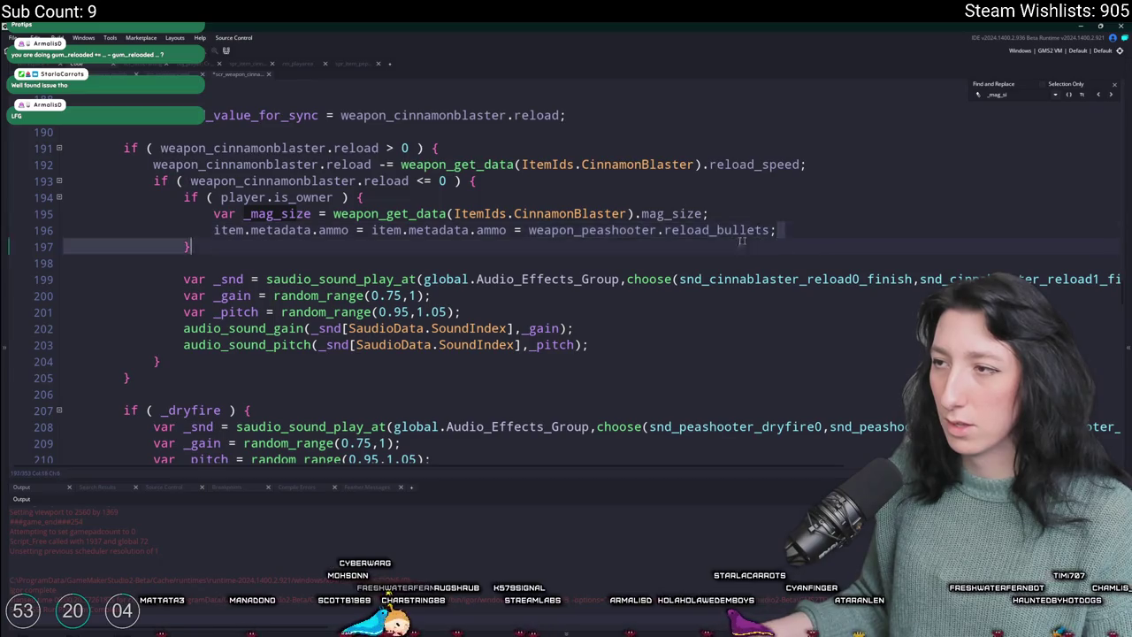
text(_mag_size;)
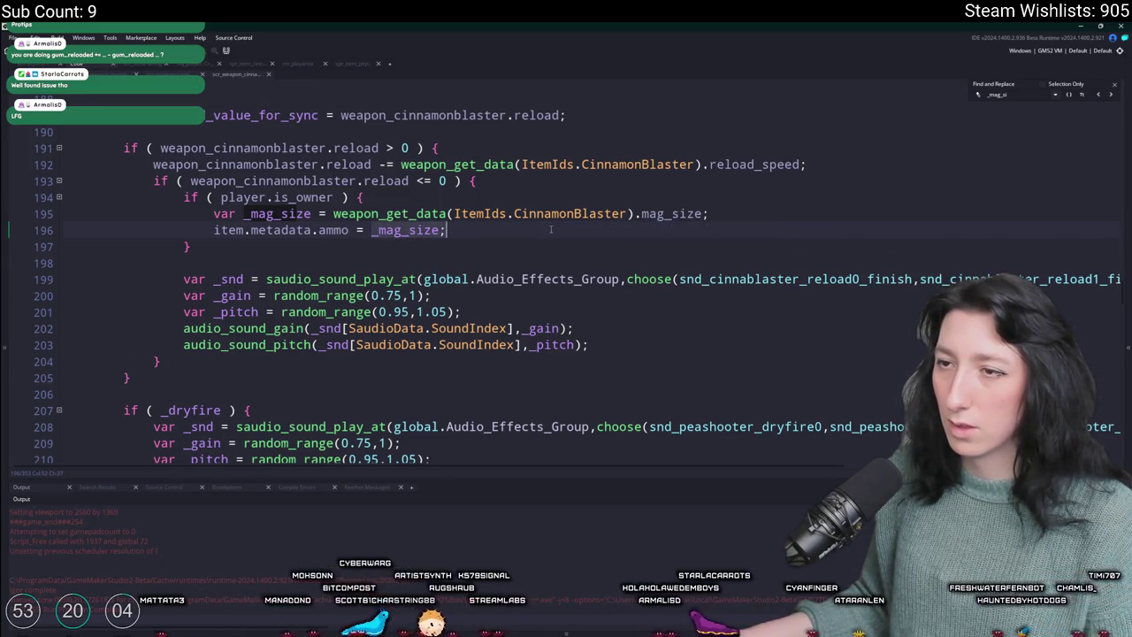
key(ctrl+z)
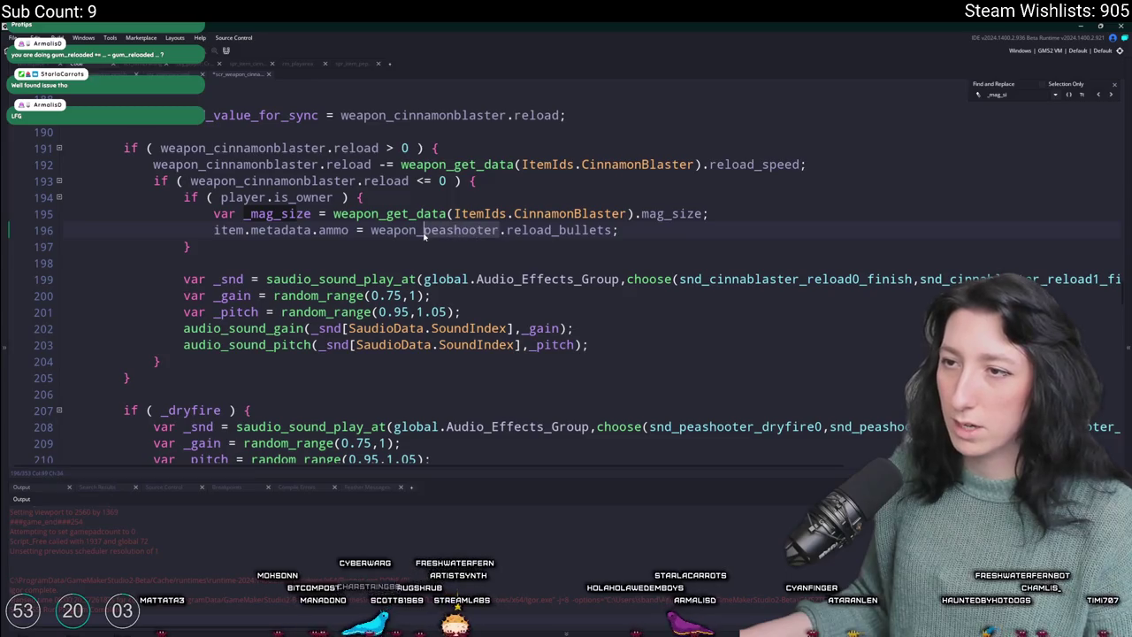
- Rename the pasted weapon to weapon_cinnablaster and delete the unused _mag_size line
text(c)
key(BackSpace)
text(blast)
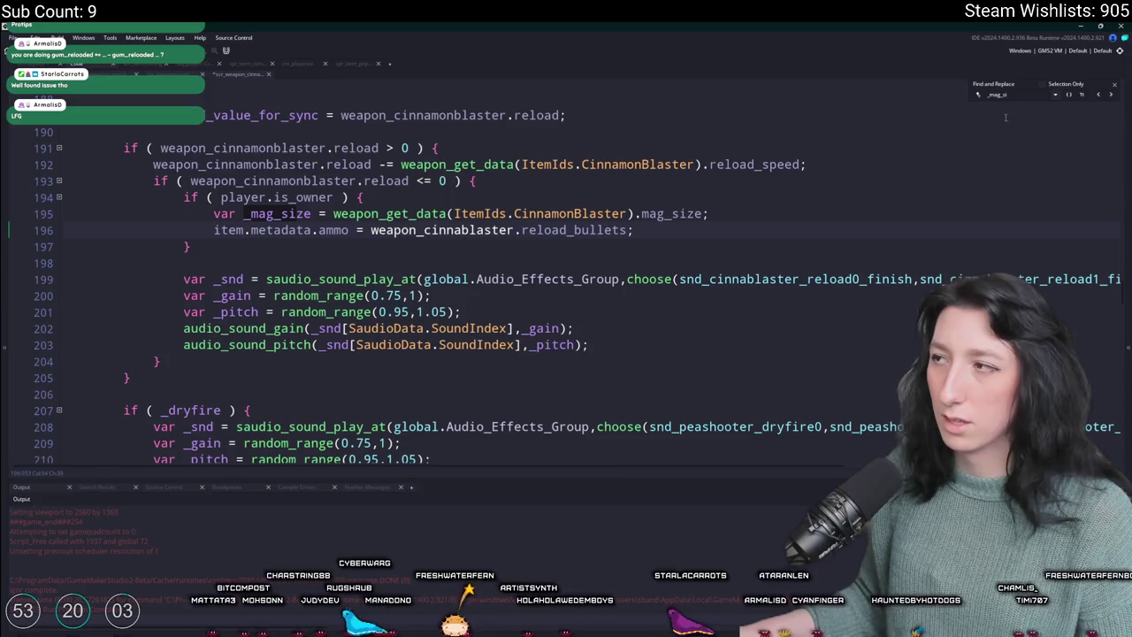
double_click(442, 230)
key(ctrl+f)
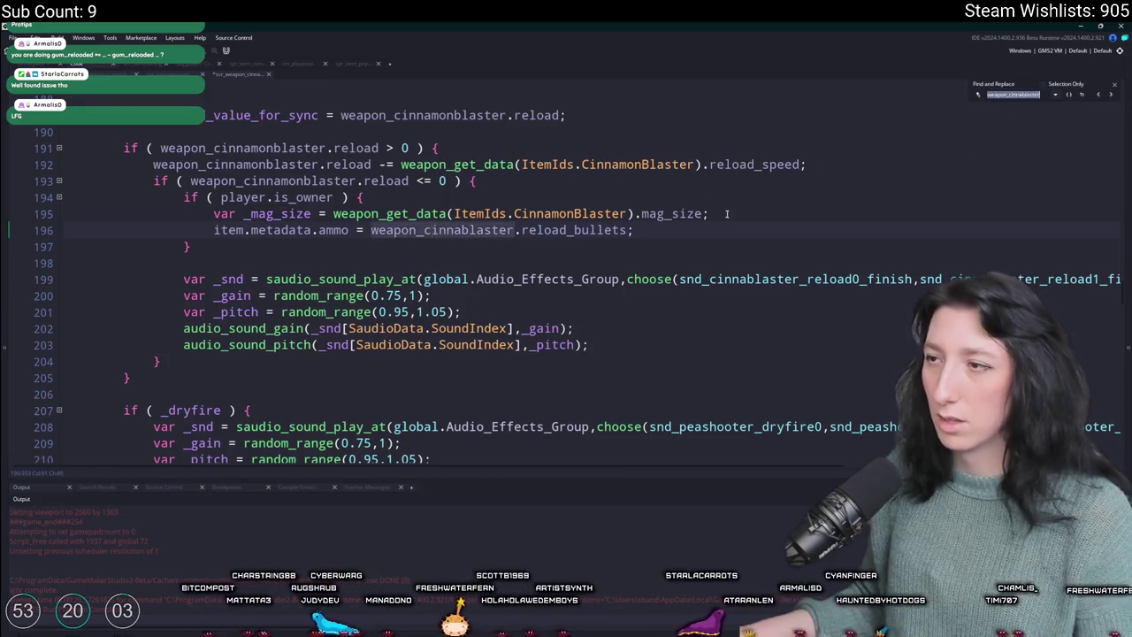
click(704, 213)
triple_click(713, 220)
key(BackSpace)
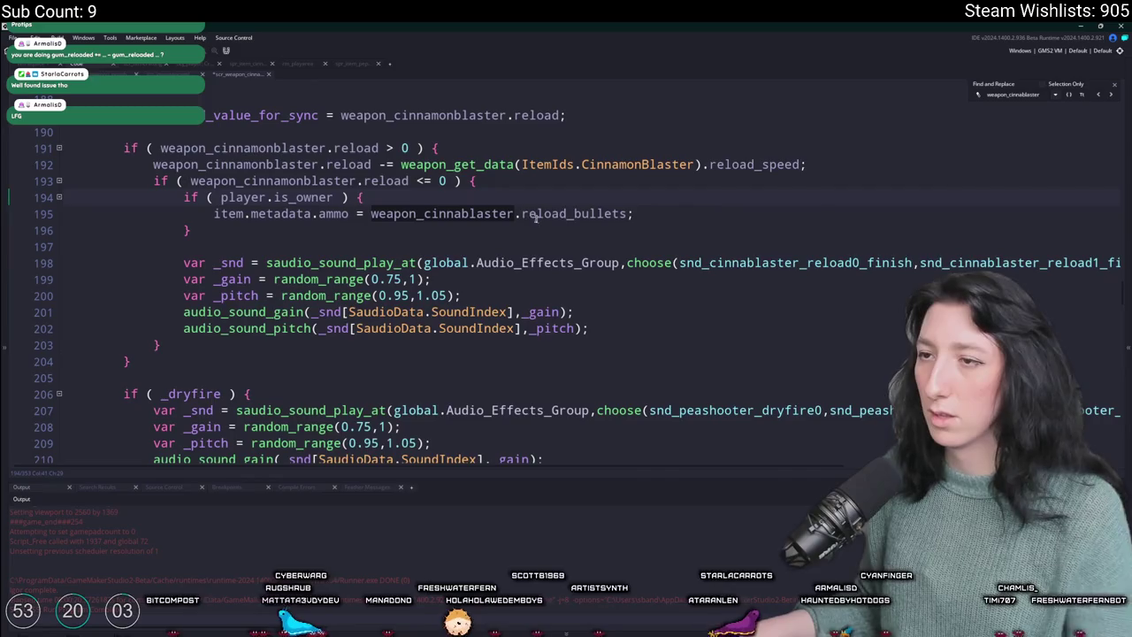
key(ctrl+f)
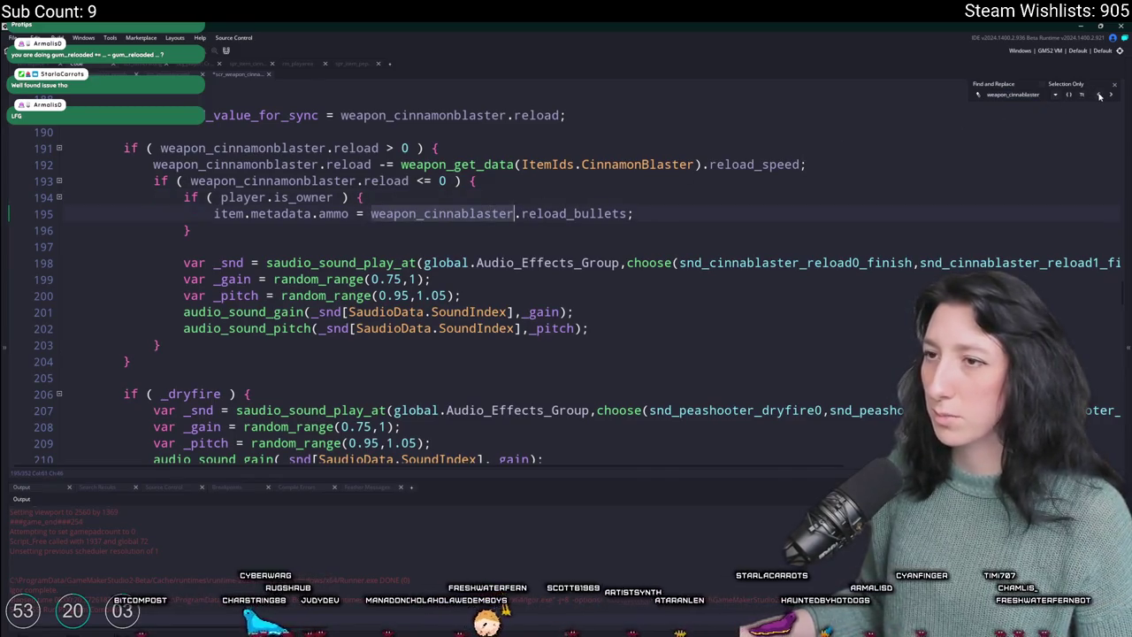
- Correct the name to weapon_cinnamonblaster and copy its reload_bullets ammo expression
scroll(566, 266, up, 2)
click(445, 301)
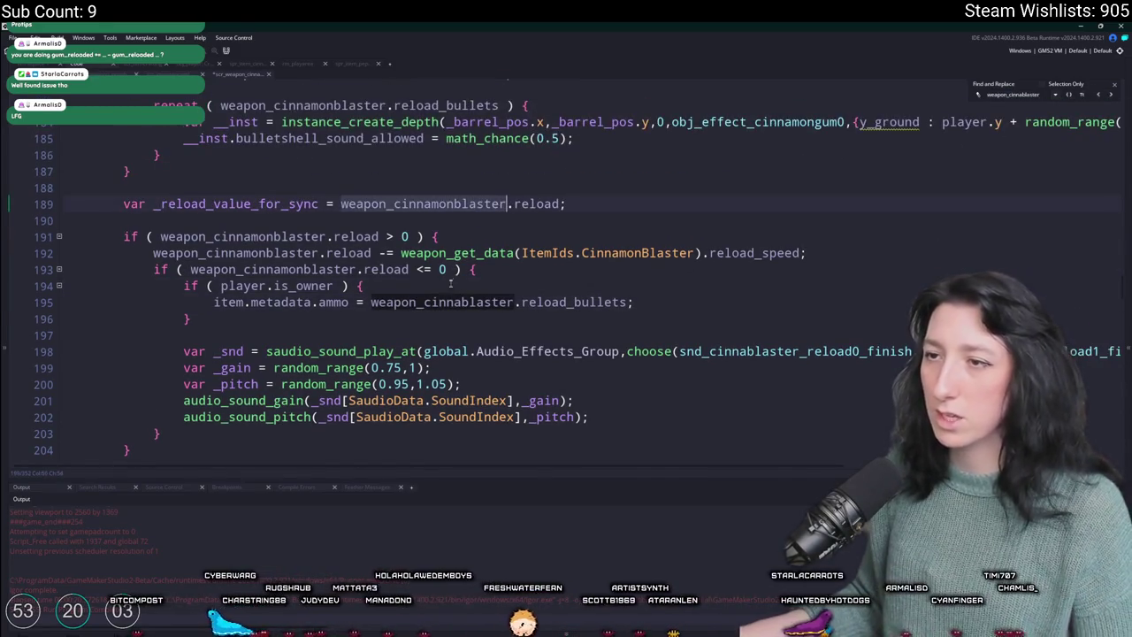
text(mon)
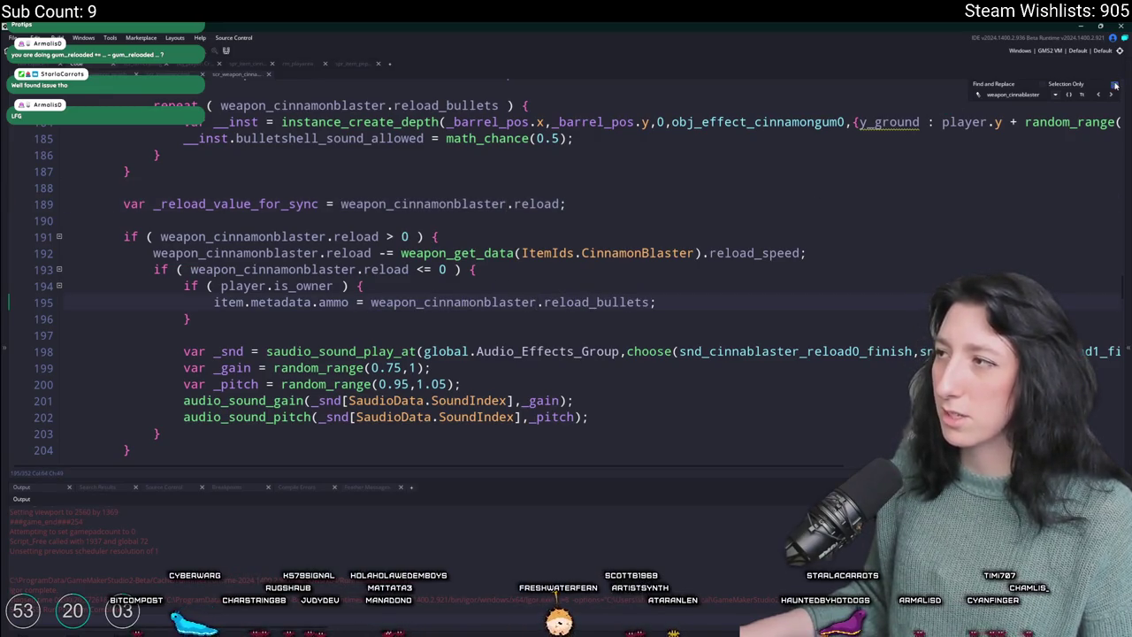
scroll(1124, 284, up, 10)
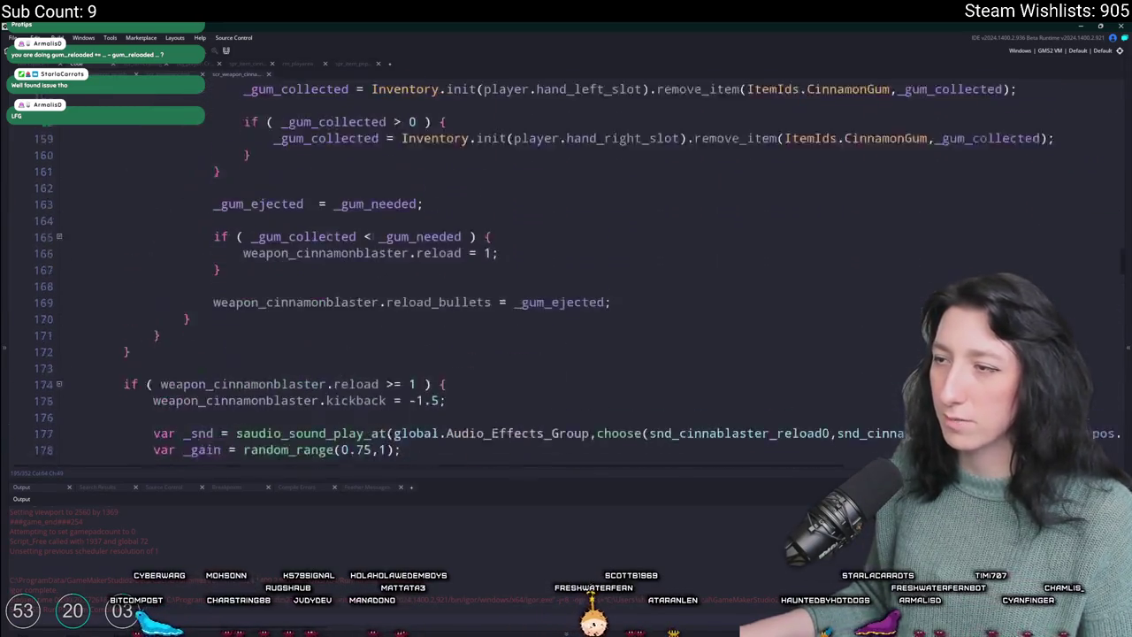
scroll(566, 266, up, 5)
scroll(566, 265, down, 5)
scroll(566, 265, up, 4)
scroll(1128, 267, down, 10)
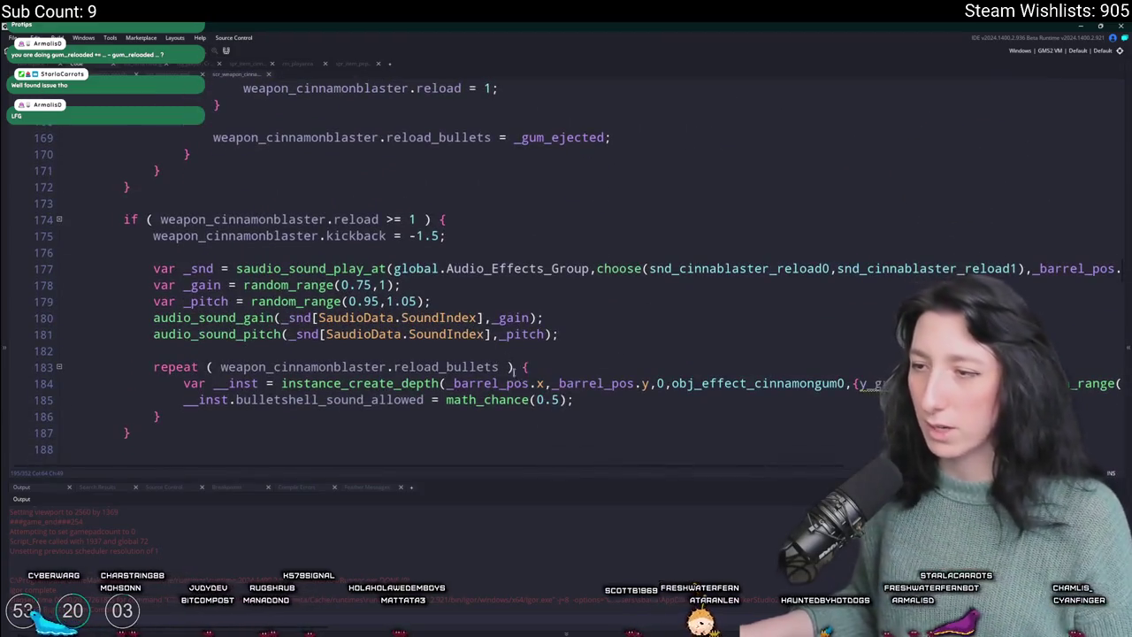
scroll(1128, 267, down, 2)
click(582, 264)
scroll(582, 263, down, 3)
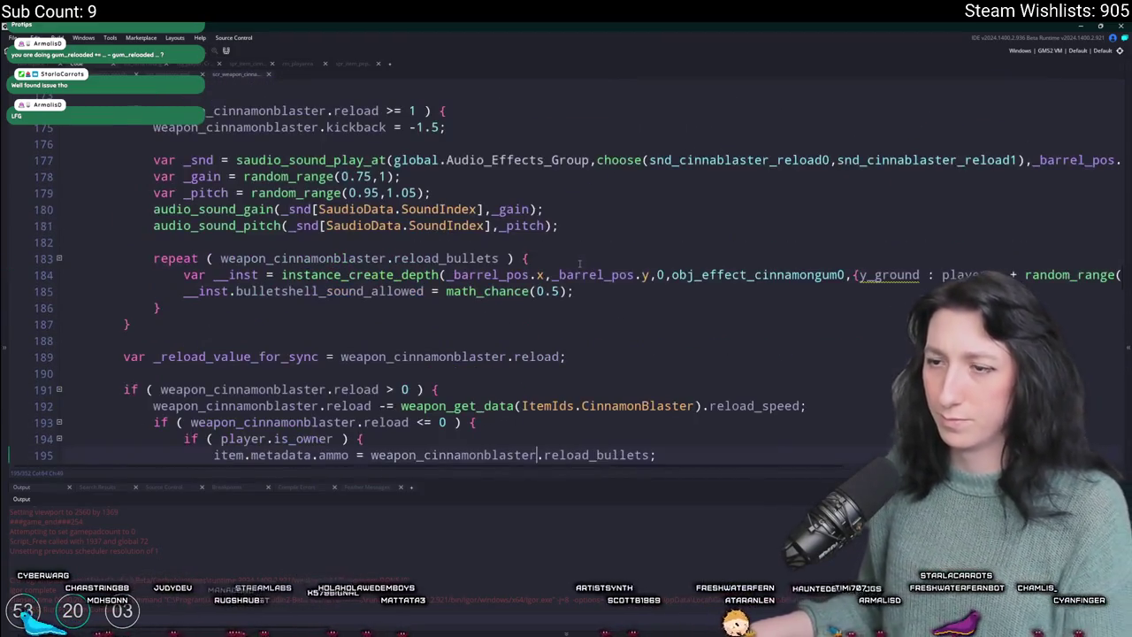
click(371, 401)
double_click(386, 401)
key(ctrl+c)
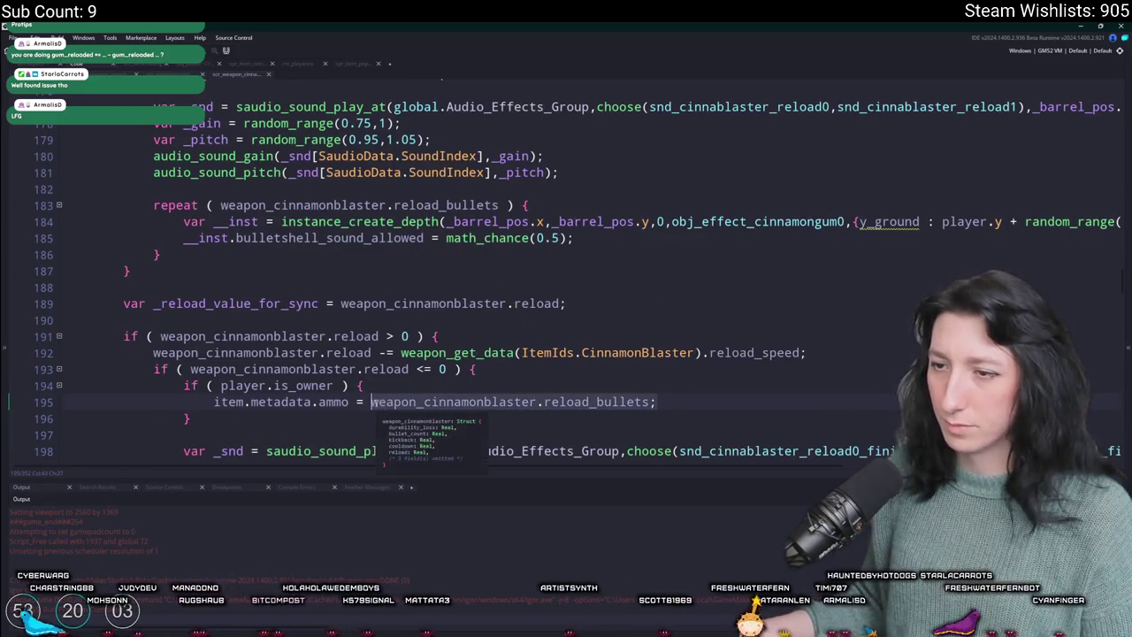
click(384, 387)
key(ctrl+t)
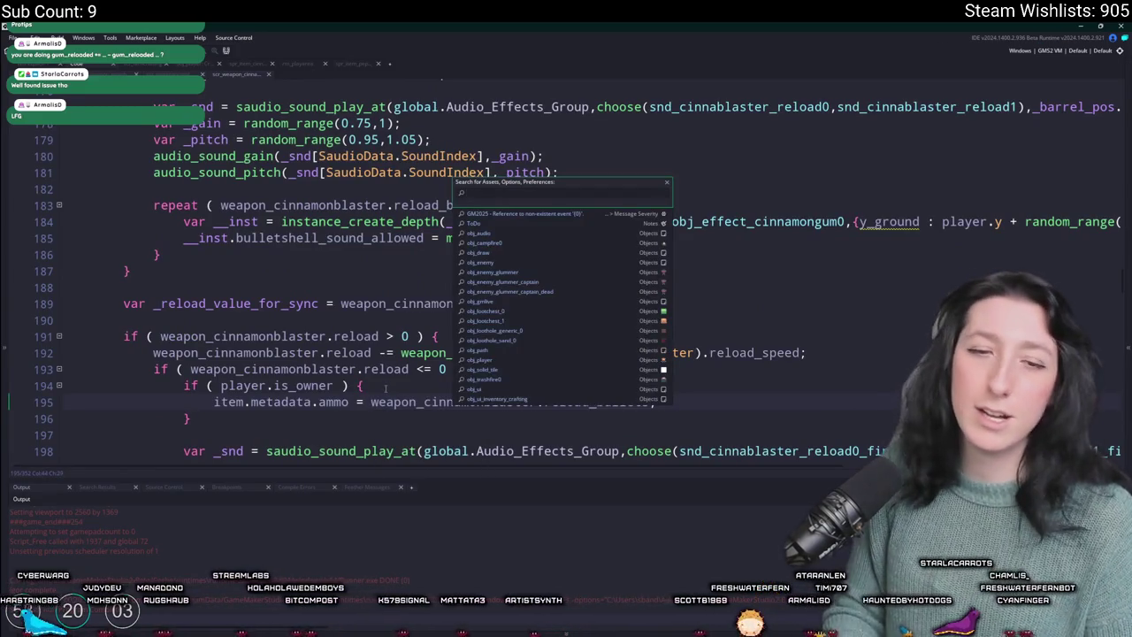
- In scr_weapon_peppermint, paste the reload_bullets expression over _mag_size and delete the _mag_size line
text(peppermin)
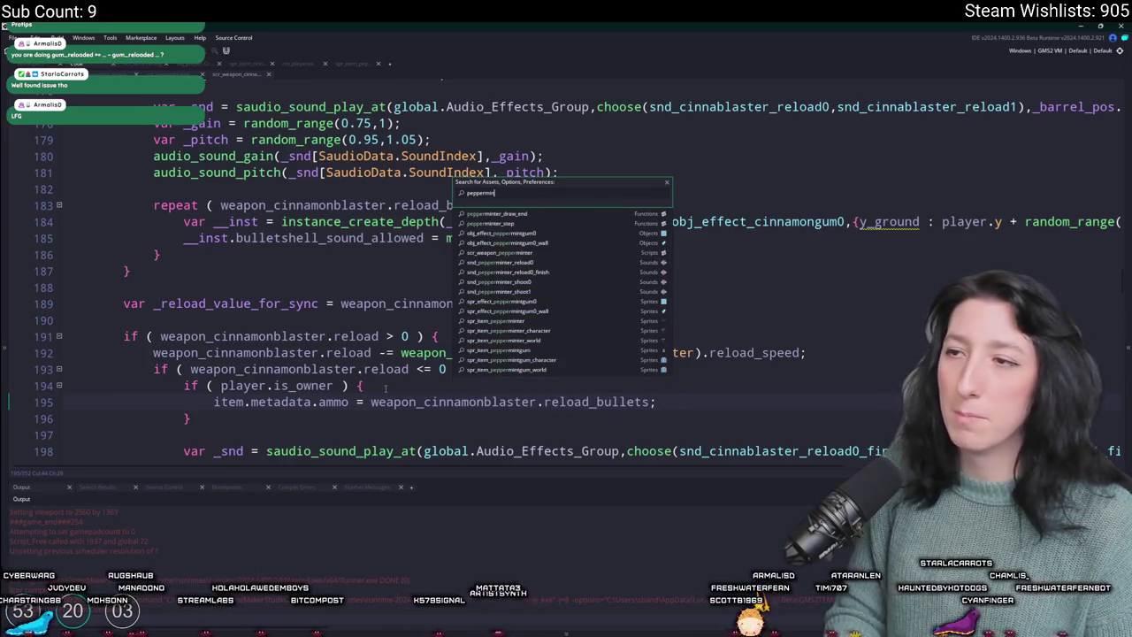
text(t)
key(Down)
key(Down)
key(Up)
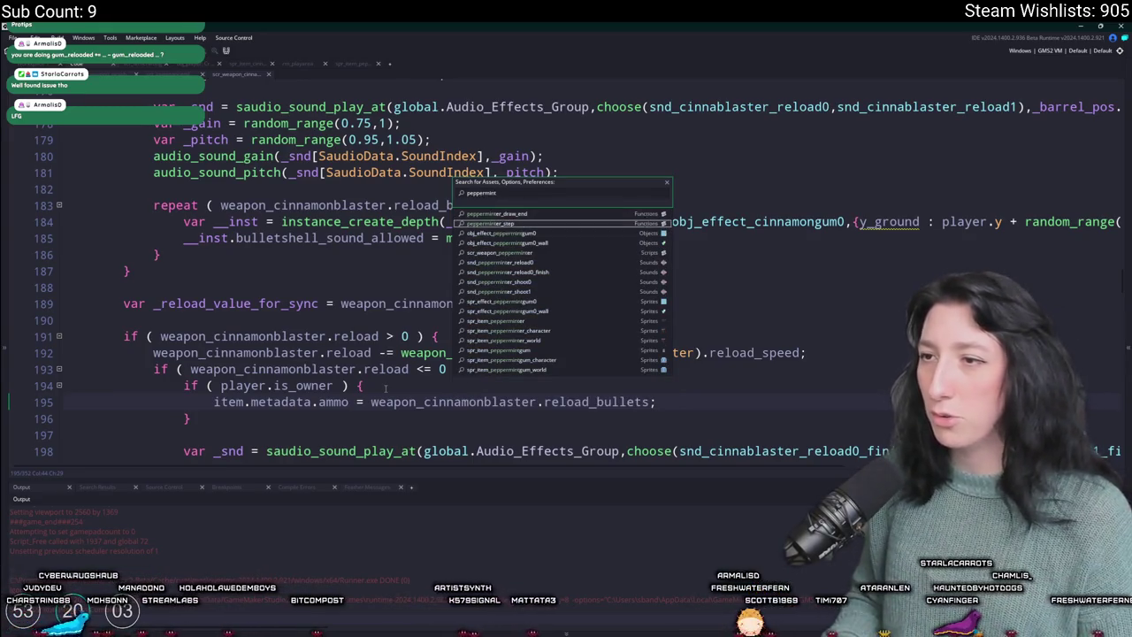
key(Return)
scroll(566, 265, down, 3)
key(ctrl+f)
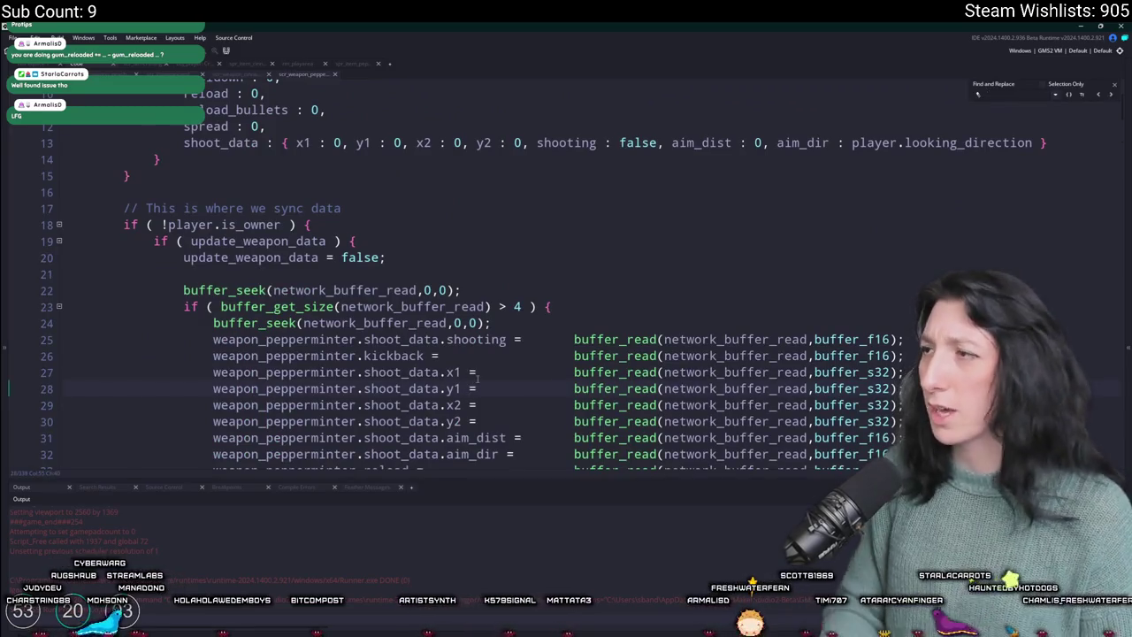
text(_mag_size = weapon_get_data(ItemIds.PepperMinter).mag_size;)
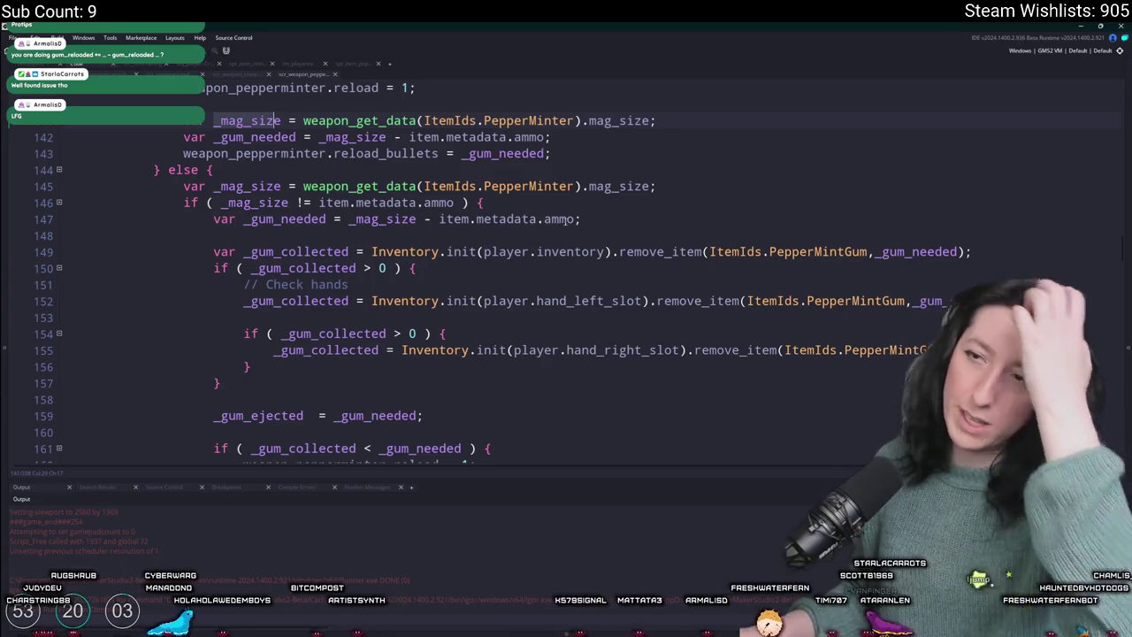
scroll(538, 218, down, 6)
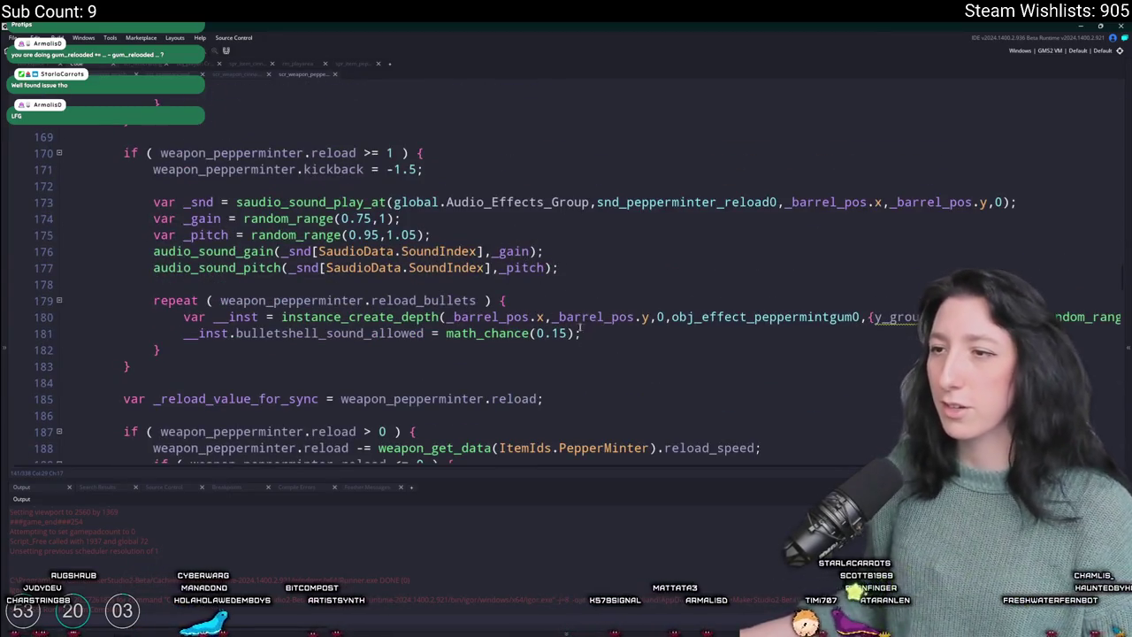
scroll(552, 329, down, 2)
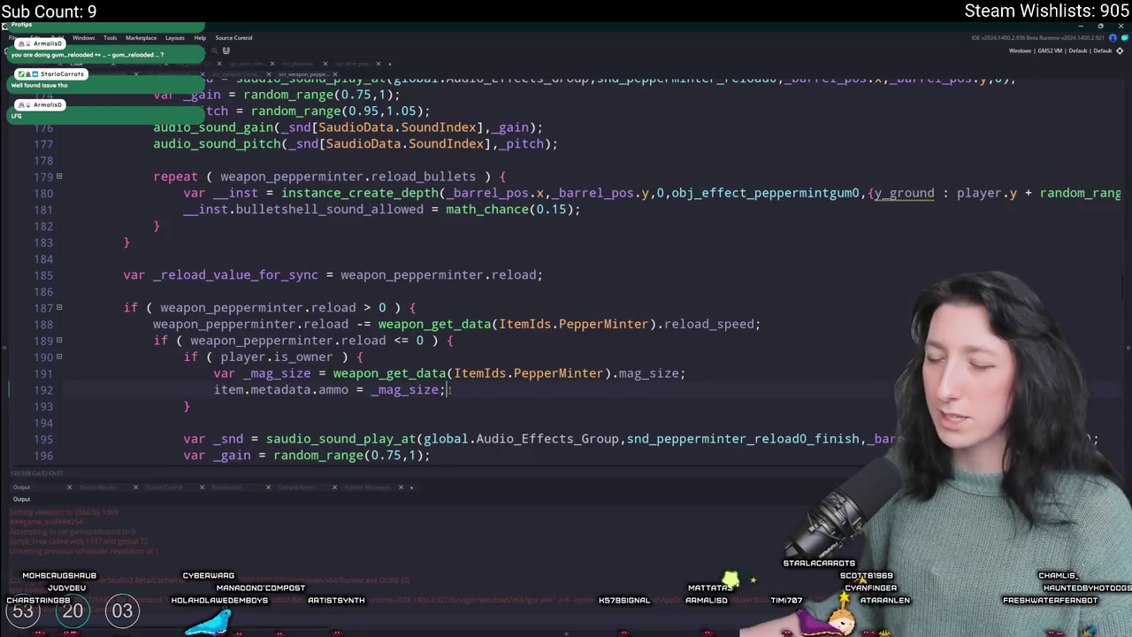
key(ctrl+v)
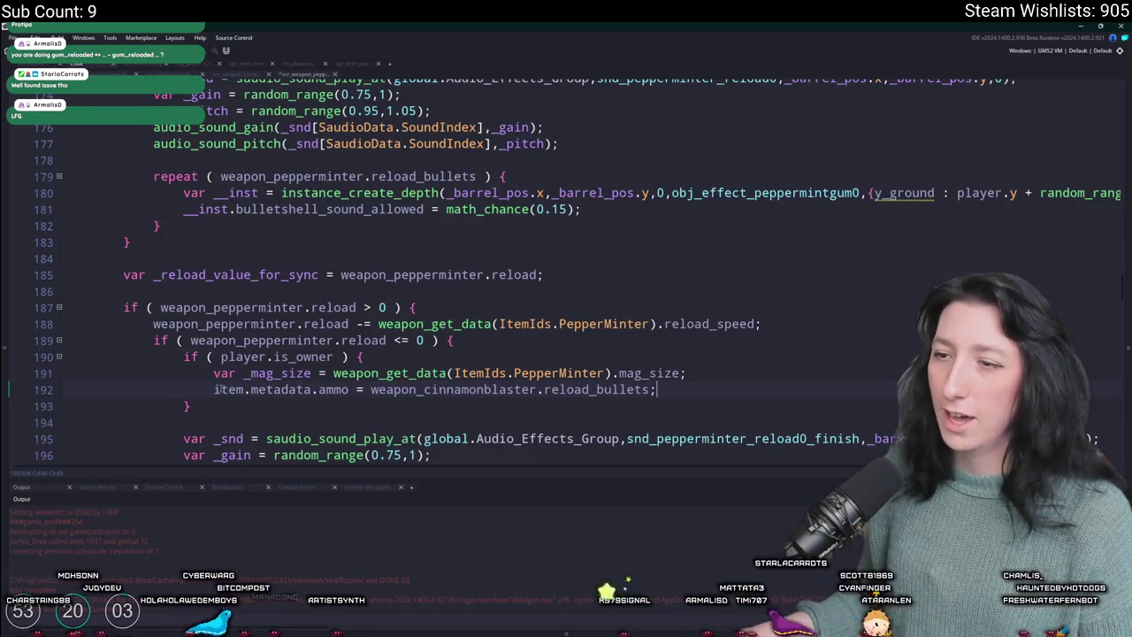
drag(216, 373, 216, 390)
key(Delete)
- Replace weapon_cinnamonblaster with weapon_pepperminter in the ammo line, then return to the Peashooter script
click(297, 323)
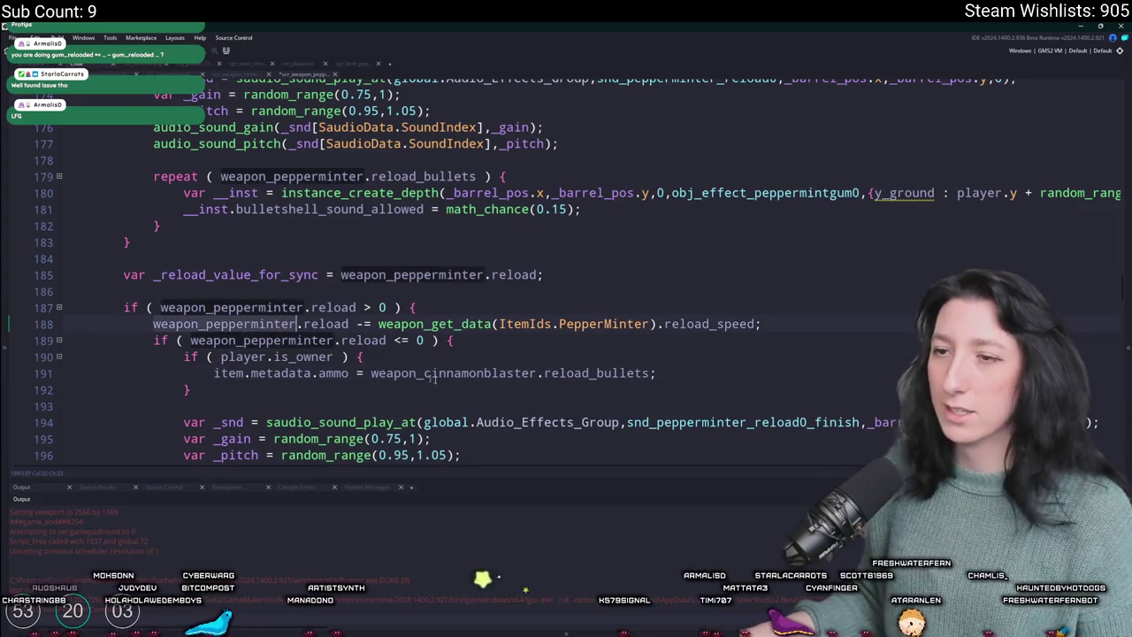
double_click(489, 372)
text(weapon_pepperminter)
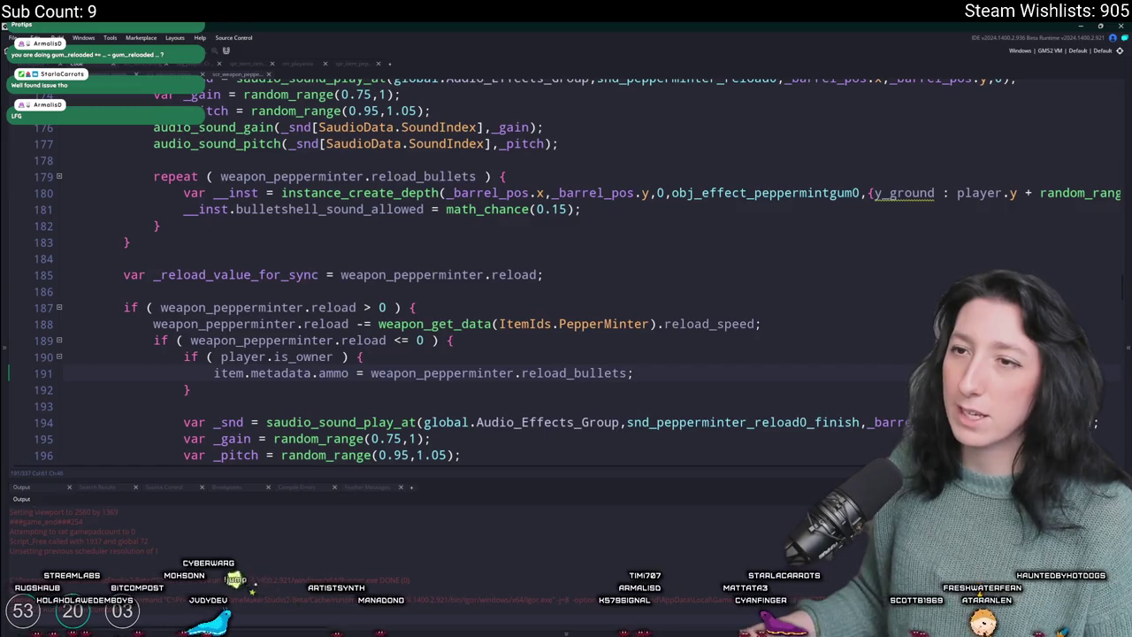
key(ctrl+Tab)
scroll(398, 230, up, 3)
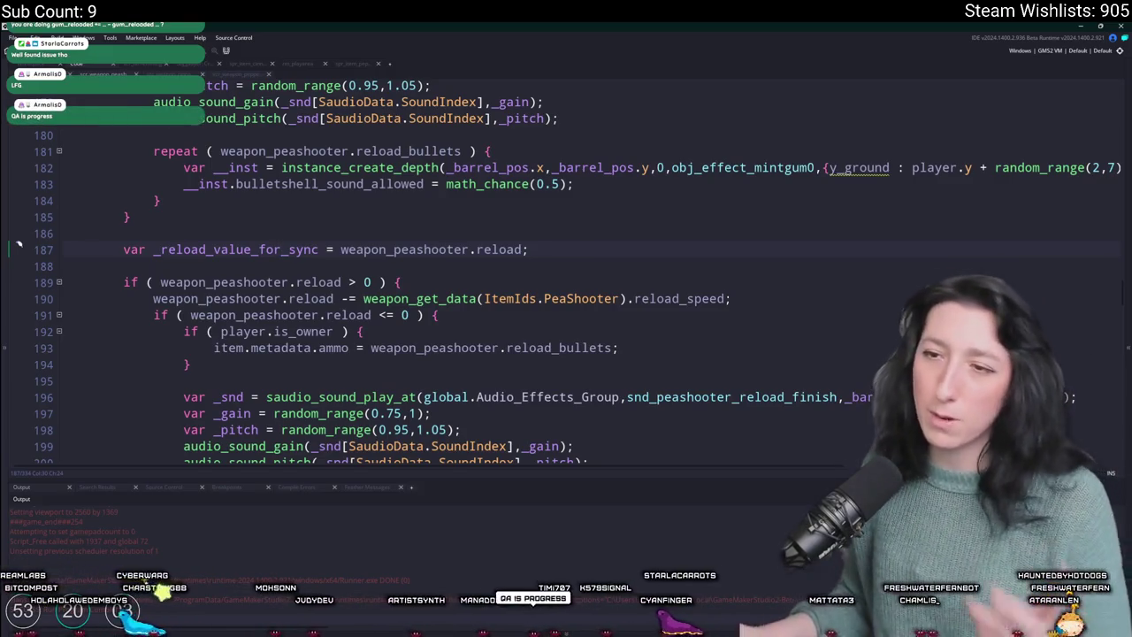
- Select and copy the Peashooter's gum-reloading code block
scroll(527, 279, up, 4)
scroll(527, 278, up, 5)
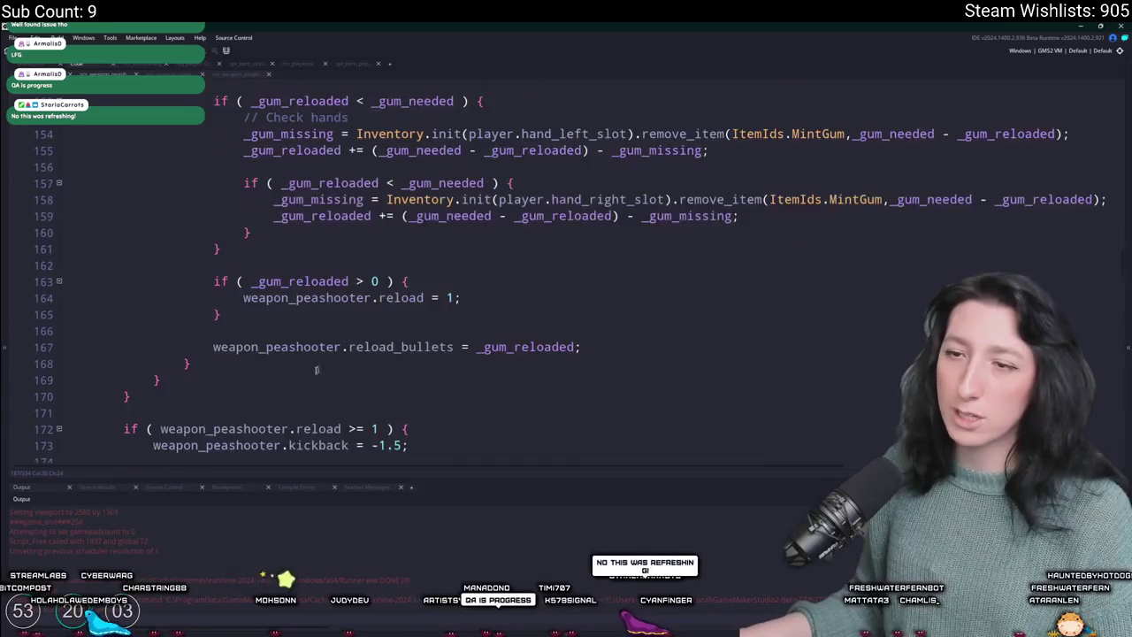
scroll(125, 395, up, 5)
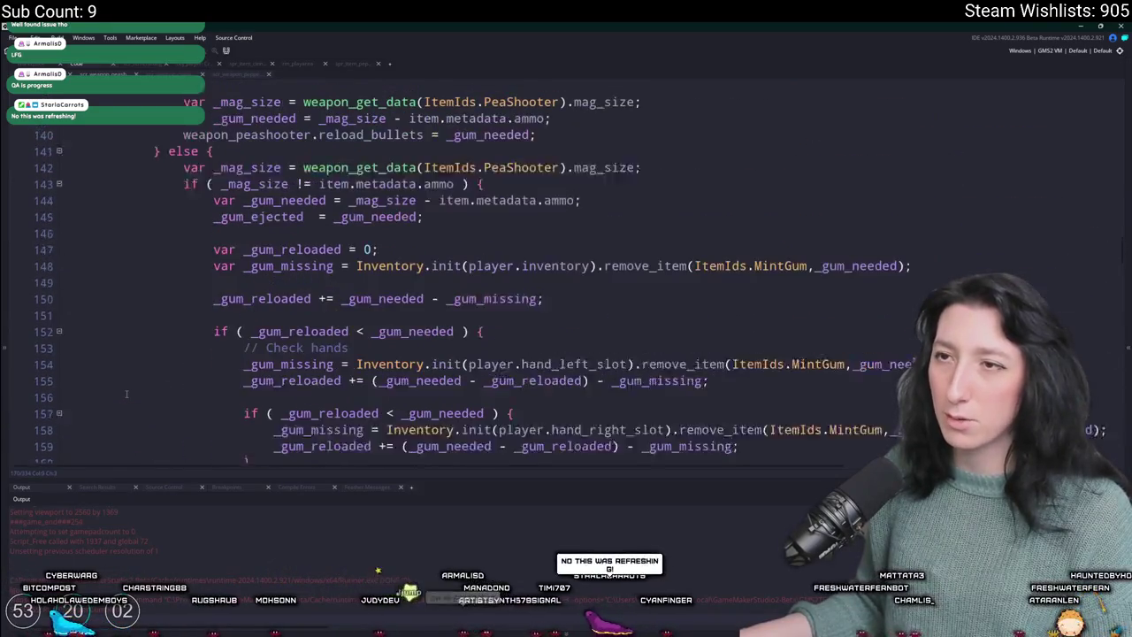
scroll(126, 395, up, 2)
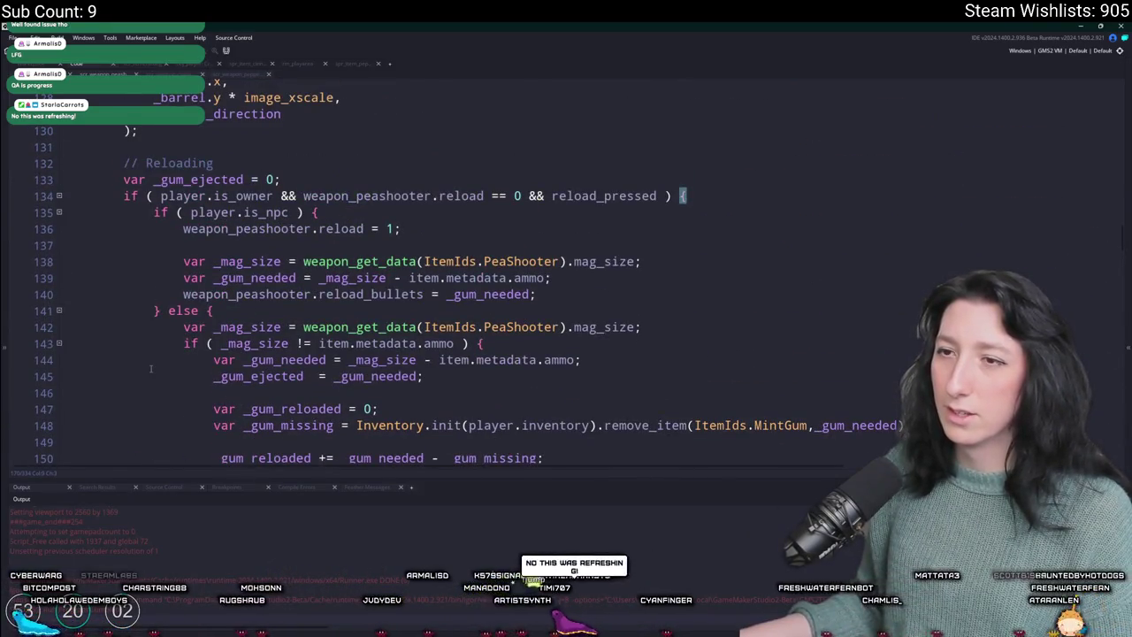
scroll(126, 395, down, 8)
mouse_move(126, 395)
mouse_down()
mouse_move(141, 80)
mouse_move(160, 216)
mouse_move(139, 215)
mouse_move(120, 168)
mouse_move(116, 194)
mouse_up()
- In the Cinnamon Blaster script, find 'reload' and select its // Reloading block
key(ctrl+Tab)
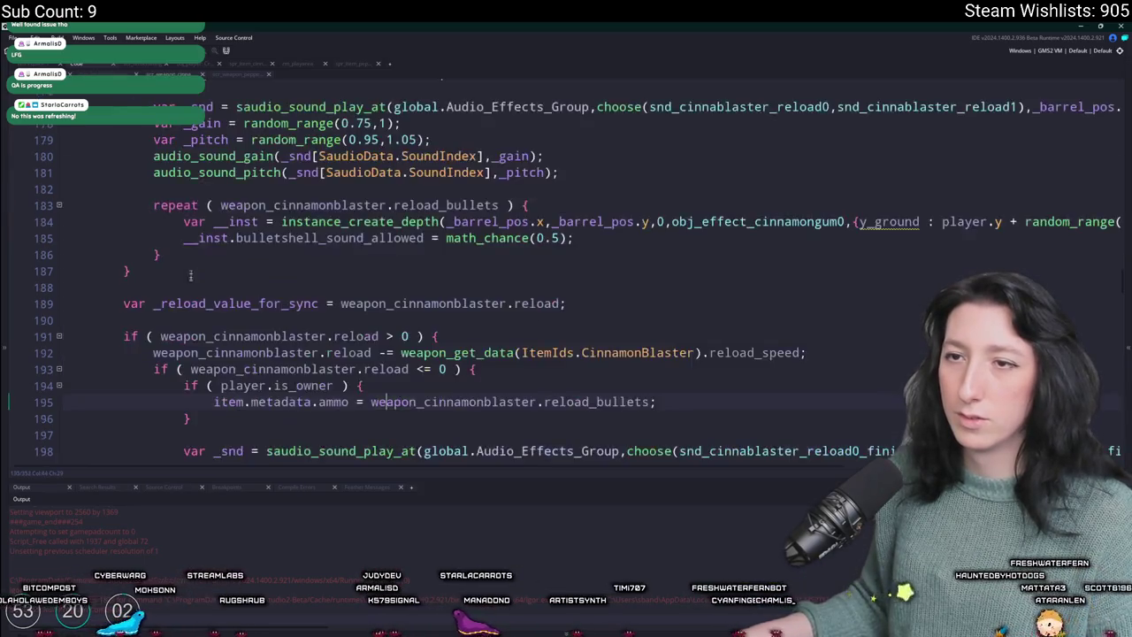
scroll(187, 301, up, 1)
key(ctrl+f)
text(reload)
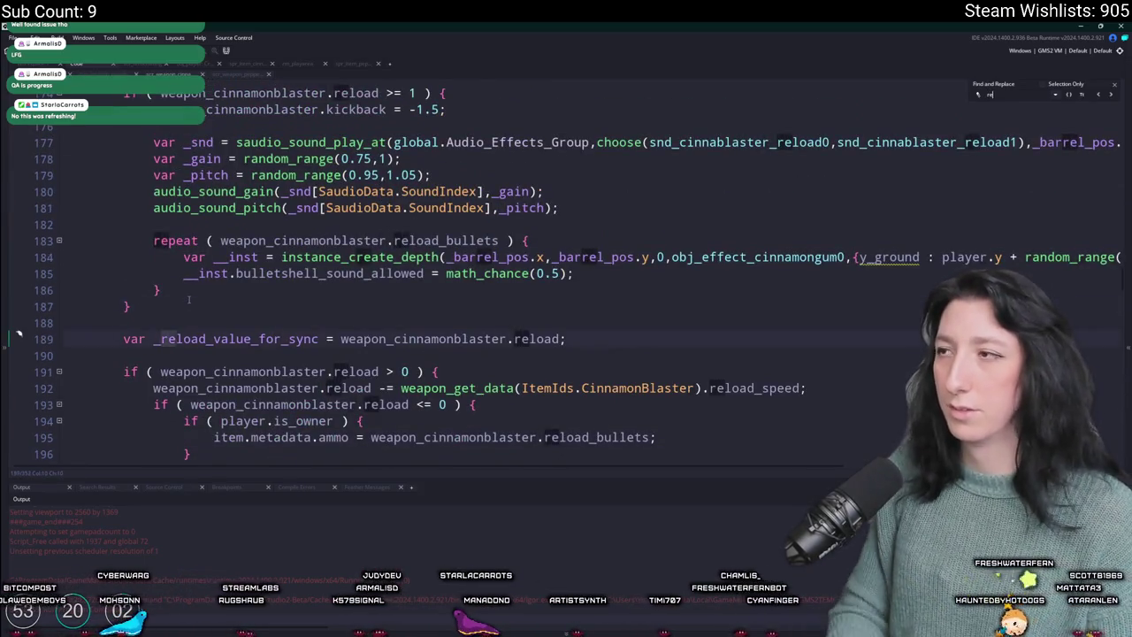
text(// r)
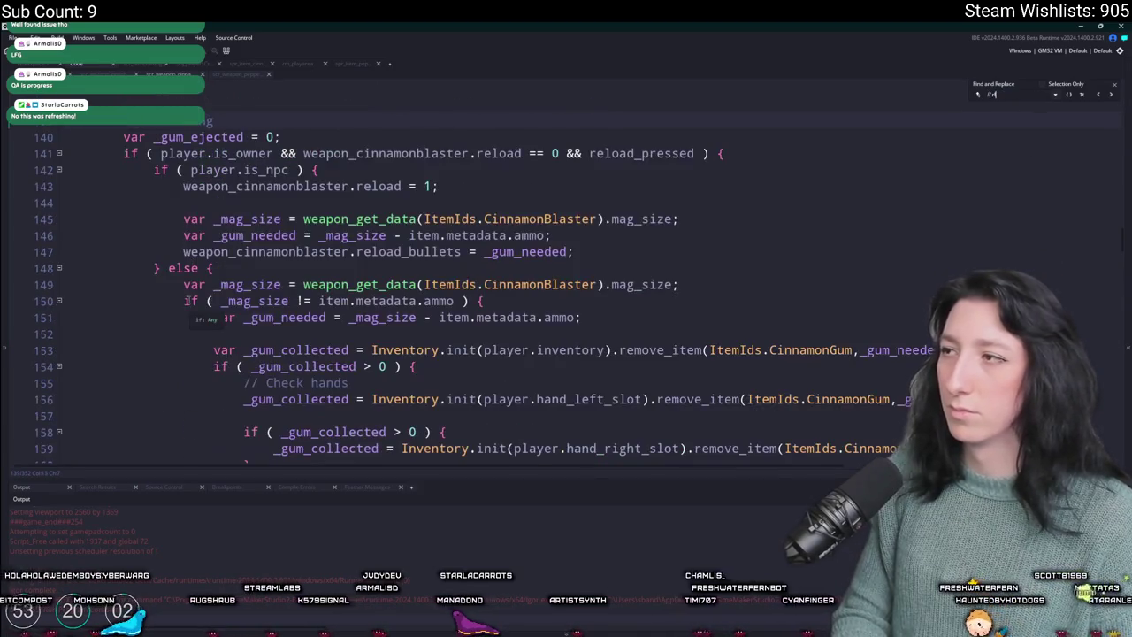
click(1113, 86)
scroll(354, 265, down, 5)
mouse_move(132, 414)
mouse_down()
mouse_move(226, 279)
mouse_move(203, 200)
mouse_move(151, 205)
mouse_move(117, 175)
mouse_up()
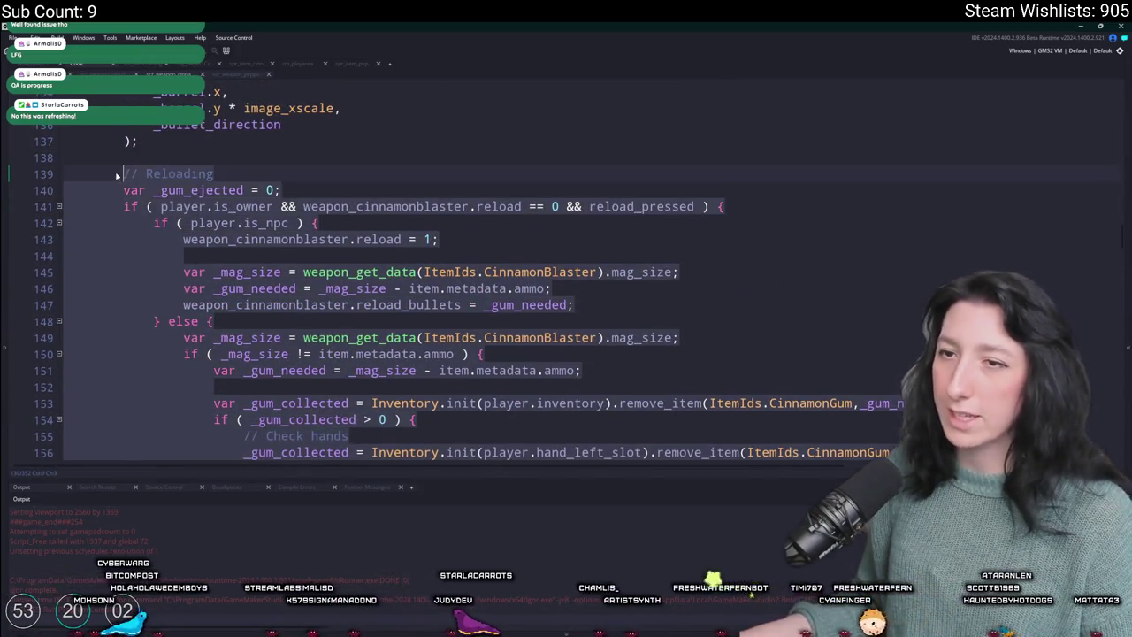
- Replace the Cinnamon Blaster's reload block with the pasted Peashooter reload code
key(ctrl+v)
key(ctrl+z)
scroll(319, 263, down, 6)
shift+click(212, 130)
scroll(212, 265, up, 6)
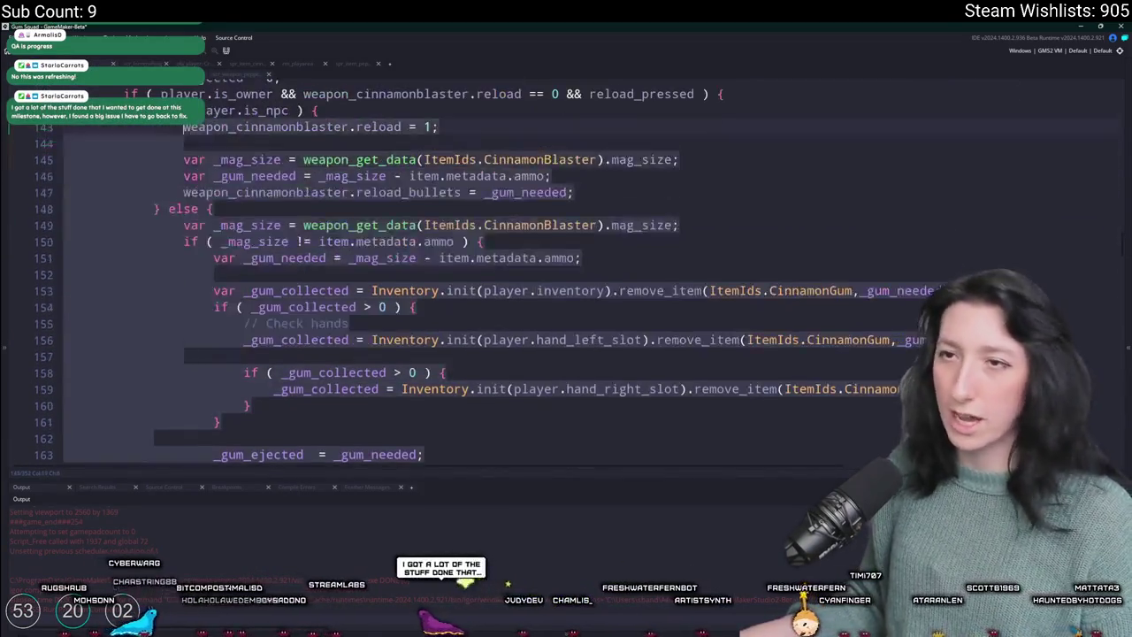
shift+click(123, 166)
key(ctrl+v)
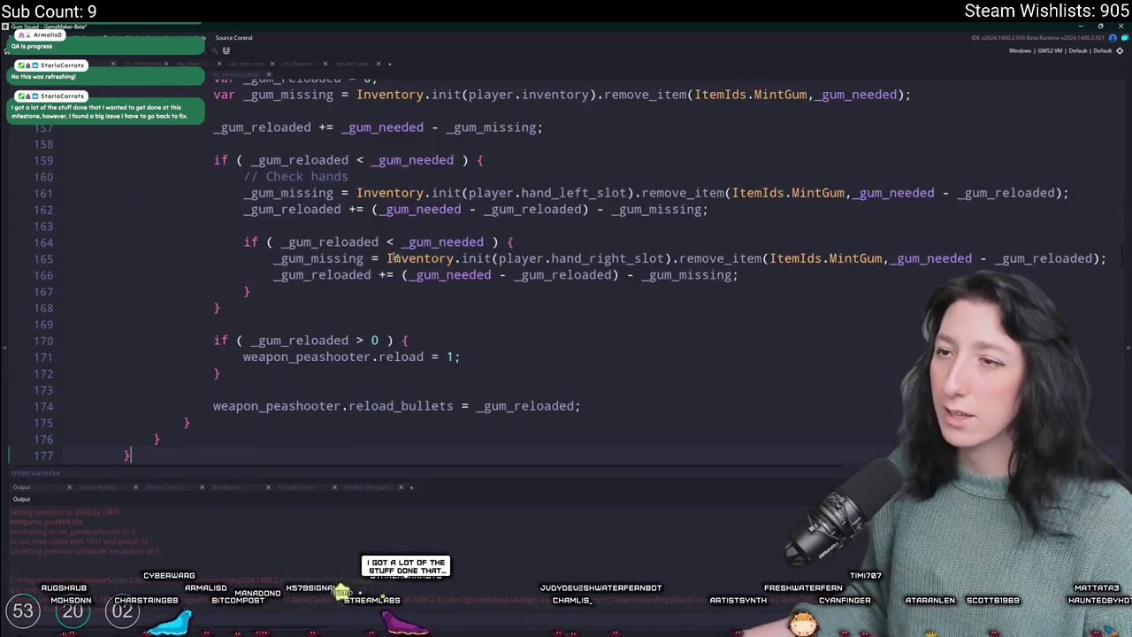
- Change every weapon_peashooter reference in the pasted code to weapon_cinnamonblaster
scroll(422, 303, down, 2)
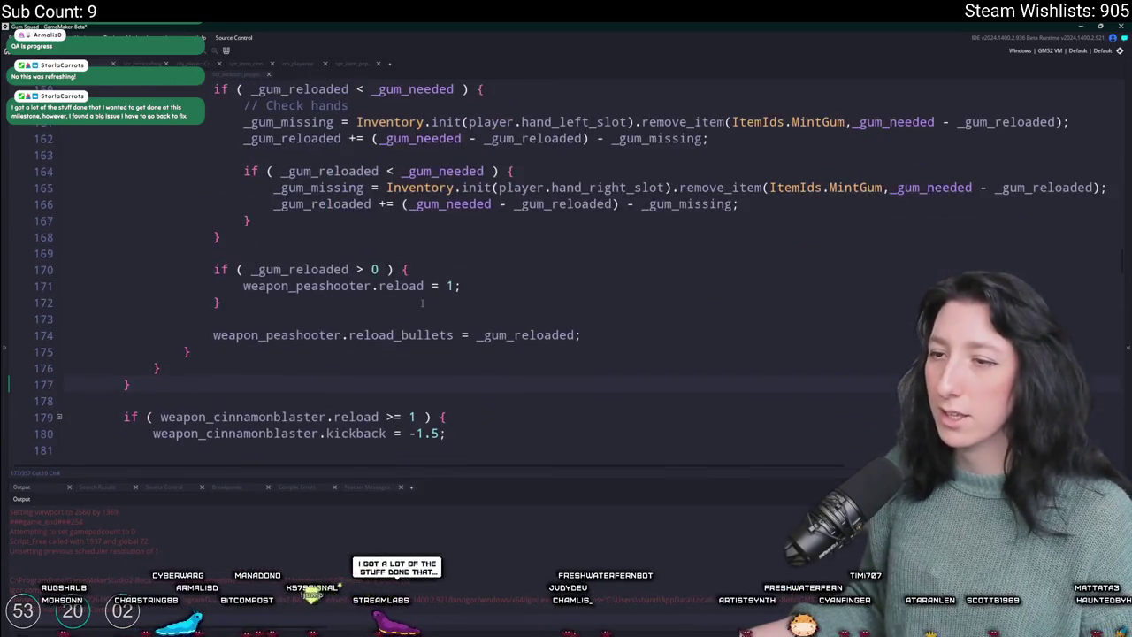
double_click(243, 417)
key(ctrl+c)
double_click(265, 334)
key(ctrl+v)
double_click(306, 285)
scroll(466, 270, up, 2)
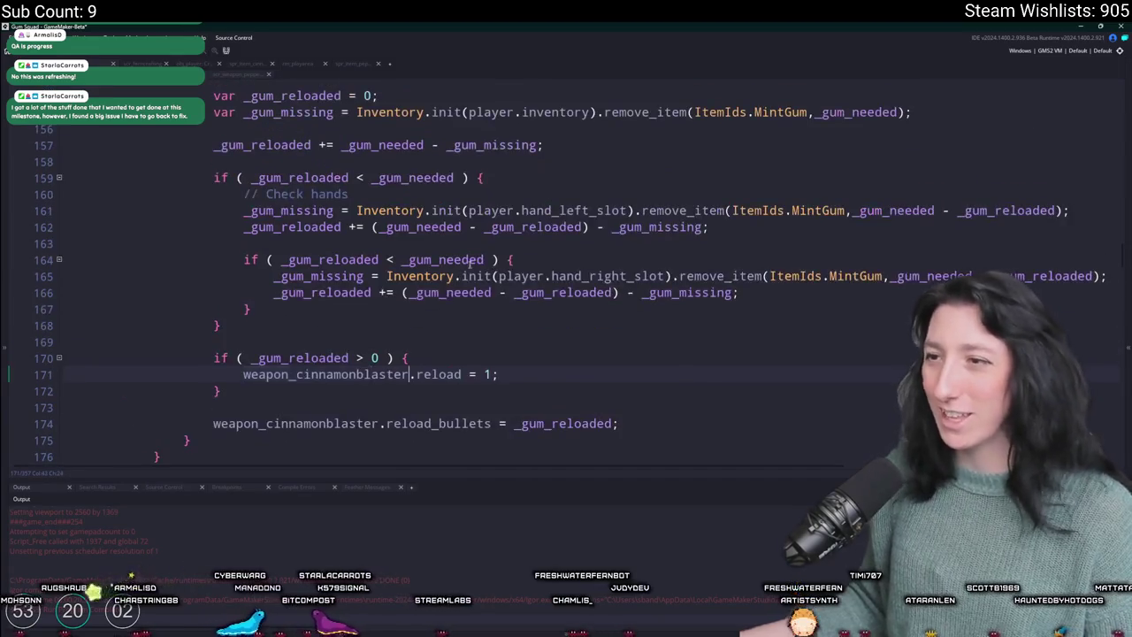
key(ctrl+v)
scroll(681, 263, up, 1)
scroll(489, 193, up, 2)
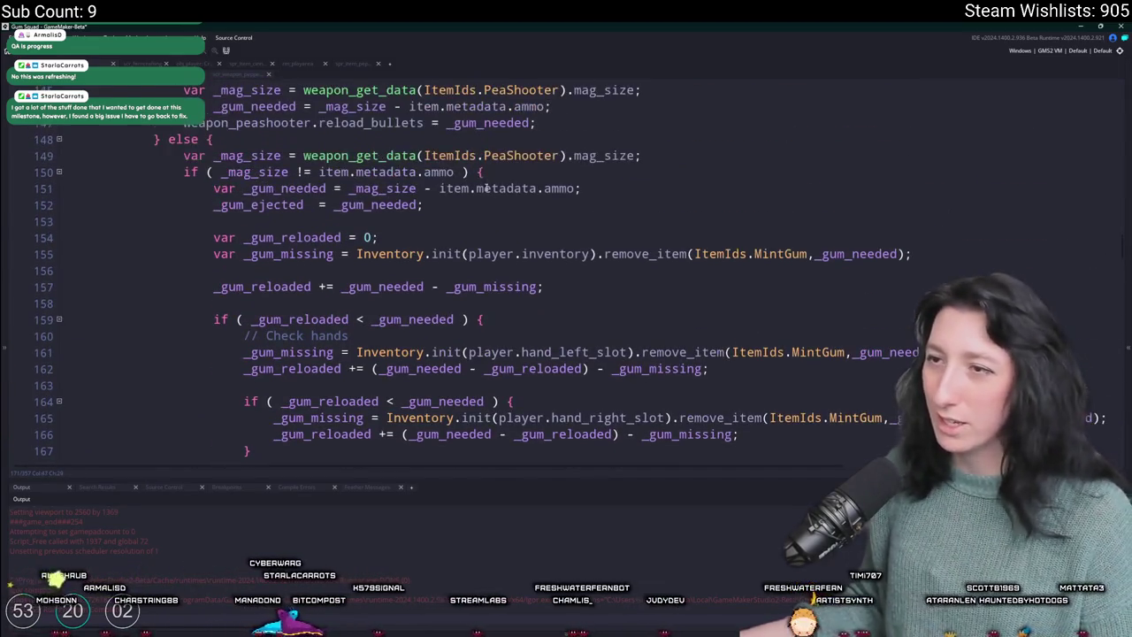
scroll(331, 213, up, 1)
double_click(265, 176)
key(ctrl+v)
scroll(265, 110, up, 1)
double_click(265, 180)
key(ctrl+v)
double_click(337, 148)
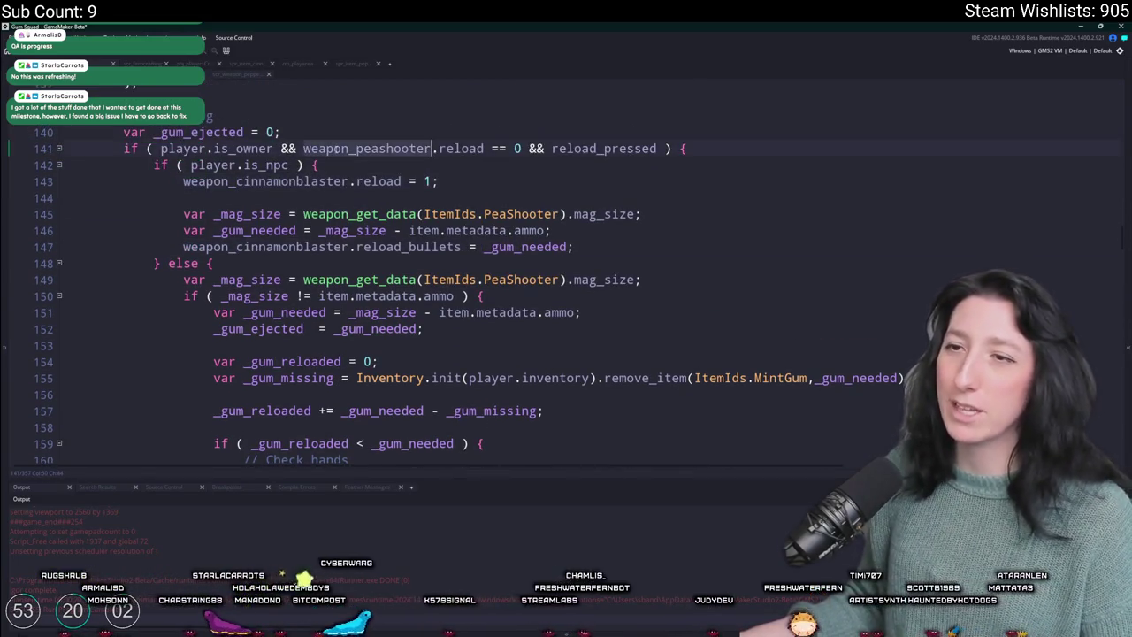
key(ctrl+v)
- Replace the MintGum item ids on lines 155, 161 and 165 with CinnamonGum
scroll(337, 148, down, 1)
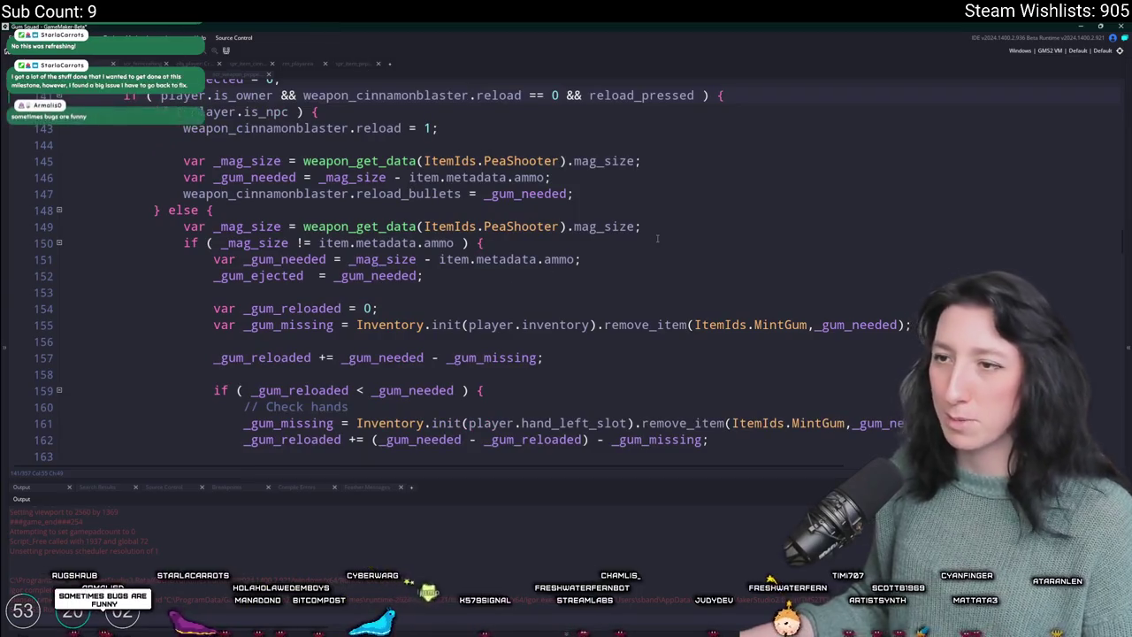
scroll(766, 233, down, 1)
scroll(766, 234, down, 1)
double_click(766, 234)
key(BackSpace)
text(P)
key(BackSpace)
text(Cin)
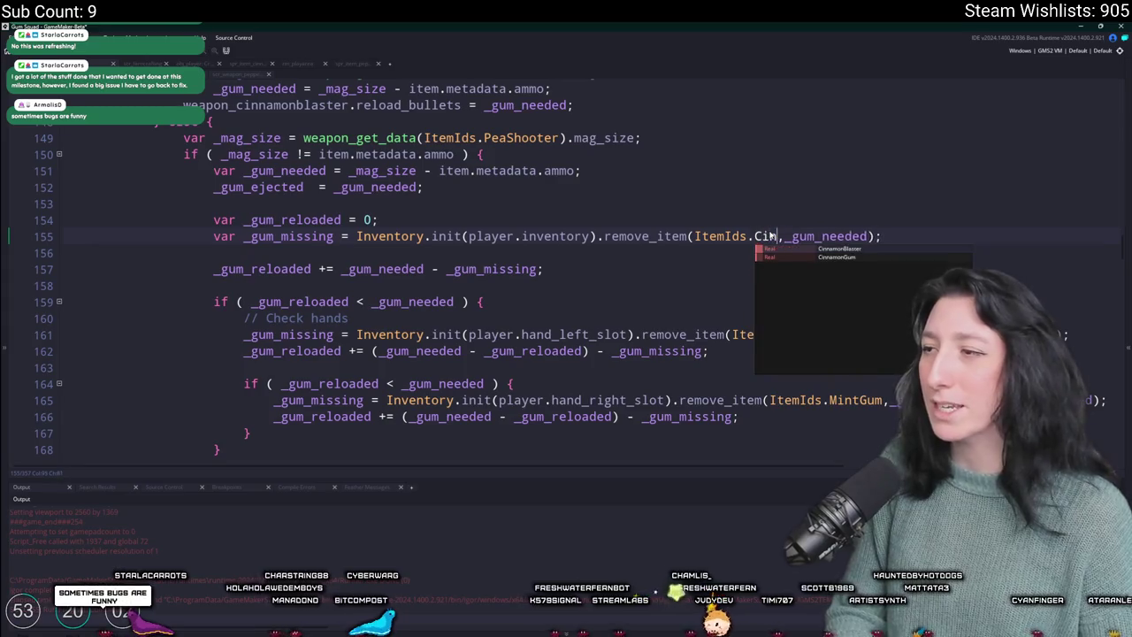
key(Return)
double_click(769, 236)
key(ctrl+c)
scroll(769, 236, down, 2)
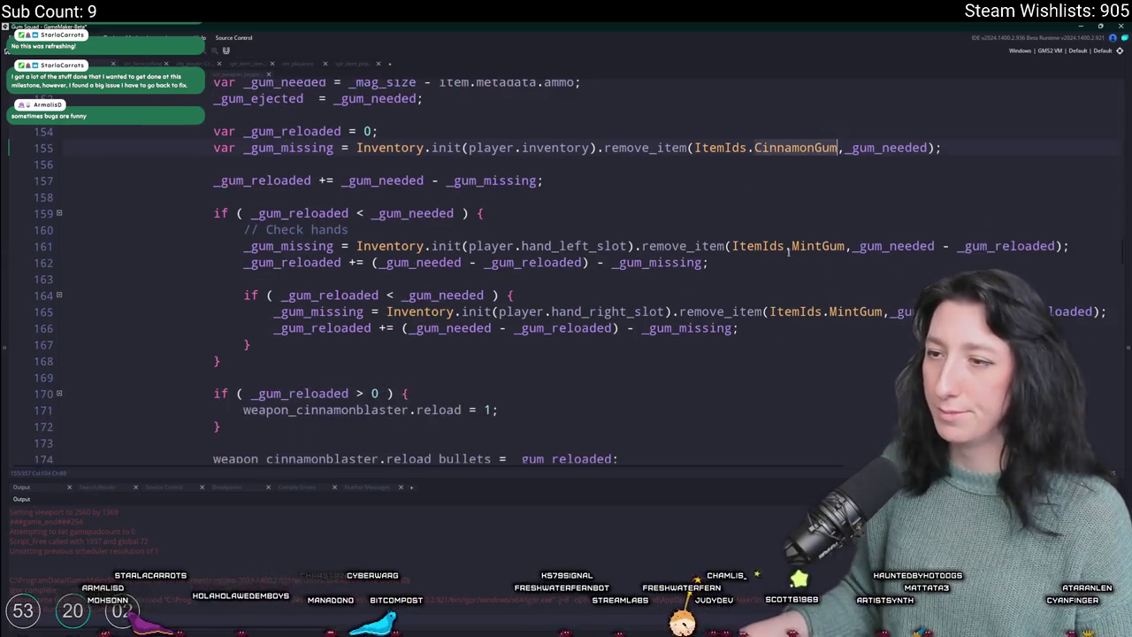
double_click(849, 245)
key(ctrl+v)
double_click(796, 311)
key(ctrl+v)
key(ctrl+z)
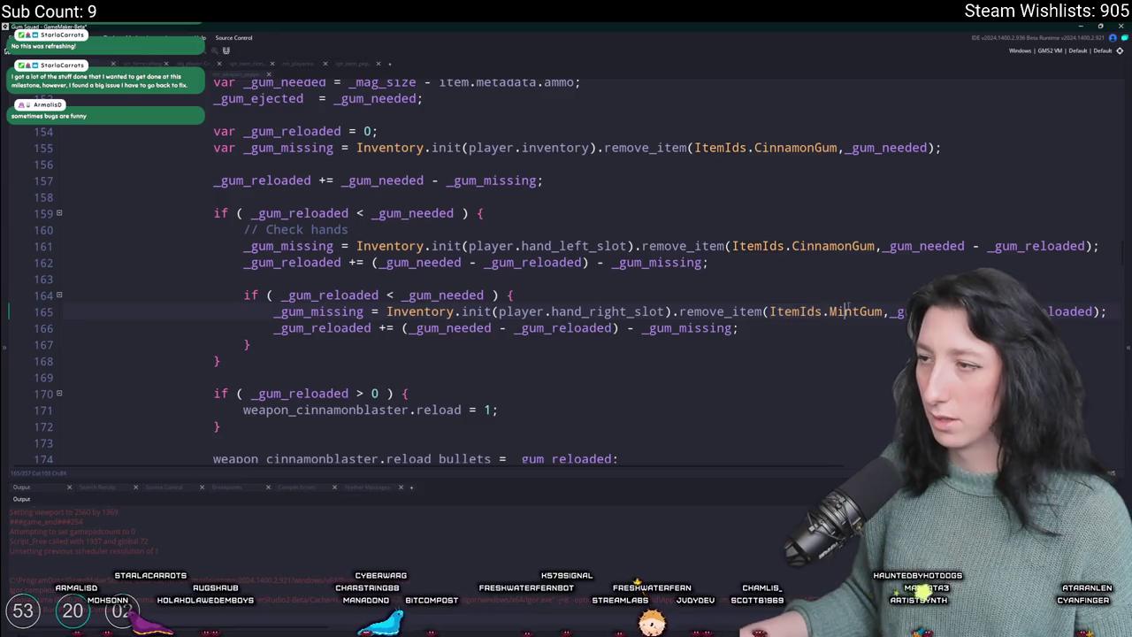
scroll(377, 314, down, 4)
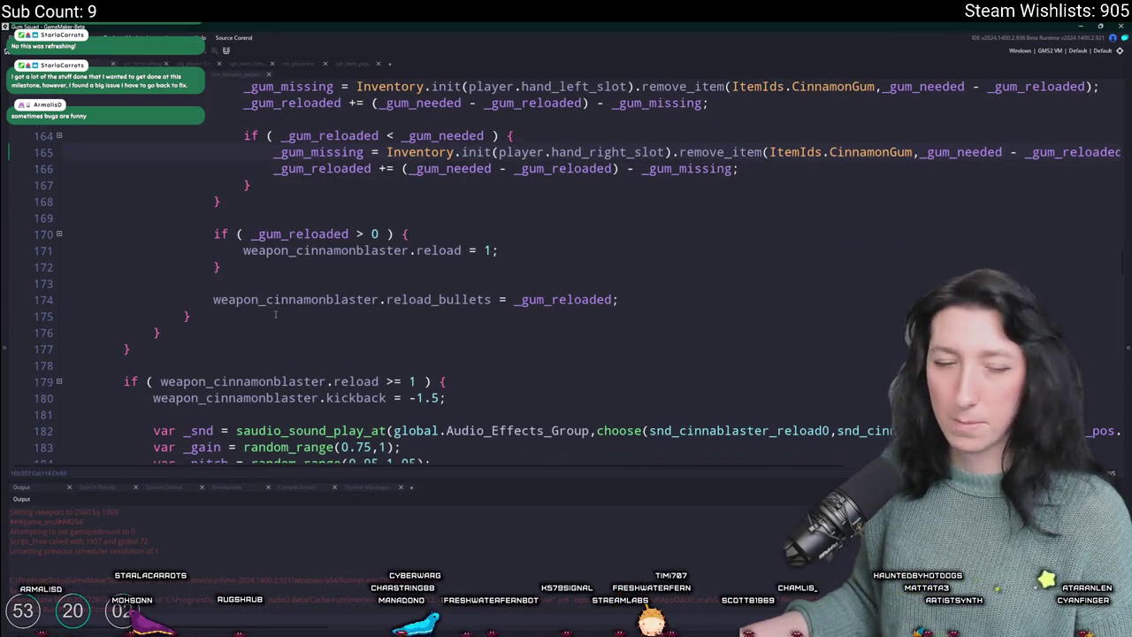
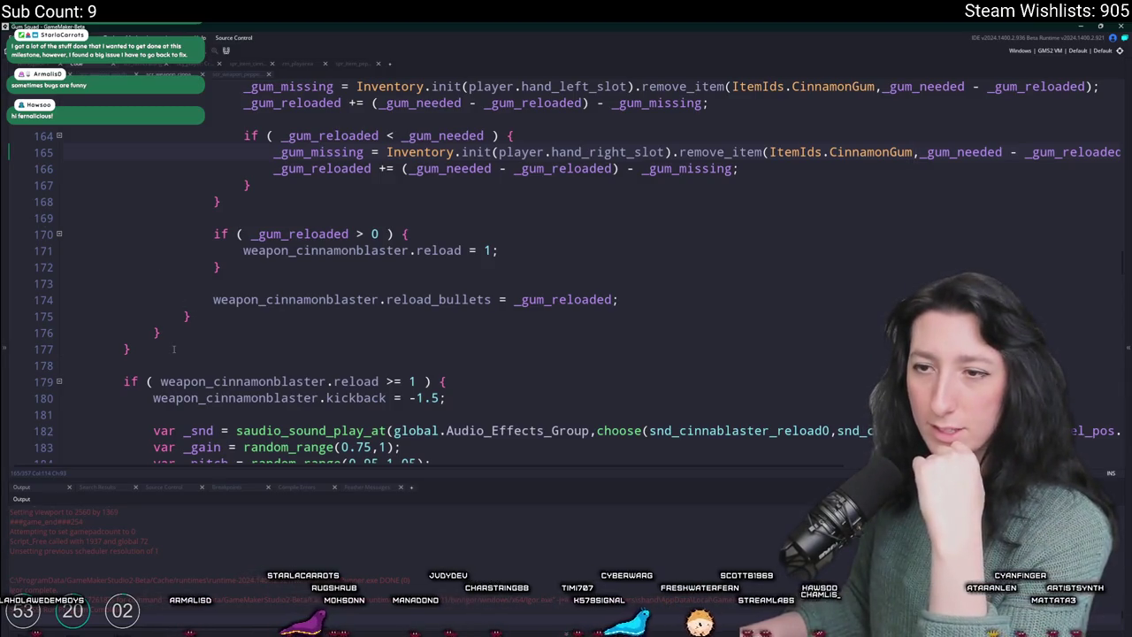
- Select the cinnamonblaster's // Reloading block, line 139 to its closing brace, and copy it
scroll(173, 348, up, 3)
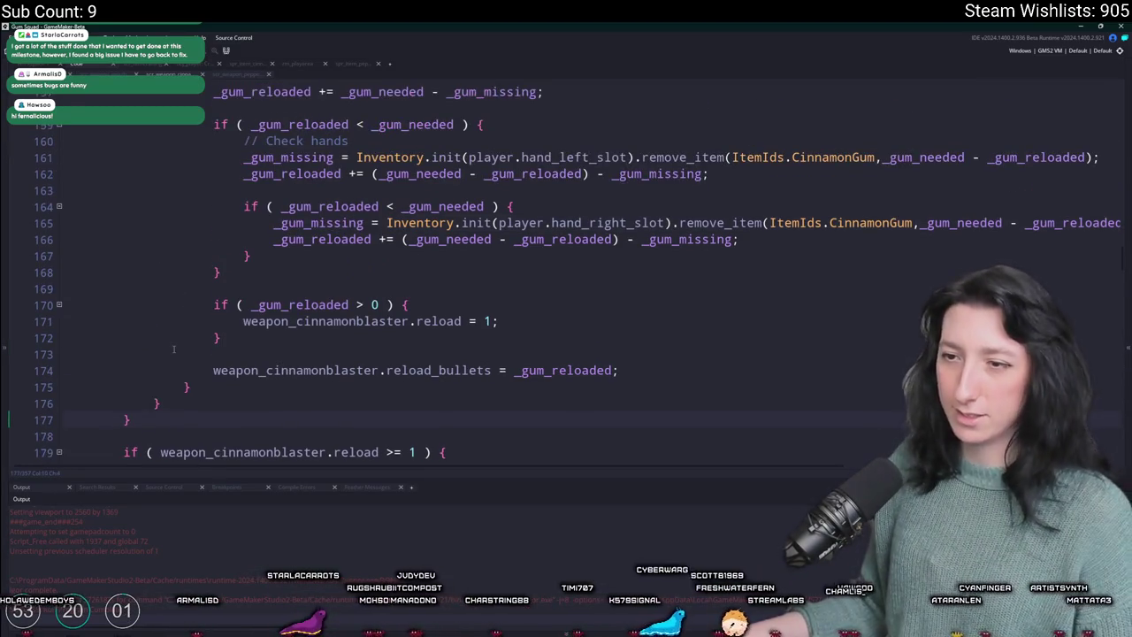
scroll(173, 349, up, 5)
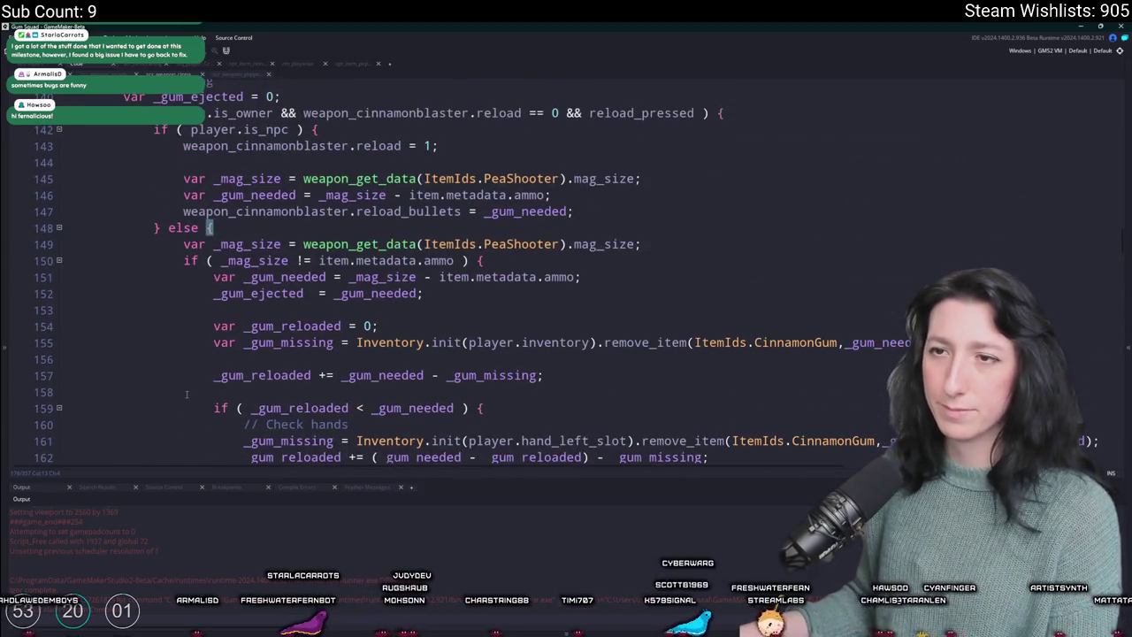
scroll(187, 395, down, 5)
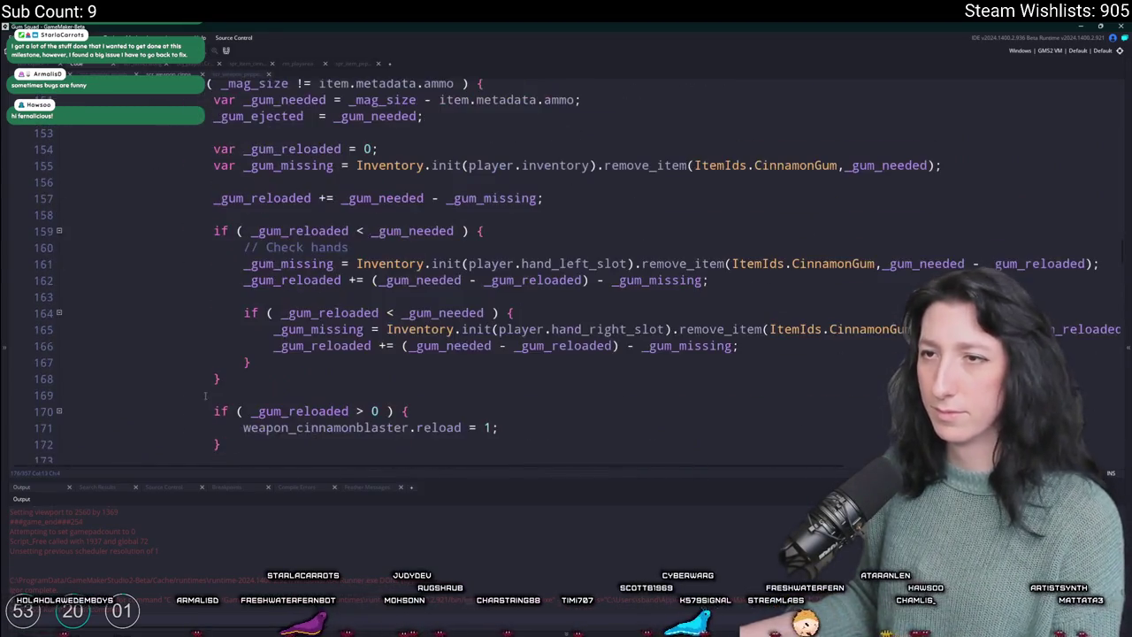
mouse_move(157, 421)
mouse_down()
mouse_move(245, 296)
mouse_move(190, 270)
mouse_move(156, 202)
mouse_move(128, 187)
mouse_up()
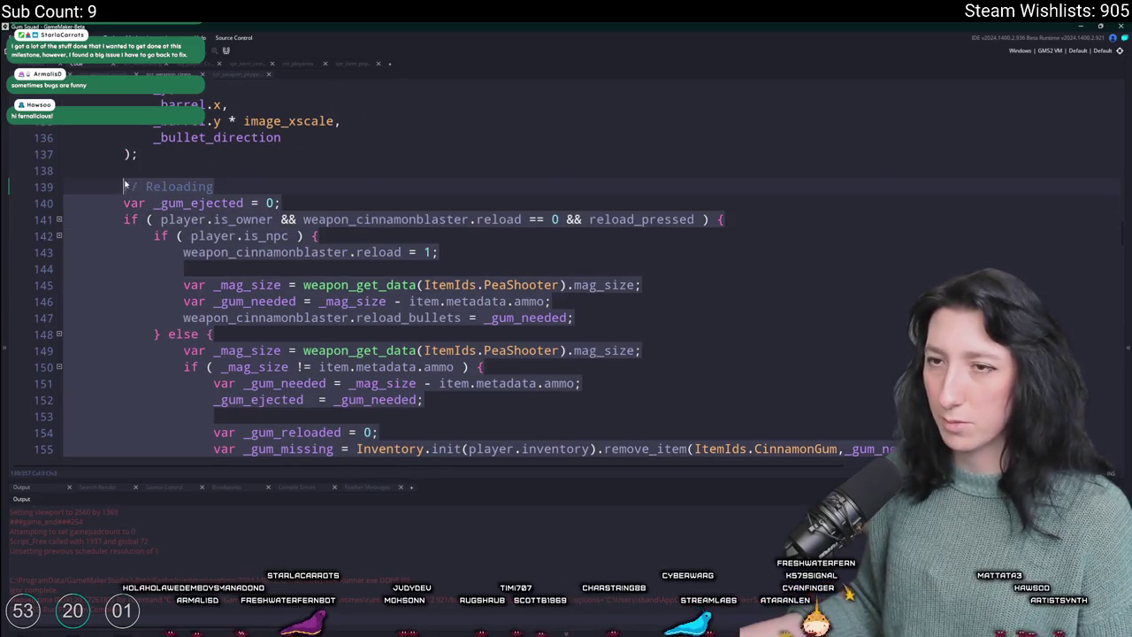
- In the pepperminter script, find '// relo' and paste the cinnamonblaster reload block over its reload code
click(200, 164)
key(ctrl+Tab)
scroll(354, 265, down, 4)
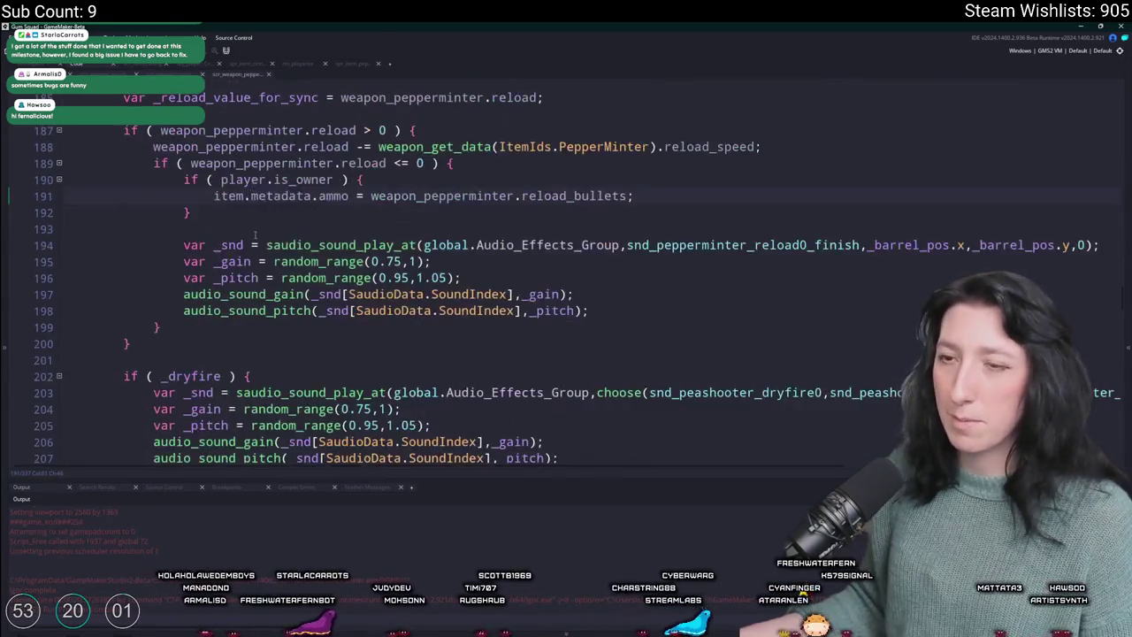
scroll(354, 266, up, 3)
click(255, 238)
text(// relo)
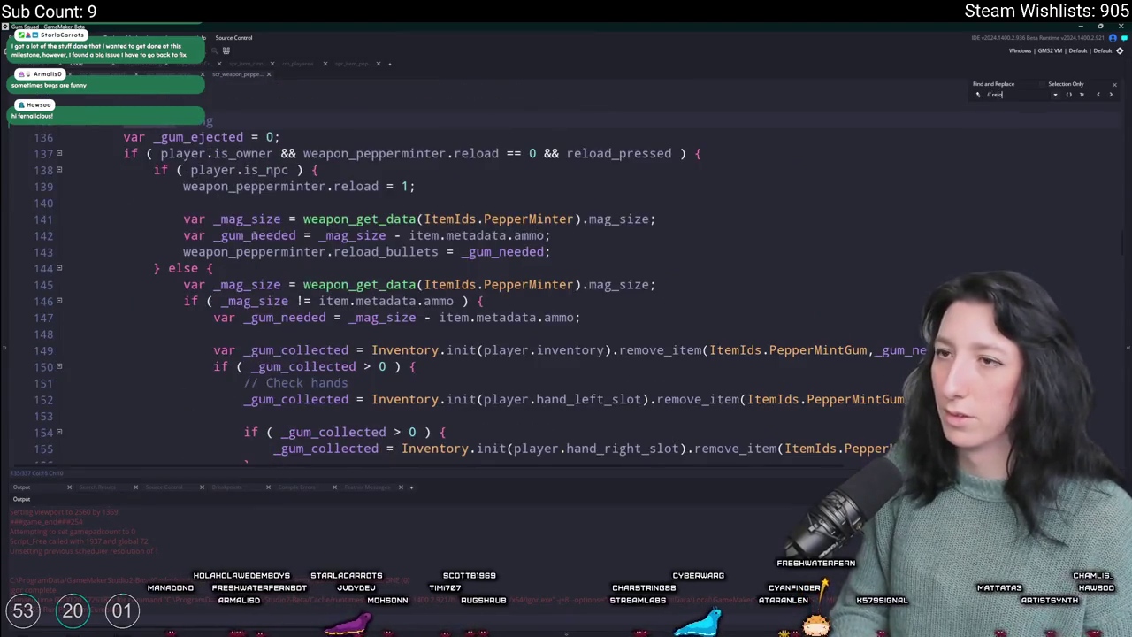
scroll(871, 134, down, 1)
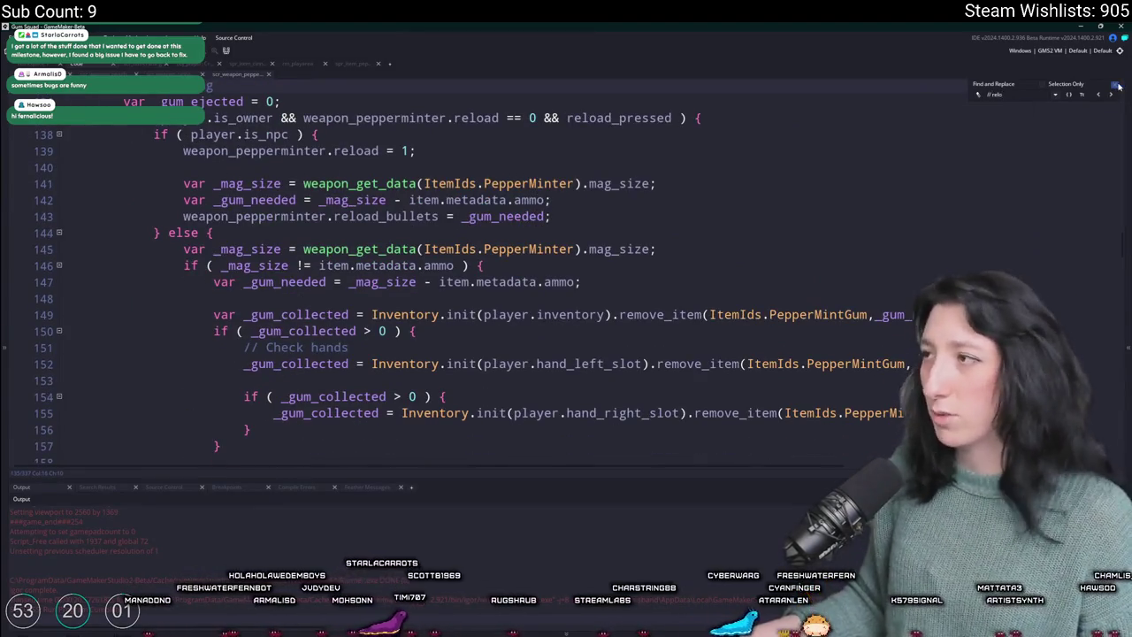
click(1117, 86)
scroll(348, 357, down, 6)
click(159, 329)
scroll(141, 351, up, 1)
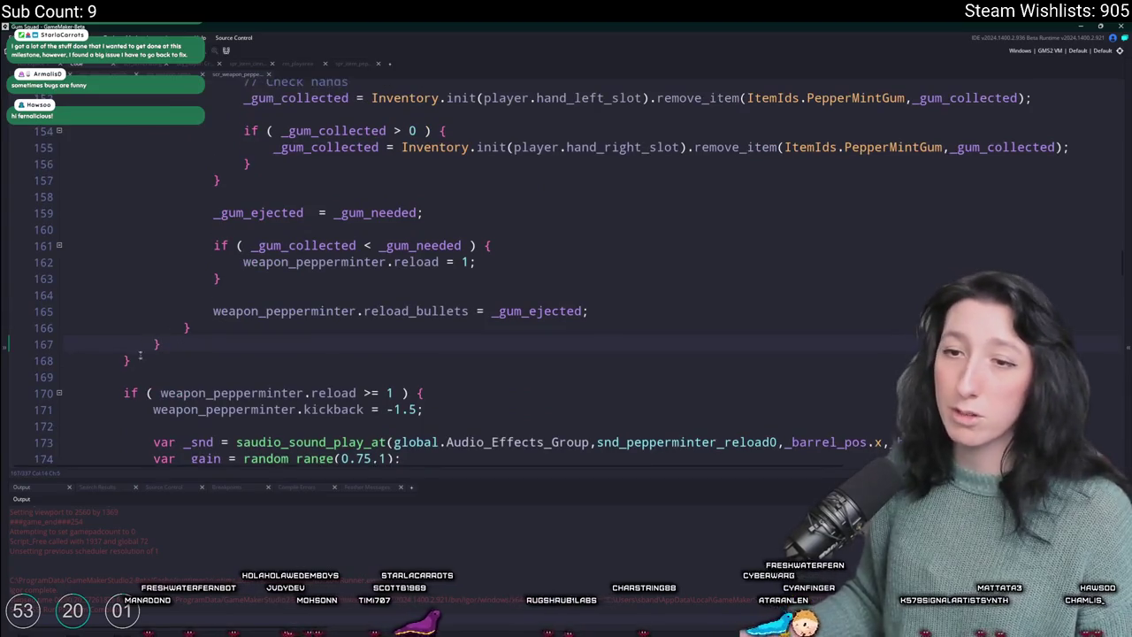
mouse_move(147, 364)
mouse_down()
mouse_move(177, 266)
mouse_move(159, 177)
mouse_move(124, 142)
mouse_move(113, 351)
mouse_up()
key(ctrl+v)
- Rename weapon_cinnamonblaster to weapon_pepperminter on lines 170, 143 and 137
scroll(348, 380, down, 2)
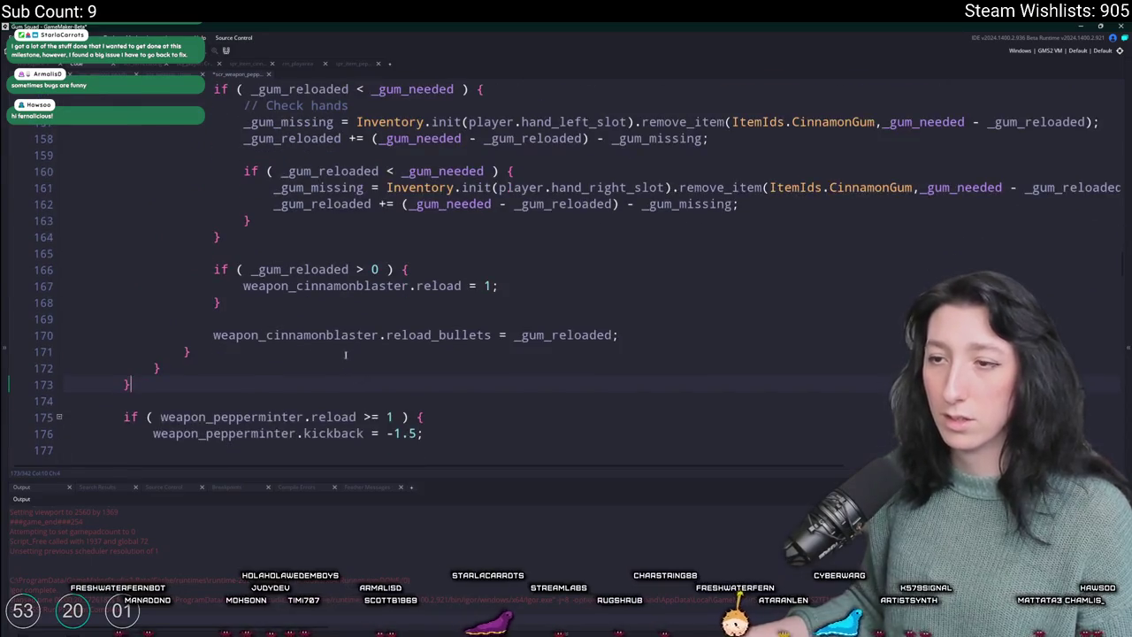
click(334, 317)
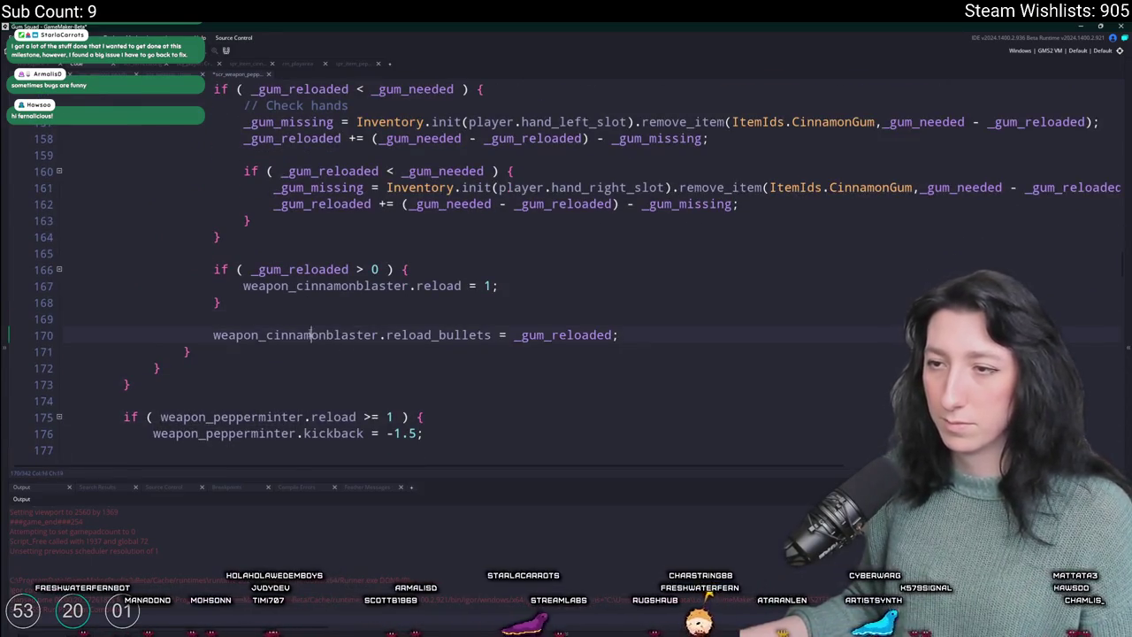
double_click(310, 334)
text(weapon_pepperminter)
scroll(314, 340, up, 2)
scroll(298, 374, up, 7)
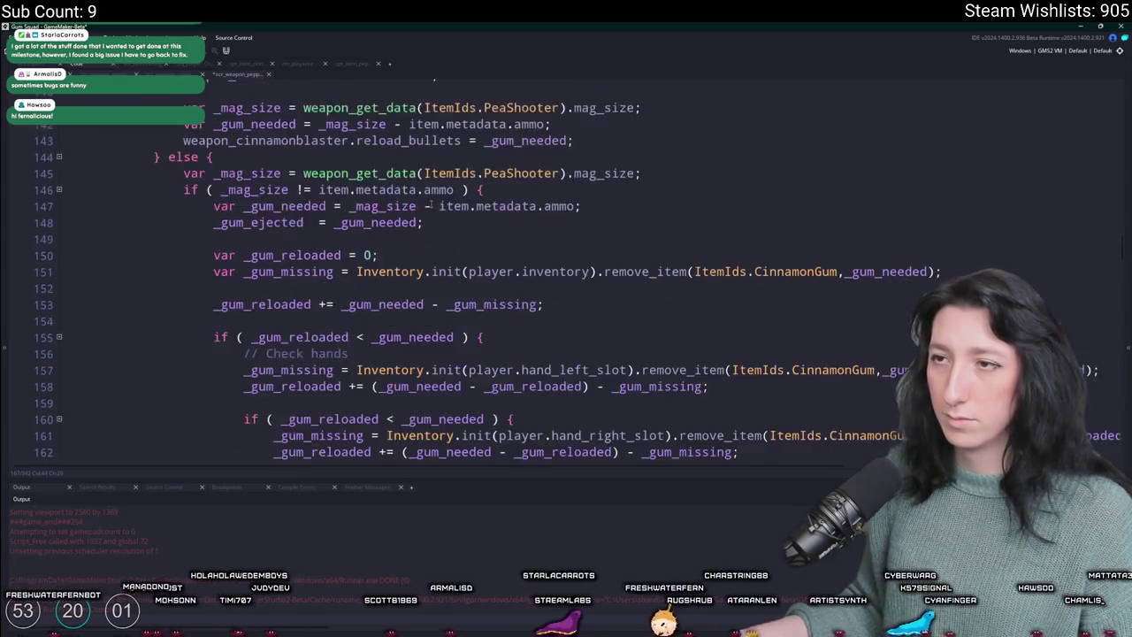
double_click(298, 212)
text(weapon_pepperminter)
double_click(386, 113)
text(weapon_pepperminter)
scroll(829, 254, down, 3)
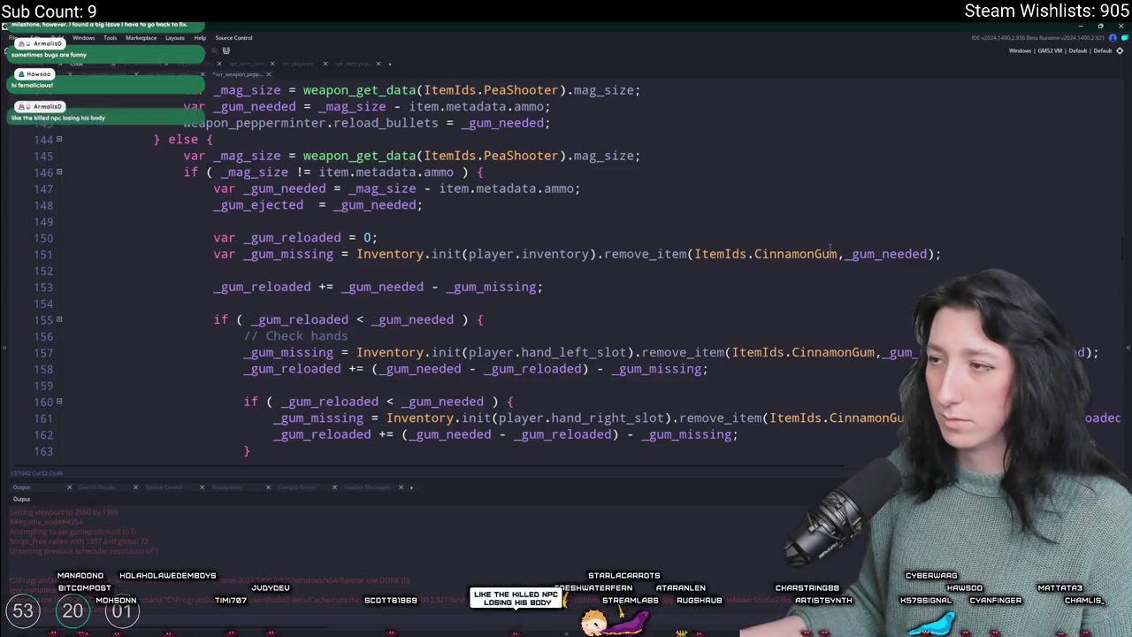
- Replace CinnamonGum with PepperMintGum on lines 151, 157 and 161
click(757, 255)
key(Delete)
key(Delete)
key(Delete)
text(PepperMint)
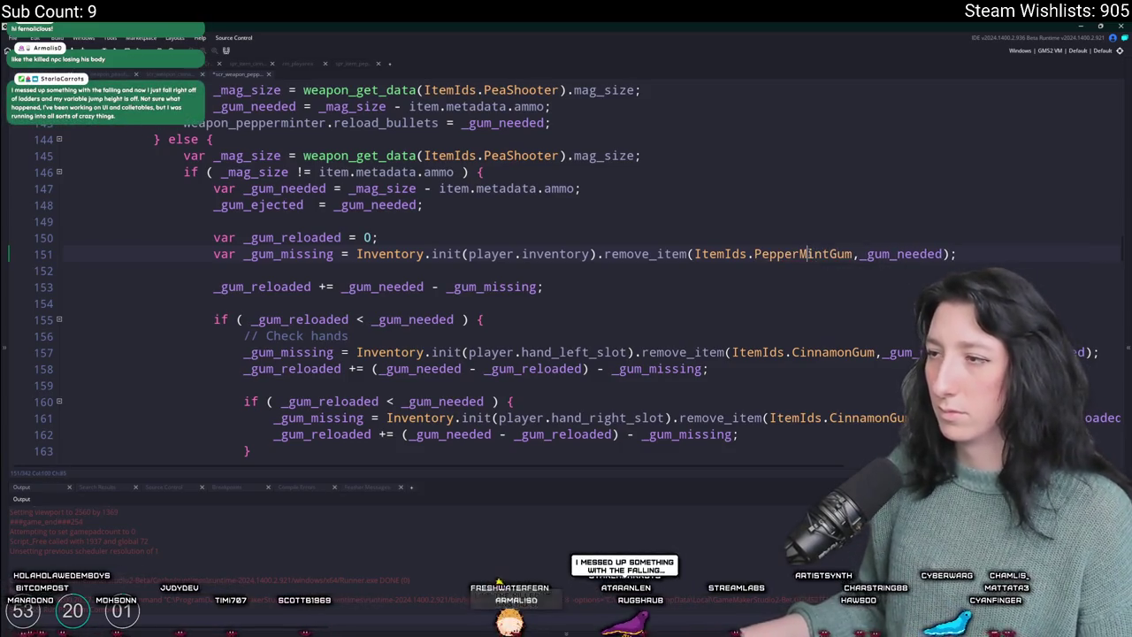
double_click(800, 253)
key(ctrl+c)
double_click(823, 352)
key(ctrl+v)
double_click(863, 417)
scroll(876, 402, down, 4)
key(ctrl+v)
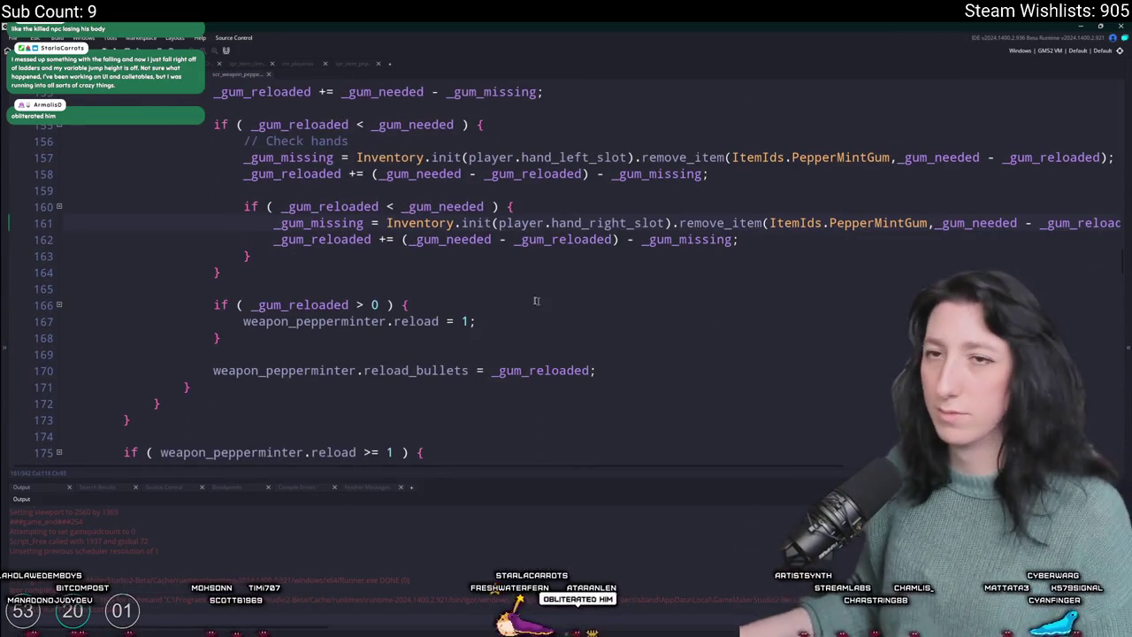
key(ctrl+t)
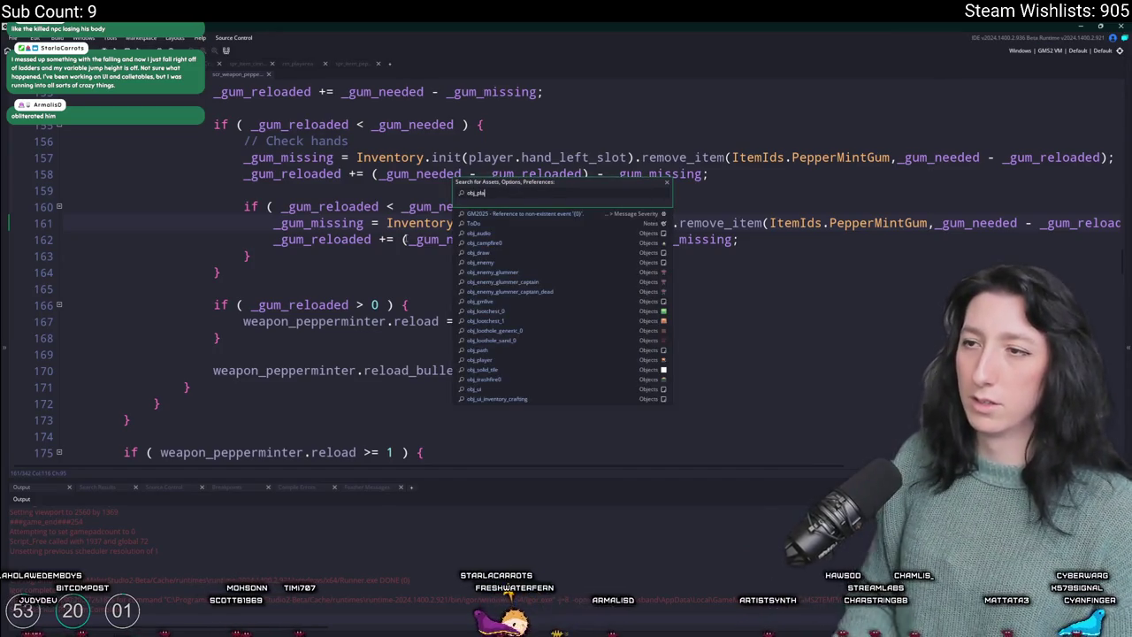
- In obj_player's Create event, drop the GunBarrel and GunHandle items and set MintGum and PepperMintGum to 10
key(Return)
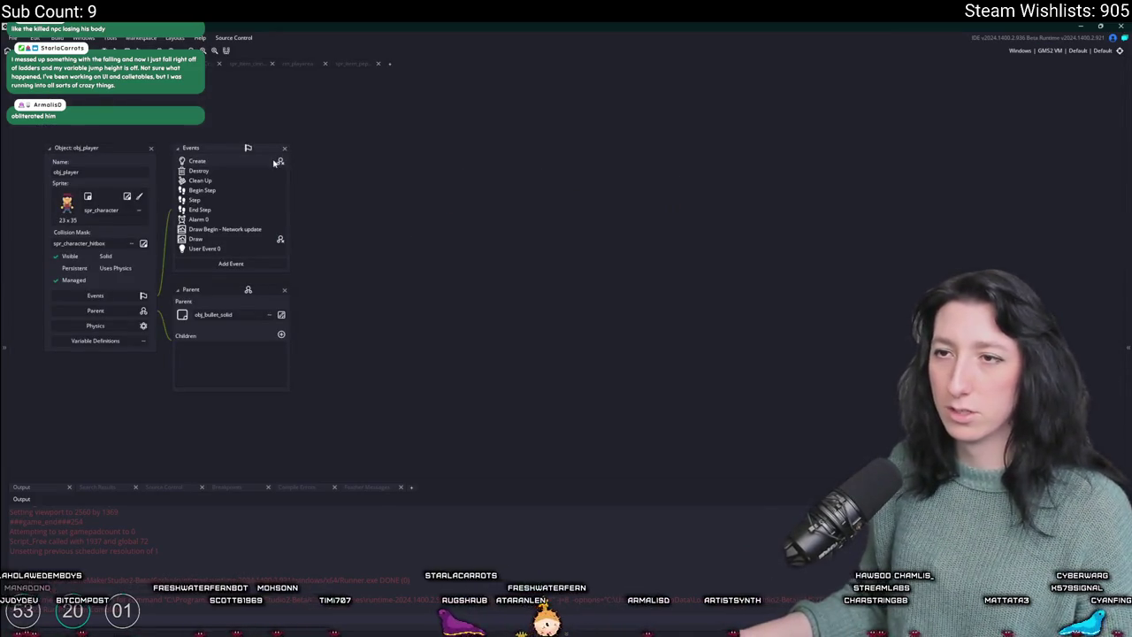
click(277, 163)
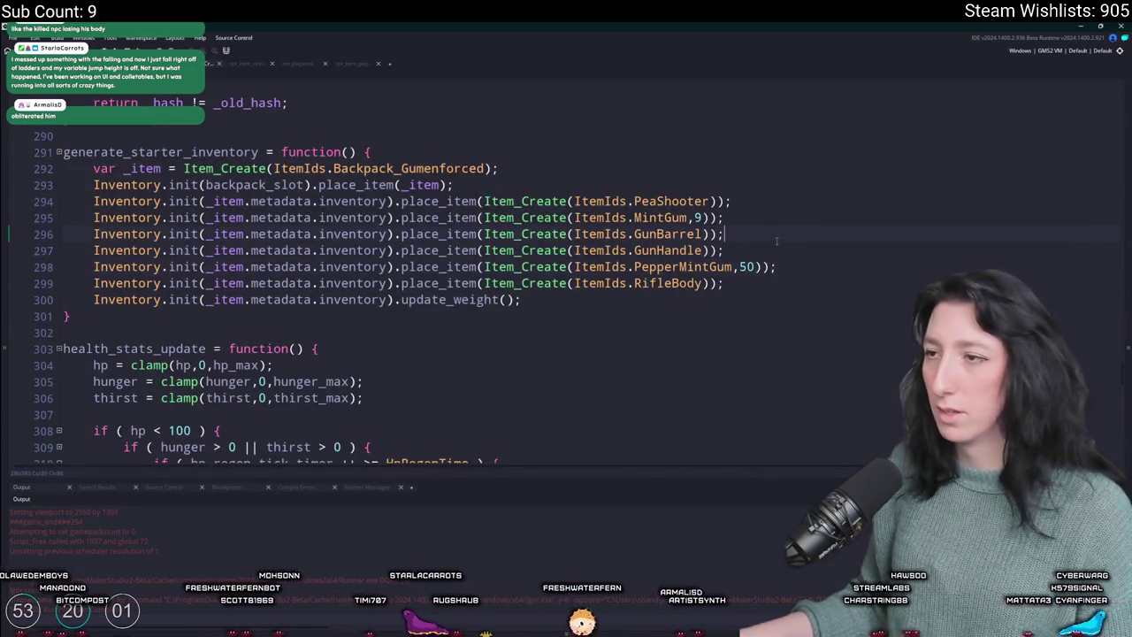
key(shift+Up)
key(shift+Up)
key(BackSpace)
key(Left)
key(Left)
key(Left)
key(BackSpace)
text(10)
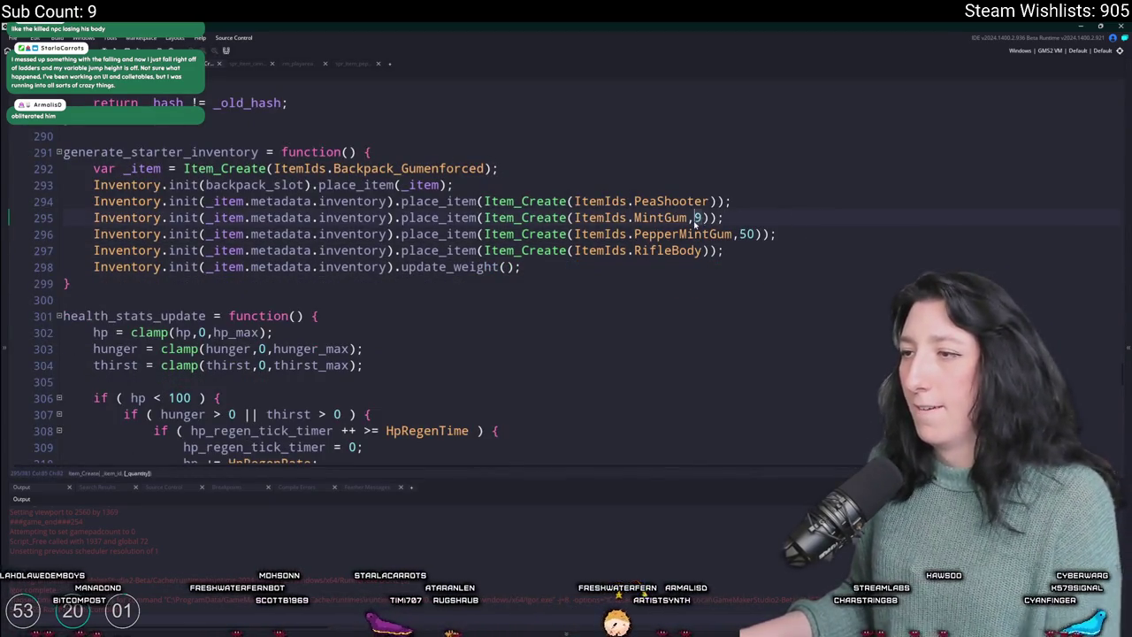
double_click(746, 233)
text(10)
key(End)
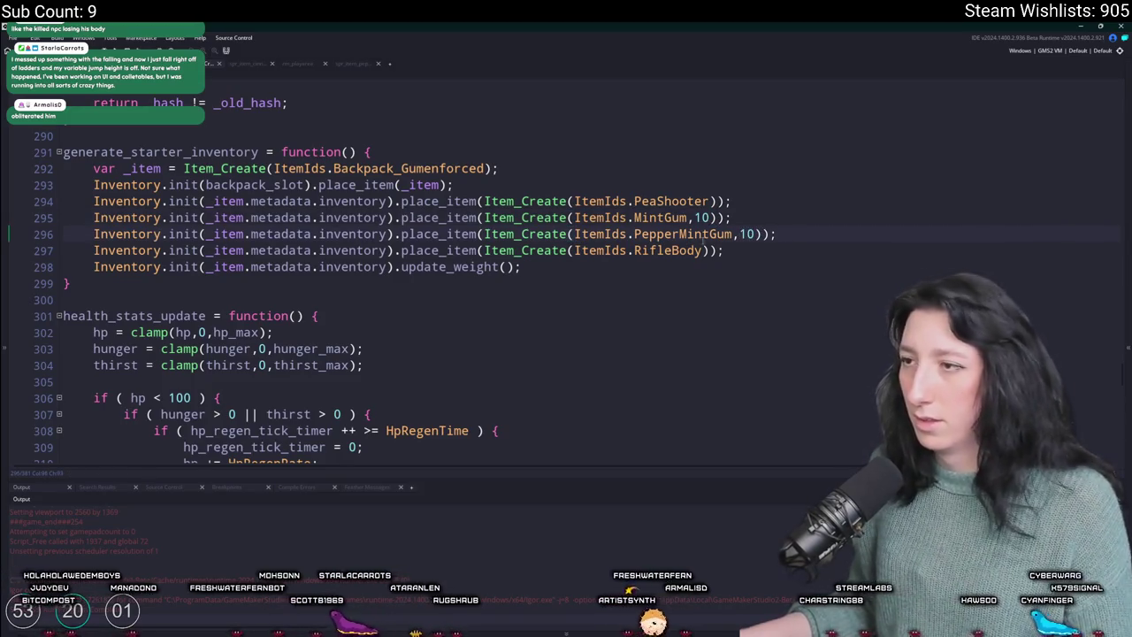
- Duplicate the PepperMintGum starter line and turn one copy into CinnamonBlaster
key(ctrl+d)
double_click(728, 250)
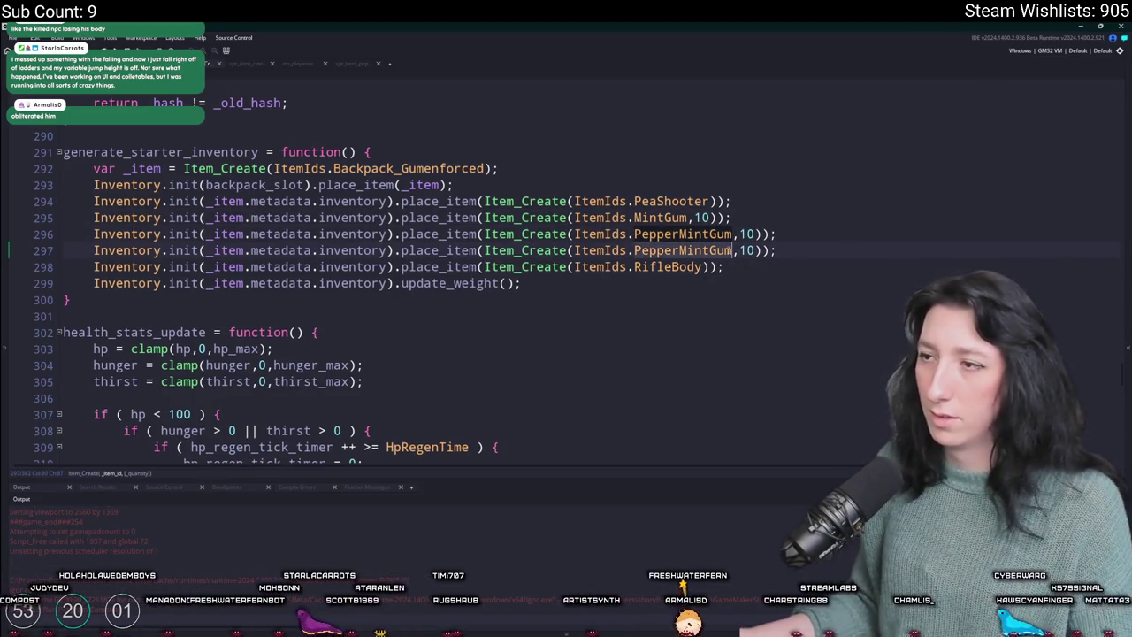
text(C)
key(ctrl+z)
double_click(696, 233)
text(Ci)
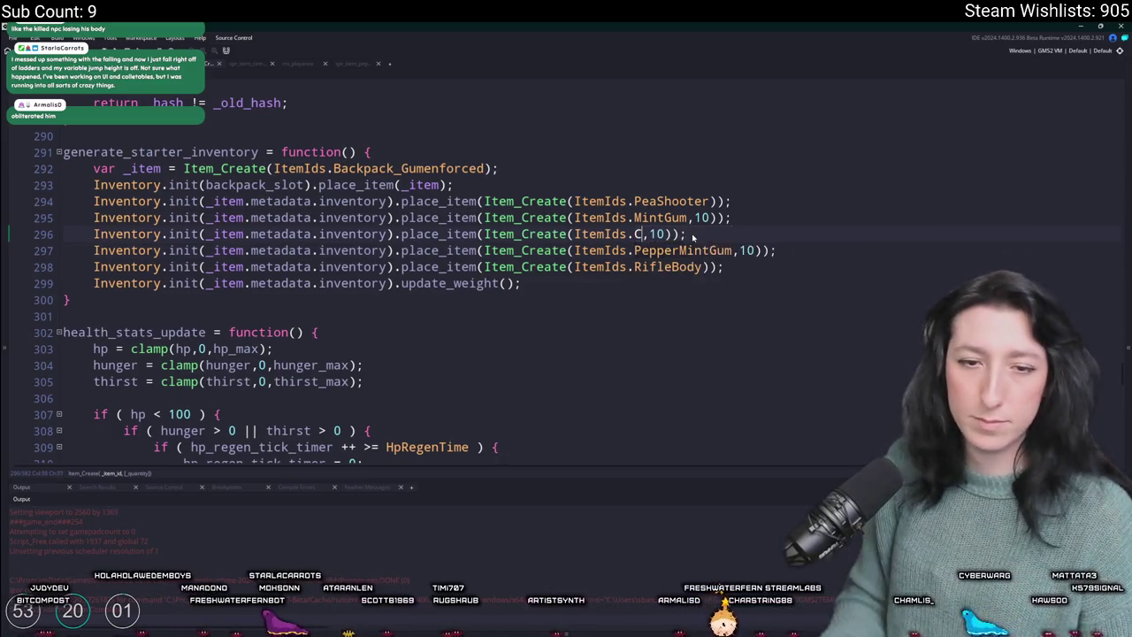
key(Return)
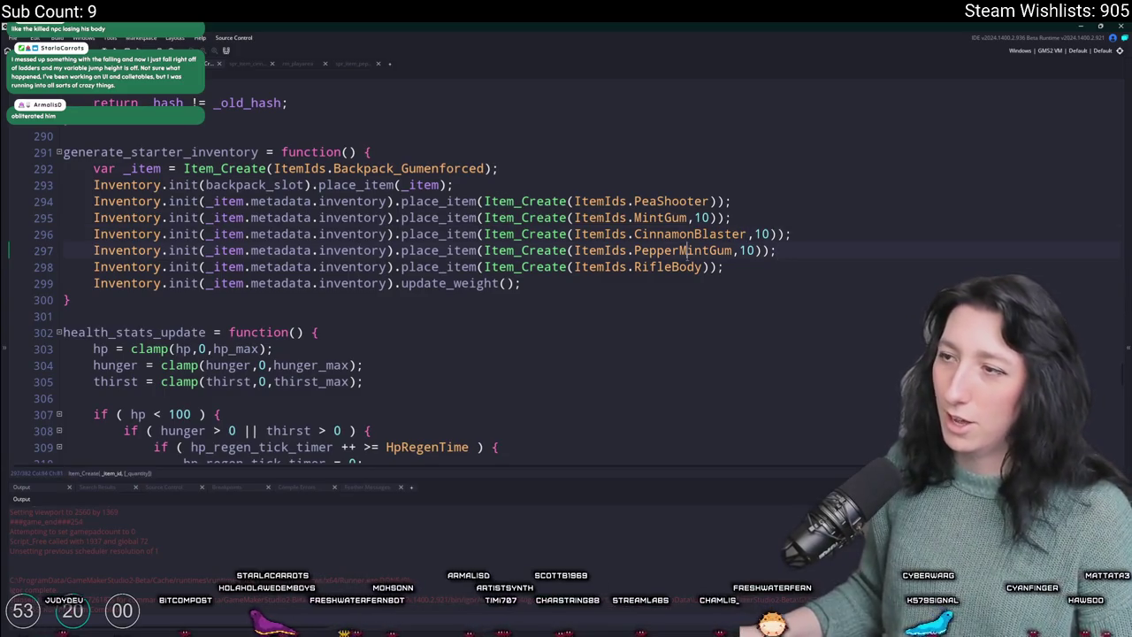
- Replace RifleBody with PepperMinter, add a duplicate CinnamonBlaster line, and run the game
key(ctrl+BackSpace)
text(Pepper)
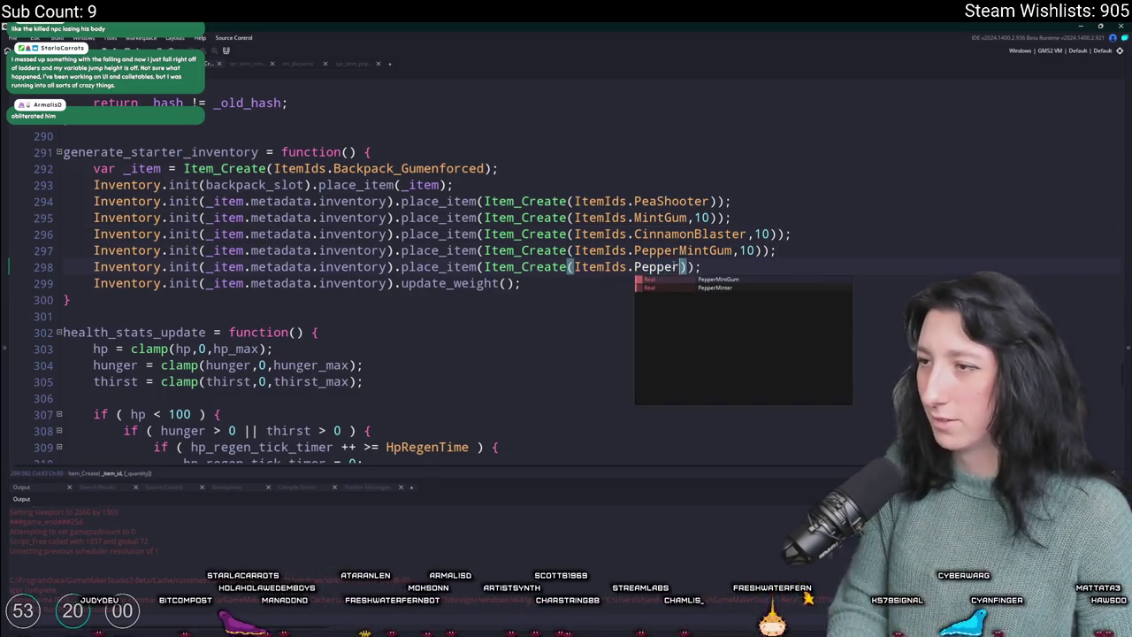
key(Down)
key(Return)
key(ctrl+d)
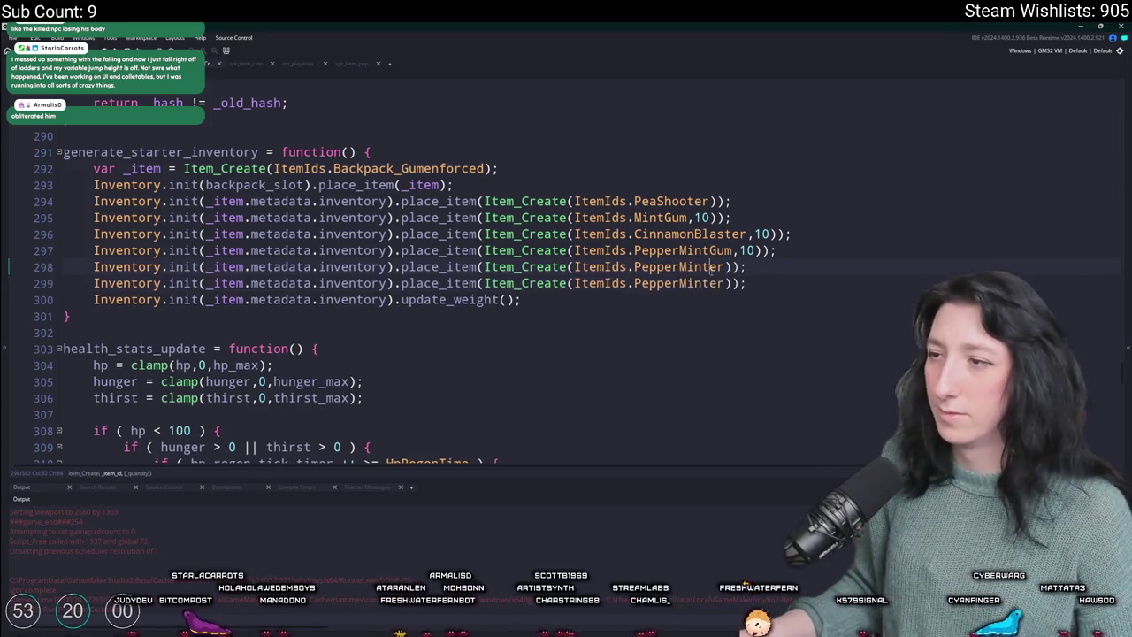
key(ctrl+shift+Left)
text(CinnamonBlas)
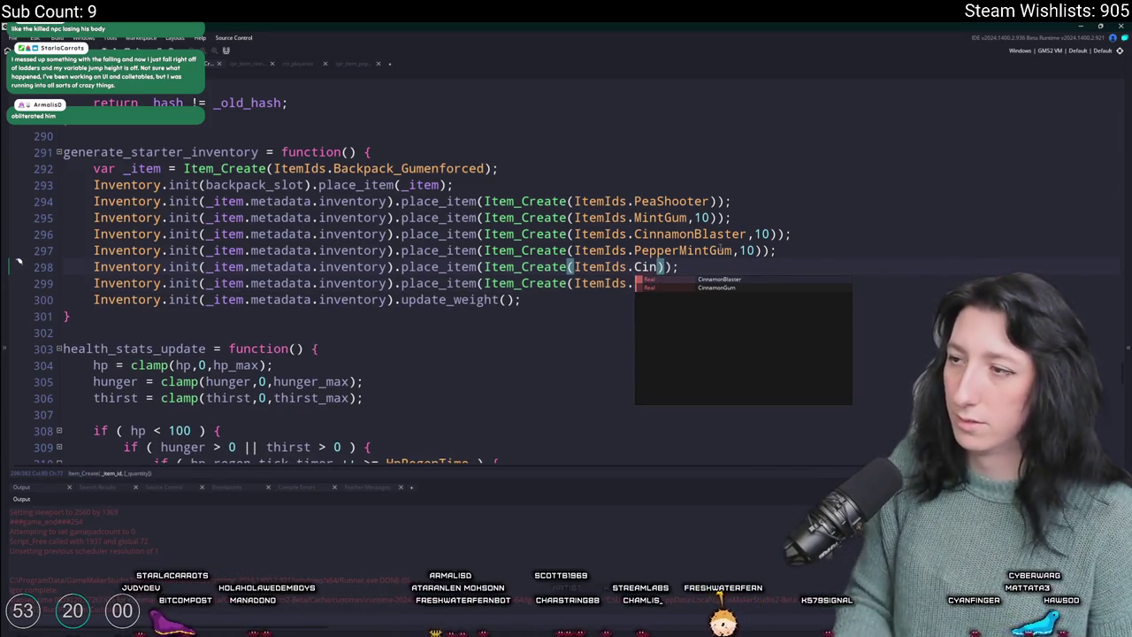
key(Return)
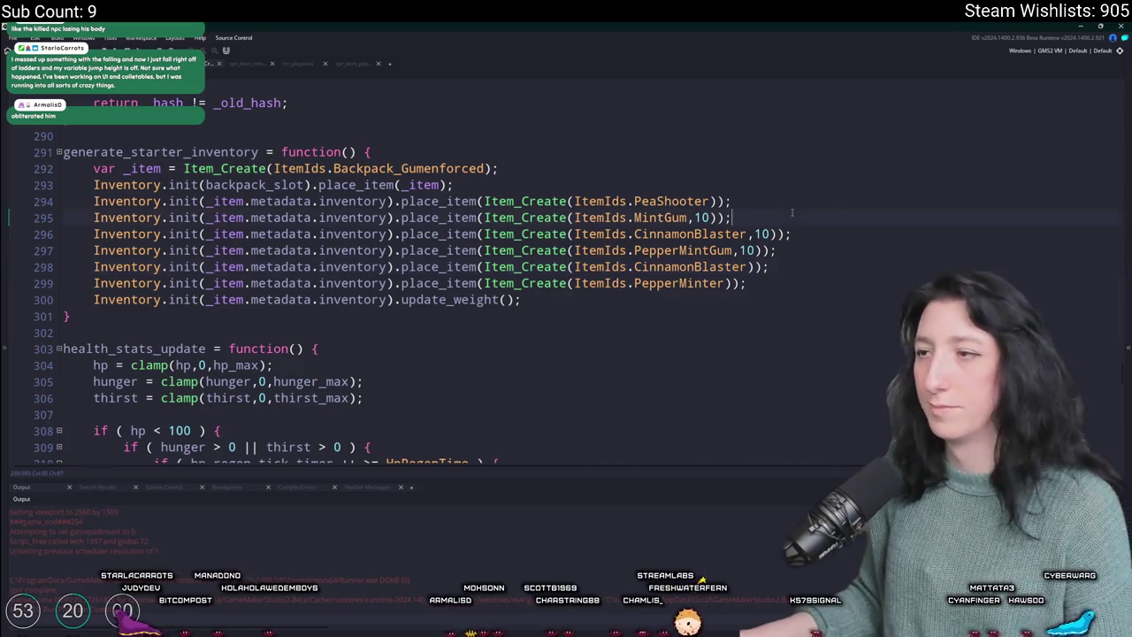
key(F5)
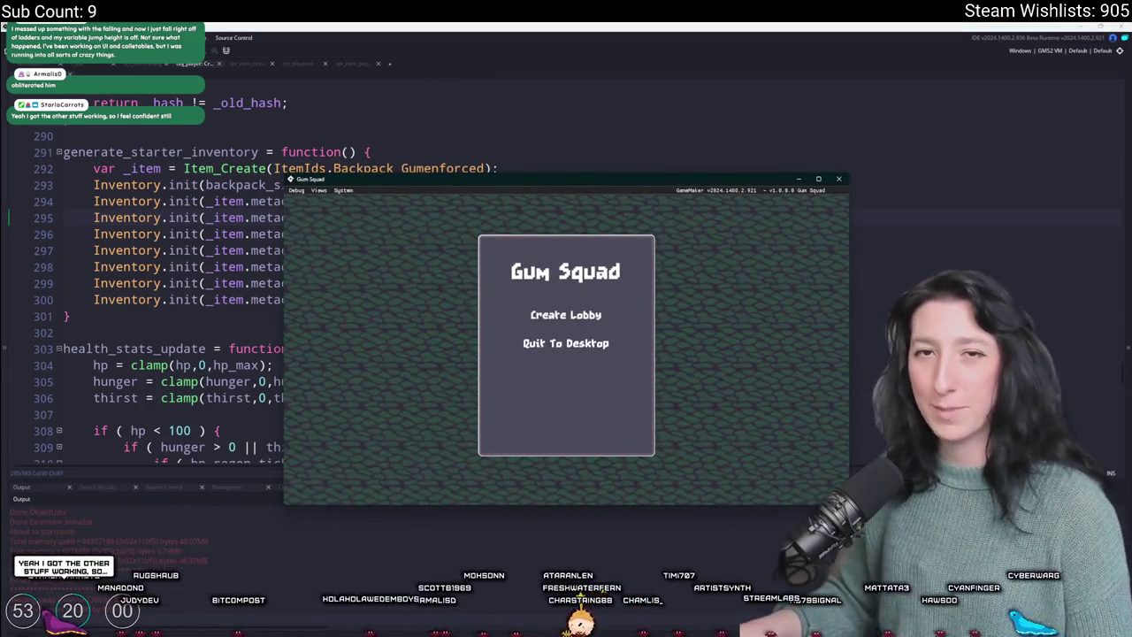
- Create a lobby and open the inventory to view the starter items
click(585, 322)
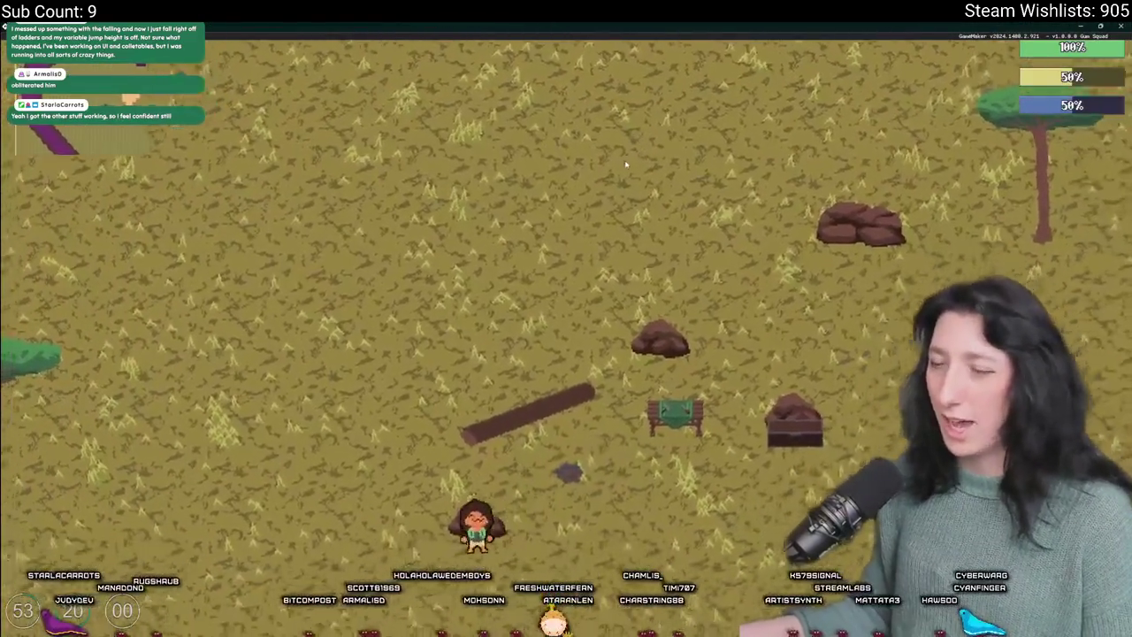
key(Tab)
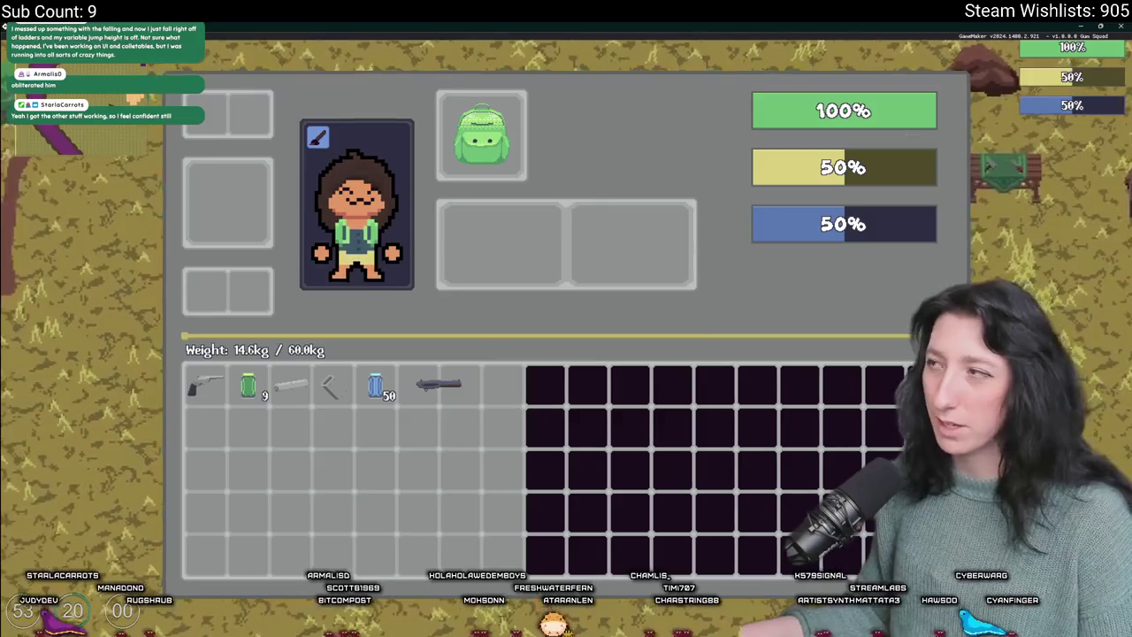
key(alt+Tab)
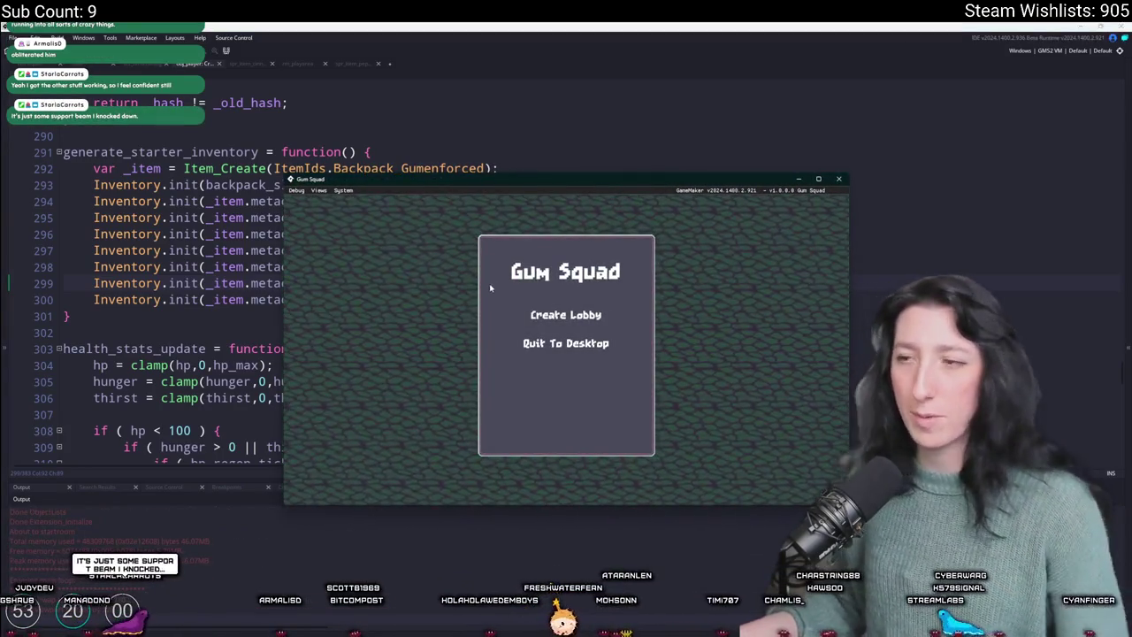
- Relaunch into a lobby, inspect the Cinnamon Blaster and Pea Shooter stats, then close the game
click(562, 315)
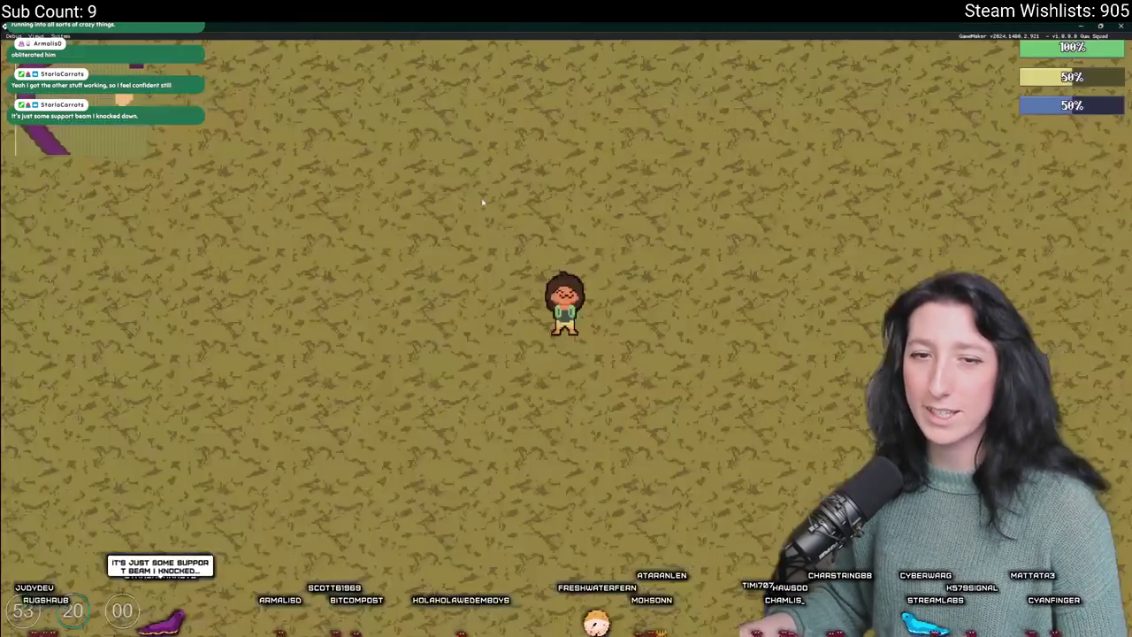
key(Tab)
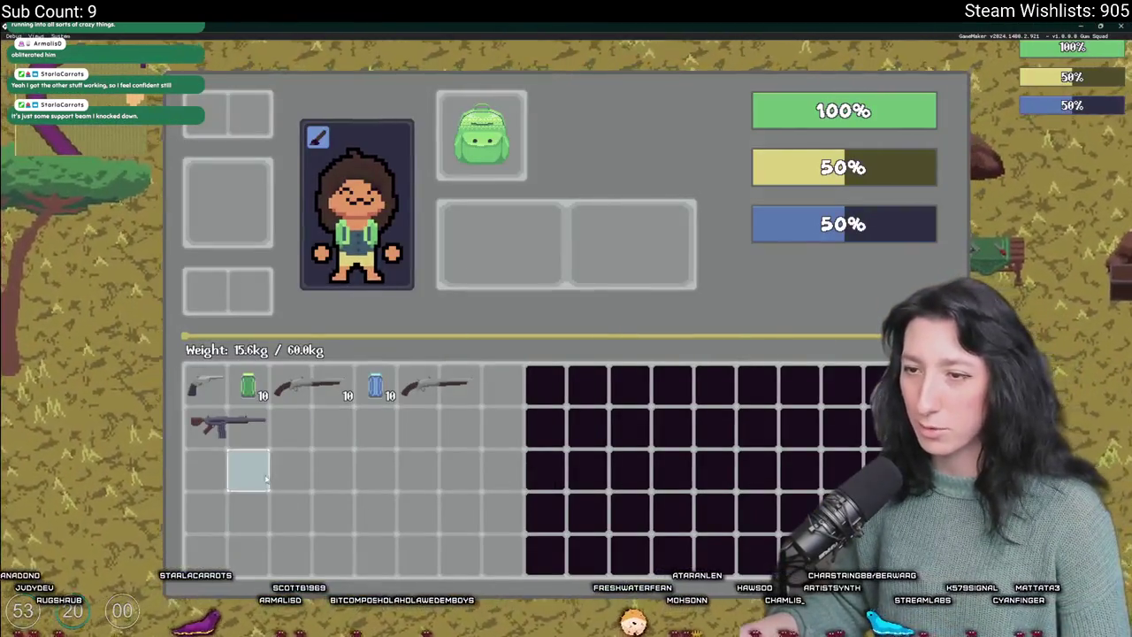
mouse_move(333, 382)
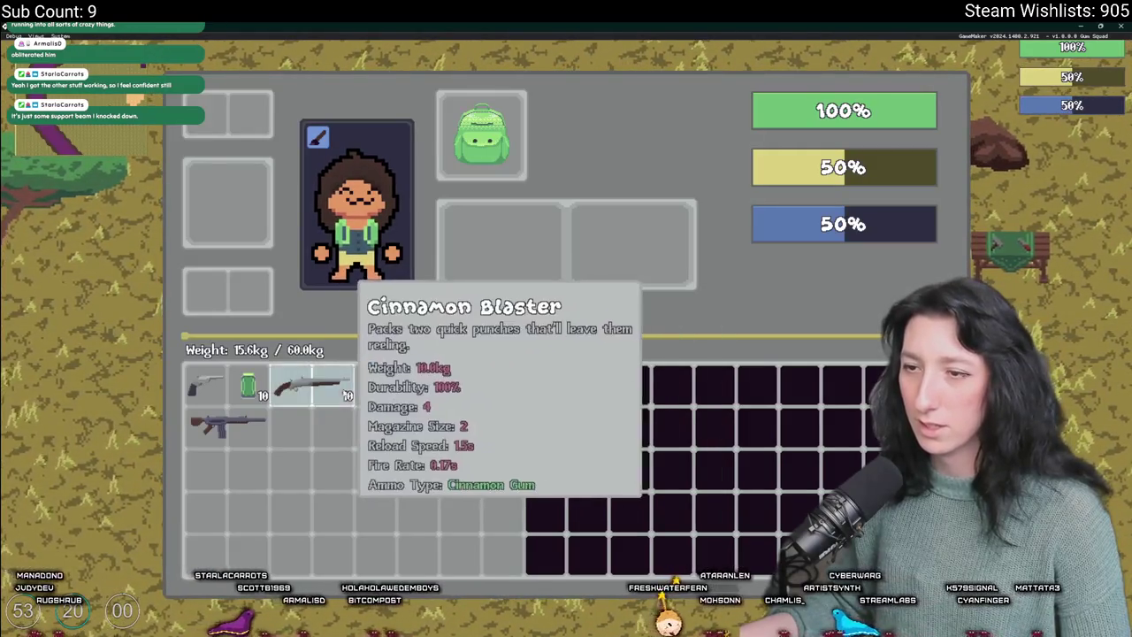
key(alt+Return)
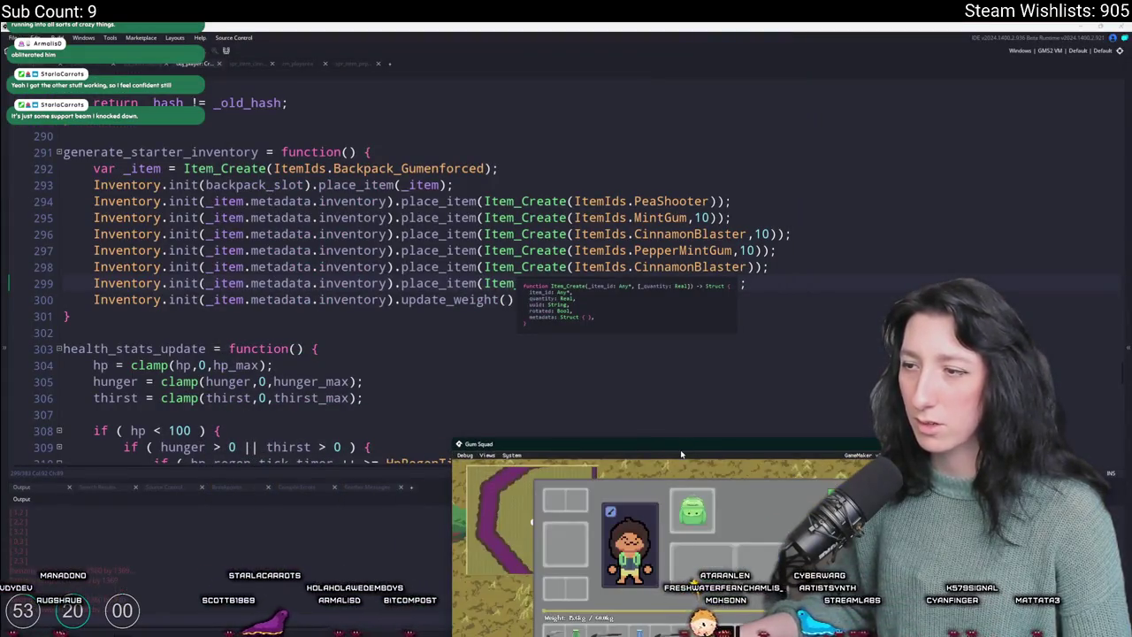
key(alt+Return)
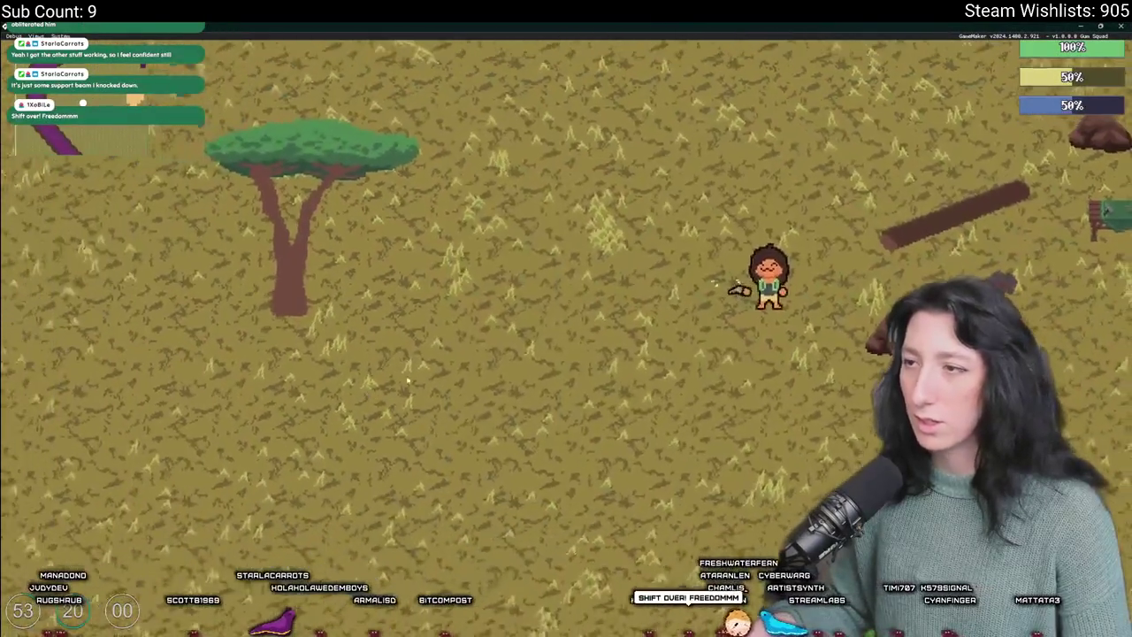
key(Tab)
key(Tab)
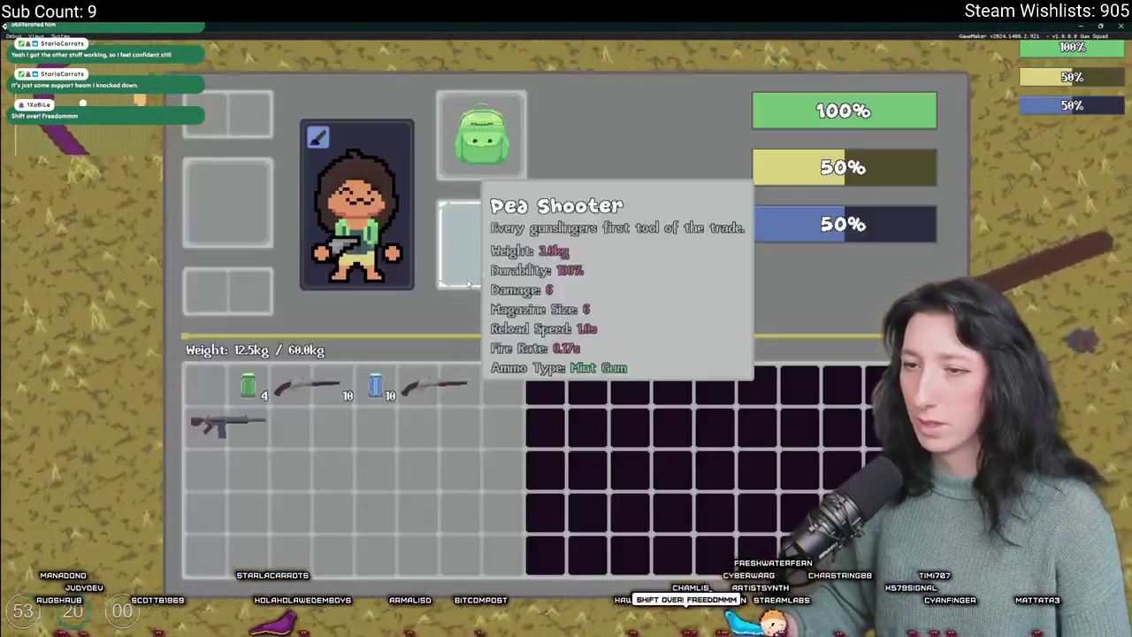
key(Tab)
key(Escape)
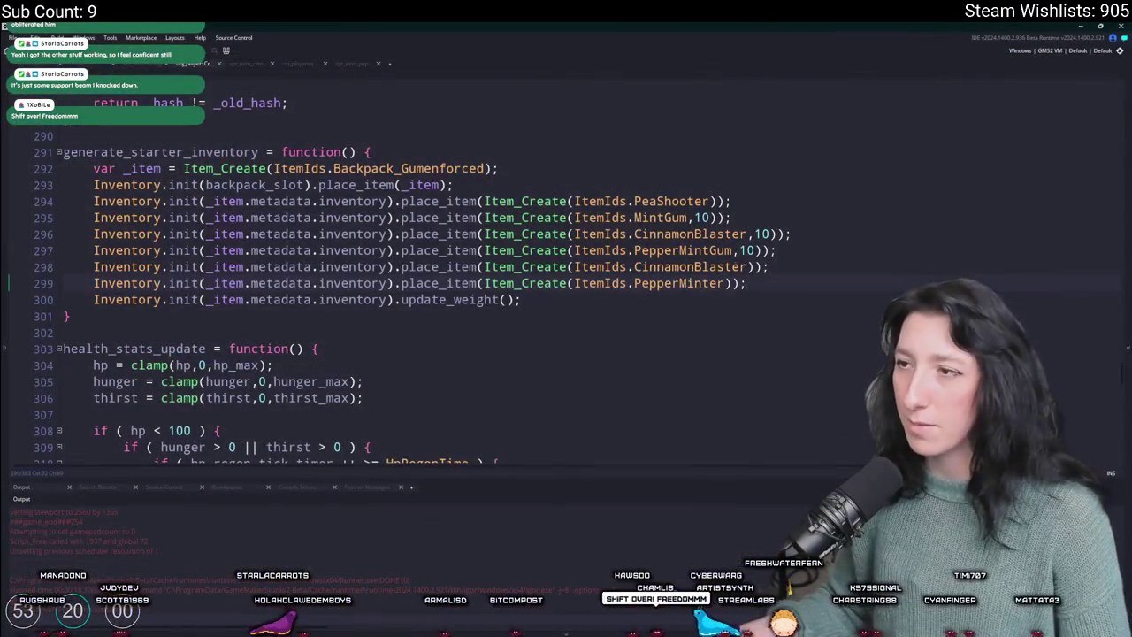
- Change line 298's item to CinnamonGum and relaunch the game into a lobby
key(BackSpace)
key(BackSpace)
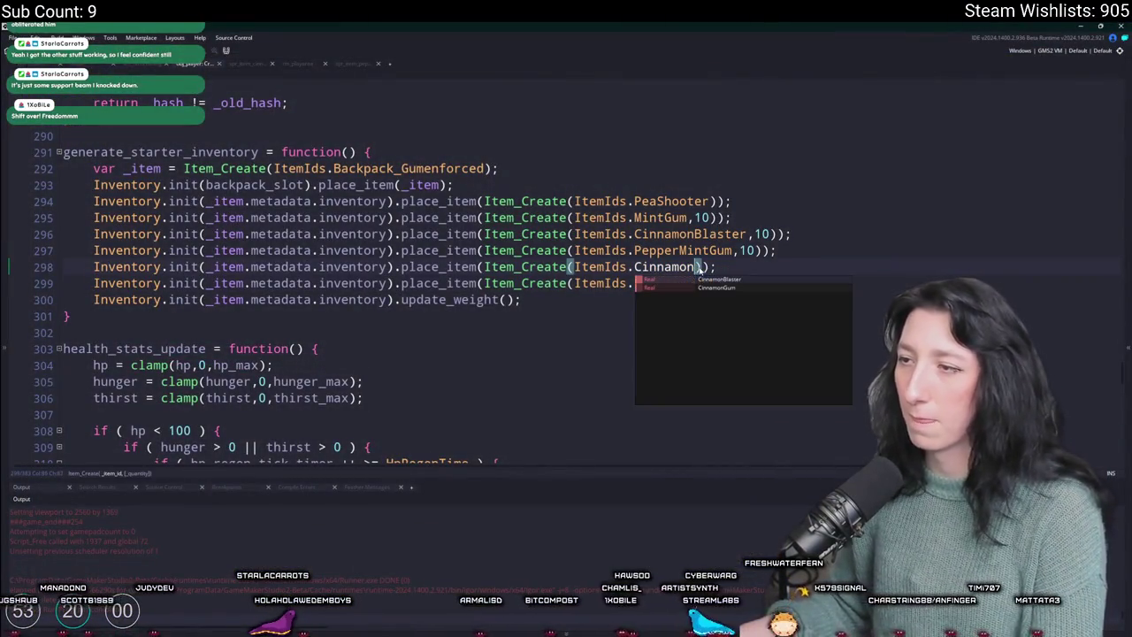
click(701, 288)
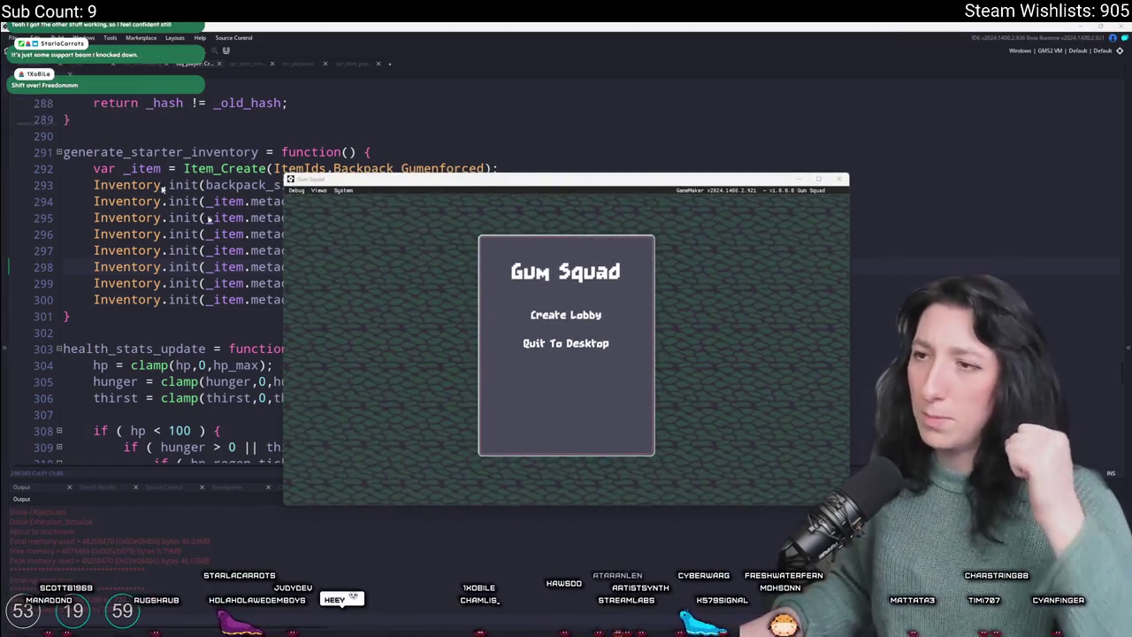
click(573, 317)
double_click(622, 179)
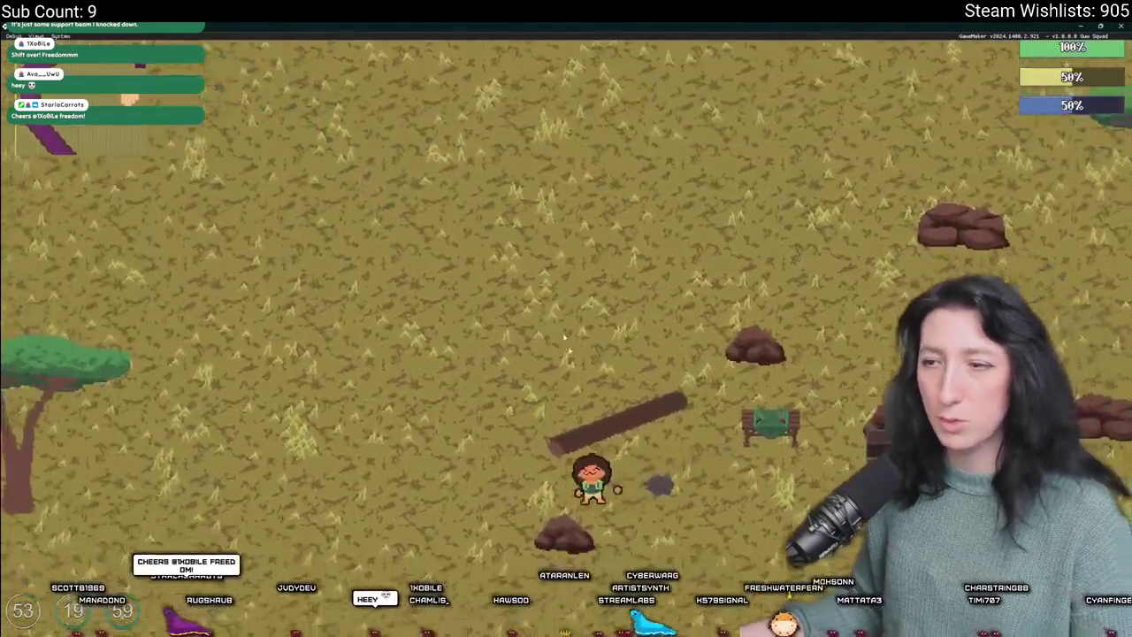
key(Tab)
- Equip the shotgun, walk around, unequip the rifle, then close the game
click(305, 385)
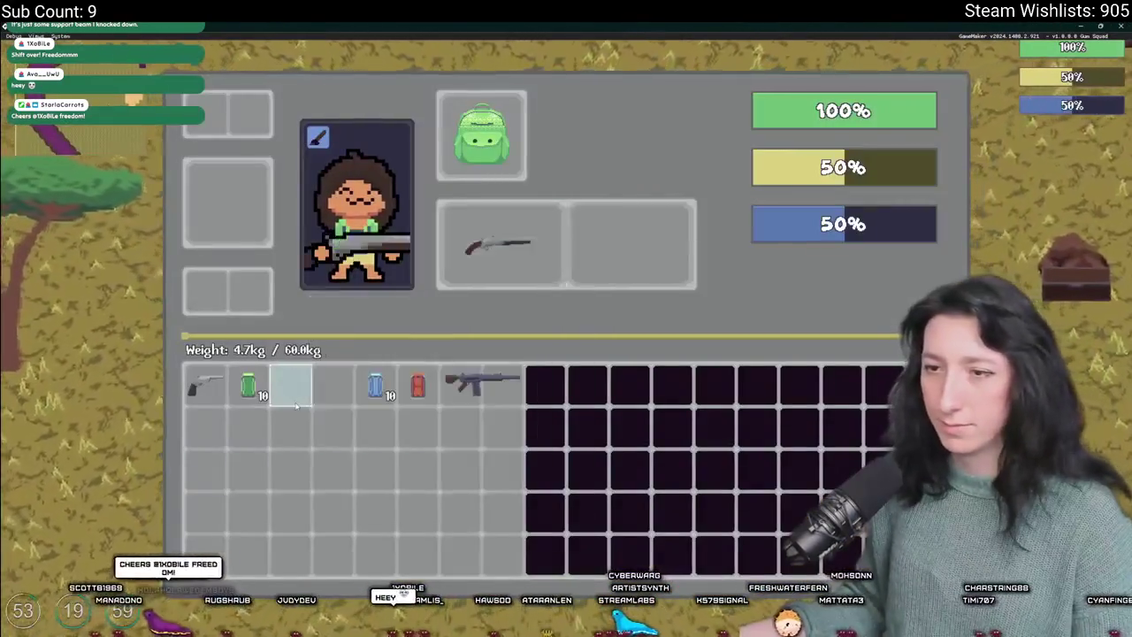
key(Tab)
key(a)
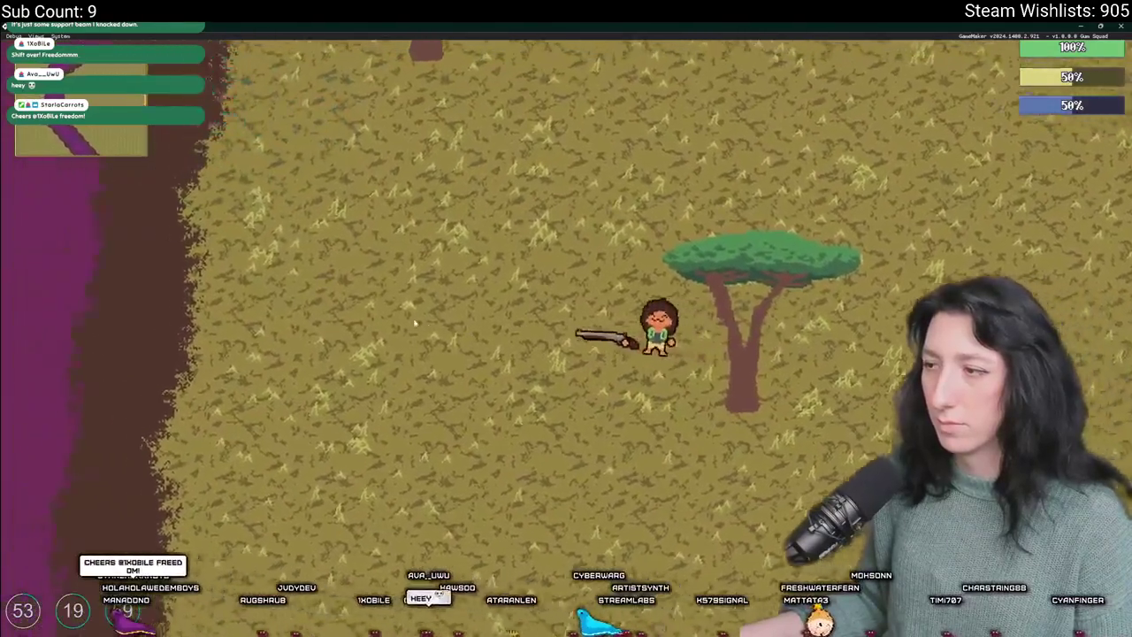
key(s)
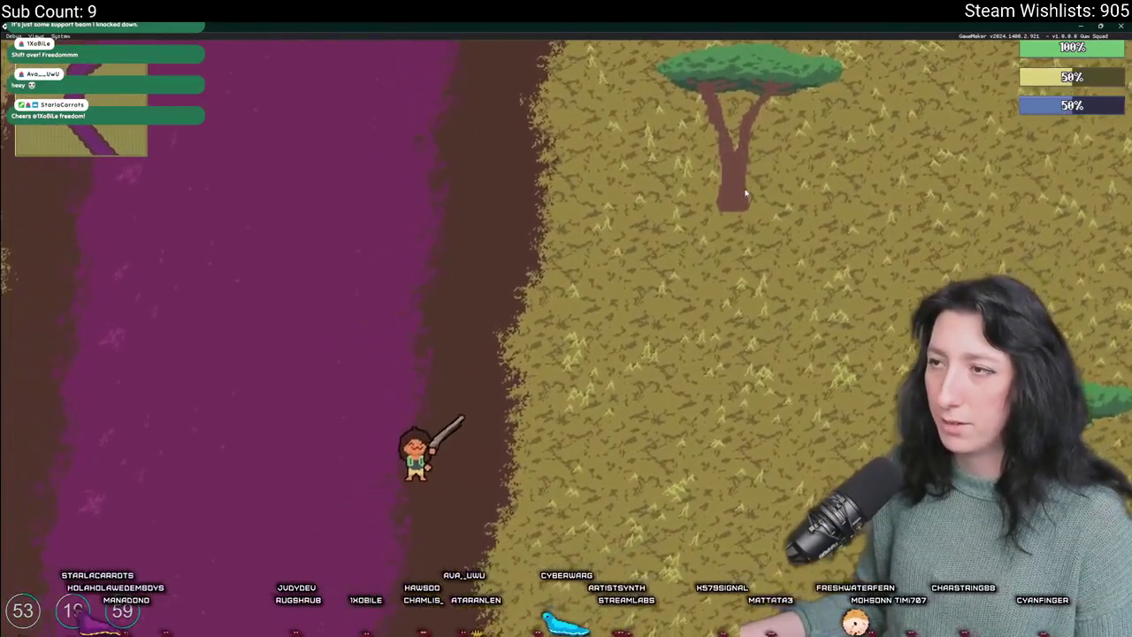
key(Tab)
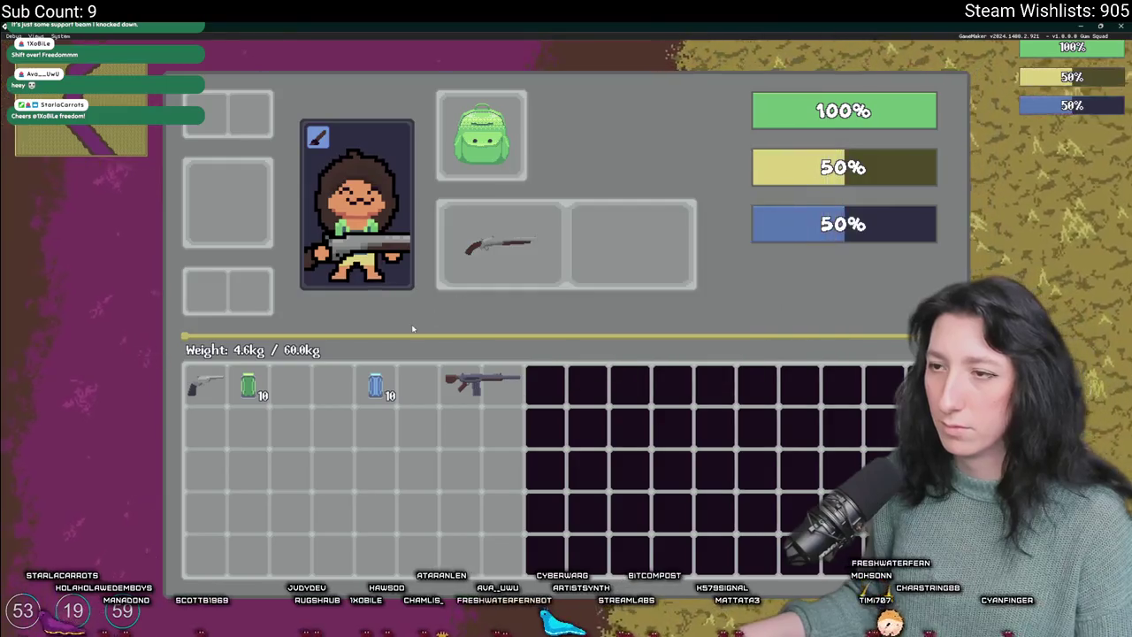
key(Tab)
key(d)
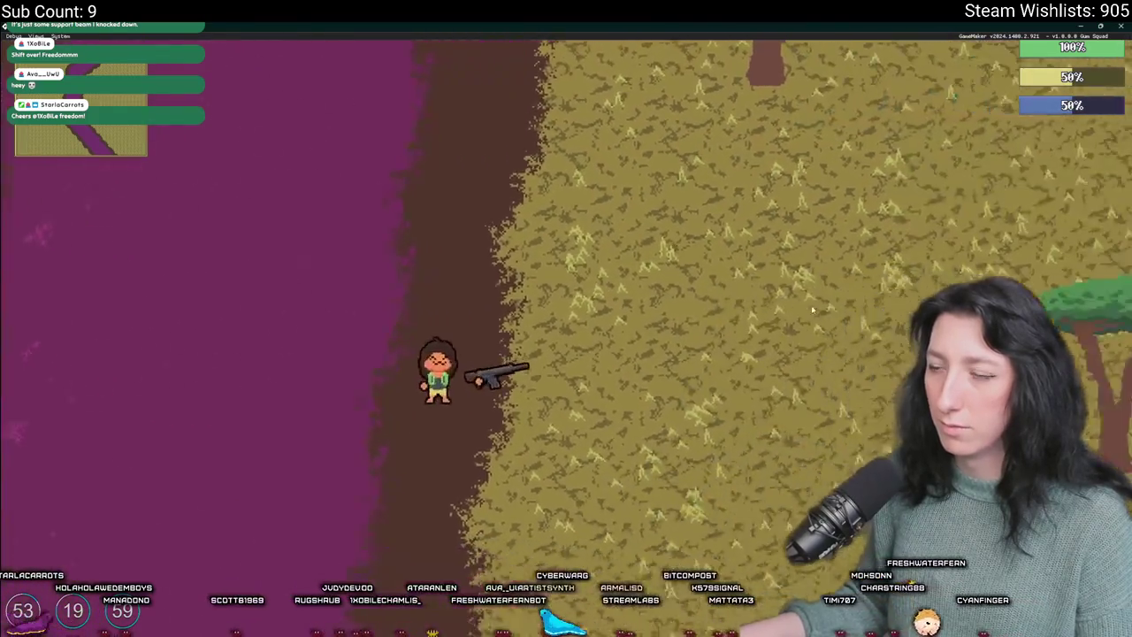
key(Tab)
key(Tab)
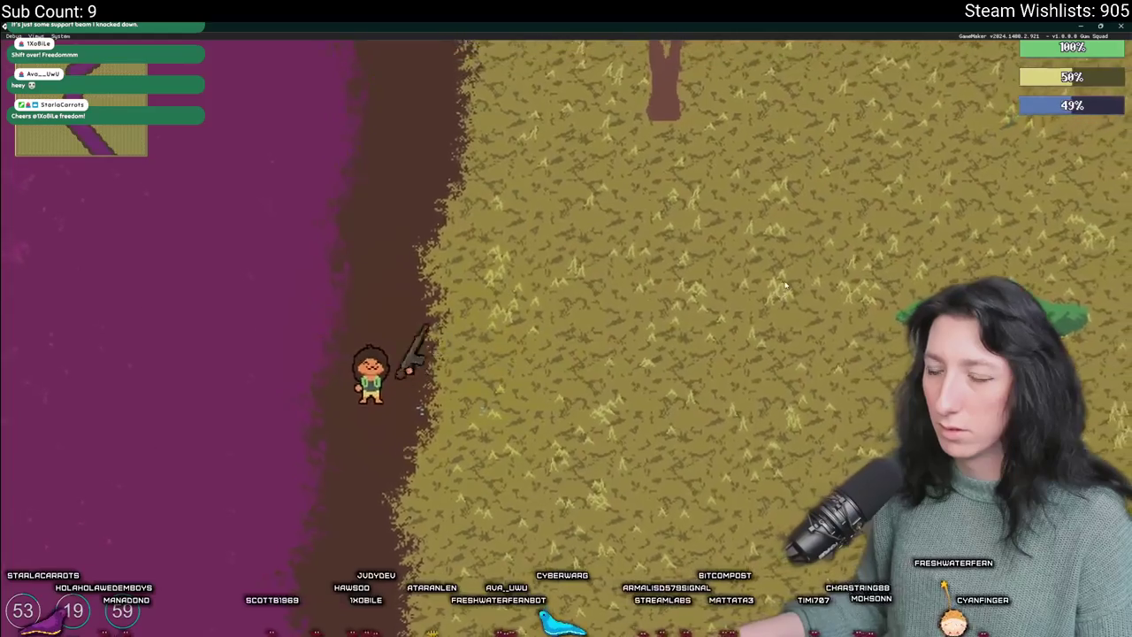
key(Tab)
click(617, 236)
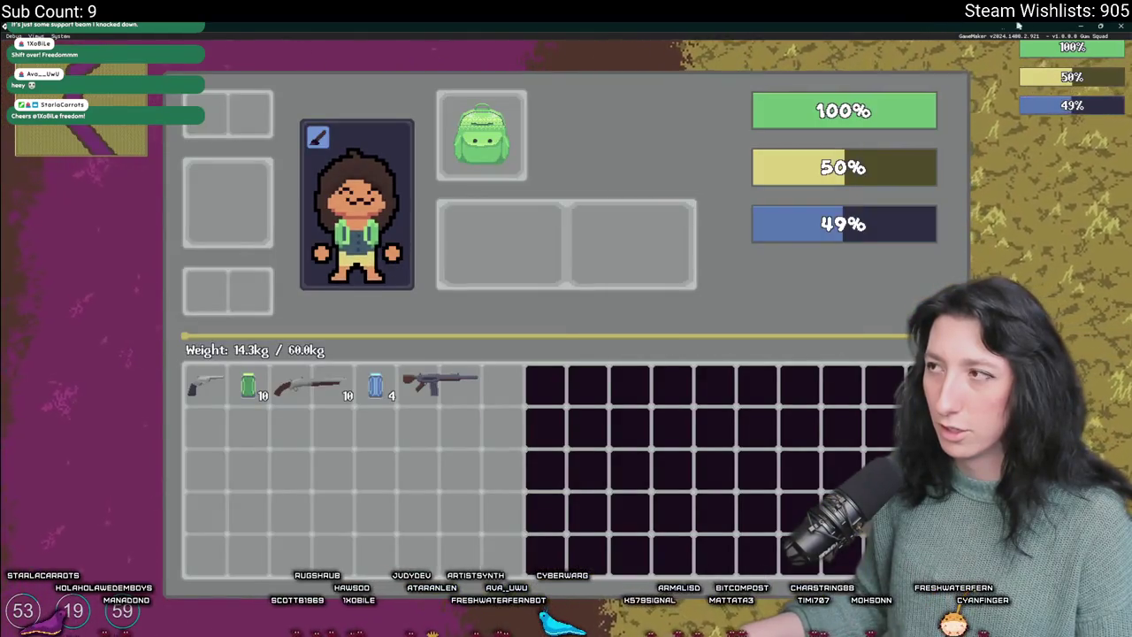
key(Escape)
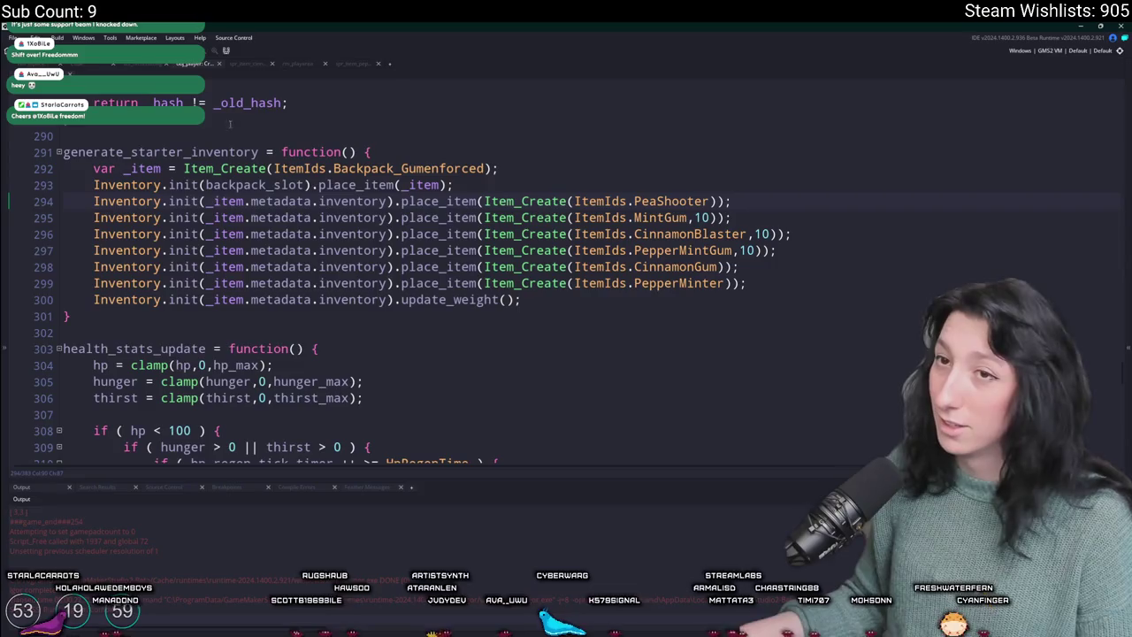
- Change the Pepper Minter reload script's line 145 from ItemIds.PeaShooter to PepperMinter
click(294, 67)
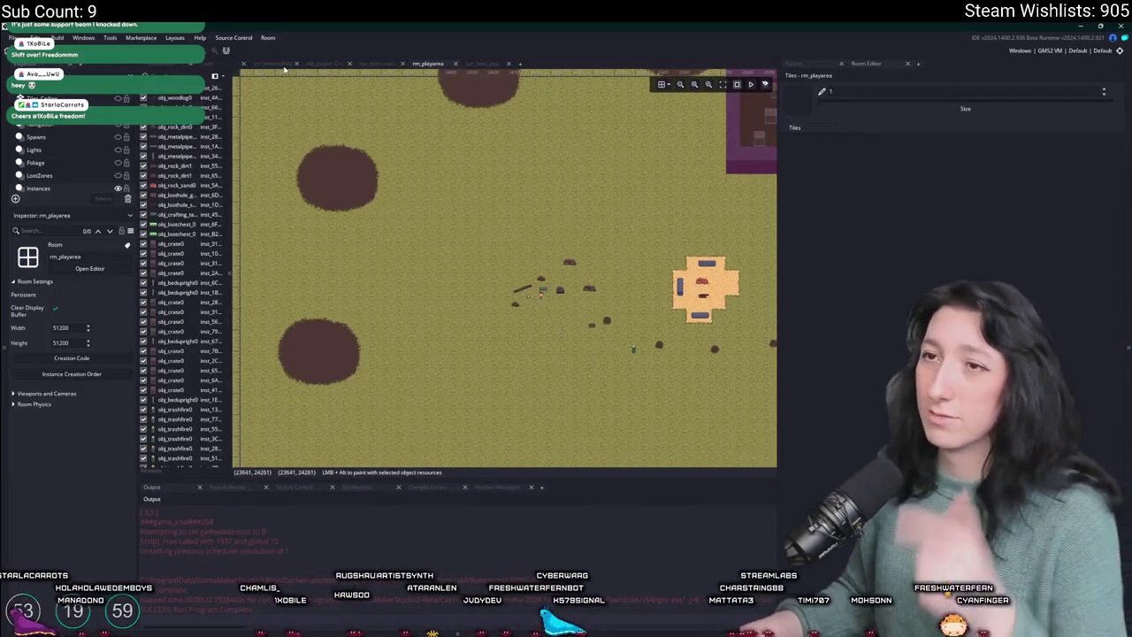
click(206, 65)
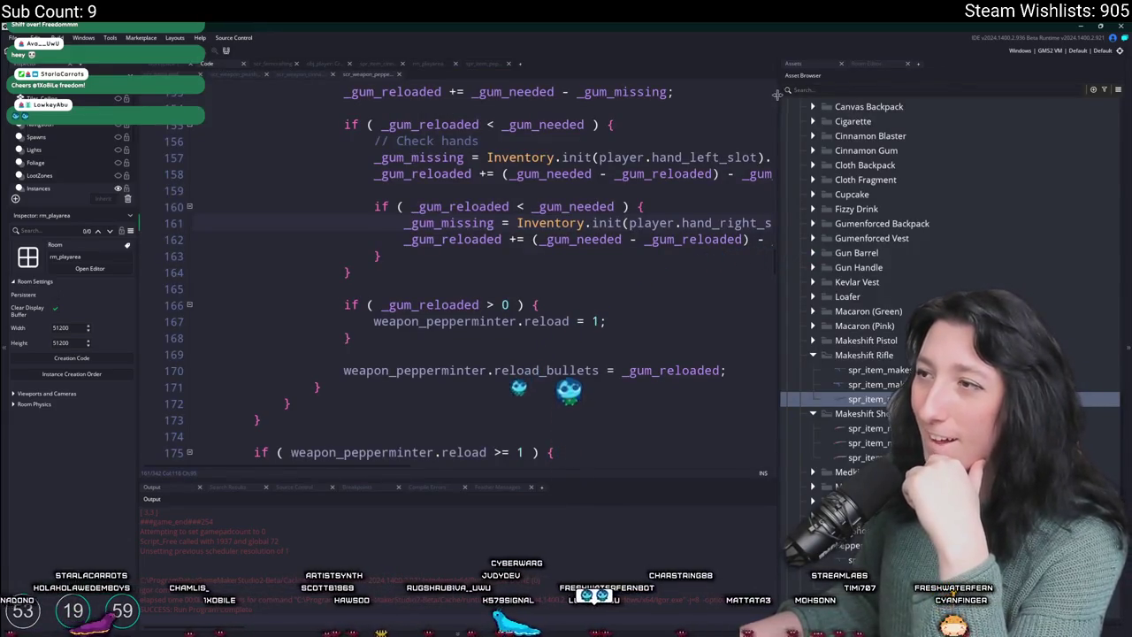
drag(777, 94, 940, 94)
scroll(665, 272, up, 7)
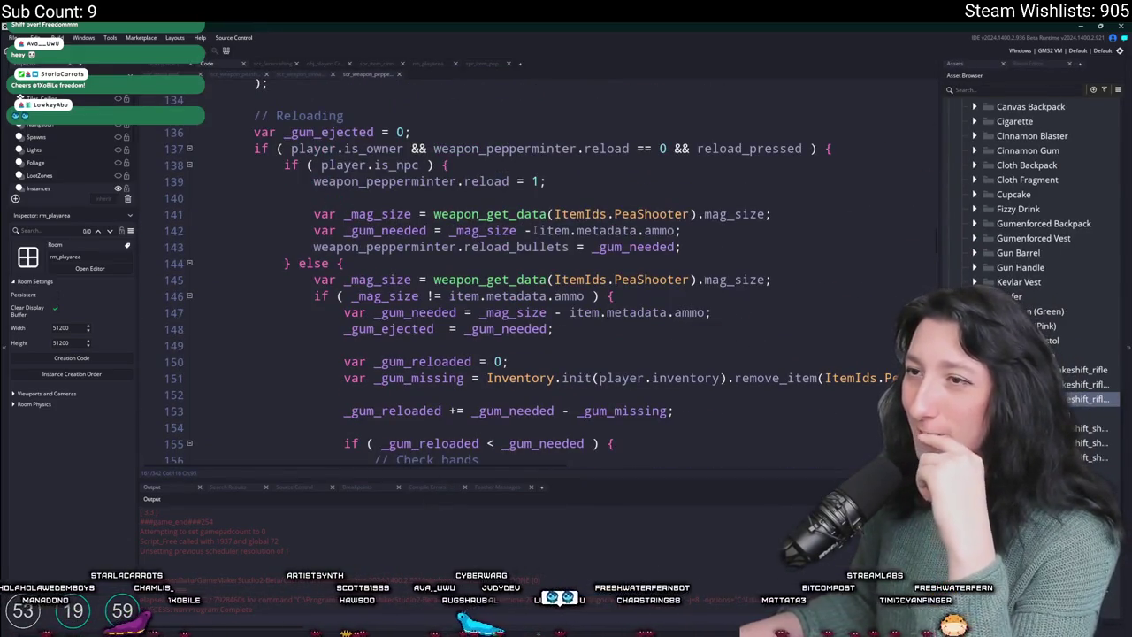
scroll(534, 230, down, 1)
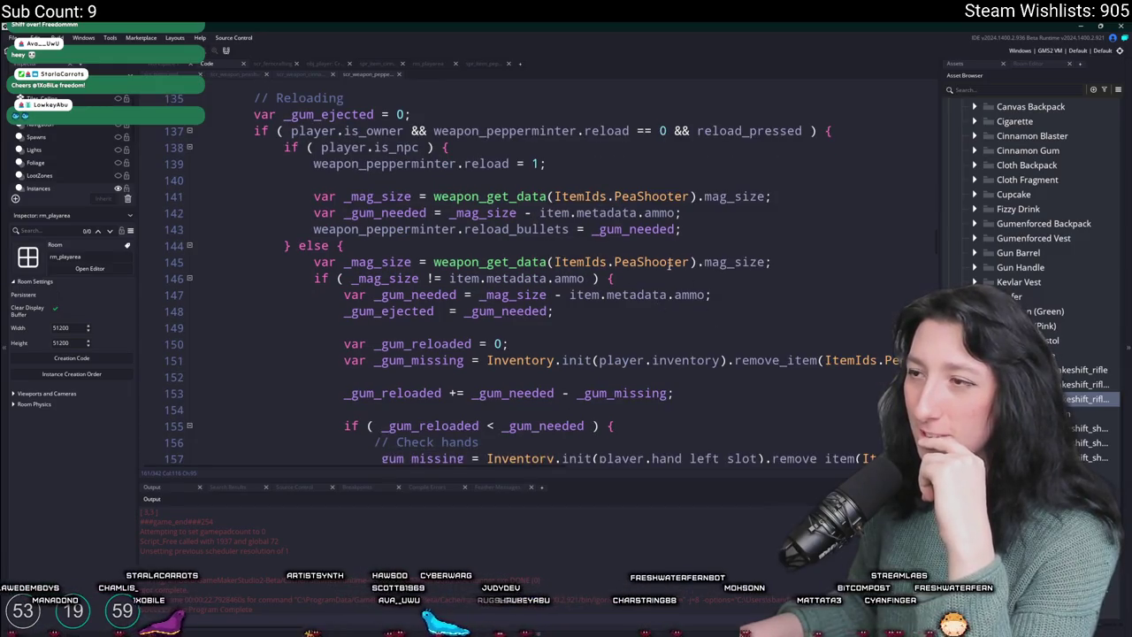
click(670, 265)
scroll(667, 262, down, 1)
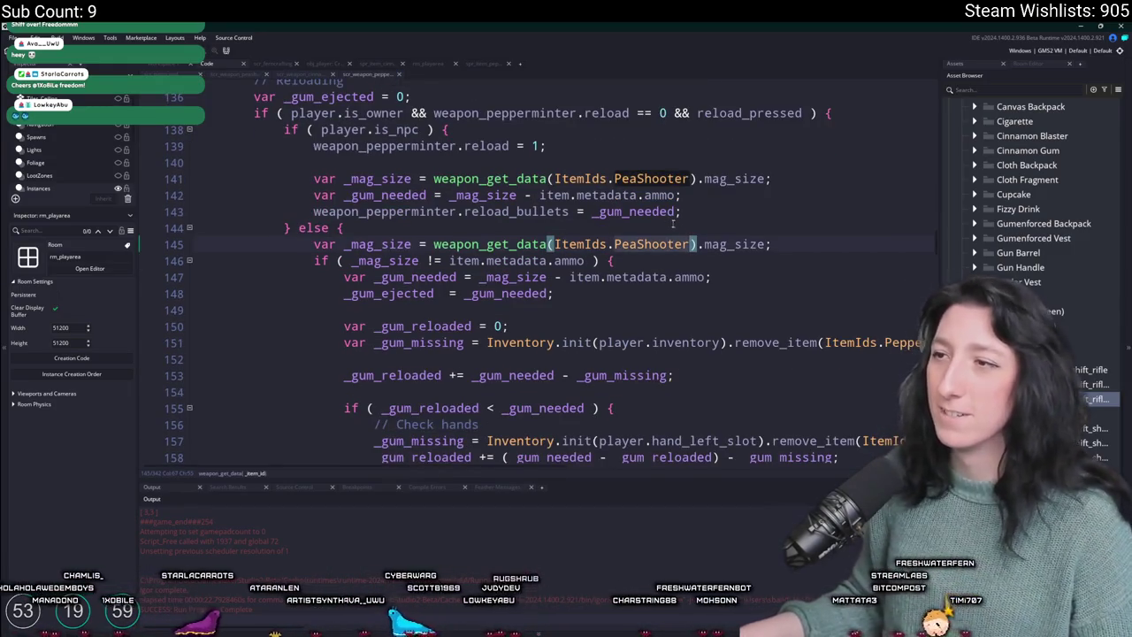
click(616, 245)
double_click(624, 252)
text(Pepp)
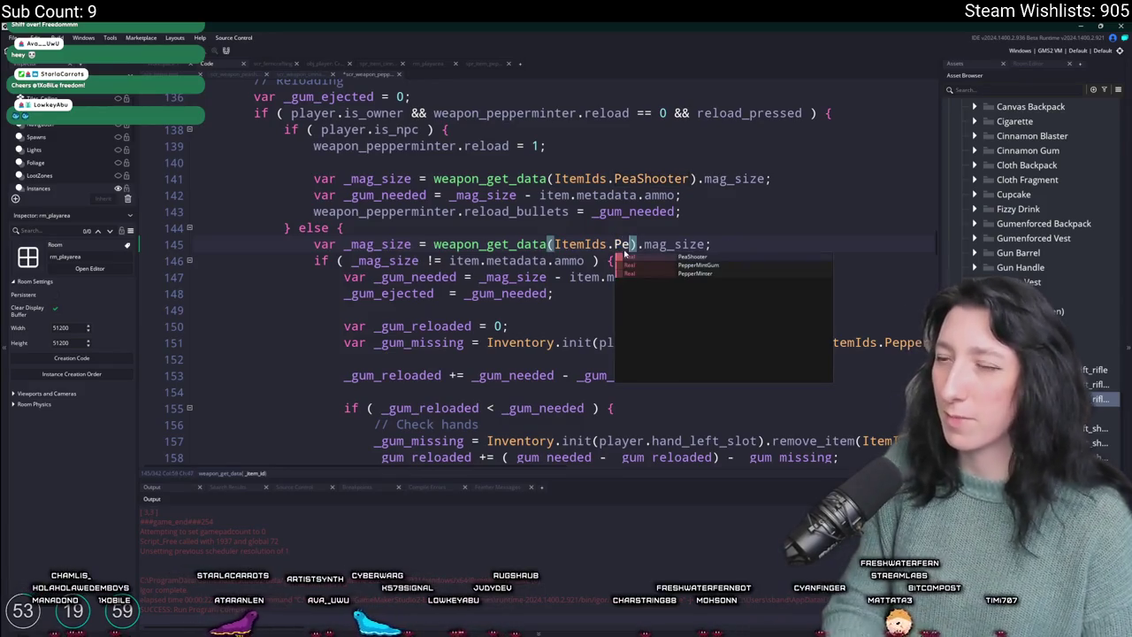
key(Down)
key(Return)
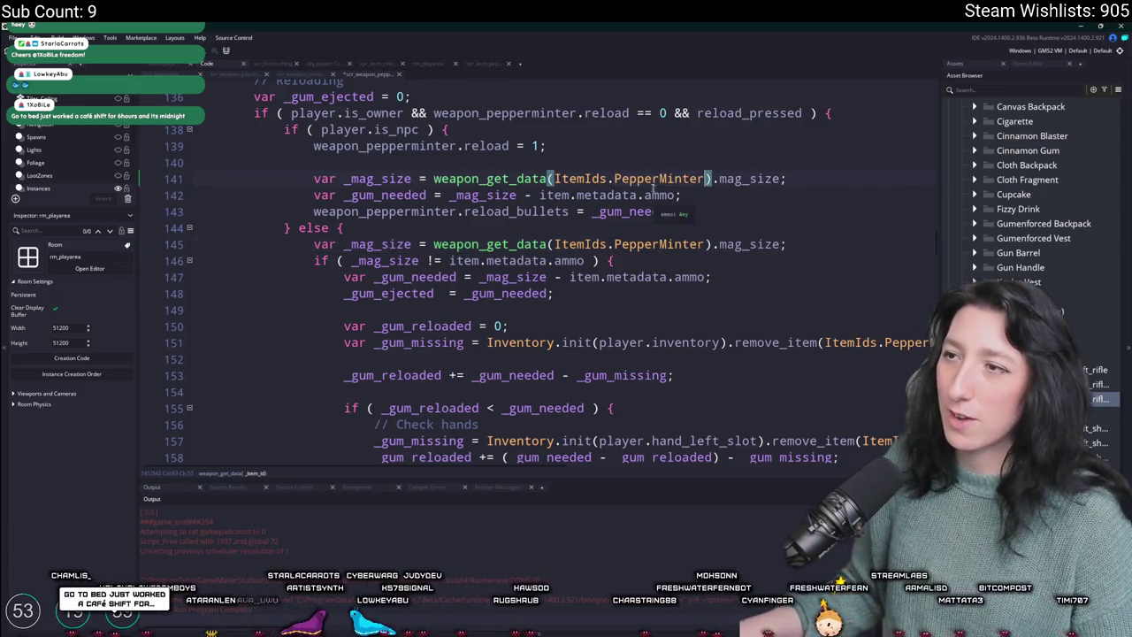
- Change the Cinnamon Blaster script's line 145 from ItemIds.PeaShooter to CinnamonBlaster
click(324, 77)
double_click(650, 374)
text(C)
key(Down)
key(Down)
key(Return)
click(669, 390)
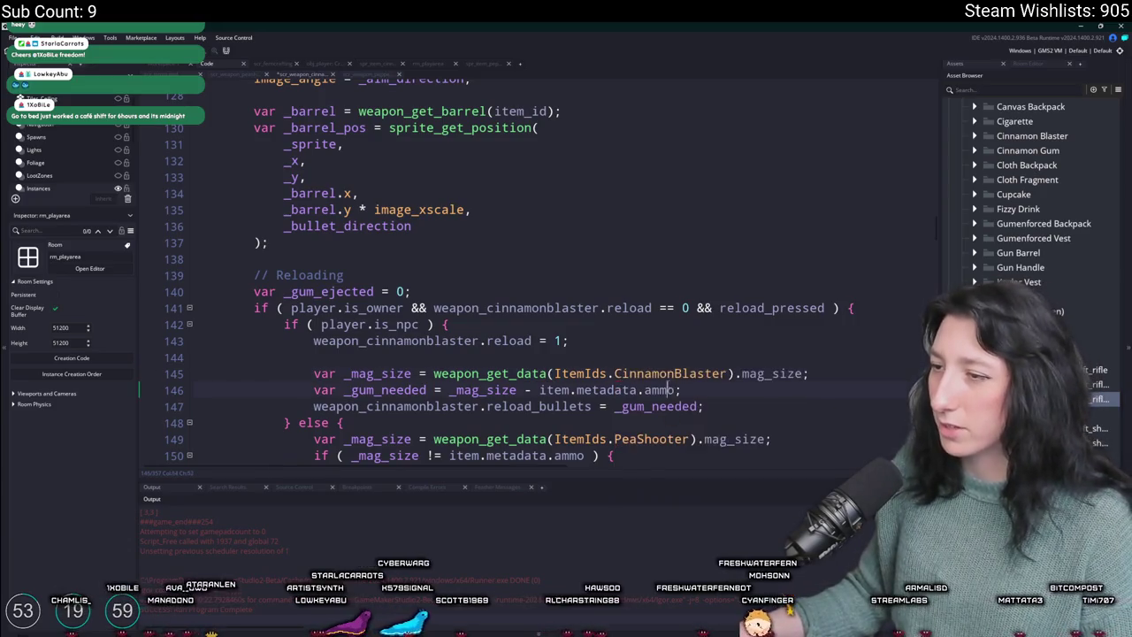
click(656, 424)
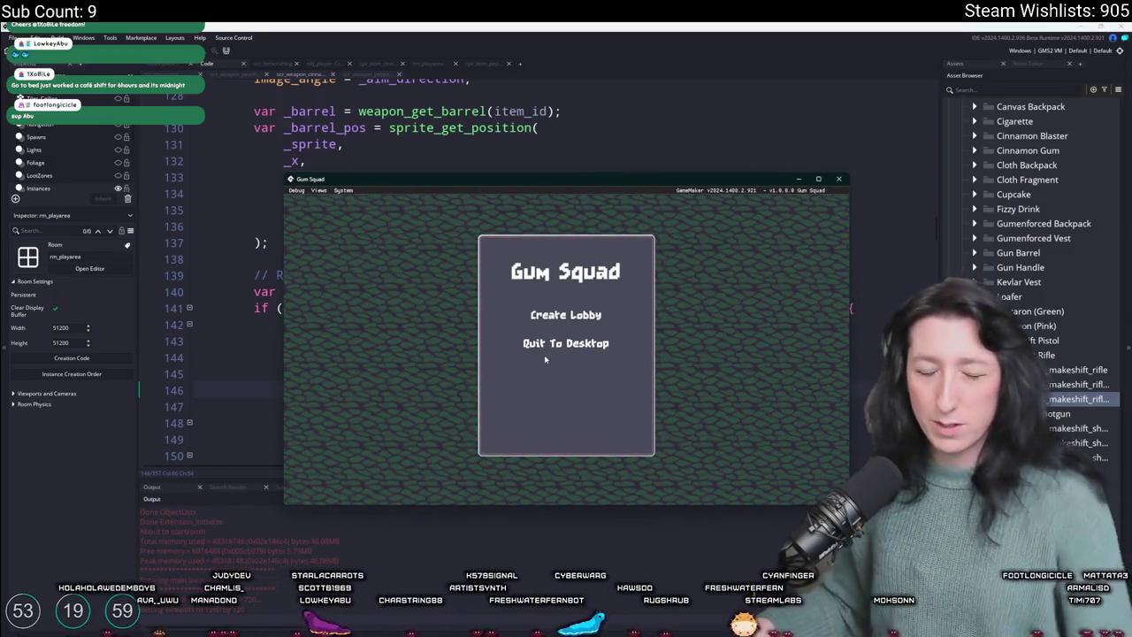
- Create a lobby and equip the Pepper Minter from the inventory
click(550, 315)
key(a)
key(Tab)
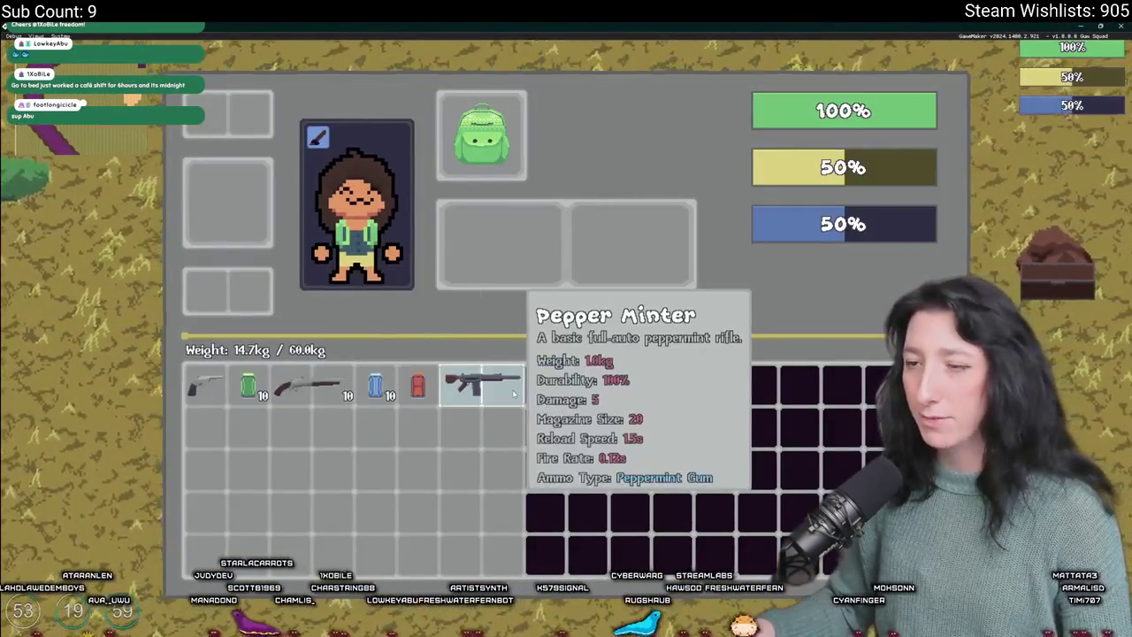
click(513, 395)
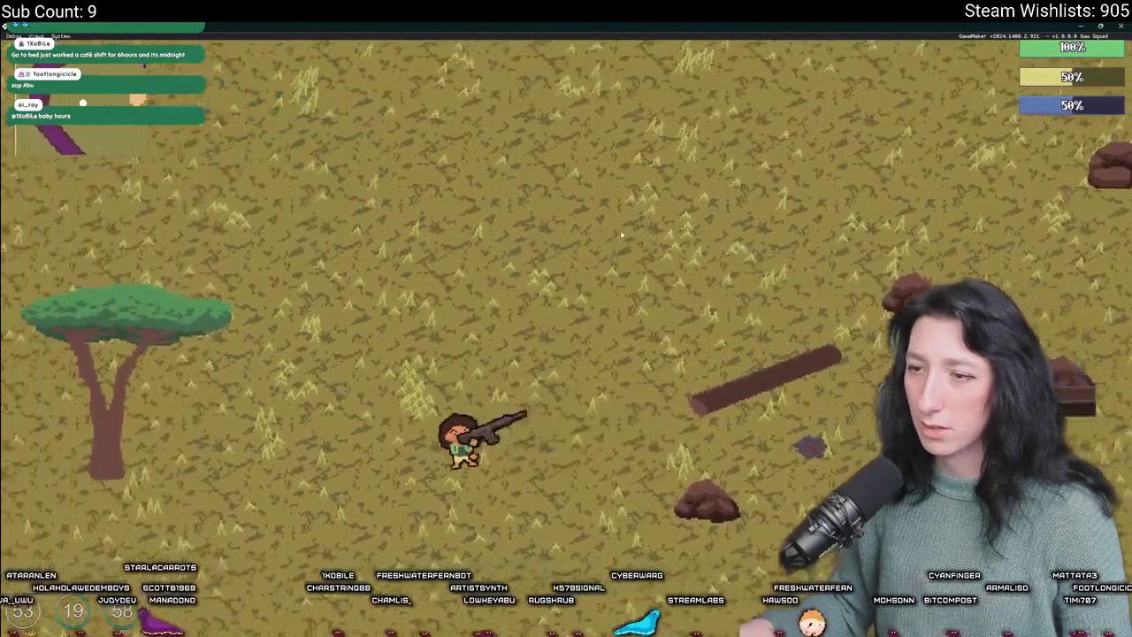
- Equip the Cinnamon Blaster, then the Pea Shooter, and close the game
key(a)
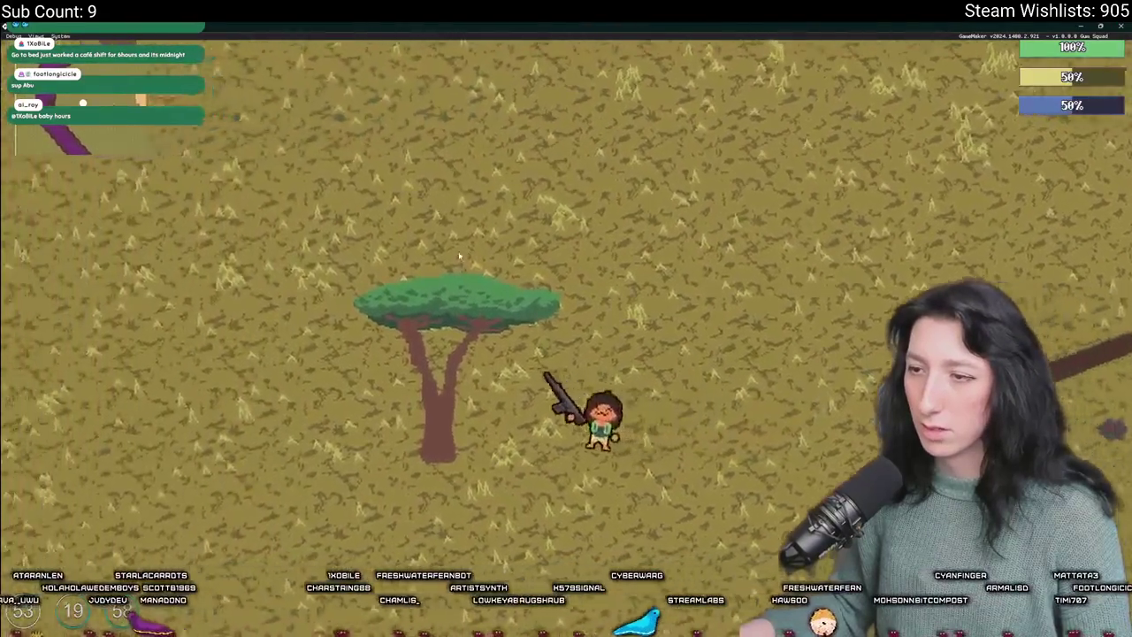
key(s)
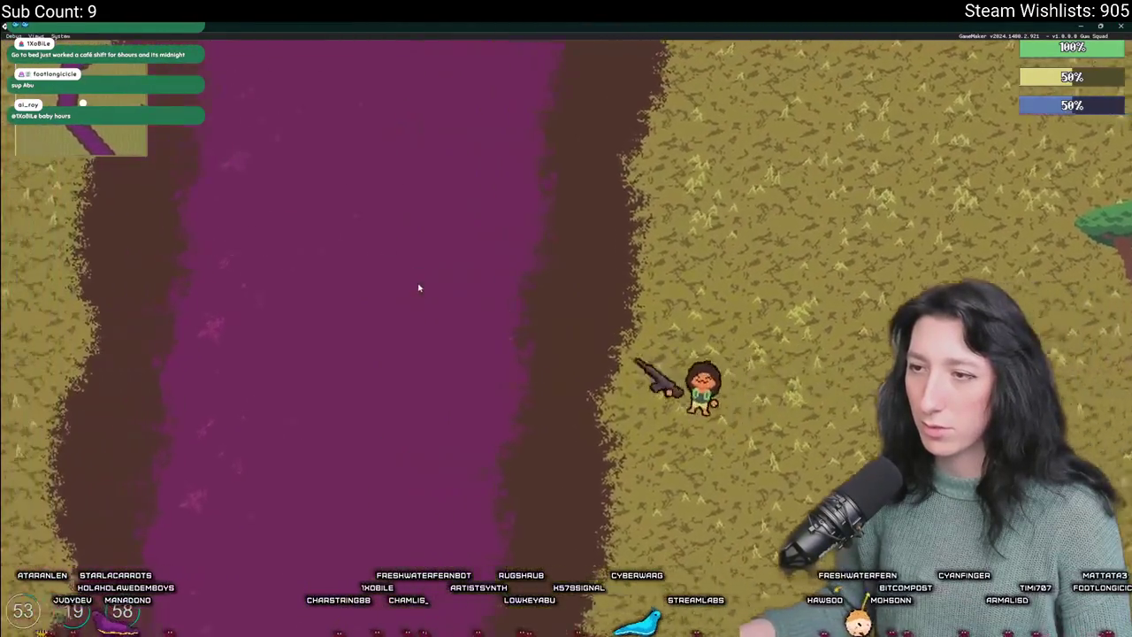
key(Tab)
click(291, 392)
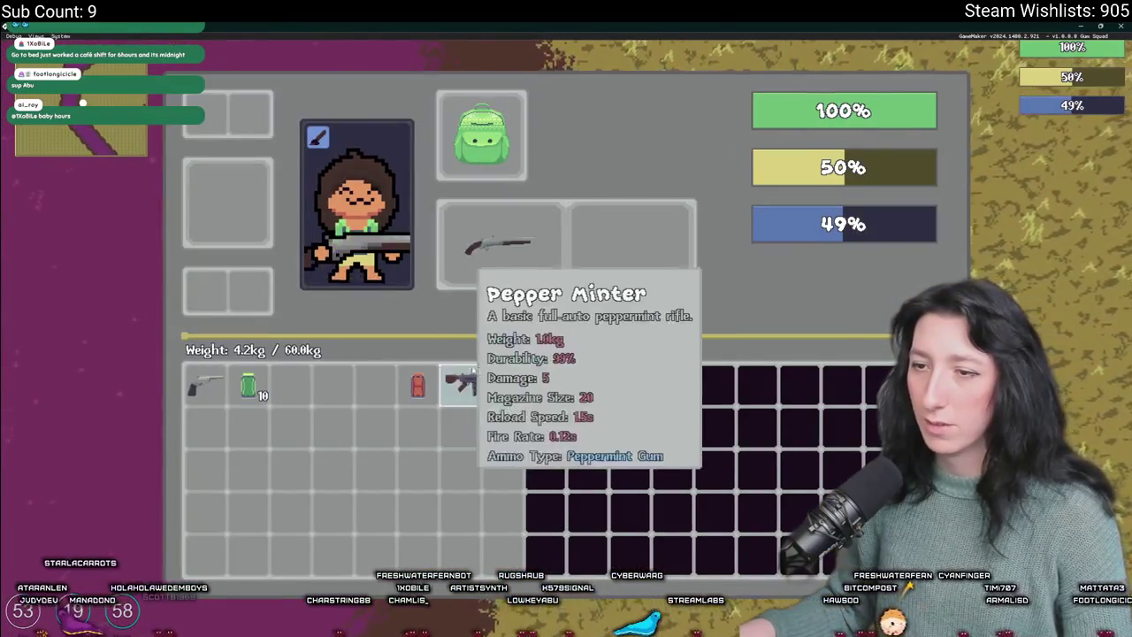
key(Tab)
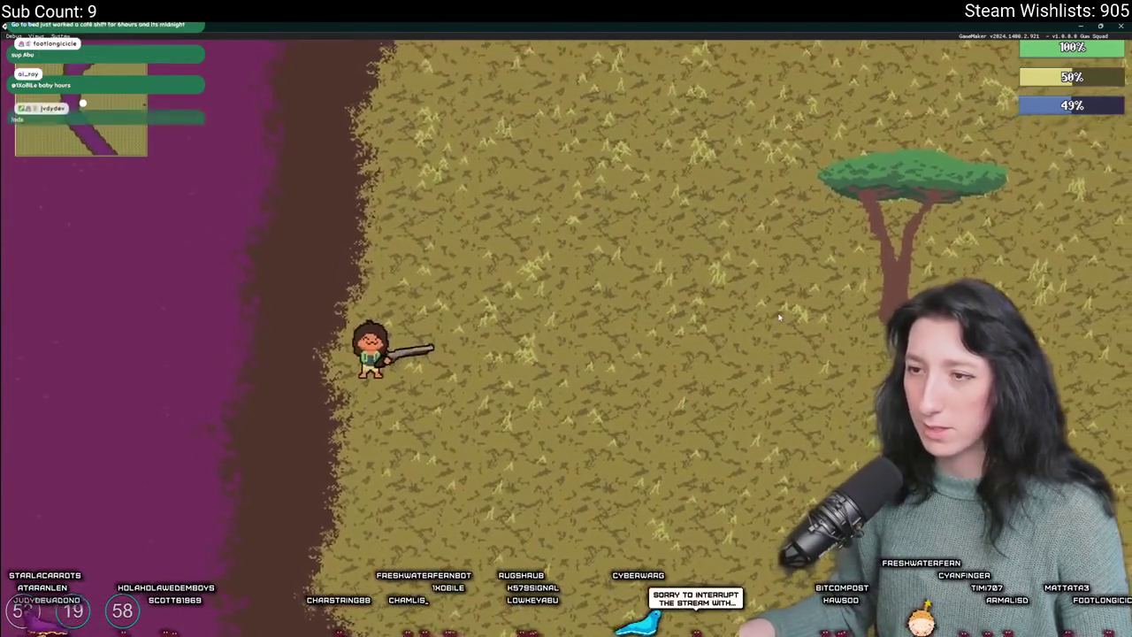
key(Tab)
click(500, 243)
click(202, 383)
key(Tab)
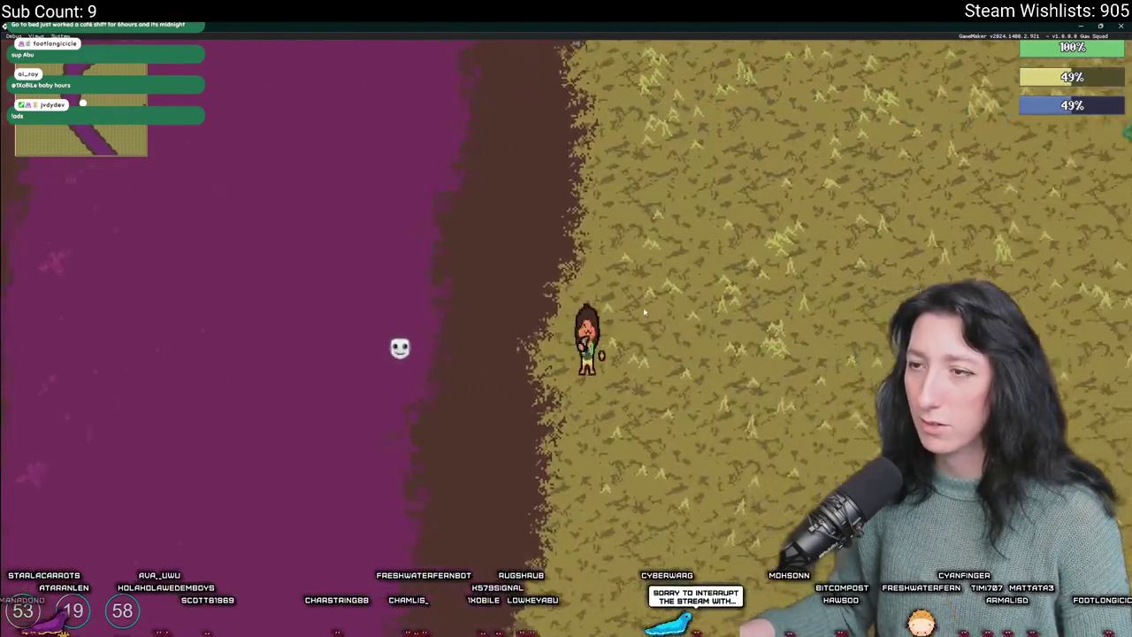
key(Tab)
key(Tab)
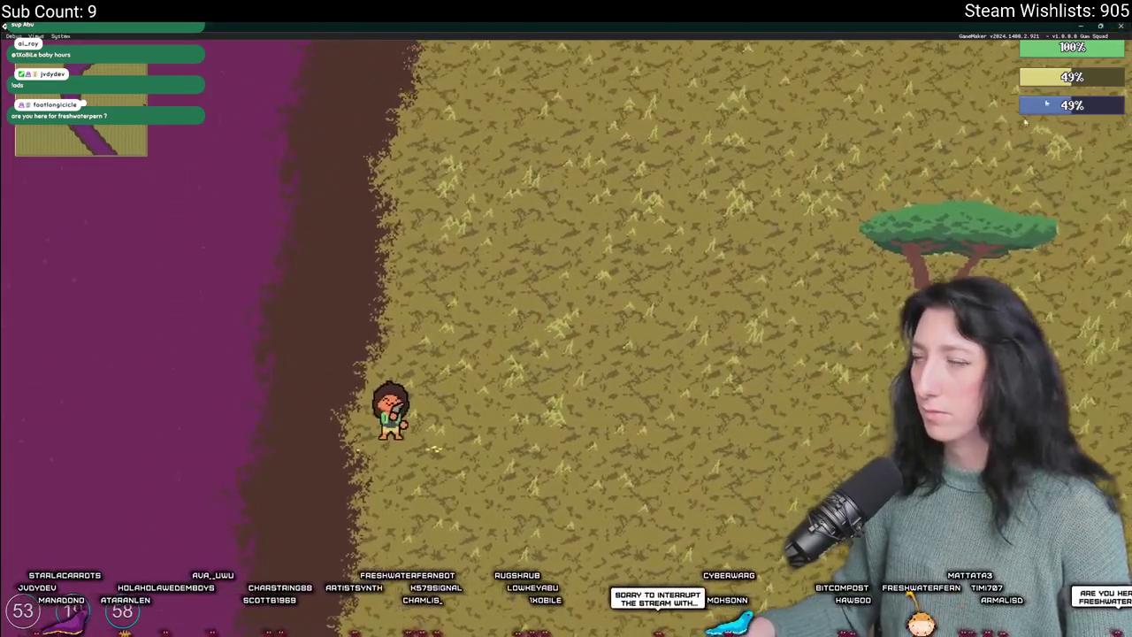
key(alt+F4)
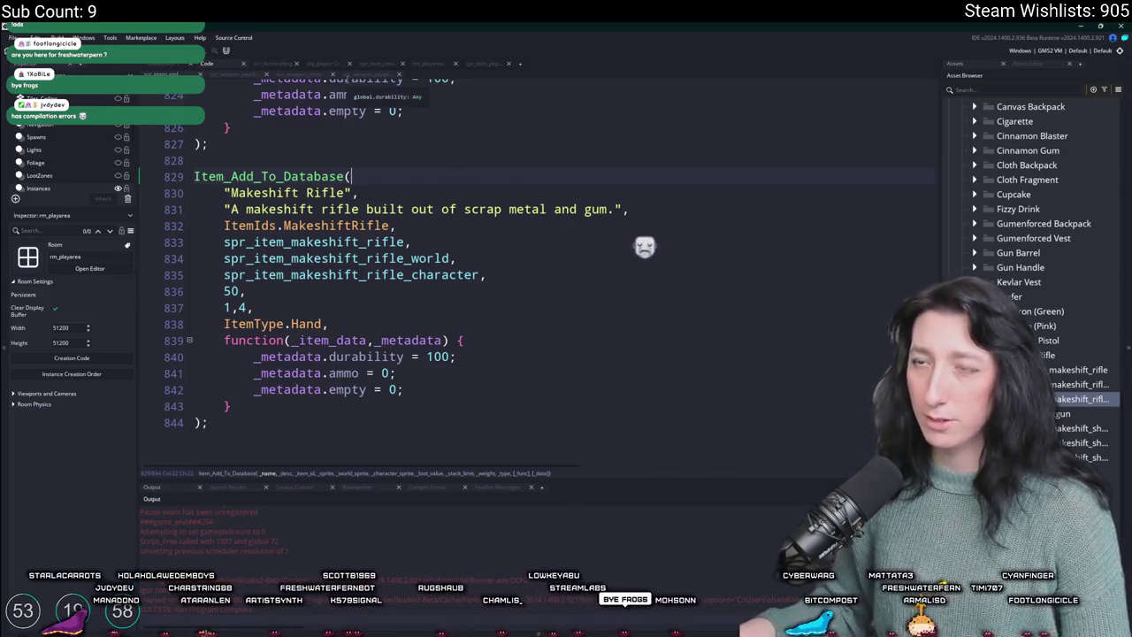
- In obj_player Create, remove CinnamonBlaster's ',10' count and give CinnamonGum ',10'
key(ctrl+Tab)
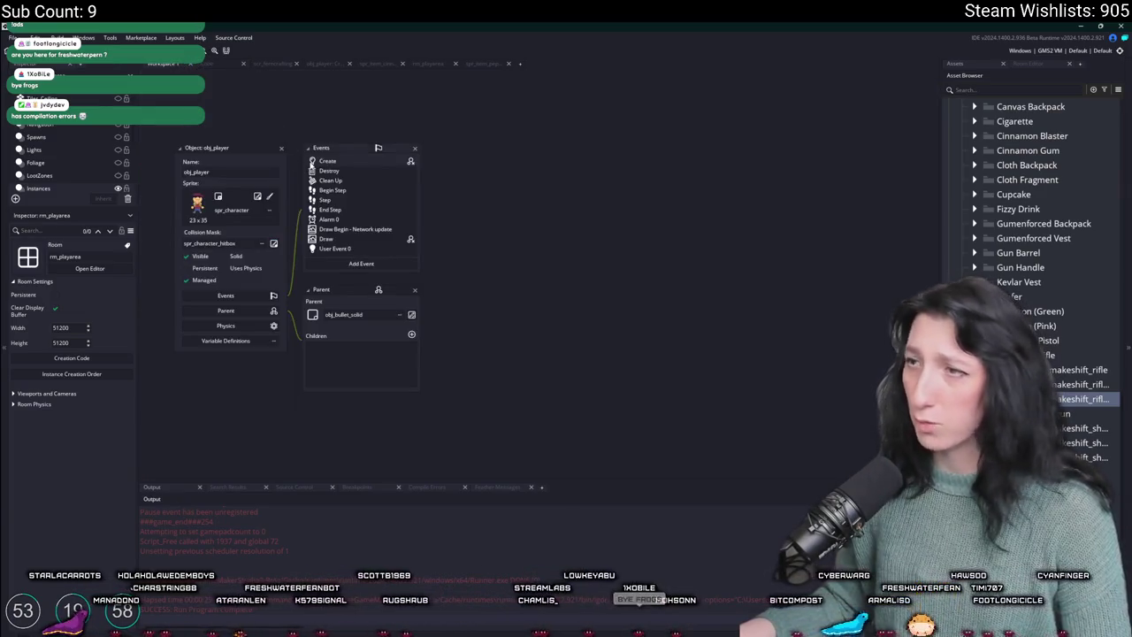
key(ctrl+Tab)
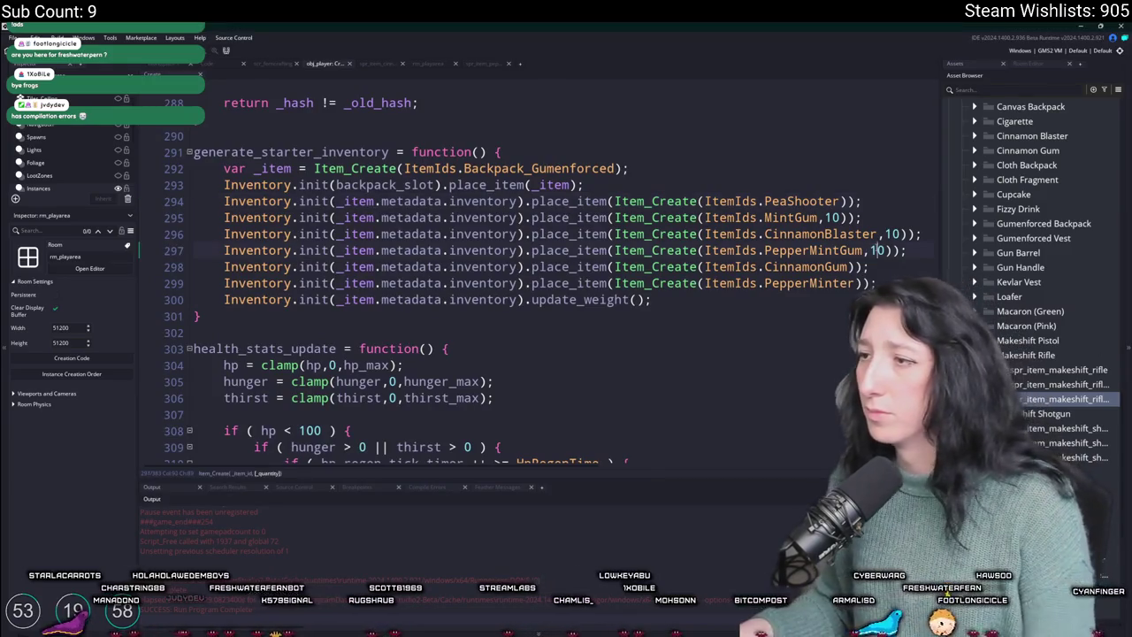
click(884, 251)
click(890, 234)
key(BackSpace)
key(BackSpace)
key(BackSpace)
click(849, 266)
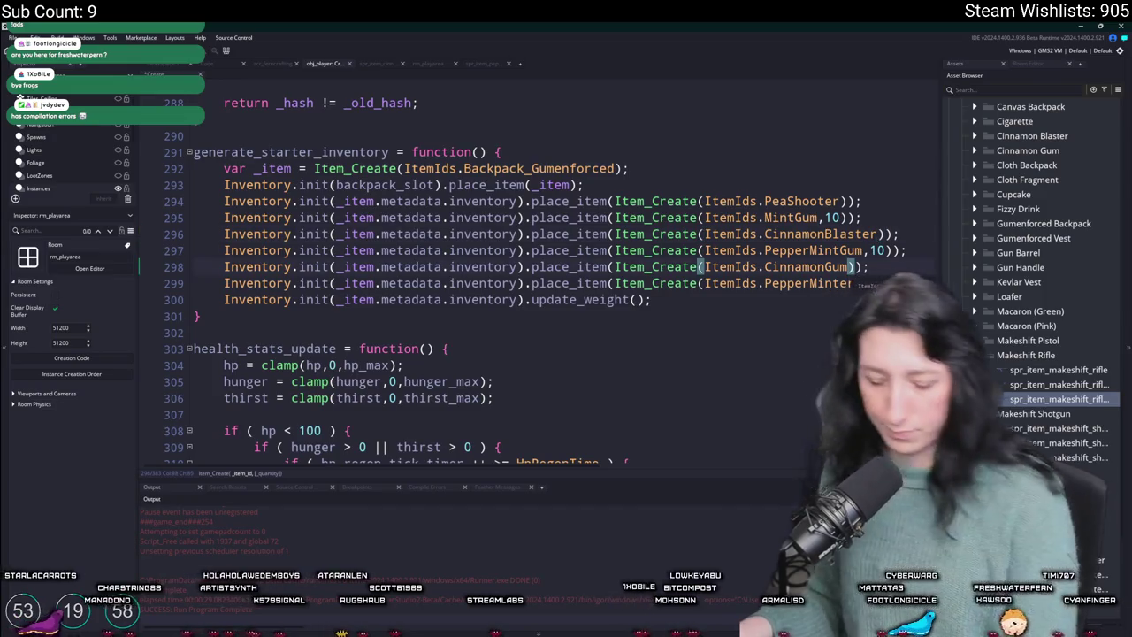
text(,10)
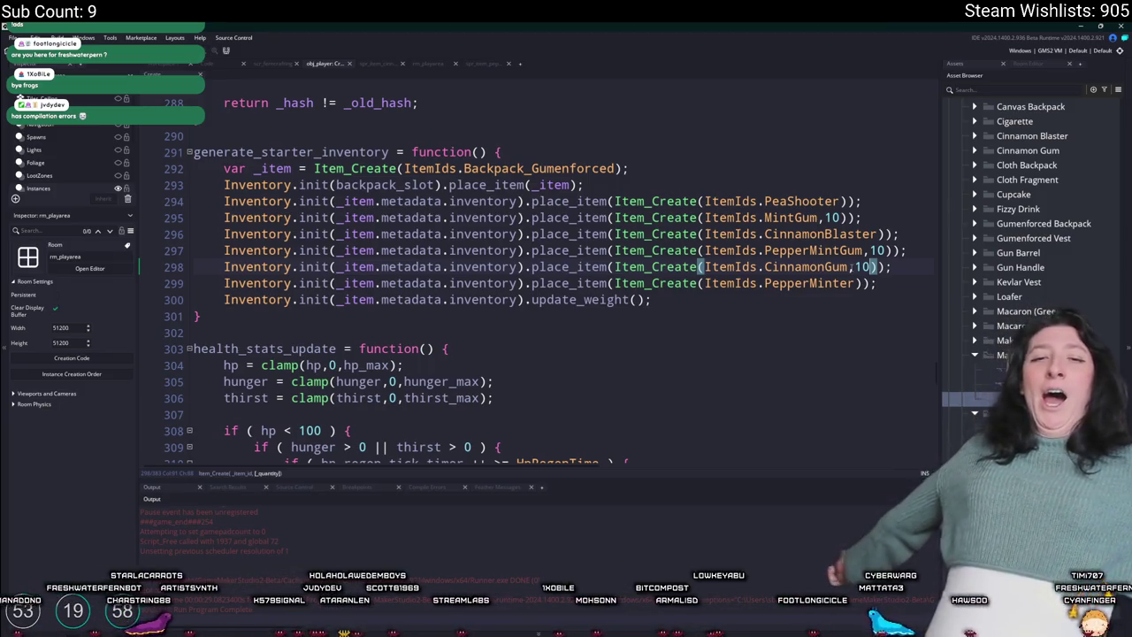
key(Insert)
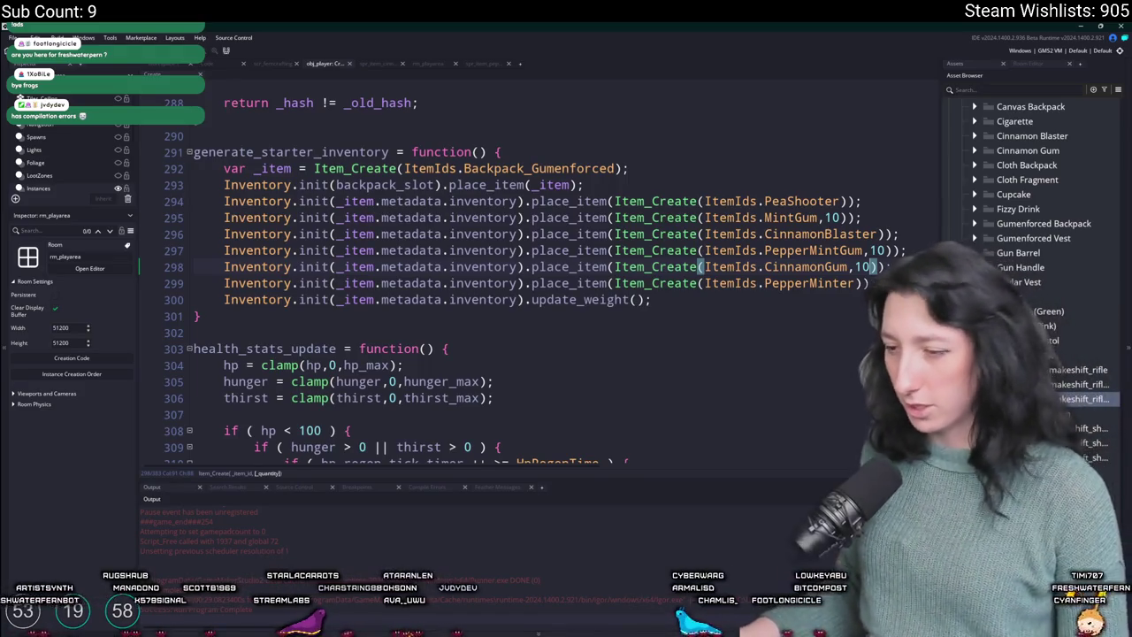
- Launch GitHub Desktop from the Start menu search 'git'
key(super)
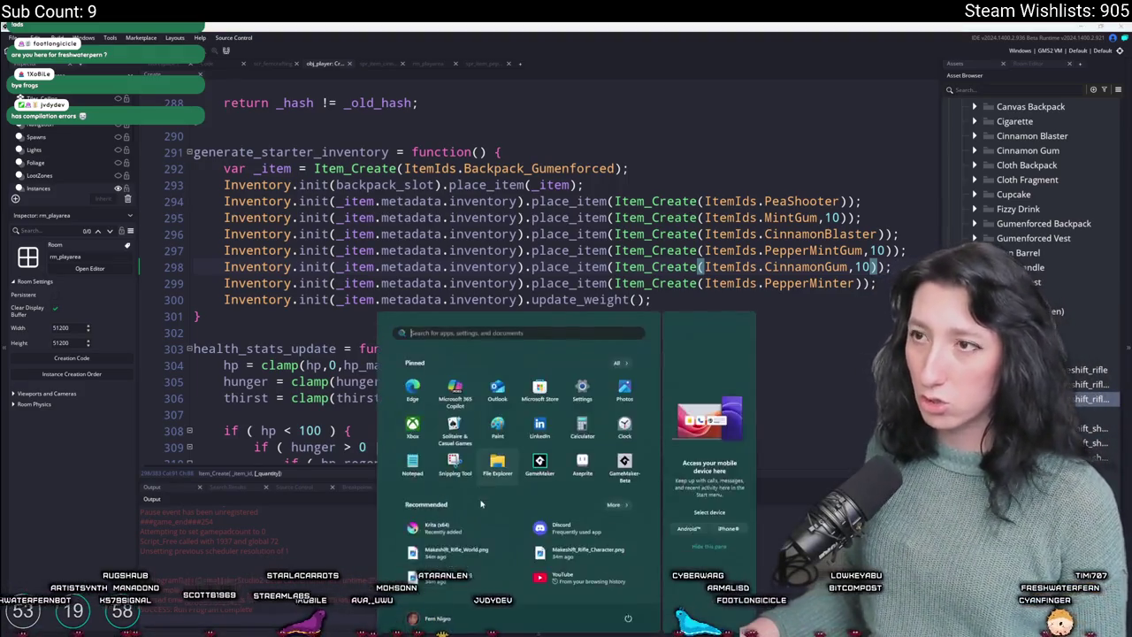
text(gitHub Desktop)
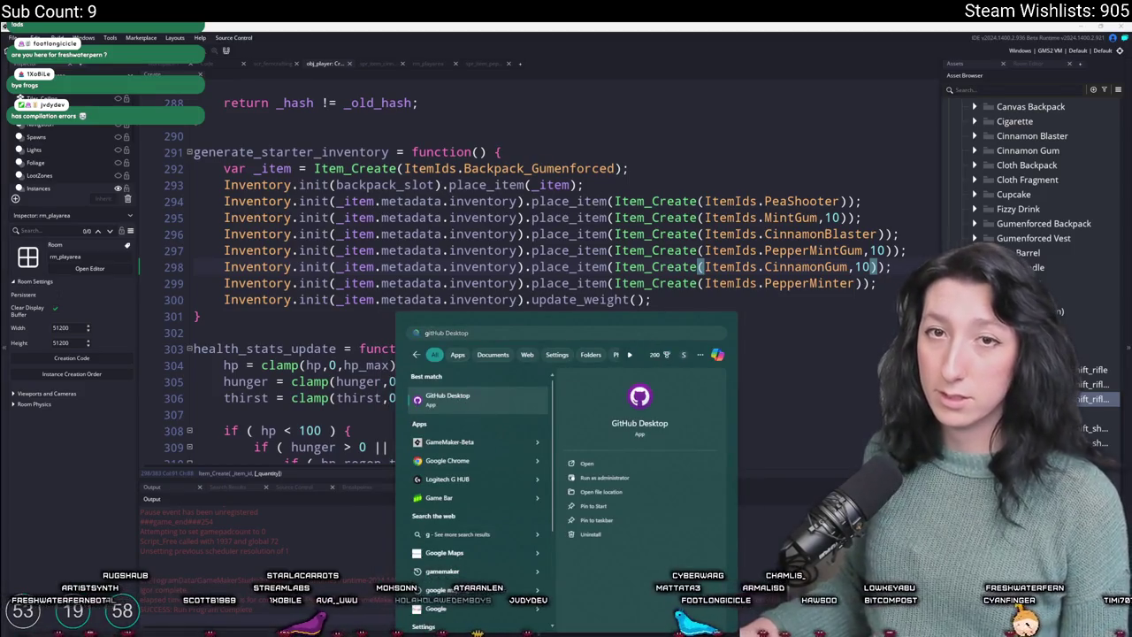
key(Return)
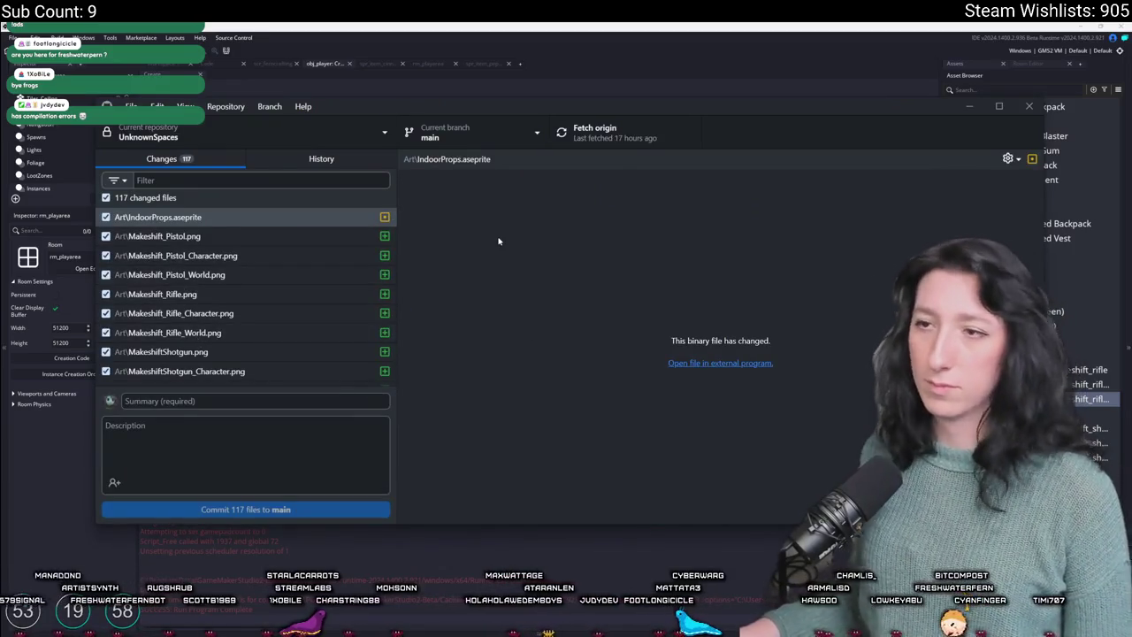
- Commit all 117 files to main as 'Tons of new items and crafting', then return to GameMaker
scroll(266, 292, down, 10)
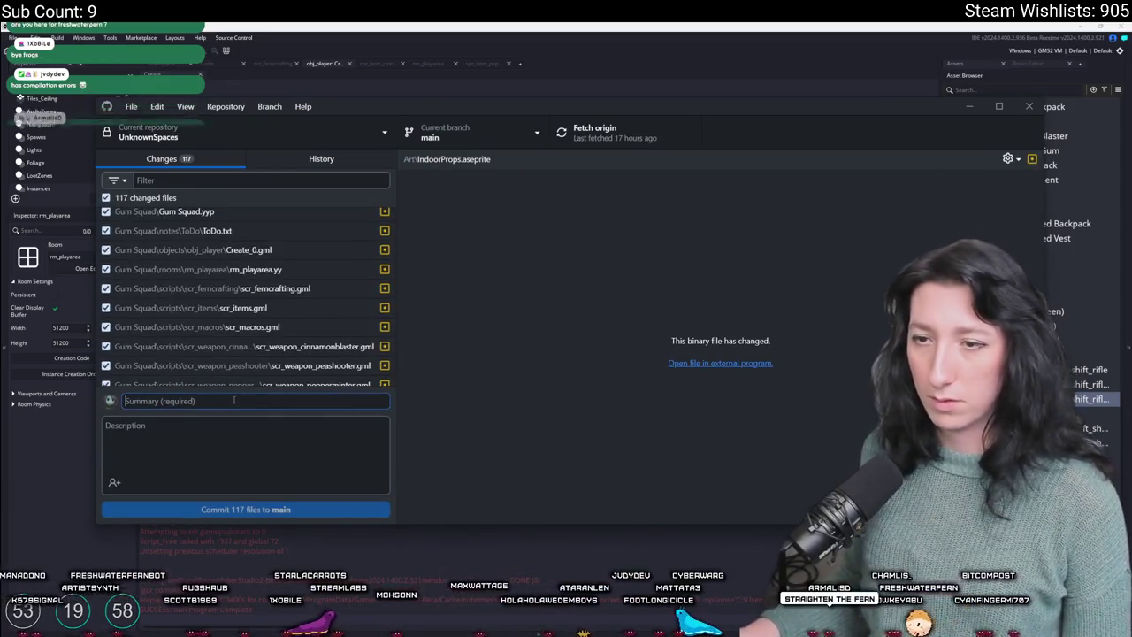
text(Tons of new items and crafting)
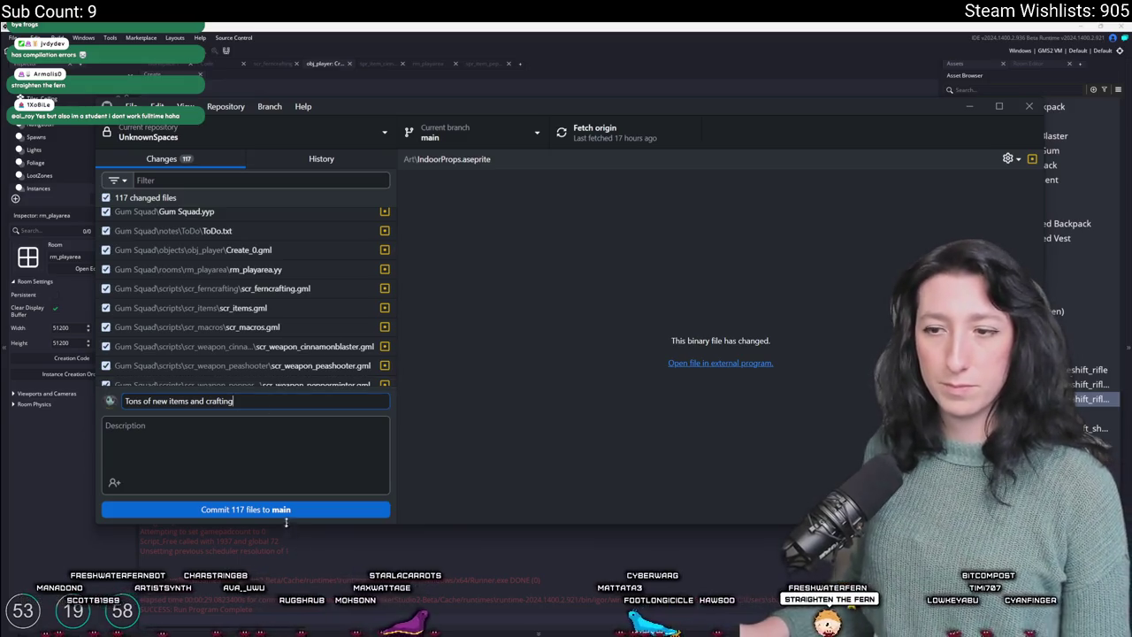
click(285, 510)
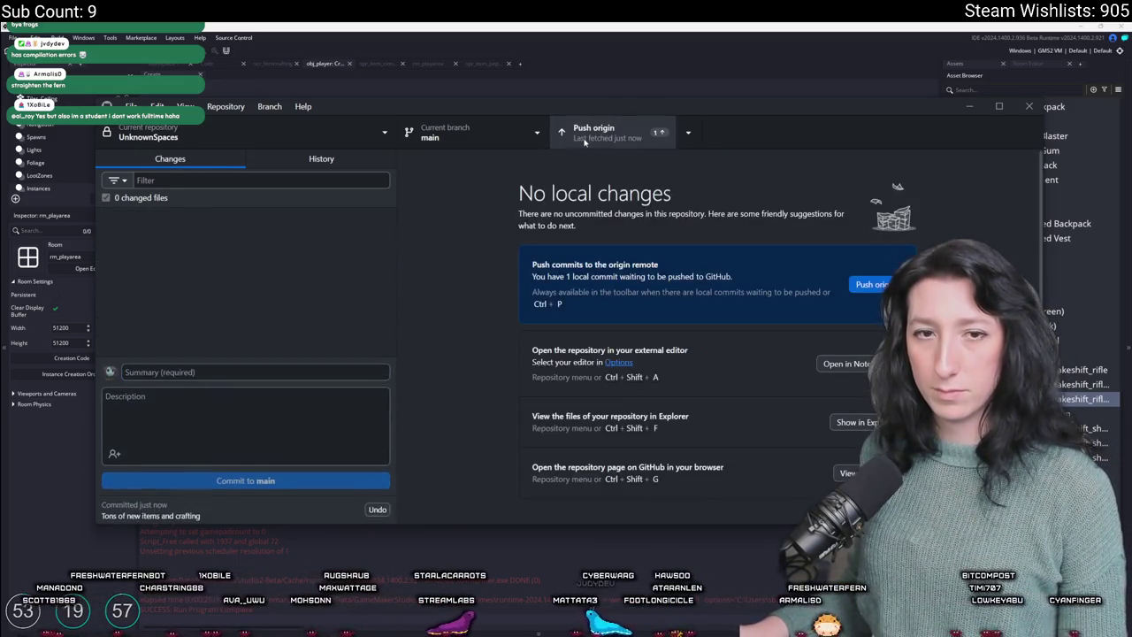
click(606, 25)
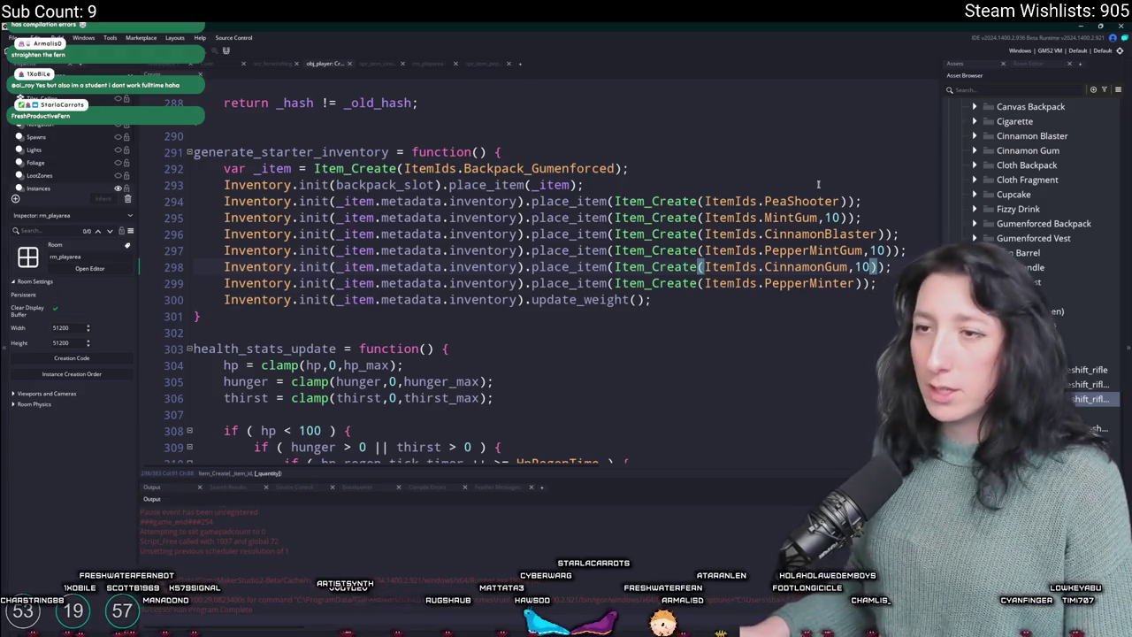
- Close every remaining code editor tab, leaving the 51200 × 51200 play room in view
click(808, 182)
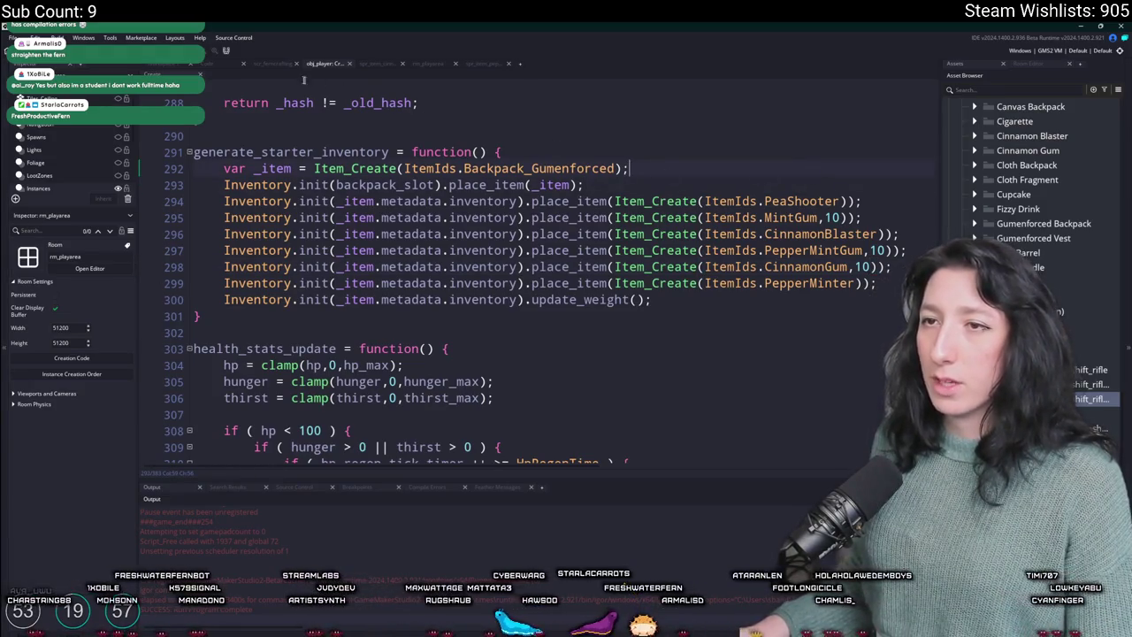
click(243, 63)
click(243, 63)
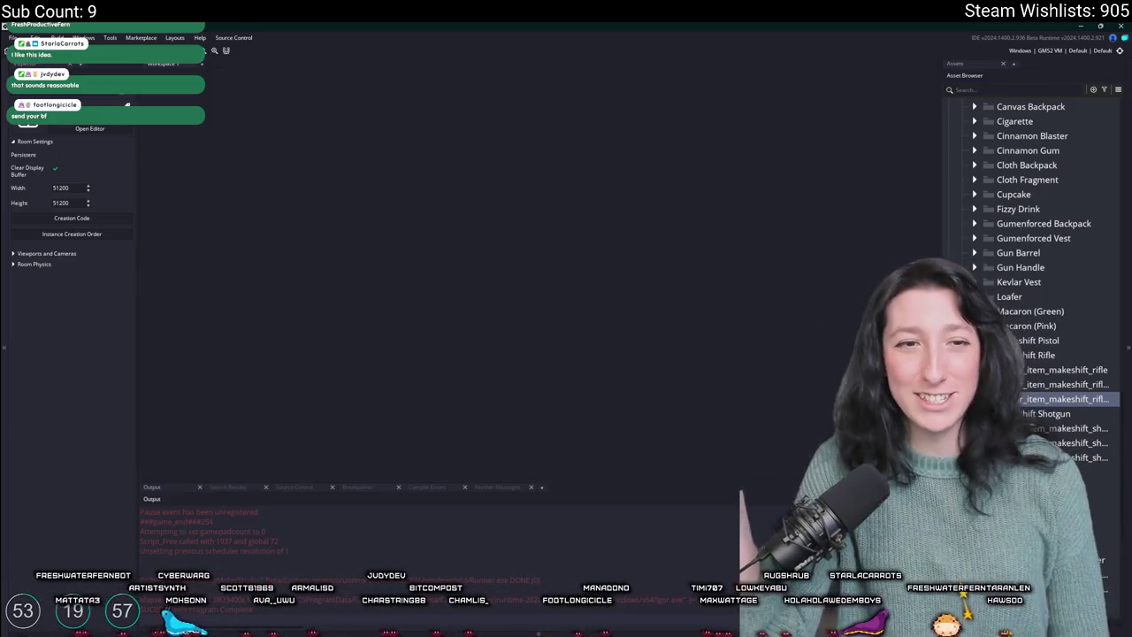
- Bring Discord's #chat channel, showing the shared YouTube link, in front of GameMaker
key(alt+Tab)
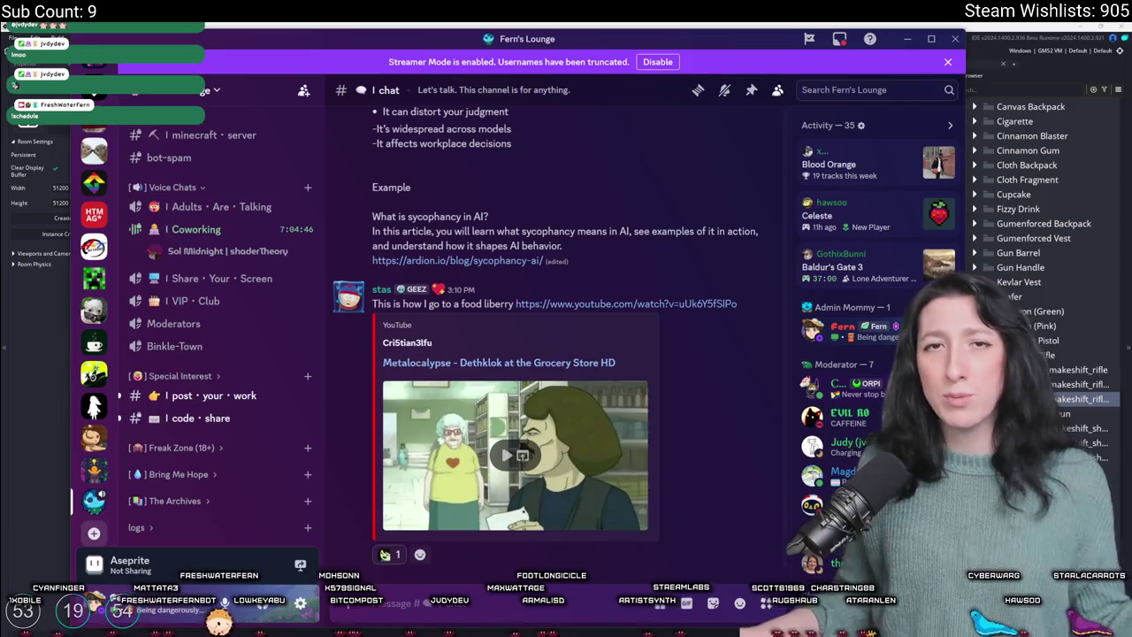
key(alt+Tab)
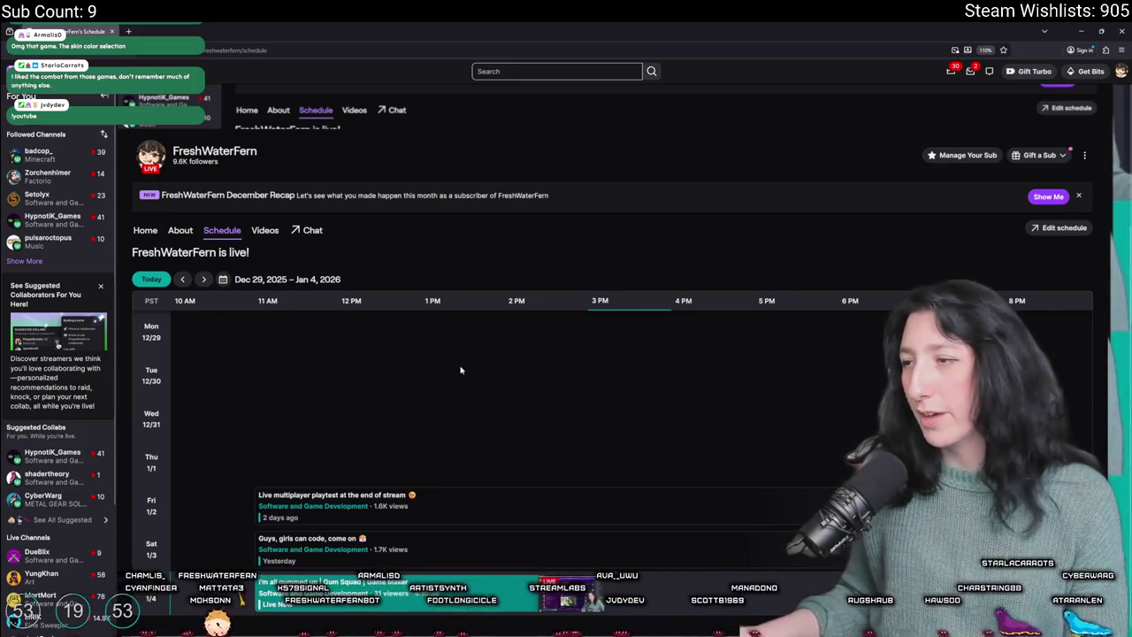
click(203, 278)
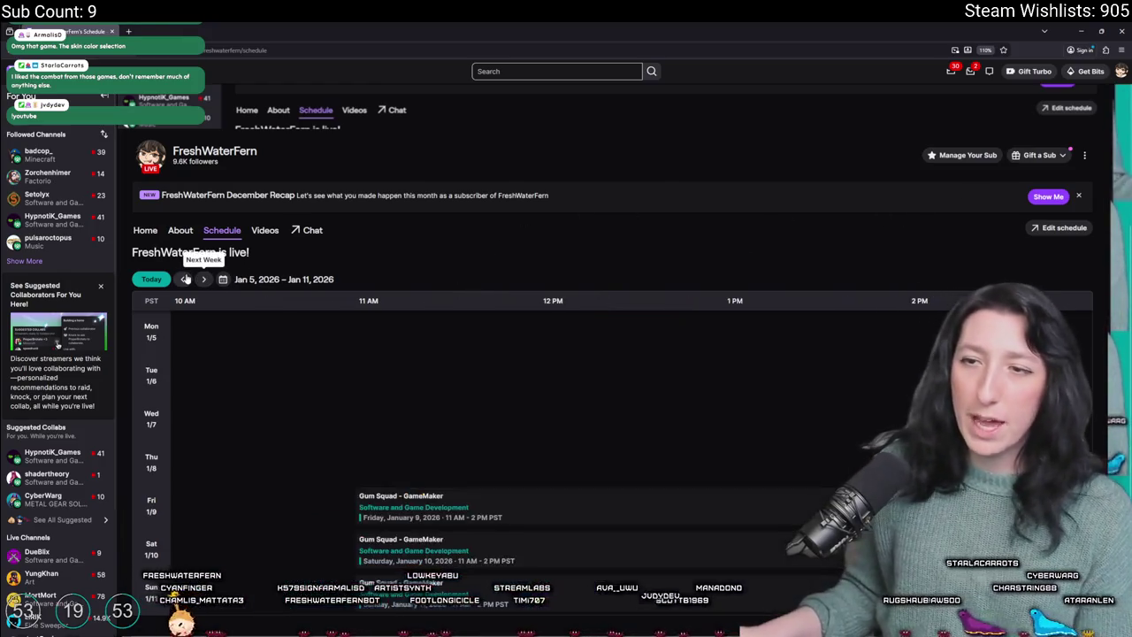
click(182, 278)
key(alt+Tab)
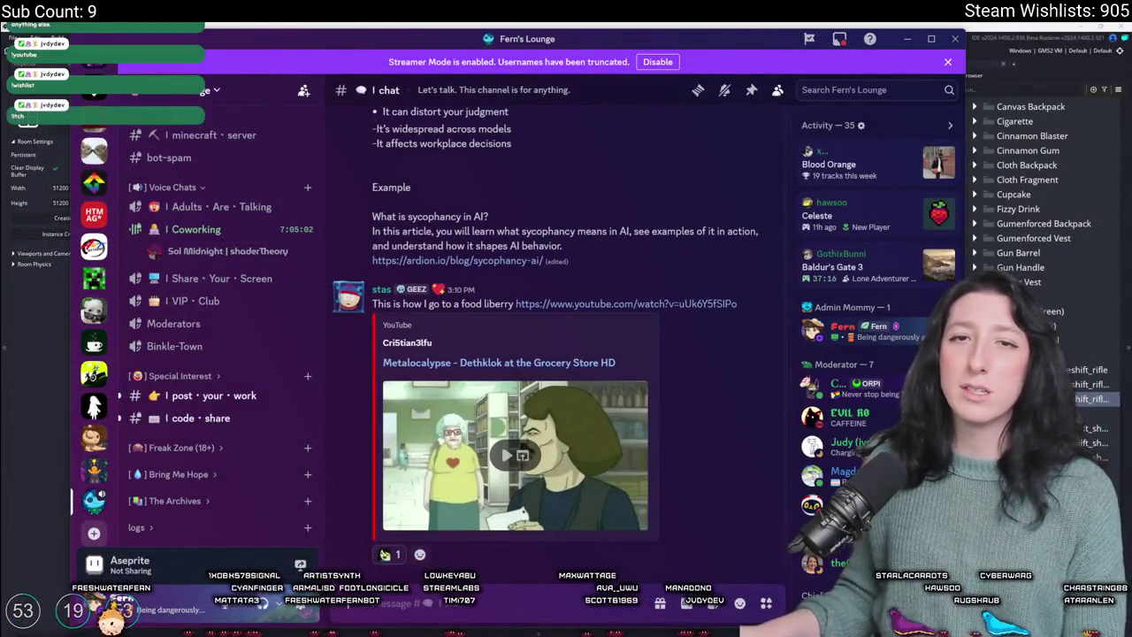
- Drag Discord off-screen and maximize the browser showing Twitch's home page
drag(387, 36, 1131, 106)
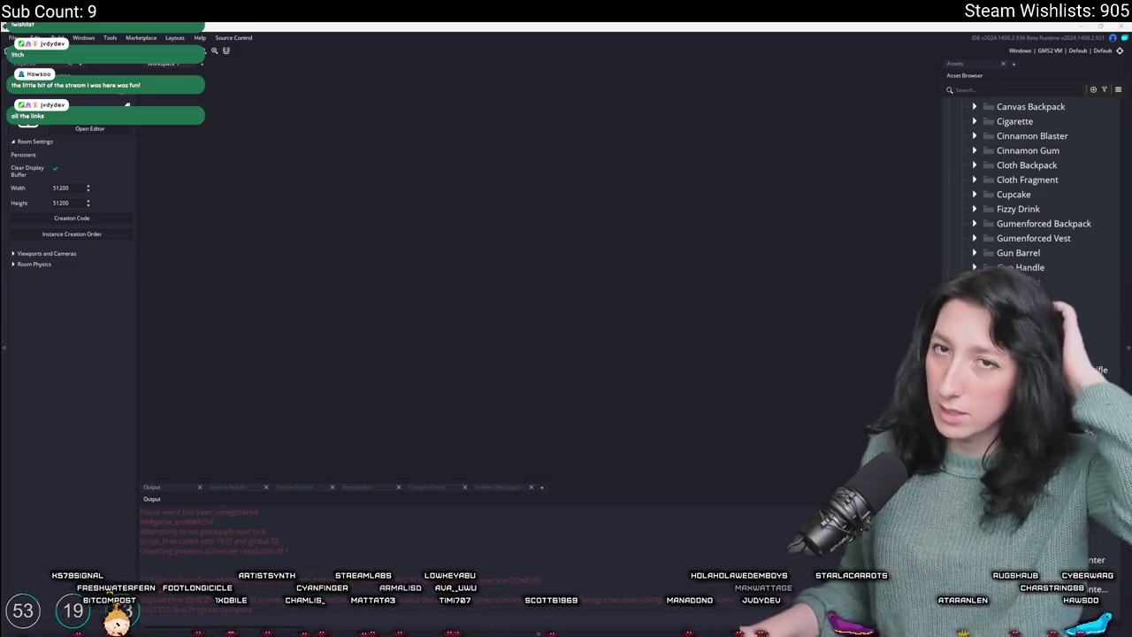
key(alt+Tab)
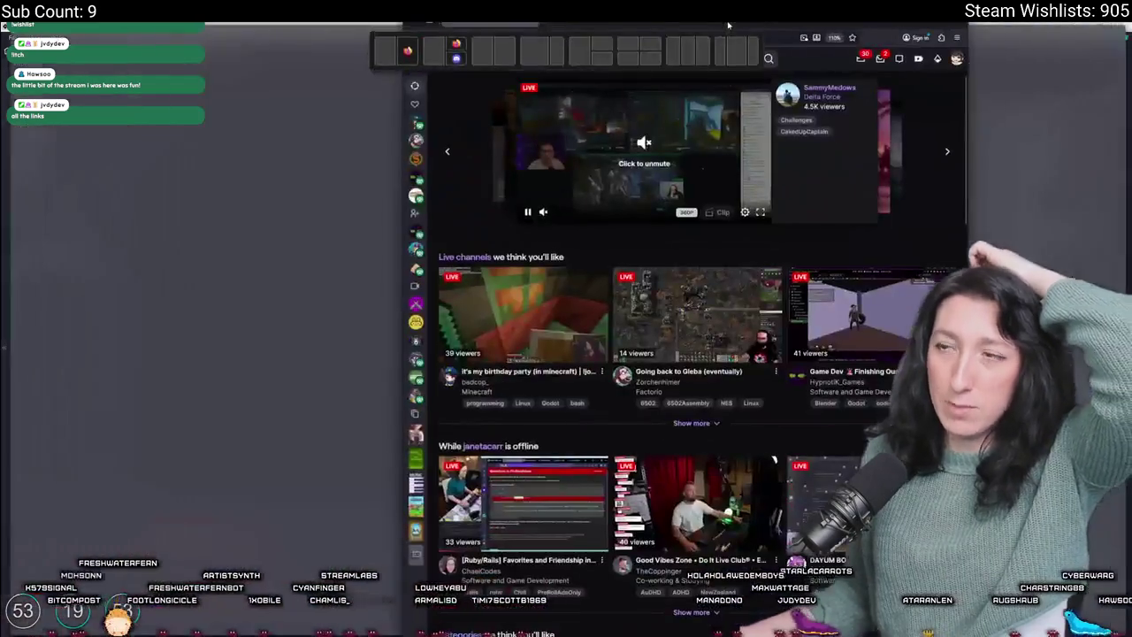
double_click(728, 25)
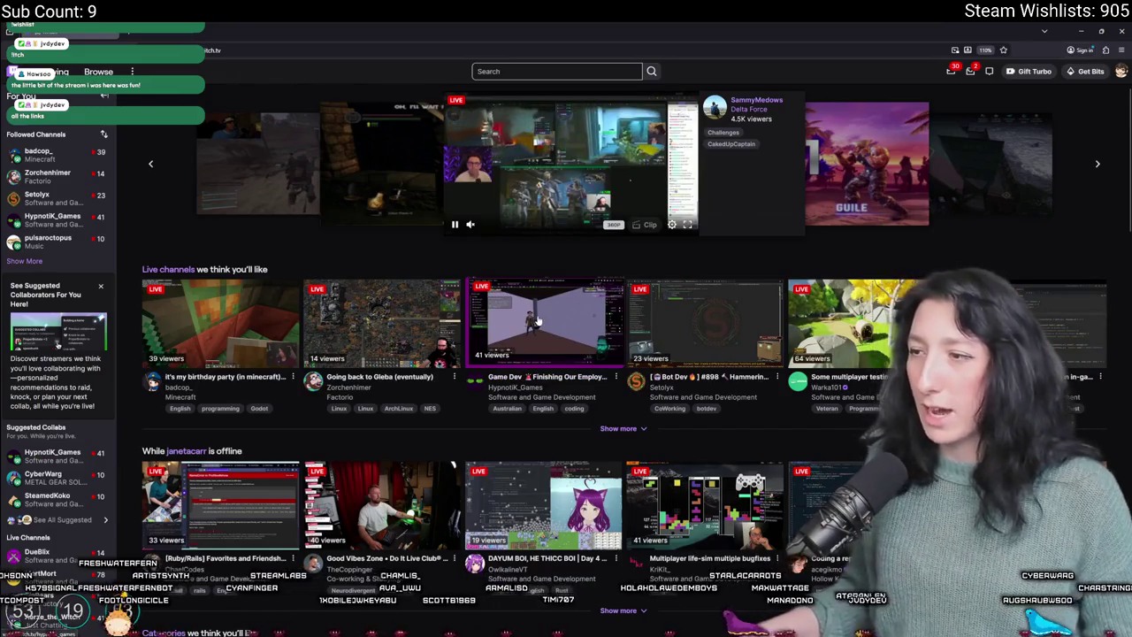
- Open the Software and Game Development category, scroll through its live channels, then go back
click(553, 395)
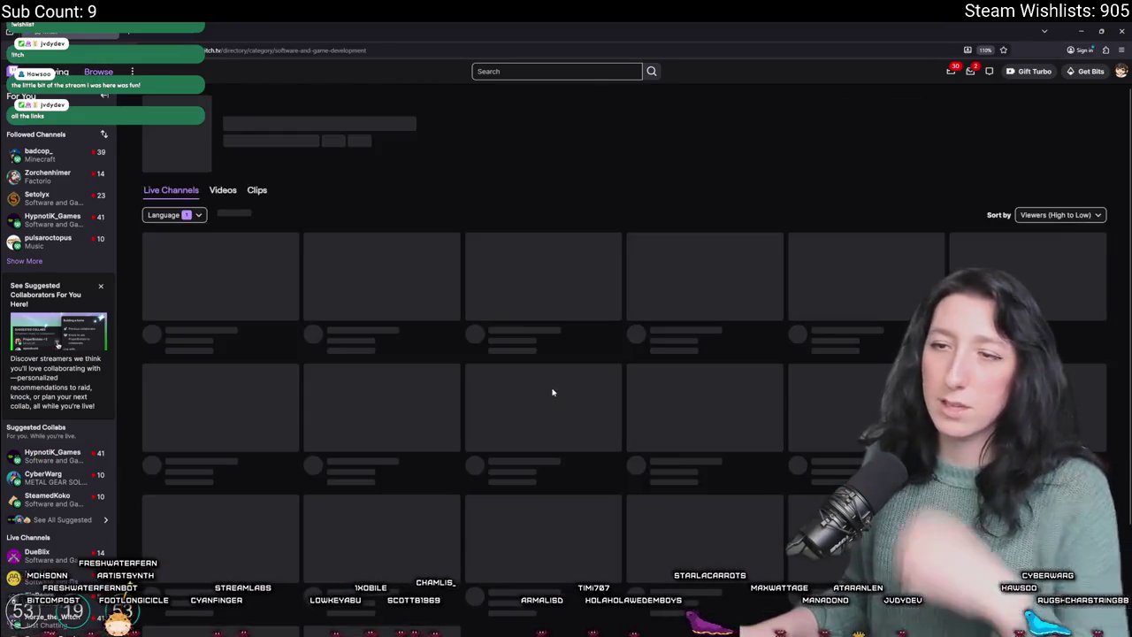
scroll(549, 382, down, 1)
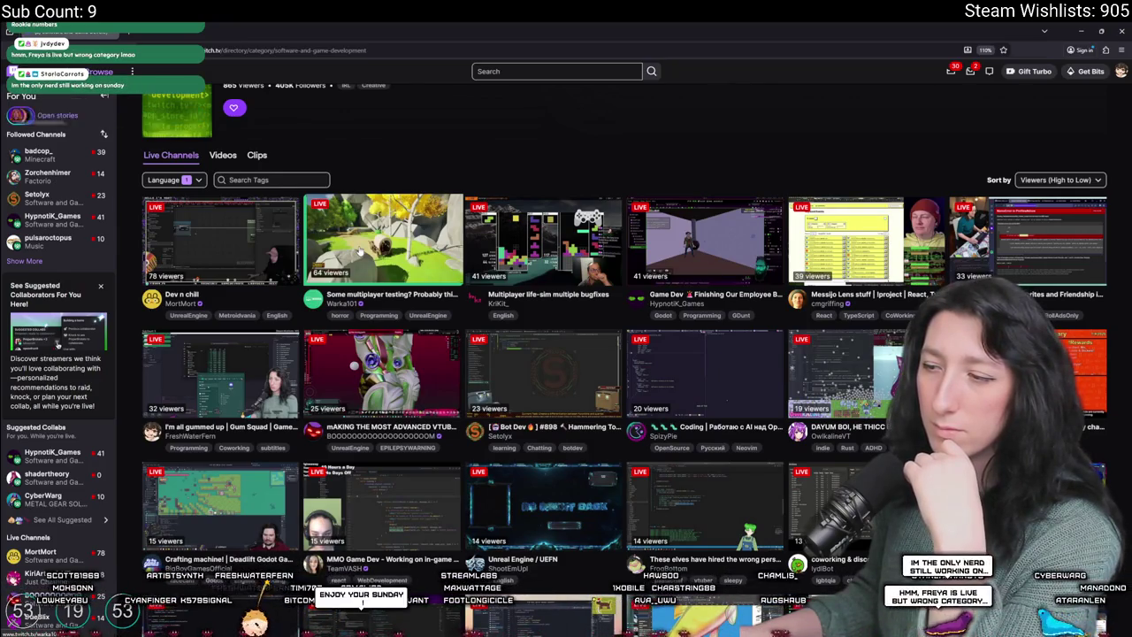
scroll(721, 541, up, 1)
scroll(699, 334, down, 2)
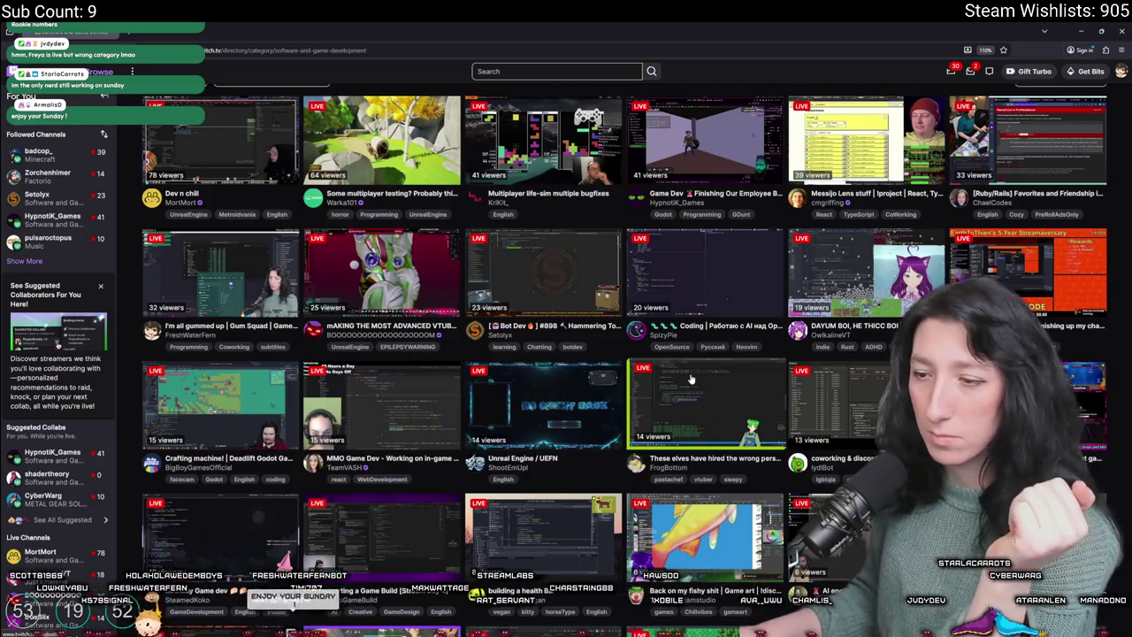
scroll(691, 378, down, 2)
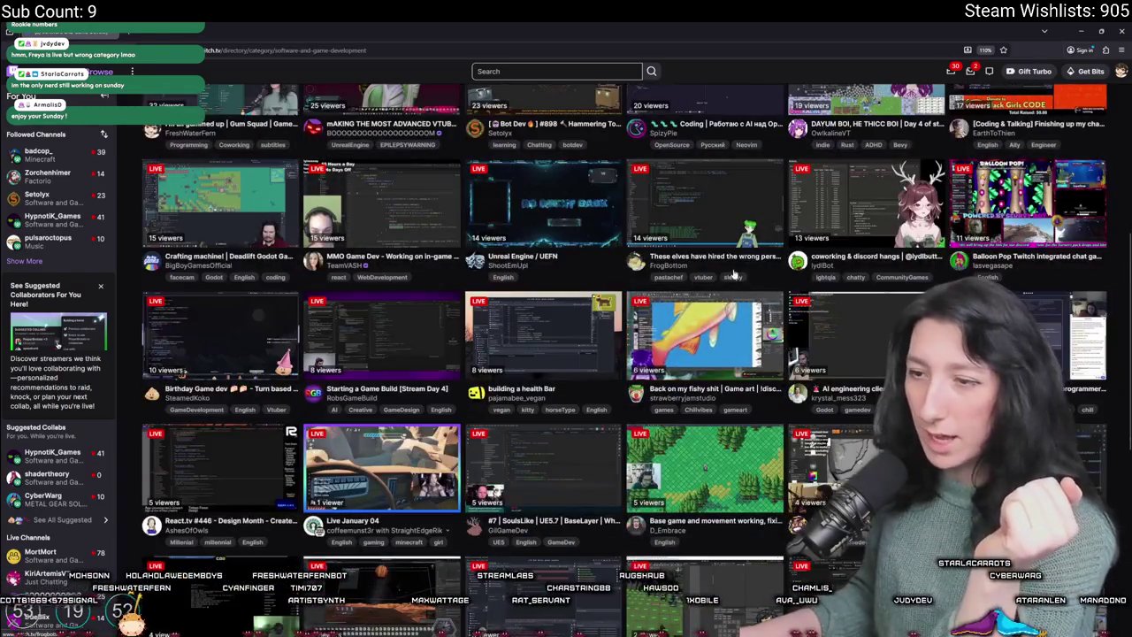
scroll(752, 448, down, 4)
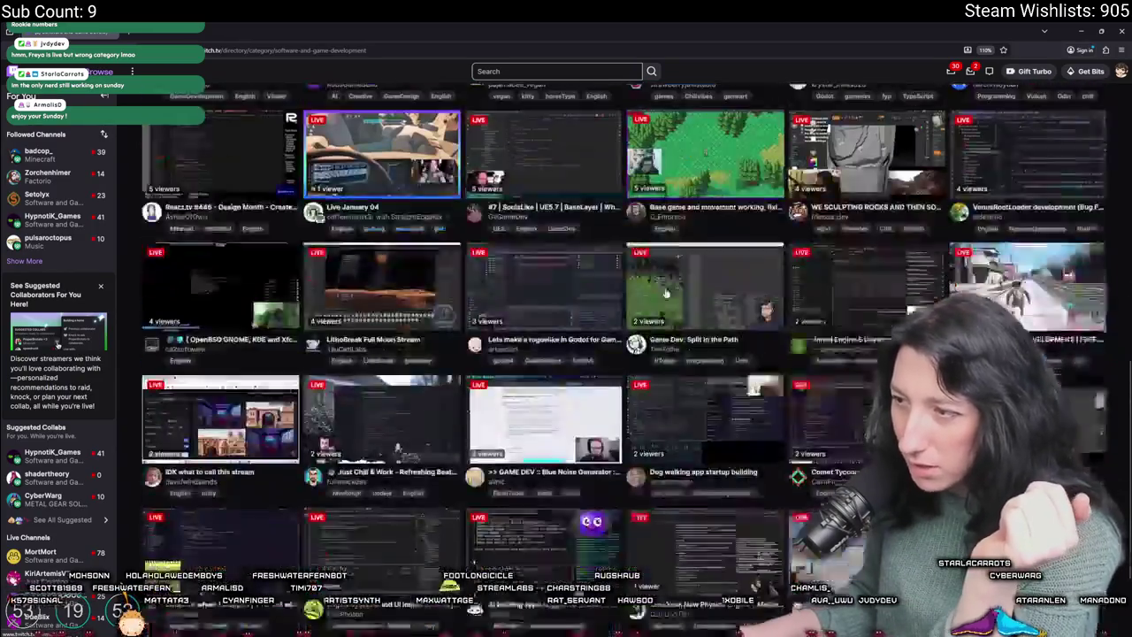
scroll(640, 276, down, 4)
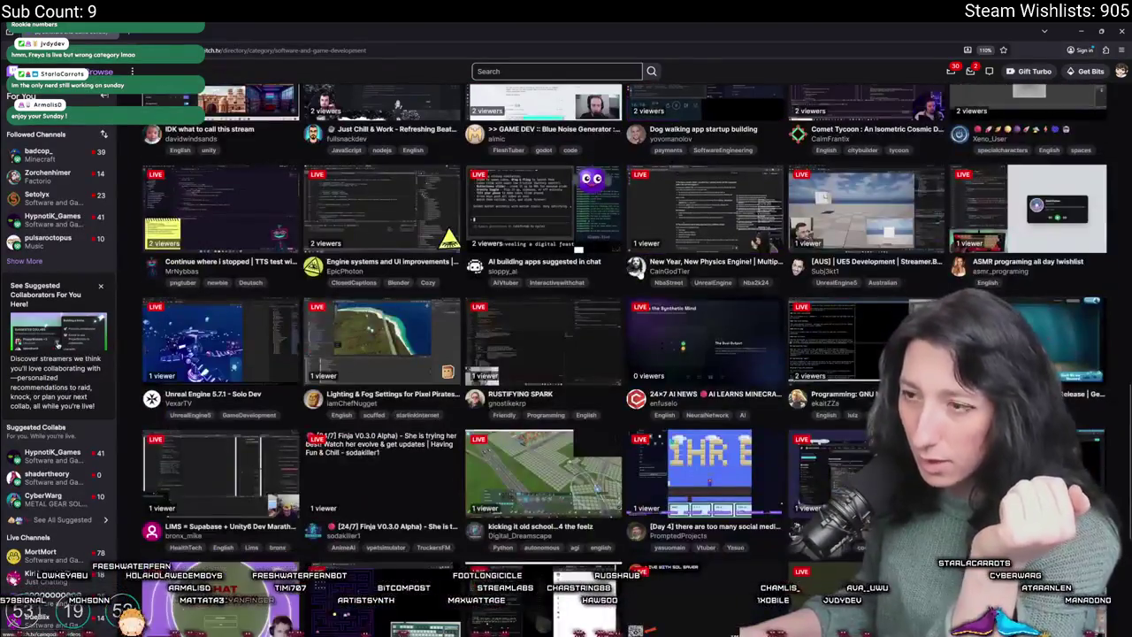
scroll(381, 491, down, 2)
scroll(749, 279, down, 2)
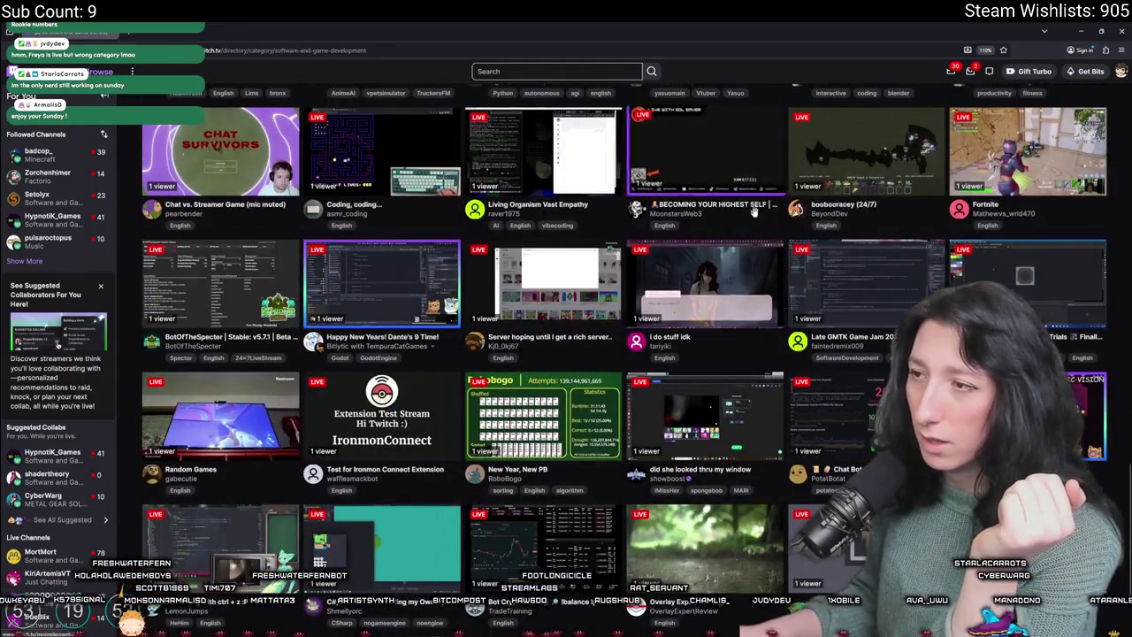
scroll(744, 292, down, 2)
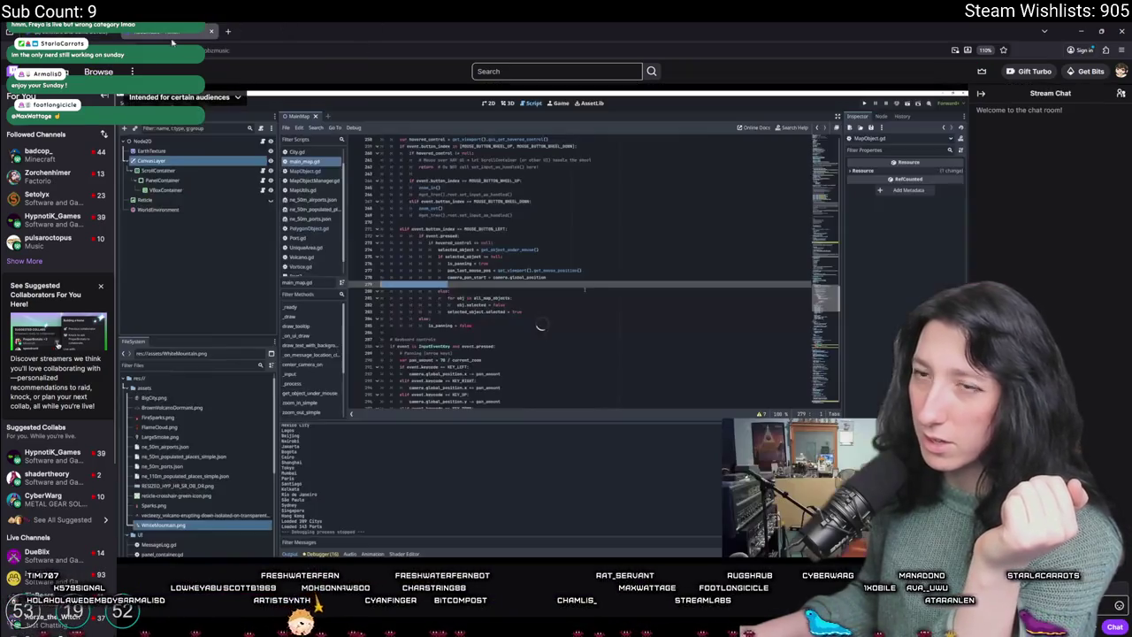
key(alt+Left)
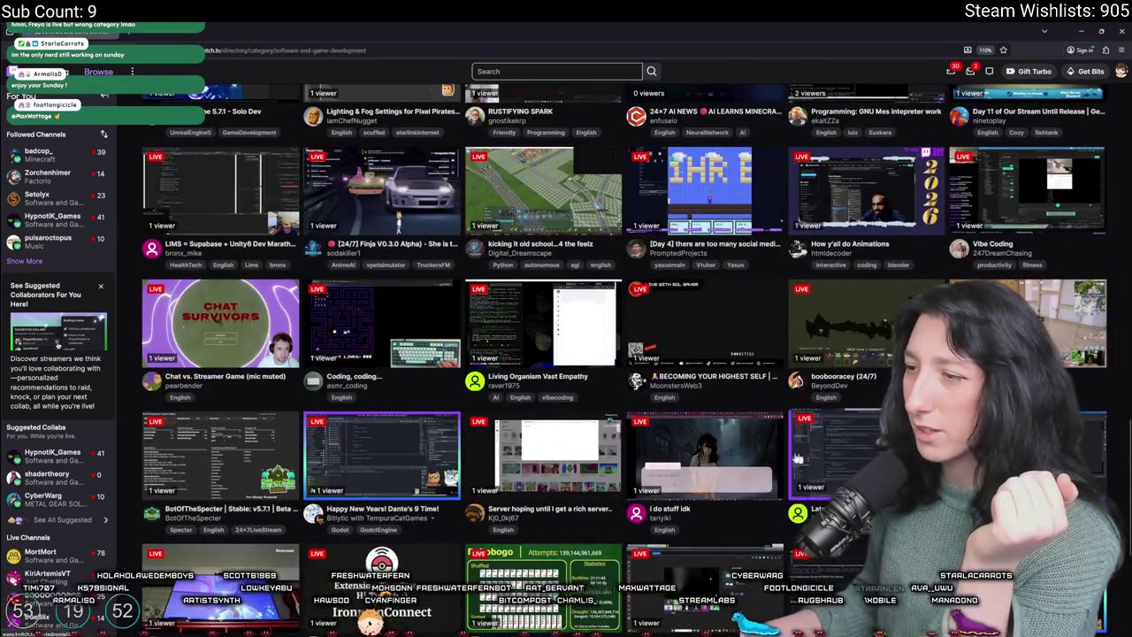
- Return to the top of the category grid and open the Dev n chill stream (78 viewers)
scroll(252, 433, up, 5)
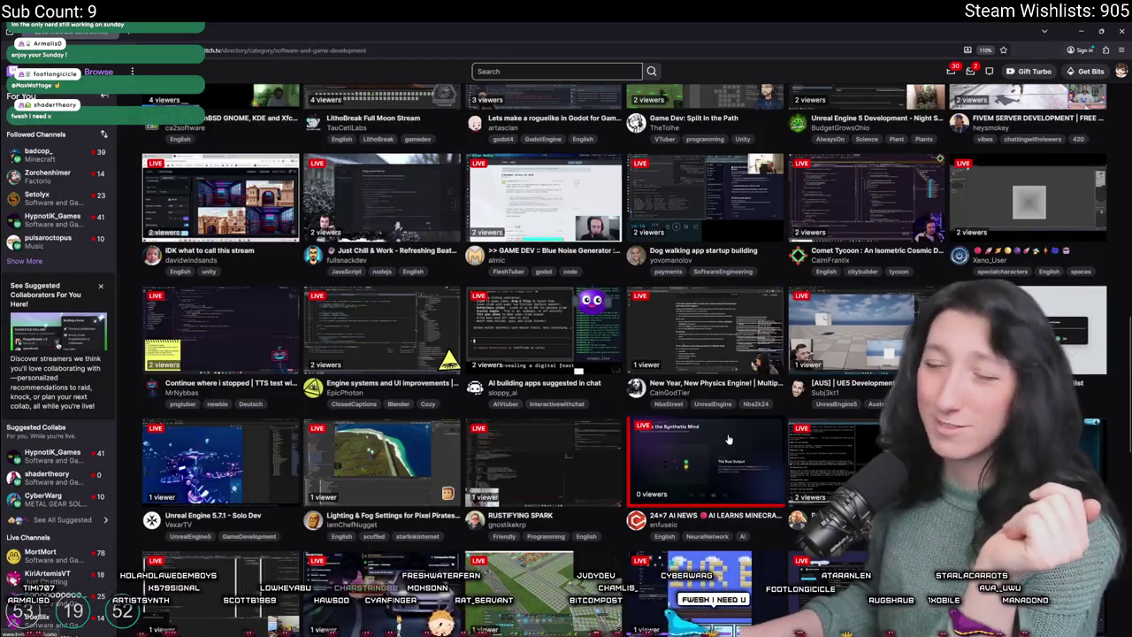
scroll(708, 429, up, 2)
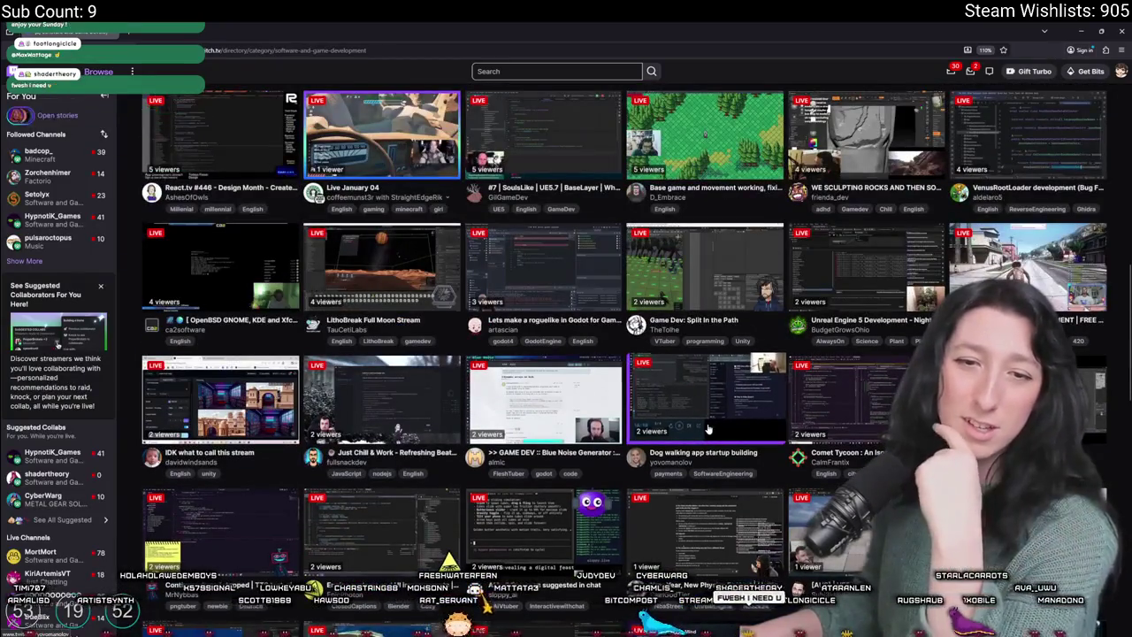
scroll(708, 429, up, 3)
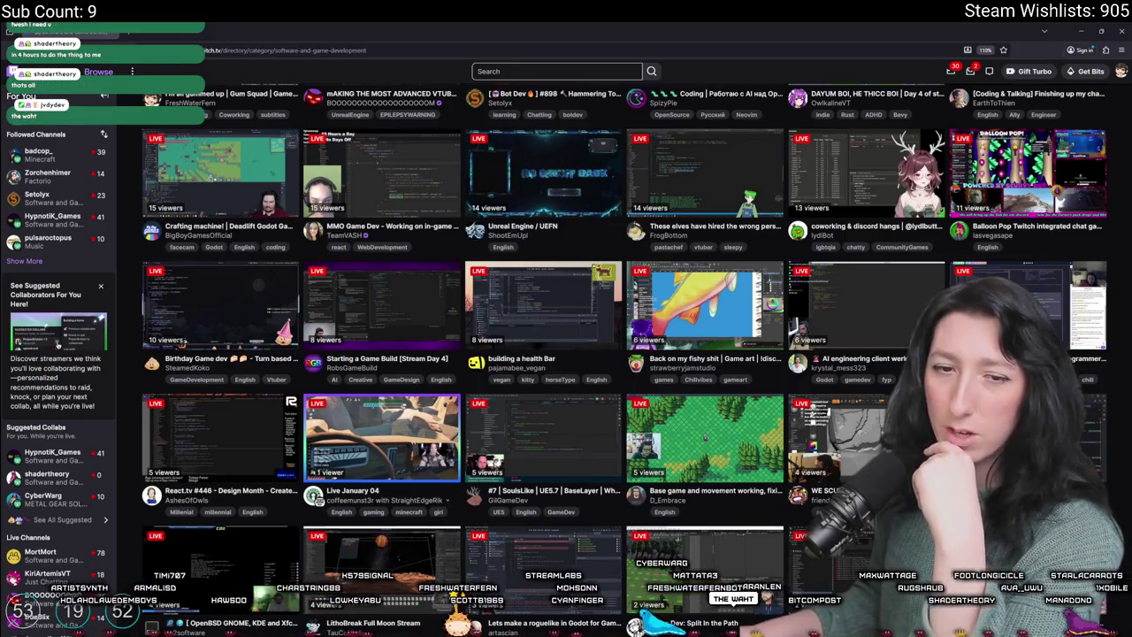
scroll(654, 296, up, 1)
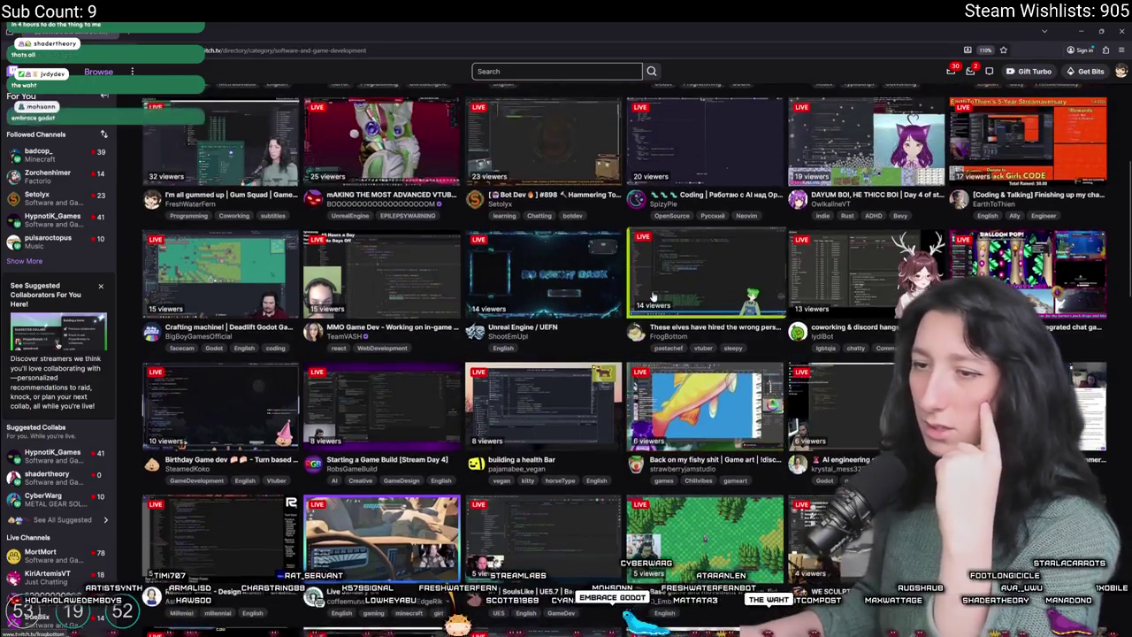
scroll(722, 249, up, 1)
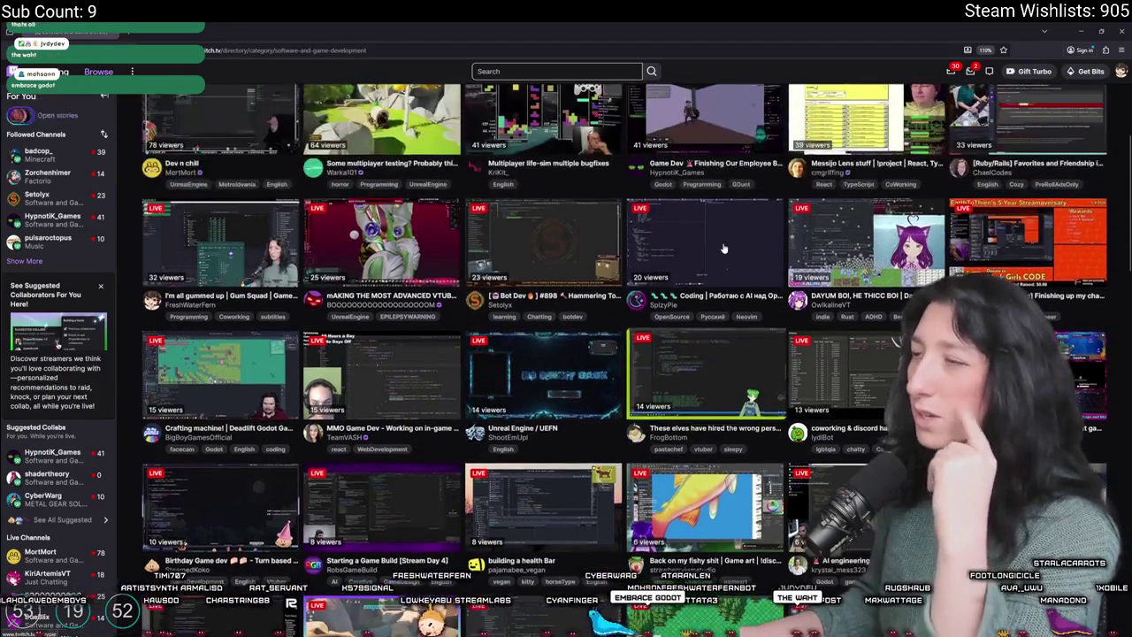
scroll(723, 248, up, 2)
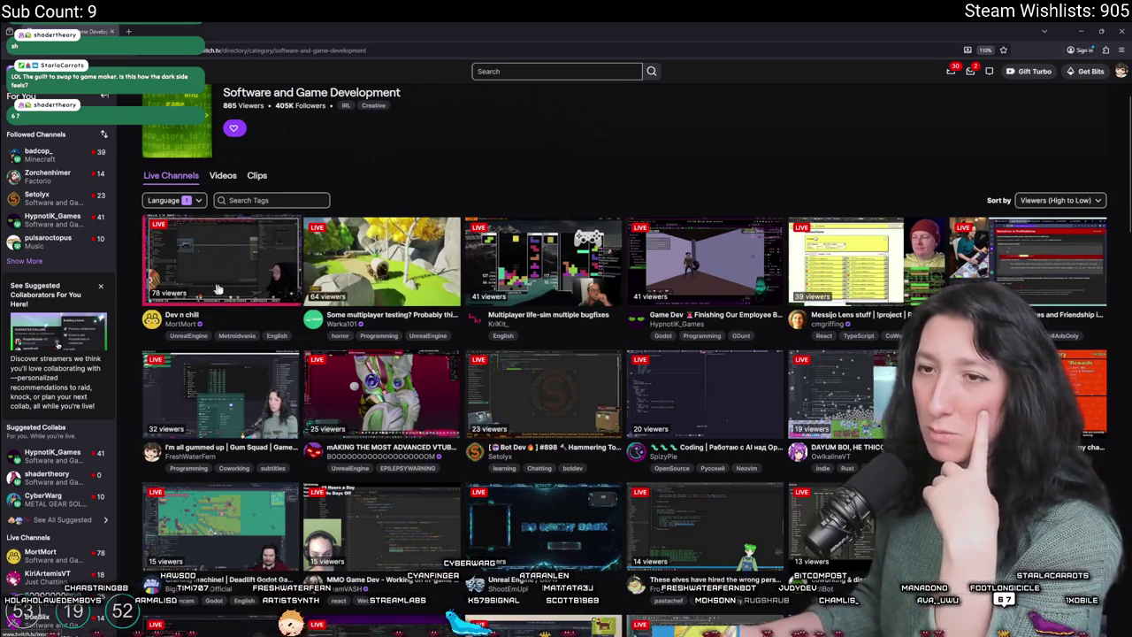
click(257, 274)
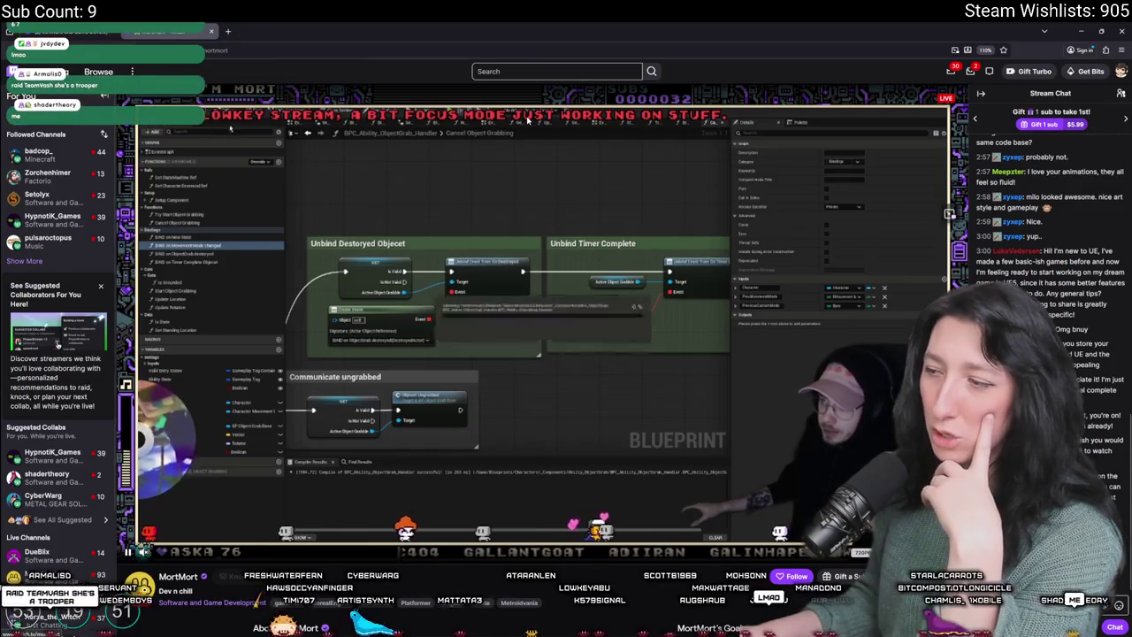
- View the Dev n chill About panel, then go back to the Software and Game Development directory
scroll(652, 443, down, 3)
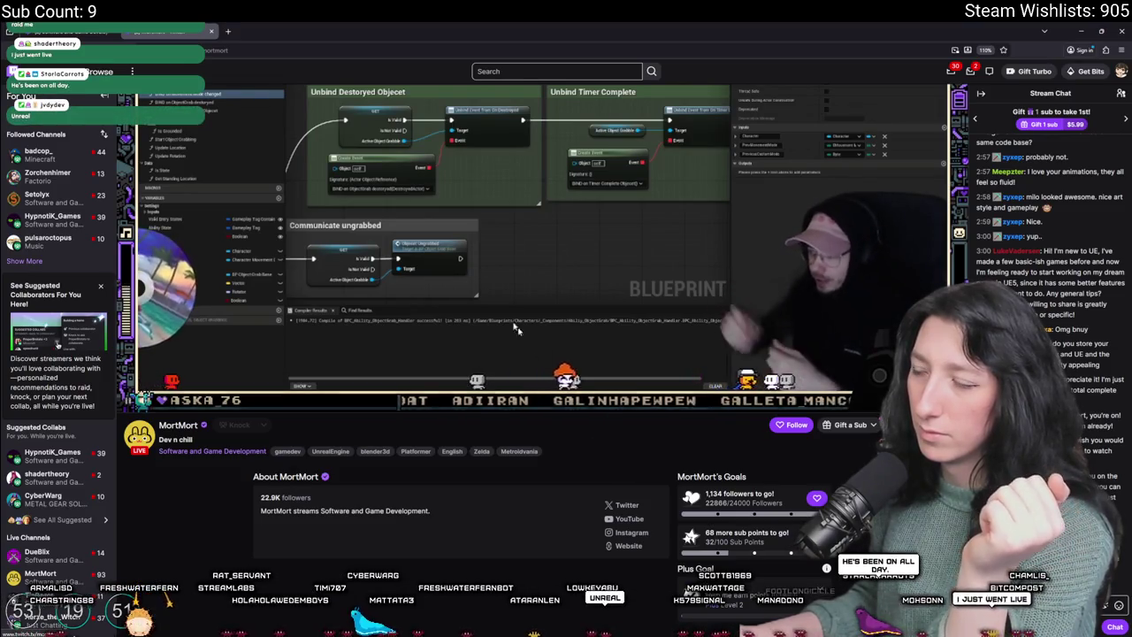
click(212, 450)
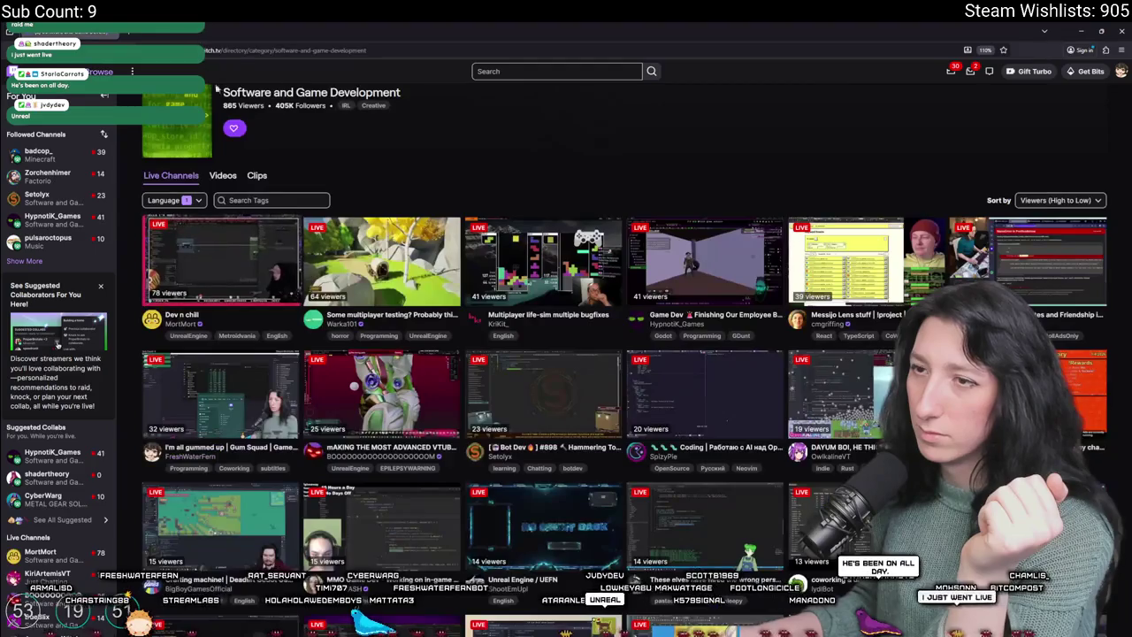